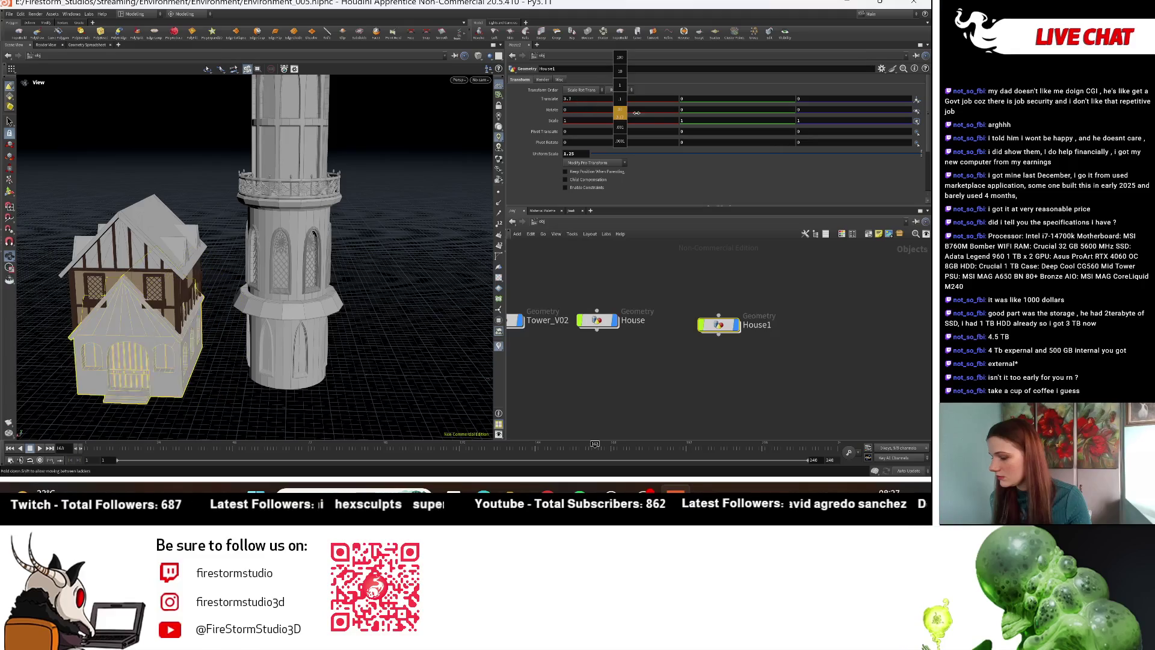
Step: Slide House1 along X to 7.12 so it sits beside the other house
mouse_move(322, 297)
mouse_down()
mouse_move(457, 253)
mouse_move(507, 173)
mouse_up()
middle_drag(586, 102, 664, 103)
drag(169, 410, 196, 398)
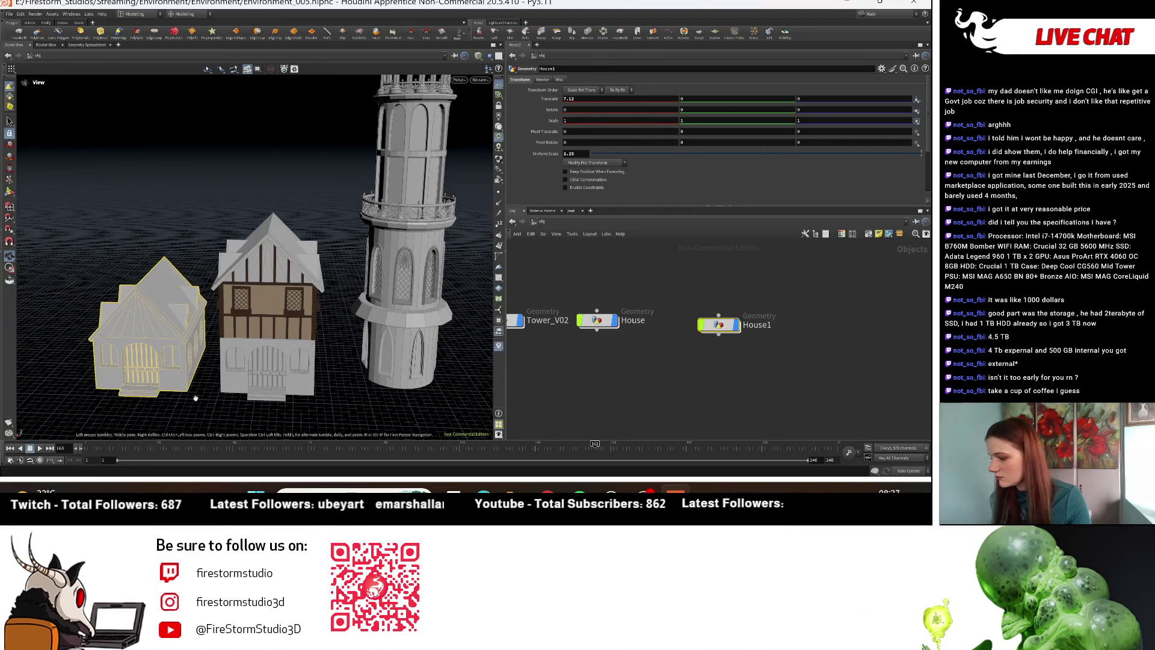
Step: Dive into House1's network and bring merge2 and the Control null into view
double_click(731, 325)
middle_drag(794, 277, 720, 369)
scroll(695, 399, up, 2)
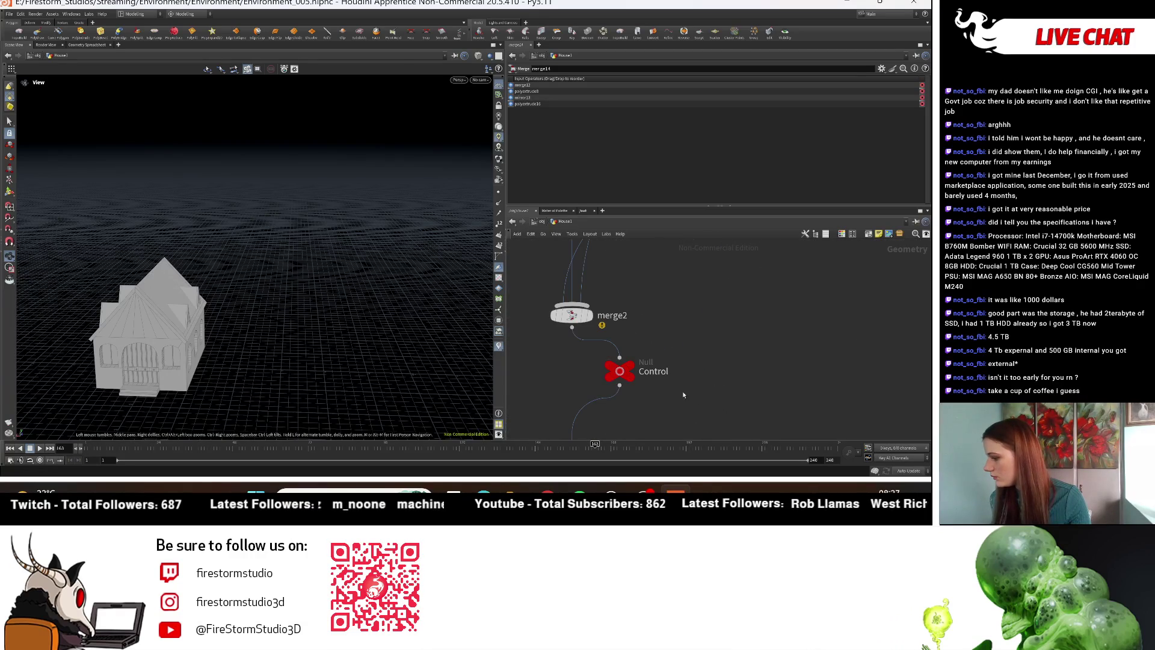
Step: On House1's Control null, set Door_Back to 0 and Windows_Back to 2
click(619, 371)
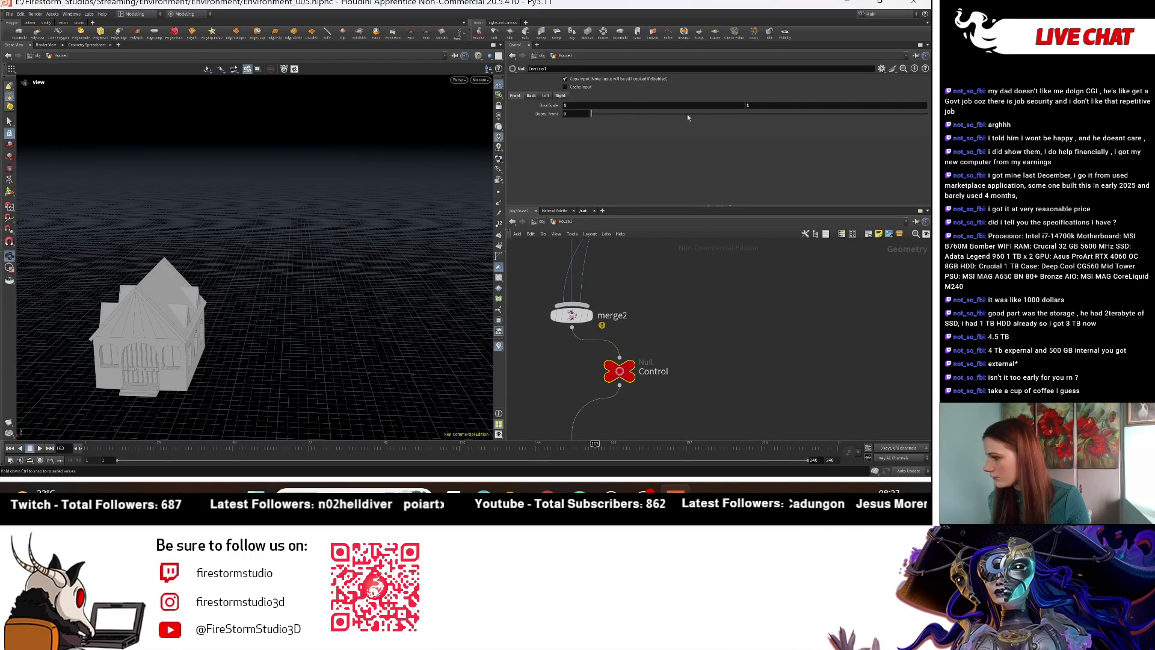
key(h)
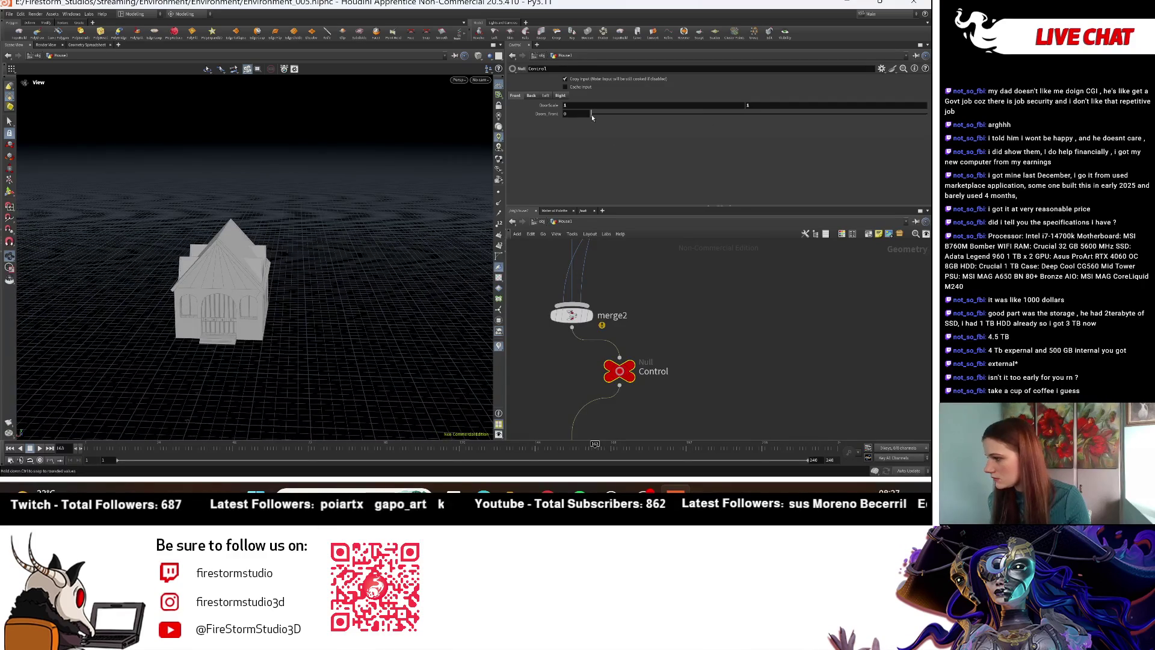
mouse_move(20, 432)
mouse_down()
mouse_move(278, 322)
mouse_move(333, 330)
mouse_move(294, 308)
mouse_move(389, 302)
mouse_move(395, 325)
mouse_move(415, 319)
mouse_up()
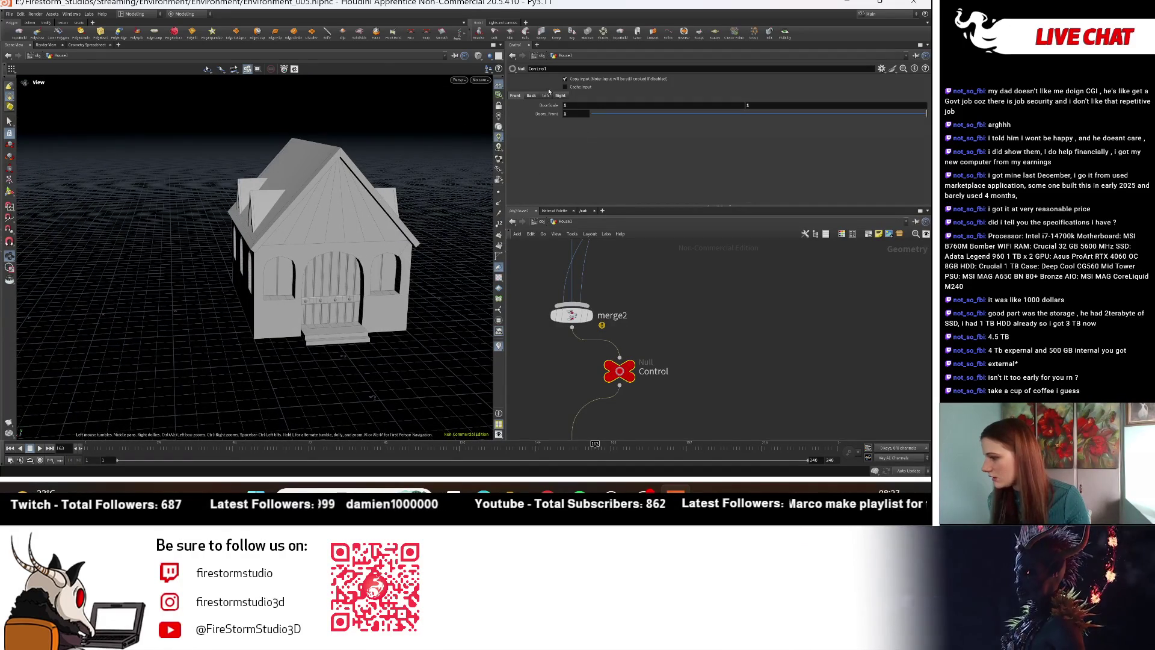
click(532, 96)
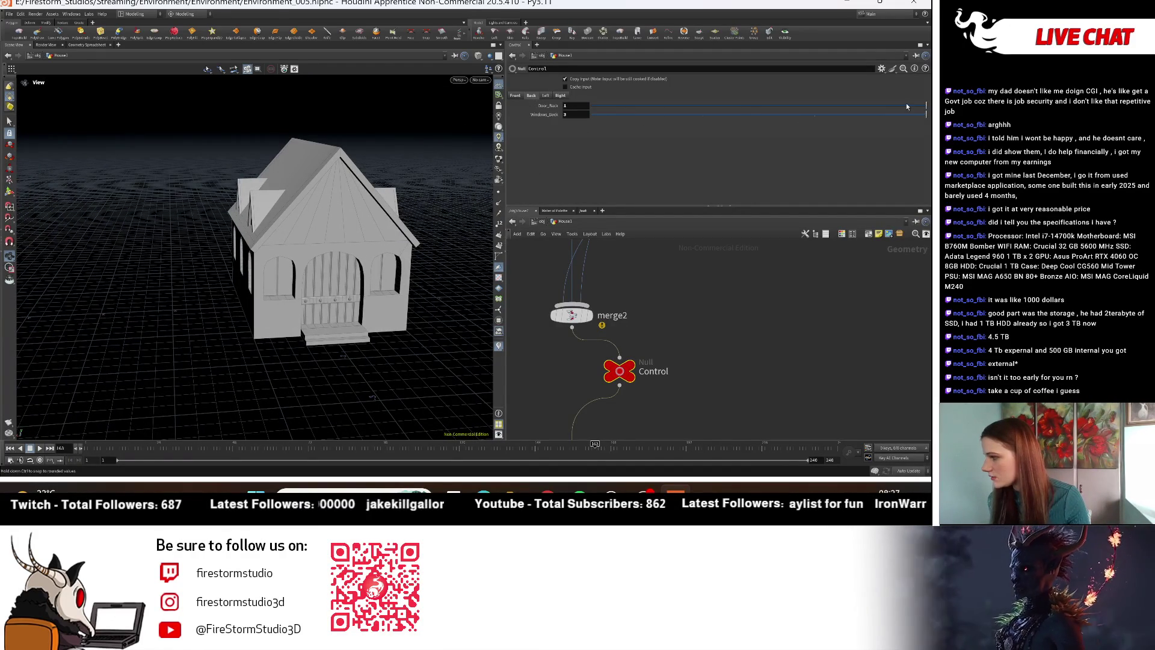
drag(907, 107, 689, 110)
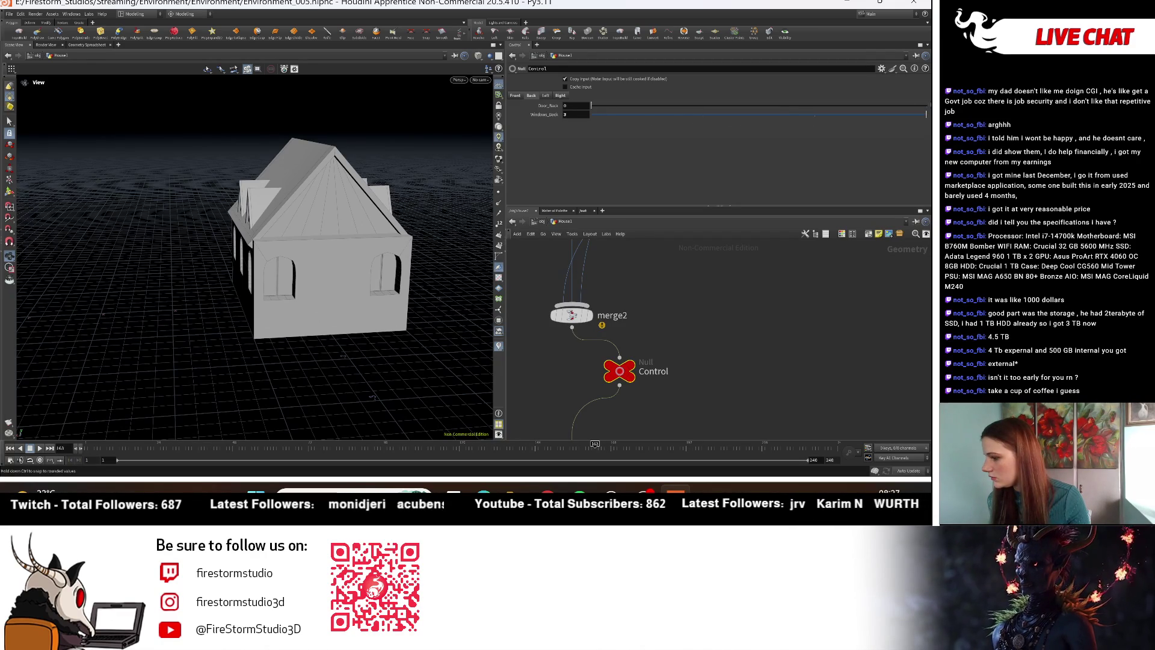
drag(614, 115, 774, 123)
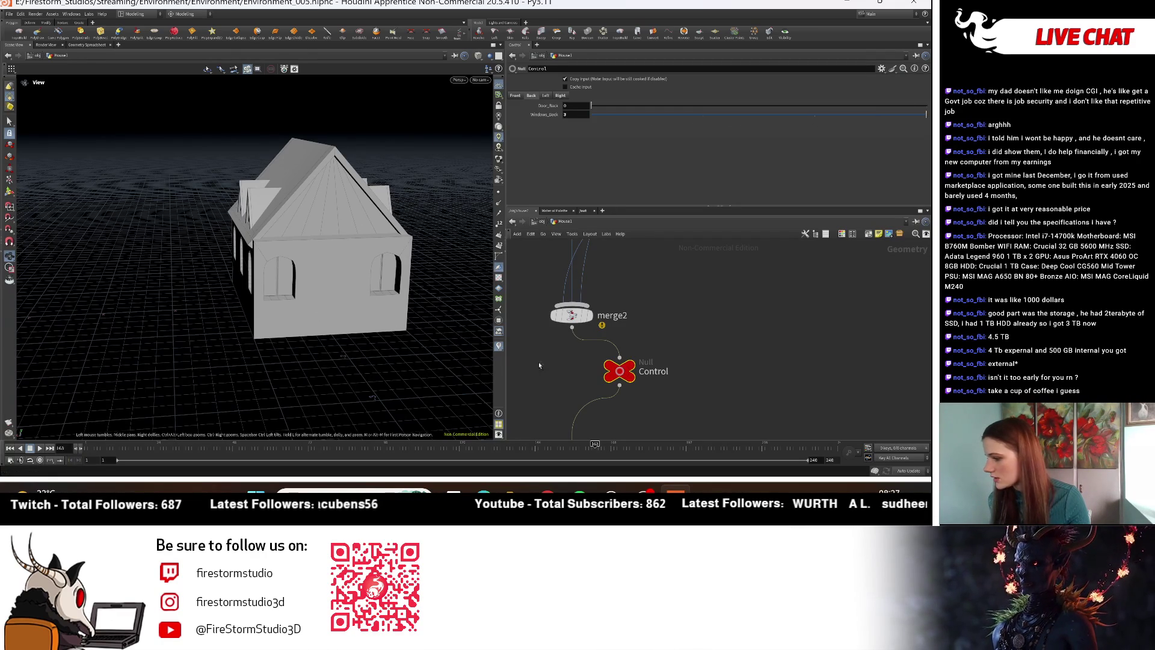
Step: Go up to object level and orbit closer around all three buildings
key(u)
mouse_move(289, 253)
mouse_down()
mouse_move(399, 359)
mouse_move(307, 372)
mouse_move(294, 390)
mouse_up()
mouse_move(294, 391)
right_down()
mouse_move(404, 353)
mouse_move(389, 350)
right_up()
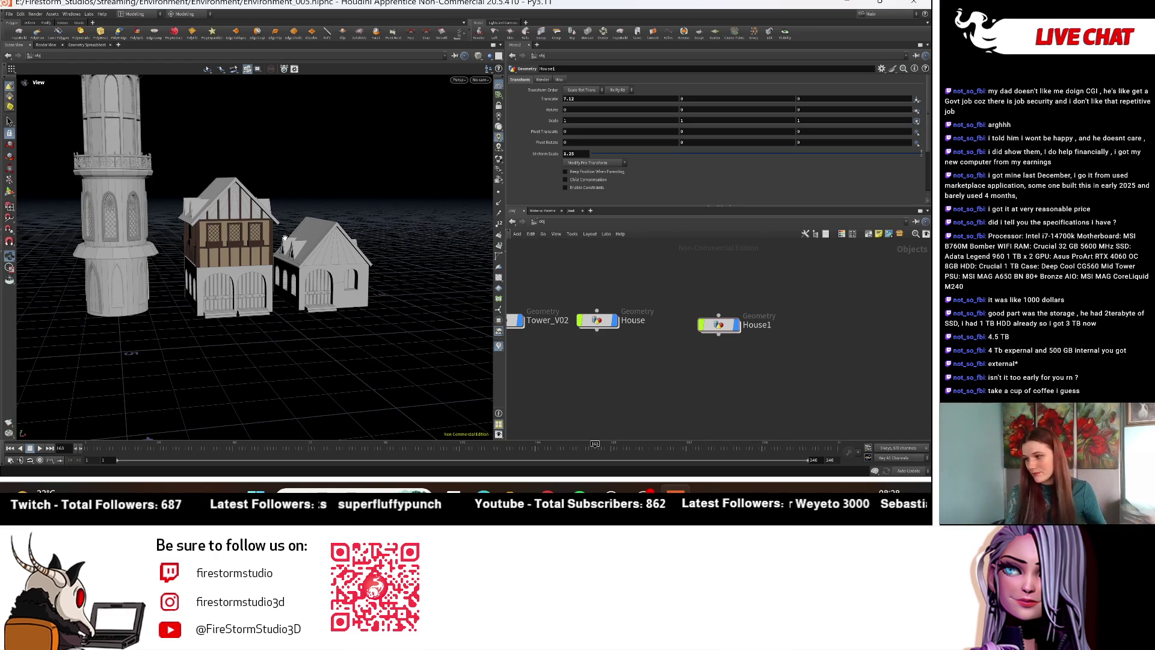
Step: Dive into House1 and select the Floor_1 Box node to show its size and center
drag(372, 275, 359, 263)
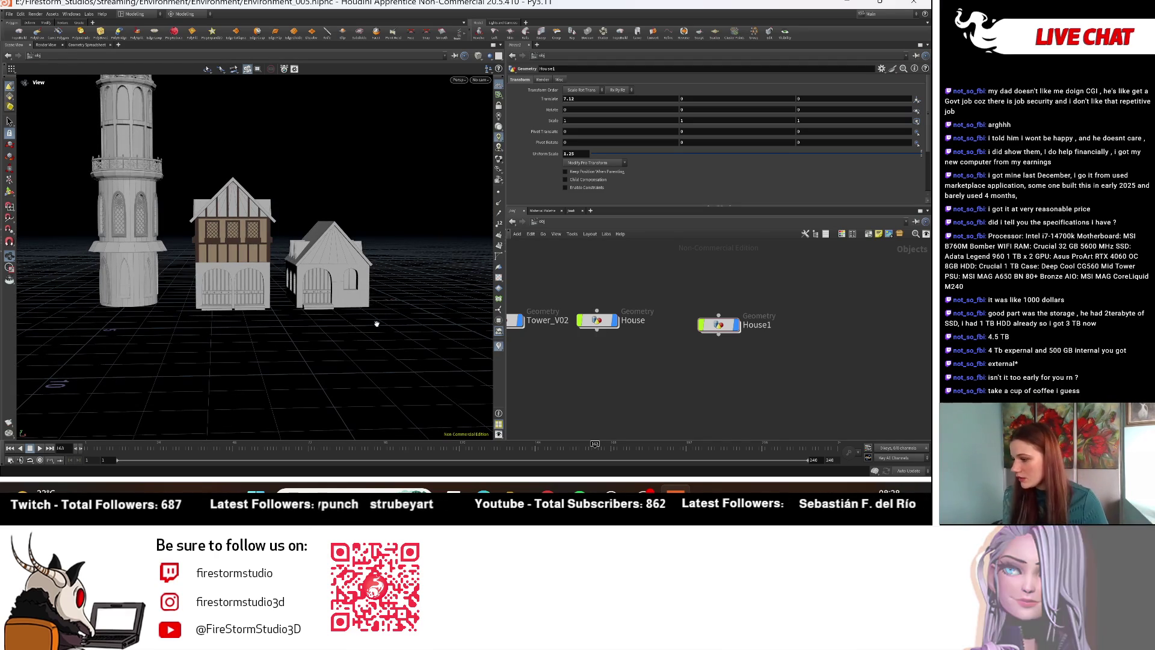
scroll(445, 333, up, 3)
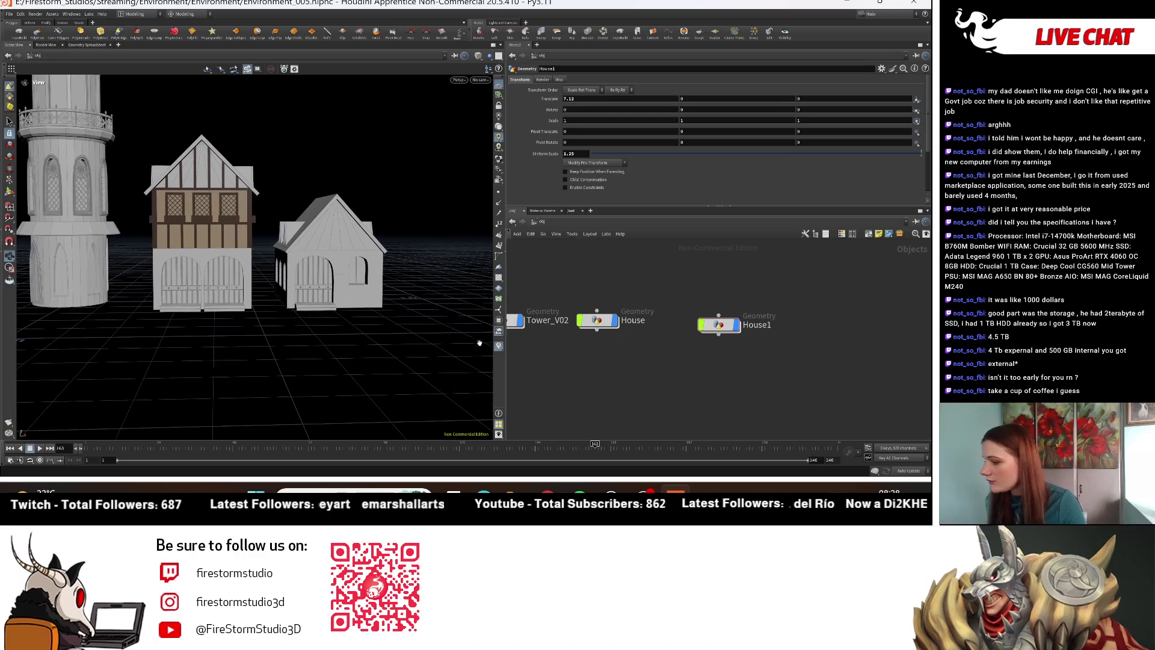
scroll(595, 317, up, 2)
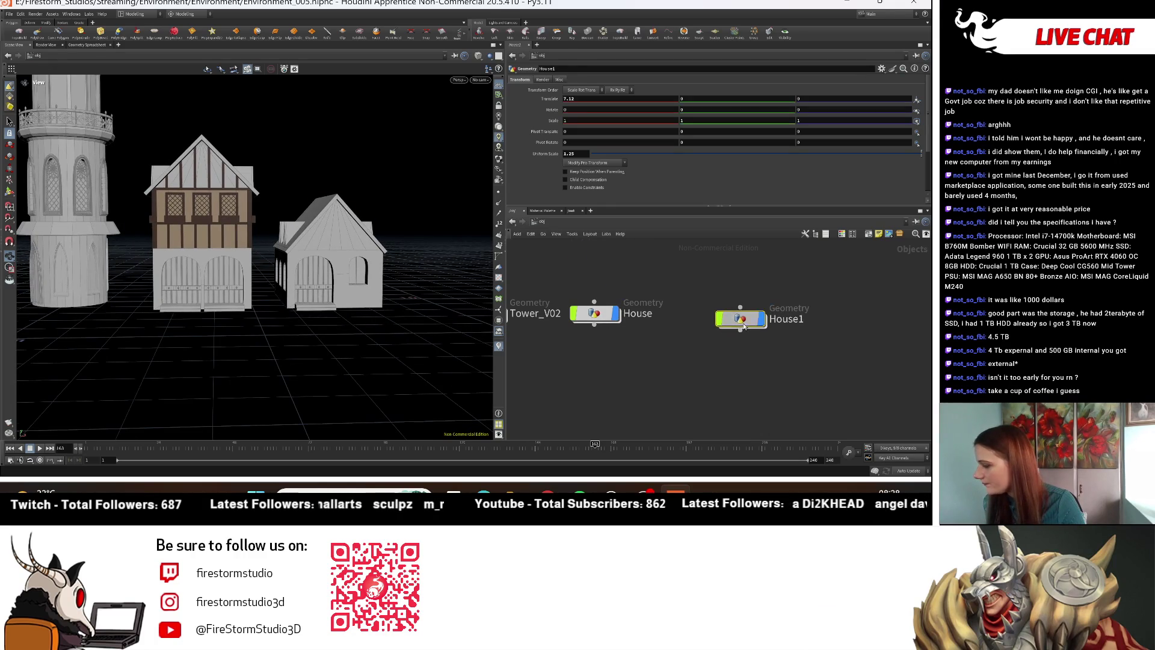
double_click(741, 322)
scroll(678, 274, up, 5)
click(667, 274)
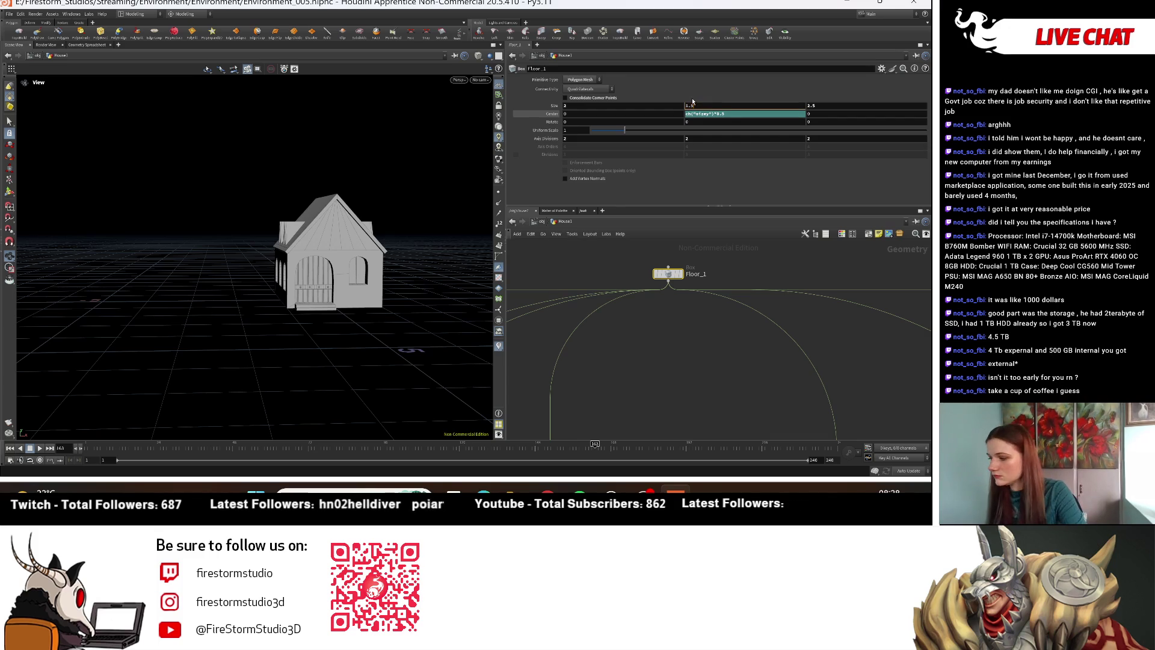
Step: Set Floor_1's Size Y to 1.5 so House1's ground floor is 1.5 tall
key(Return)
drag(433, 259, 397, 301)
mouse_move(300, 301)
mouse_down()
mouse_move(259, 283)
mouse_move(227, 279)
mouse_move(274, 286)
mouse_move(216, 288)
mouse_move(445, 295)
mouse_up()
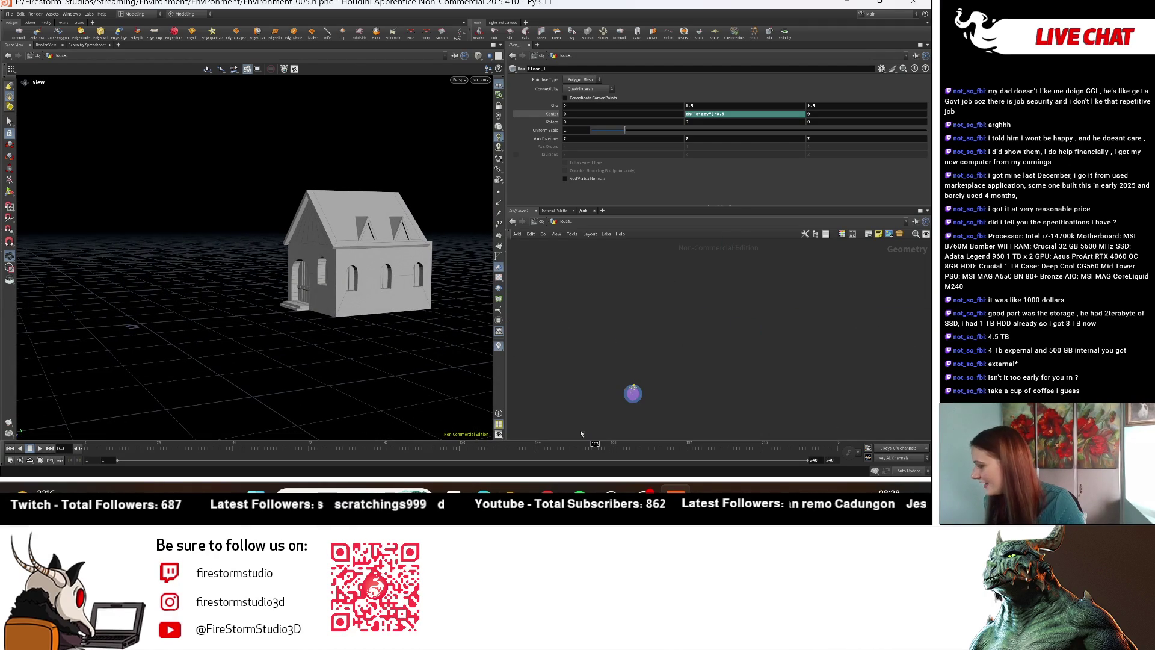
Step: Lower matchsize5's Justify Y offset to -0.003 to realign the front window
scroll(799, 355, up, 5)
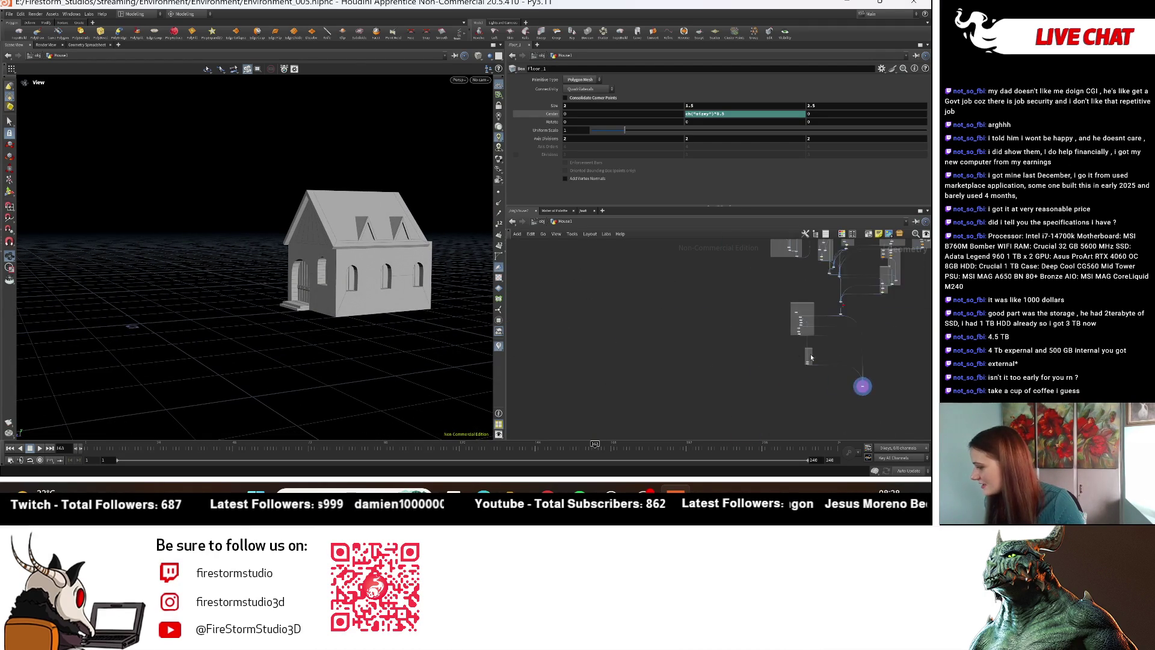
scroll(714, 362, up, 3)
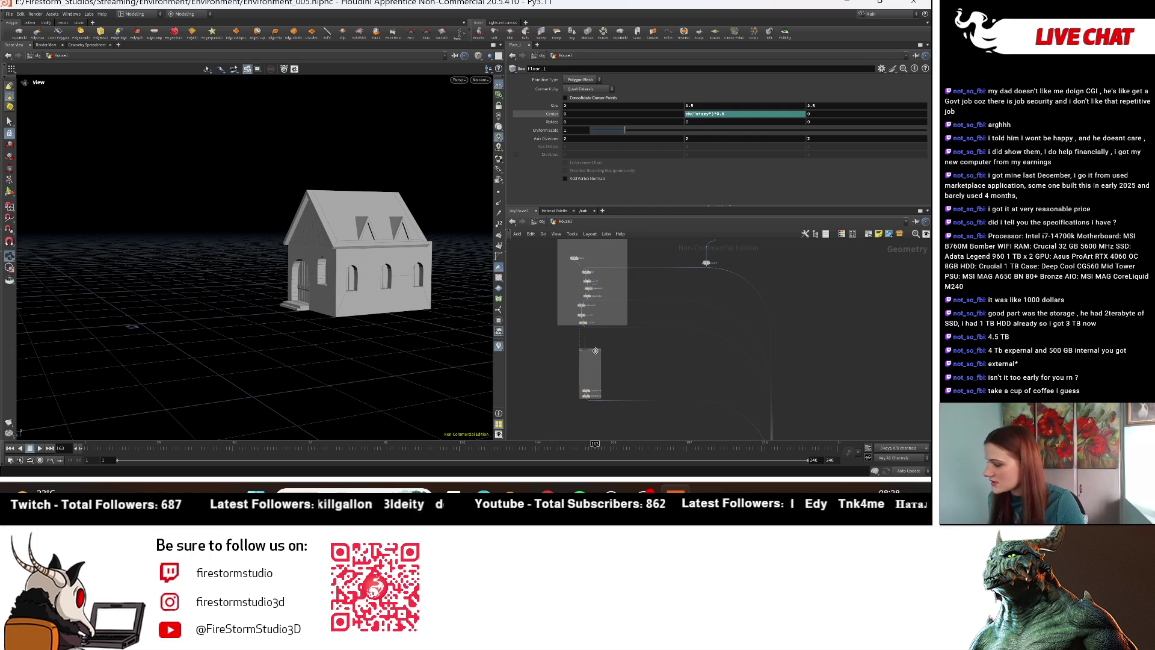
scroll(694, 343, up, 5)
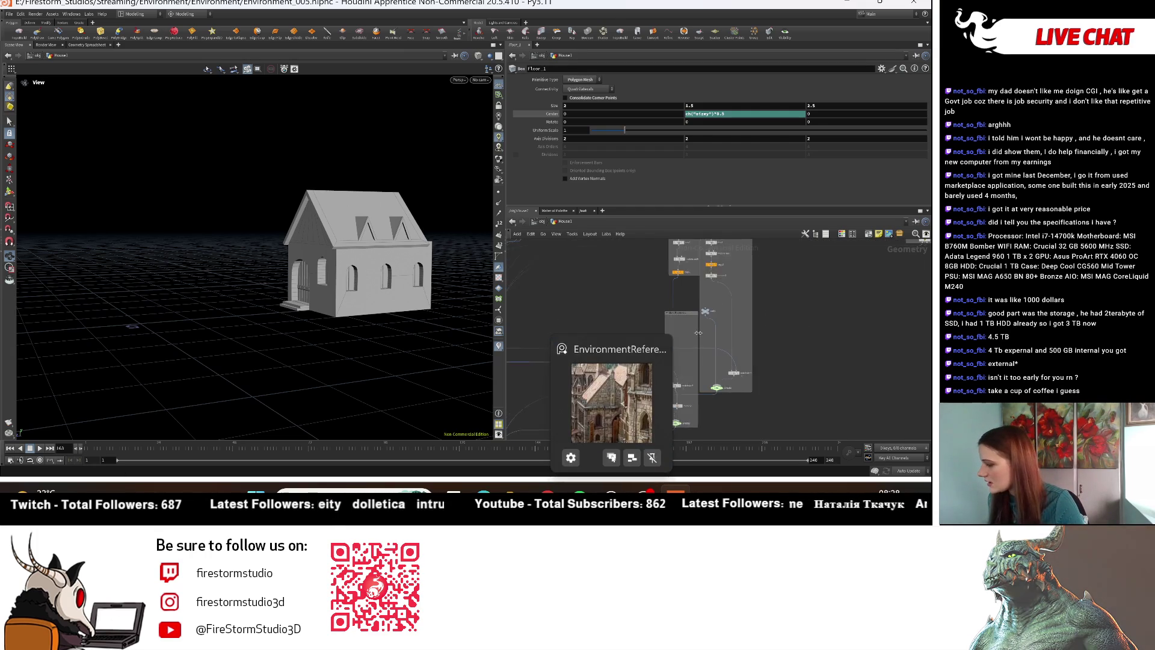
mouse_move(639, 292)
middle_down()
mouse_move(603, 415)
mouse_move(537, 409)
mouse_move(831, 459)
middle_up()
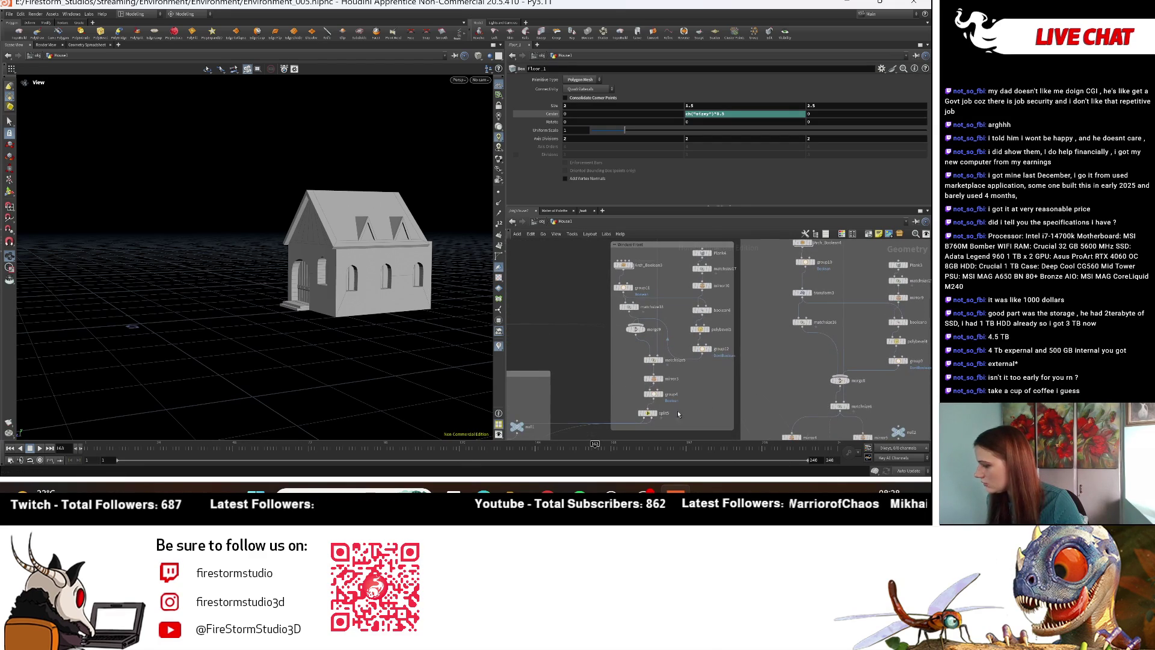
scroll(683, 413, up, 2)
middle_drag(588, 345, 598, 391)
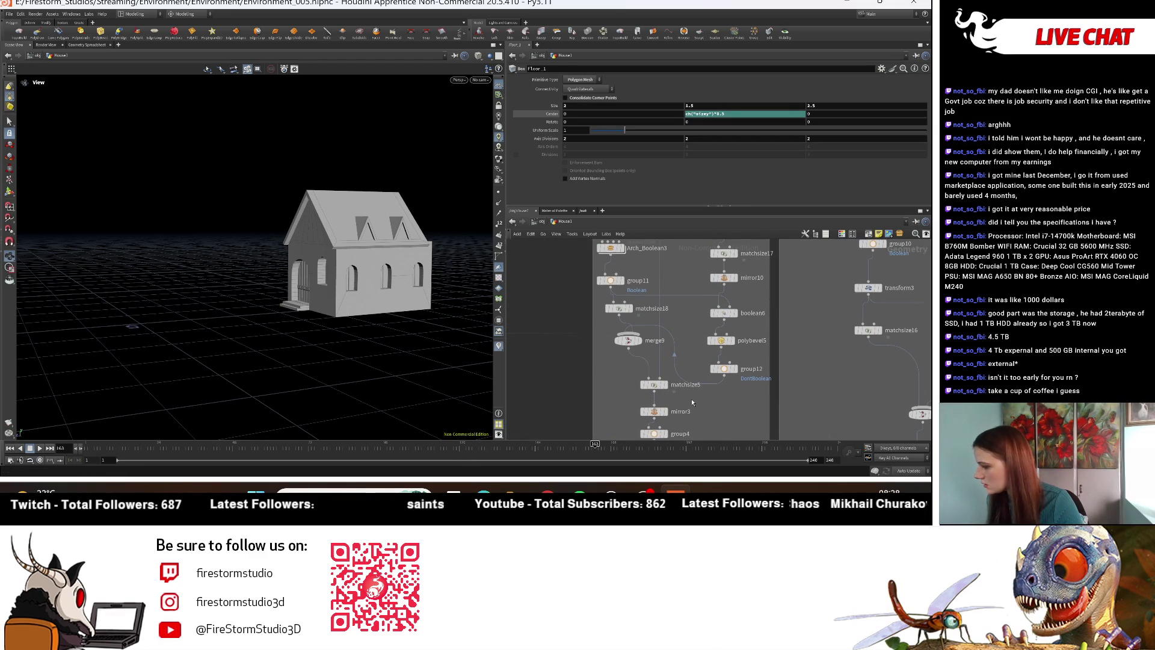
click(657, 385)
mouse_move(390, 229)
mouse_down()
mouse_move(397, 288)
mouse_move(434, 337)
mouse_move(508, 333)
mouse_up()
drag(819, 150, 799, 150)
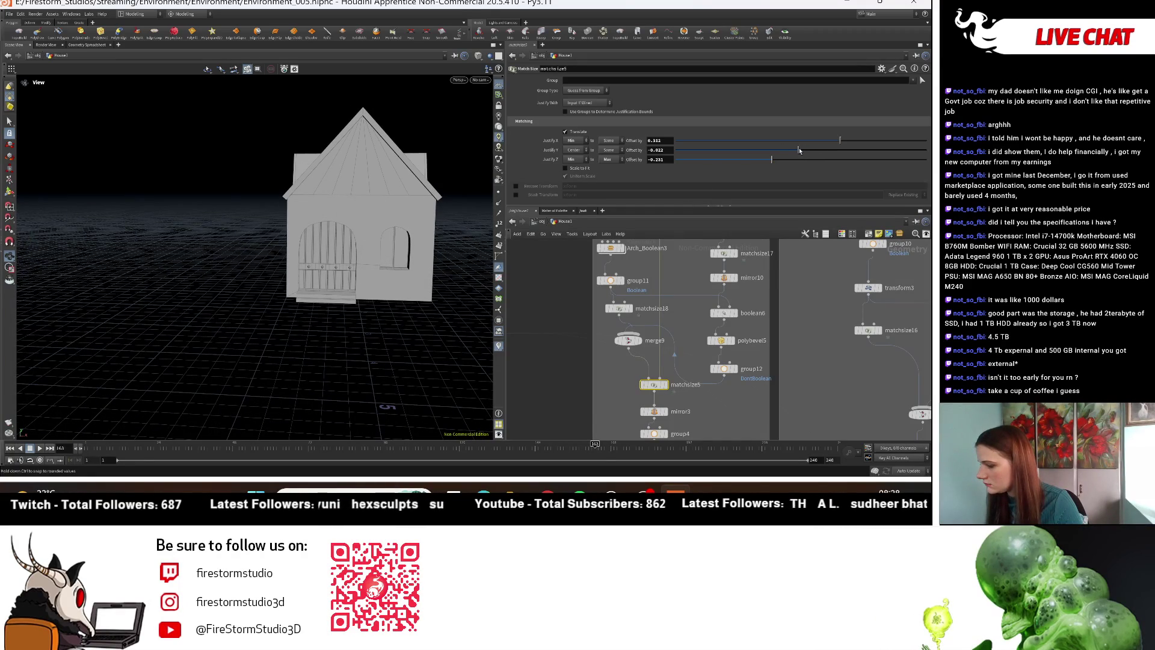
Step: Return to object level and clear the House1 selection
drag(369, 343, 364, 348)
mouse_move(440, 300)
mouse_down()
mouse_move(387, 327)
mouse_move(567, 228)
mouse_up()
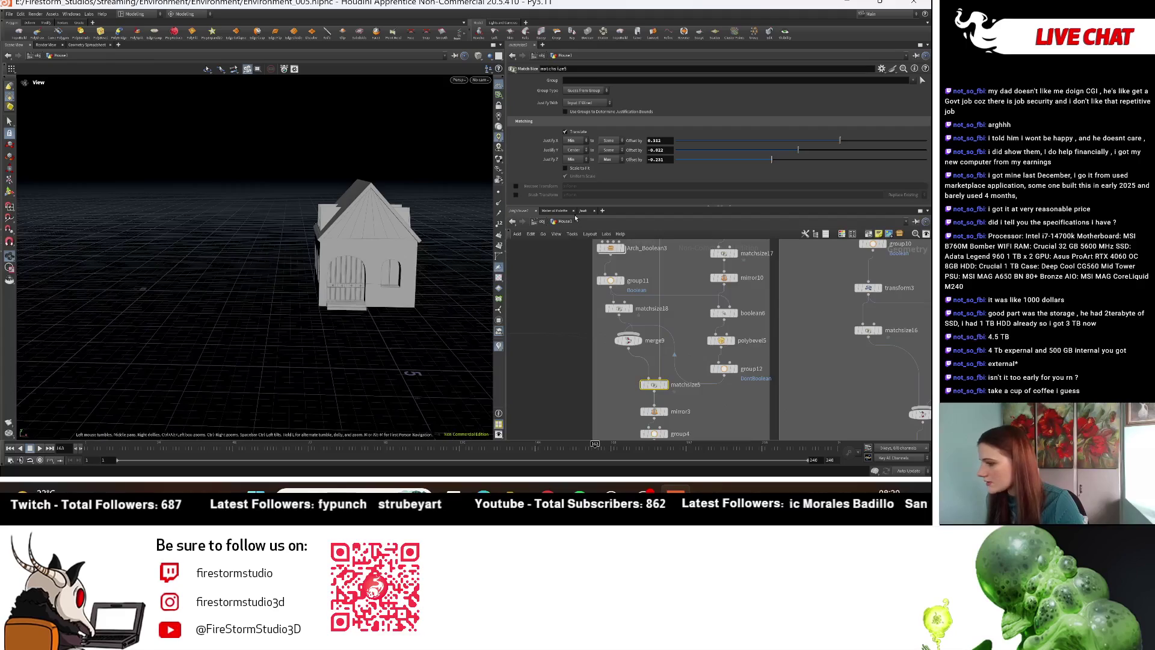
click(542, 222)
mouse_move(306, 327)
mouse_down()
mouse_move(438, 353)
mouse_move(214, 343)
mouse_move(261, 348)
mouse_up()
click(655, 397)
scroll(655, 397, down, 3)
scroll(354, 352, down, 6)
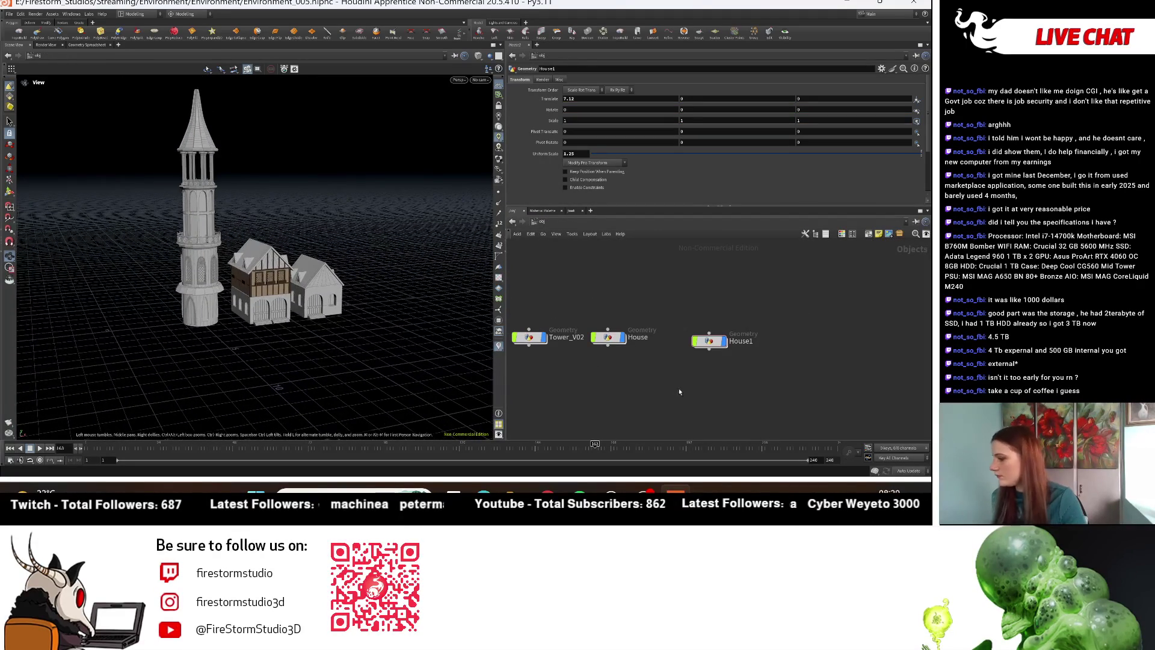
Step: Place House1 beside House in the network and enter the House2 object
click(738, 346)
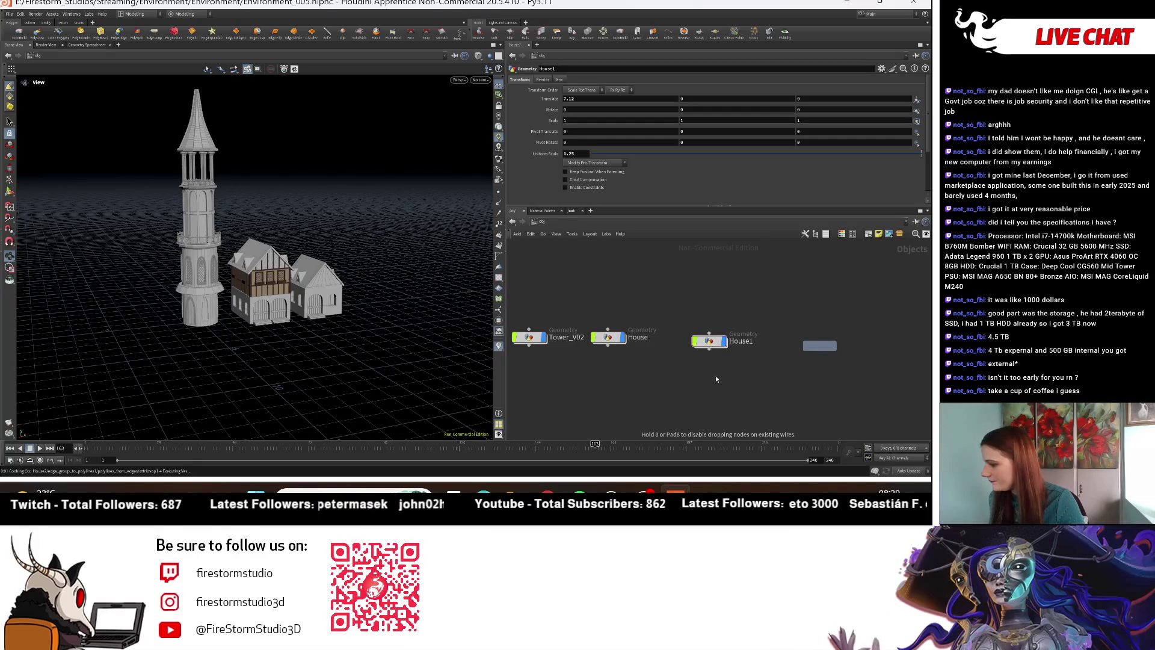
drag(705, 346, 687, 343)
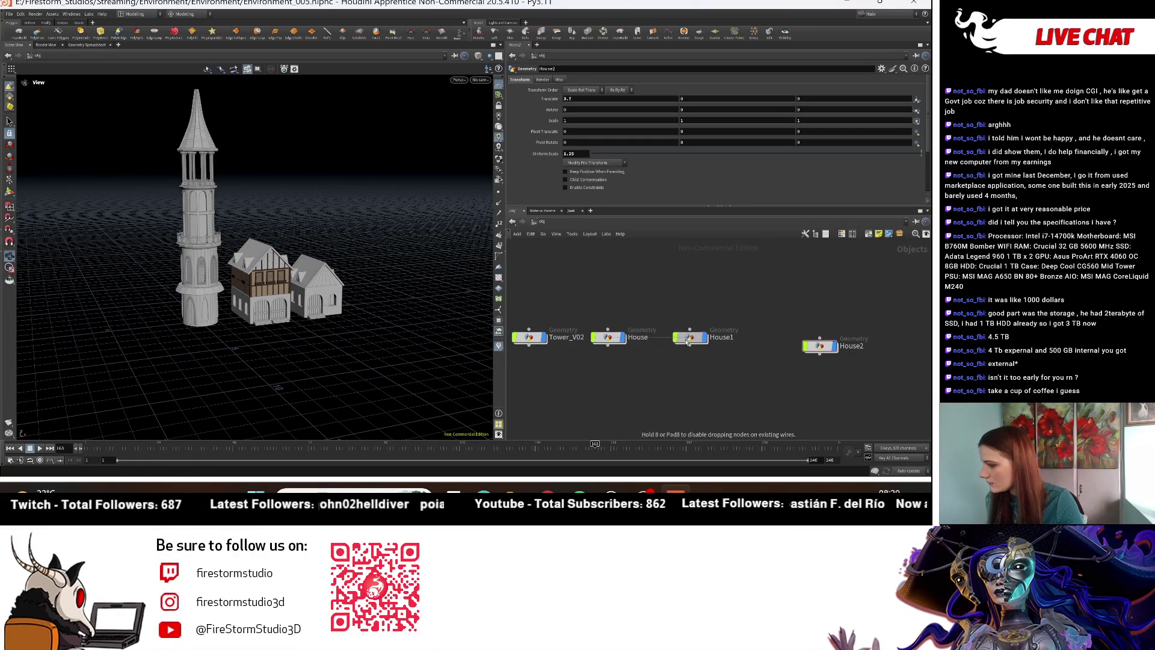
double_click(788, 337)
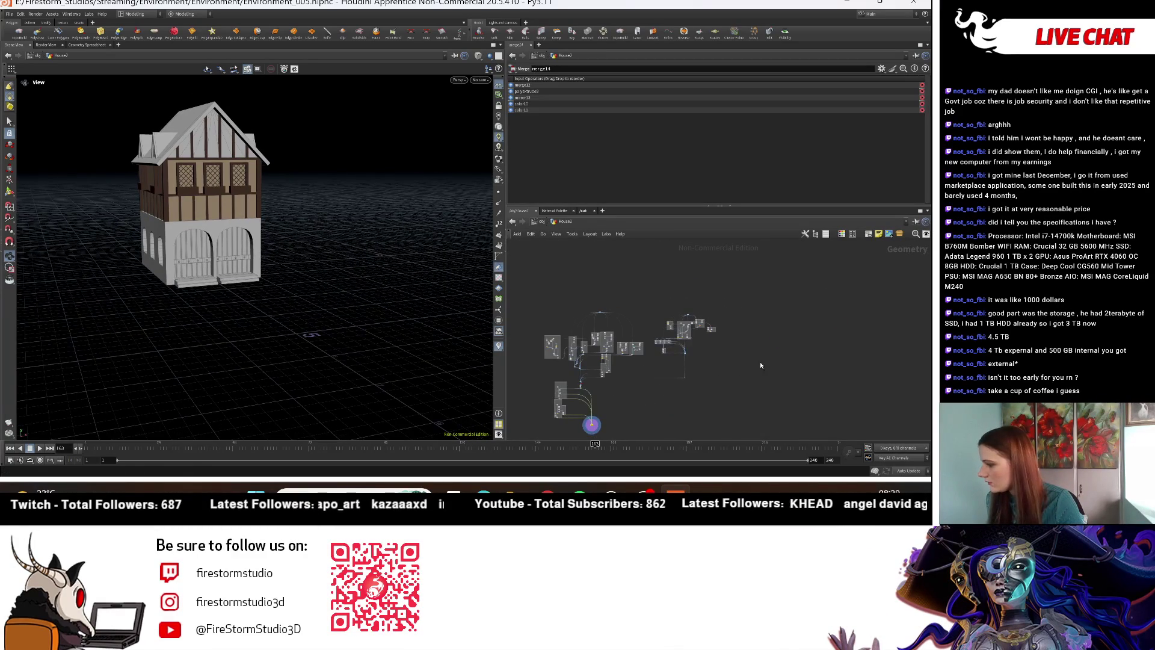
Step: Delete House2's upper-right cluster of nodes
drag(655, 389, 654, 390)
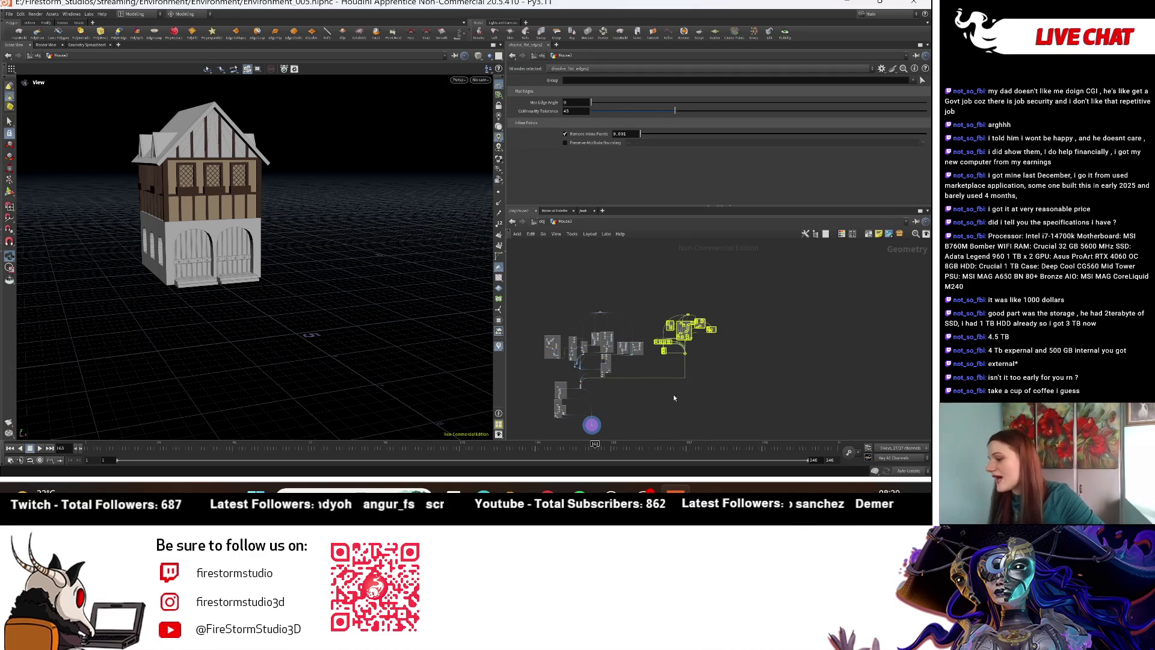
click(663, 389)
scroll(614, 402, up, 3)
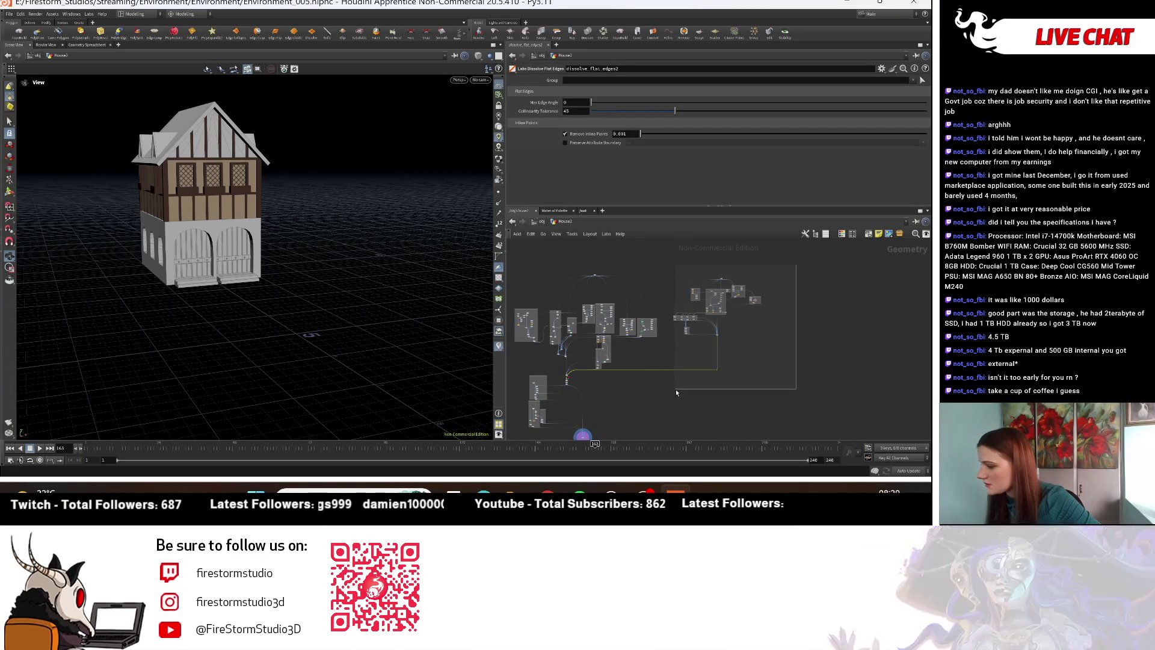
key(Delete)
scroll(587, 381, up, 5)
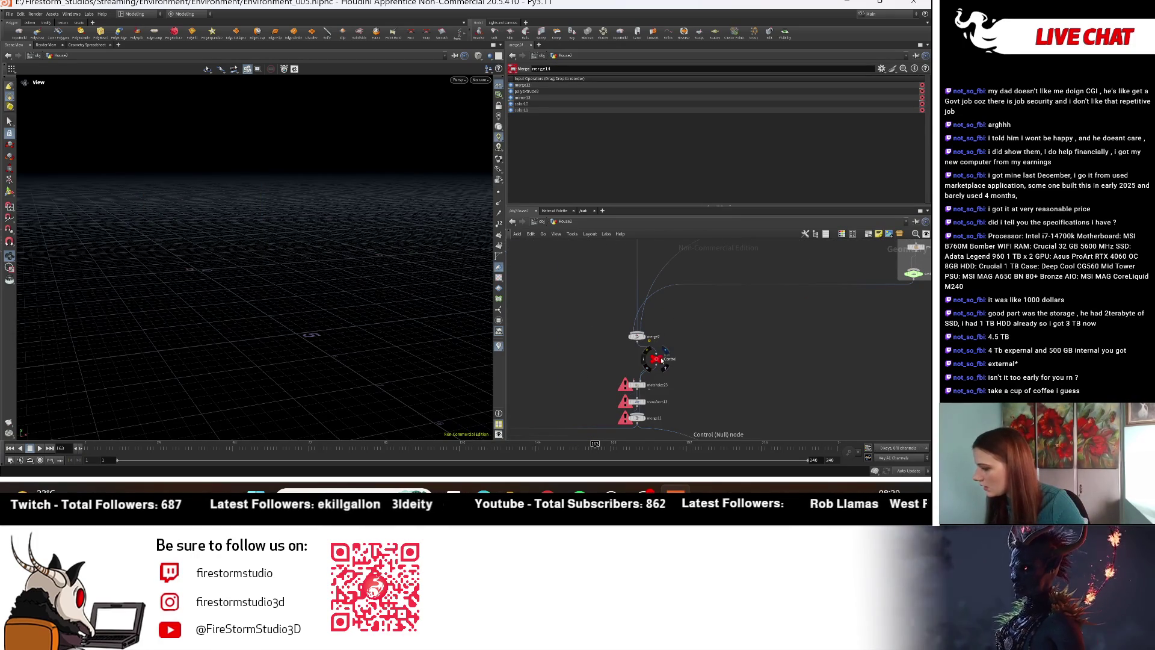
Step: Inspect the Control null, matchsize23 and transform13, then frame all nodes in the network
click(661, 360)
scroll(668, 373, up, 2)
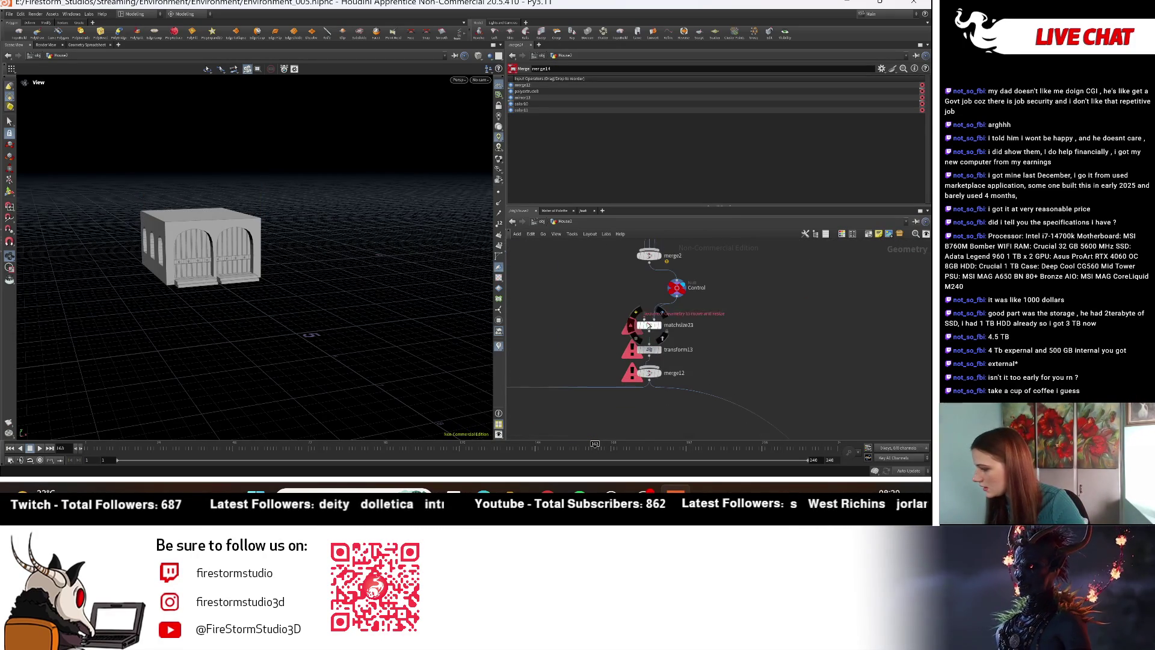
click(648, 325)
shift+click(647, 350)
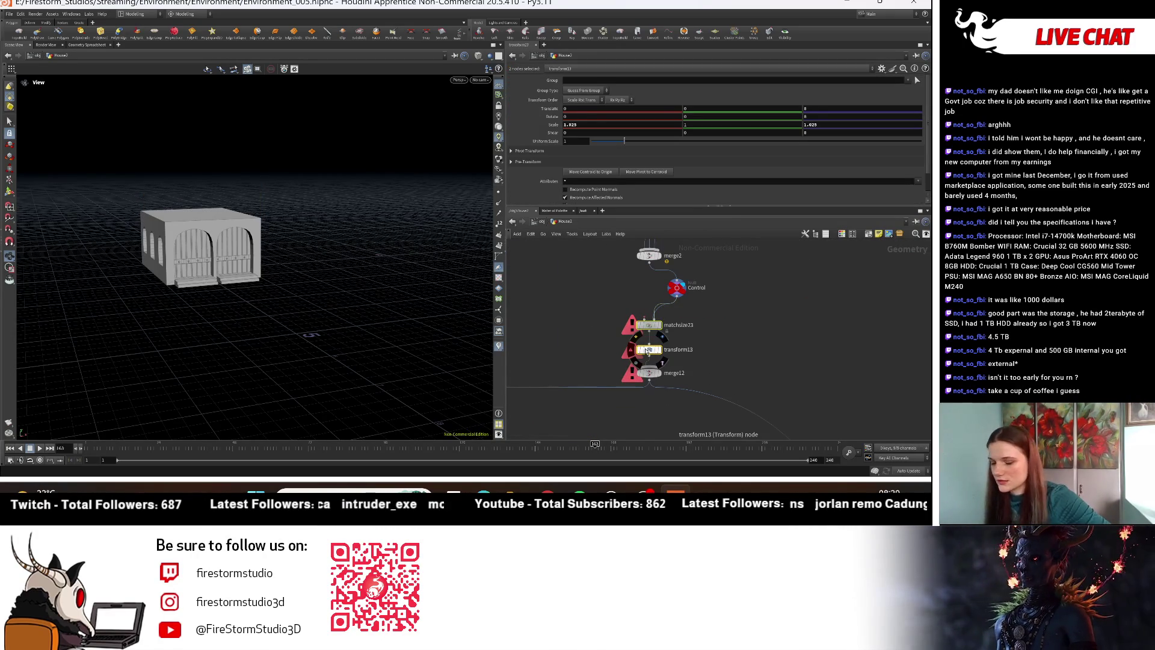
click(676, 287)
scroll(690, 388, down, 3)
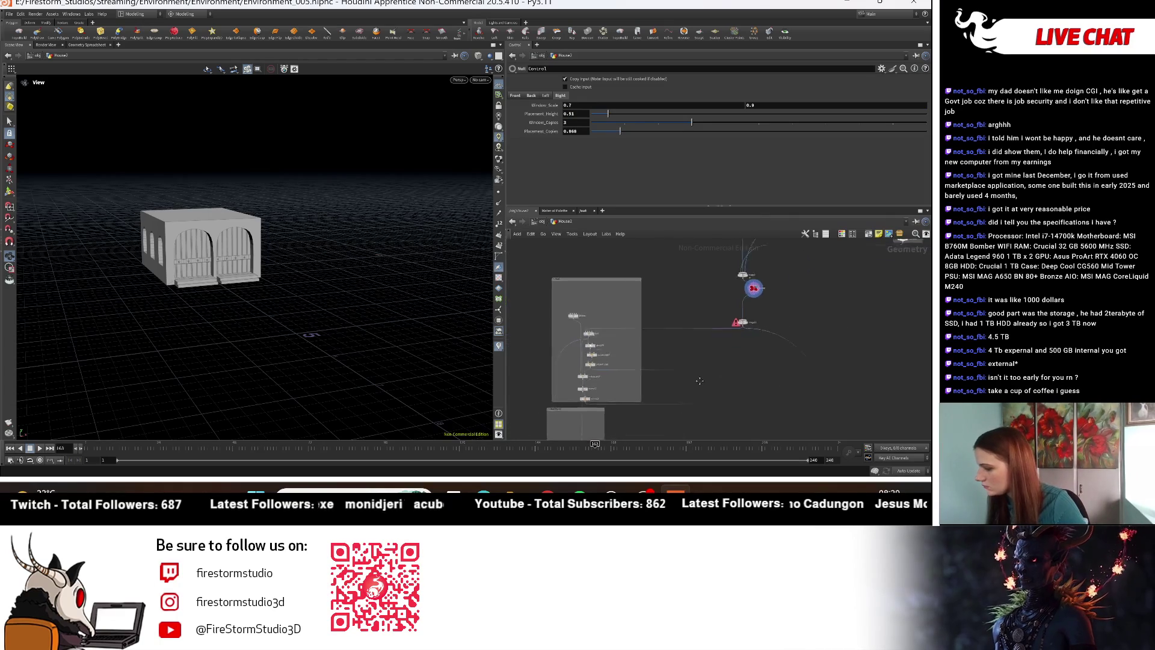
scroll(690, 388, down, 2)
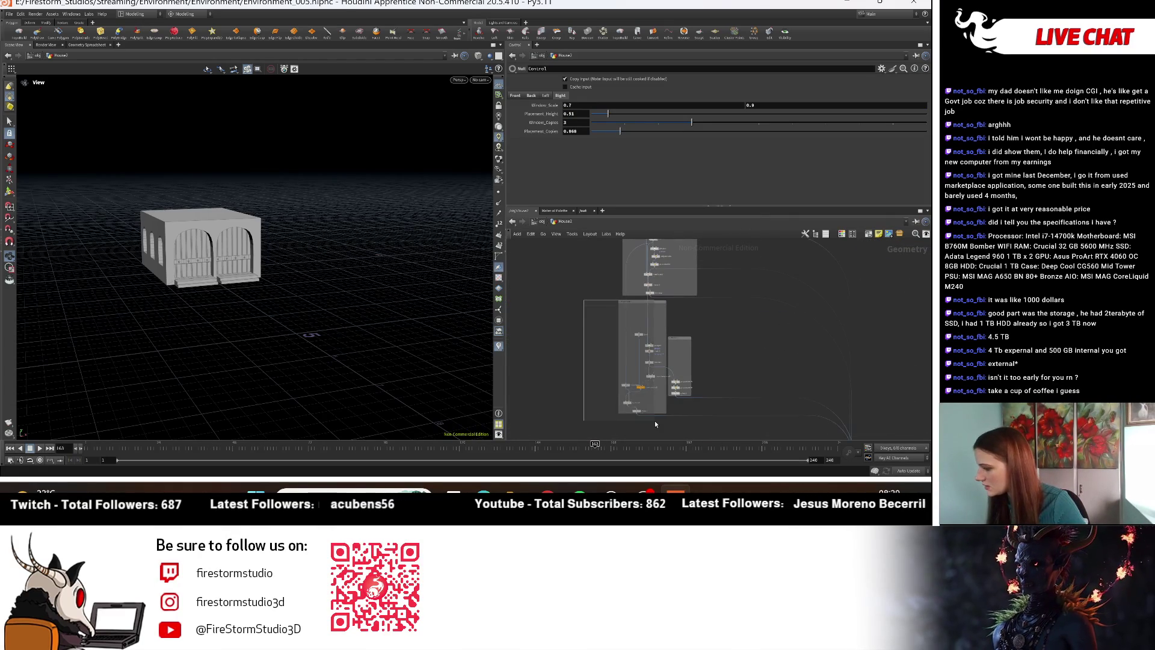
scroll(714, 411, up, 3)
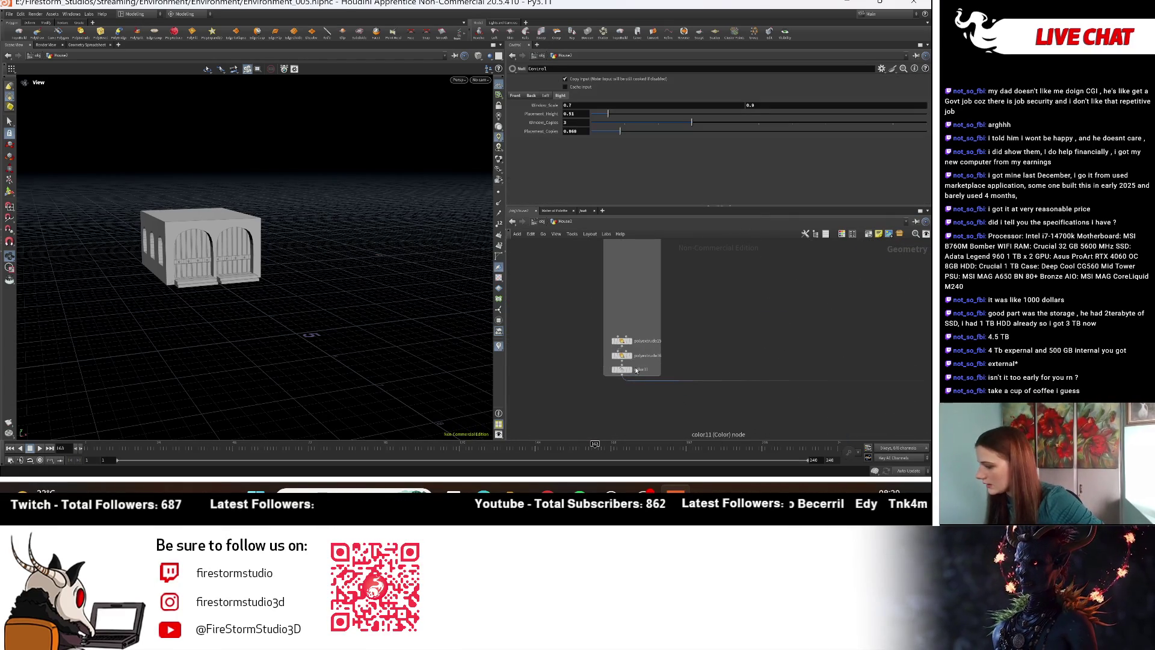
key(h)
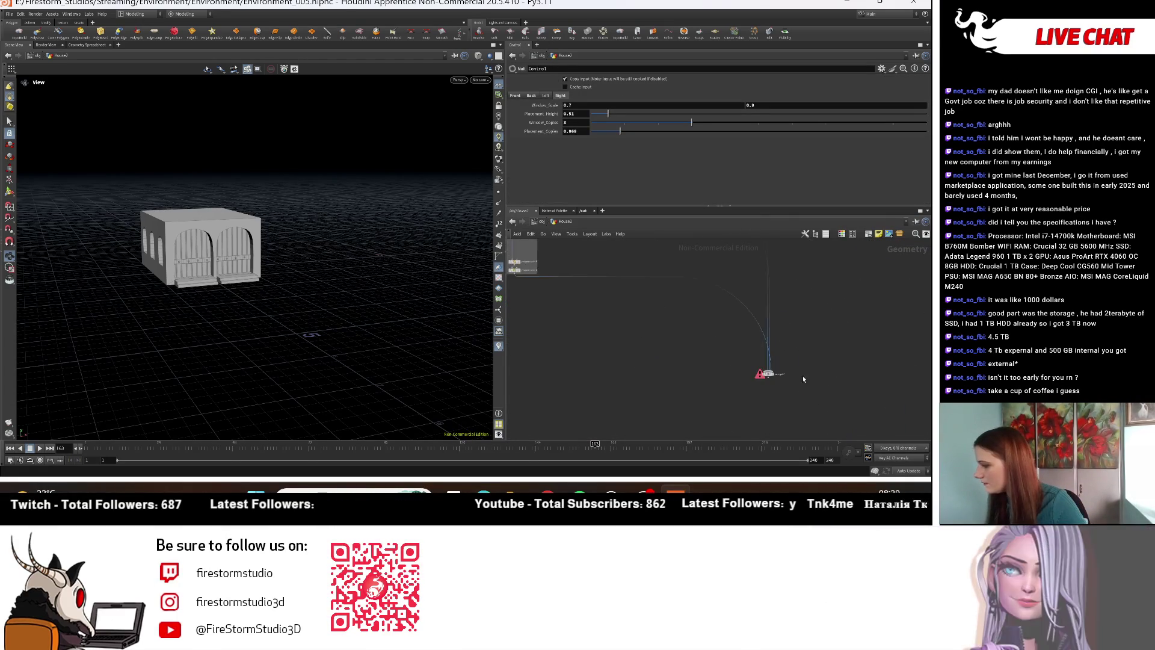
Step: Preview the full roofed house from the final node, then display merge12 again
click(754, 377)
mouse_move(282, 289)
mouse_down()
mouse_move(337, 300)
mouse_move(313, 325)
mouse_move(324, 332)
mouse_up()
scroll(323, 333, up, 5)
middle_drag(355, 295, 369, 358)
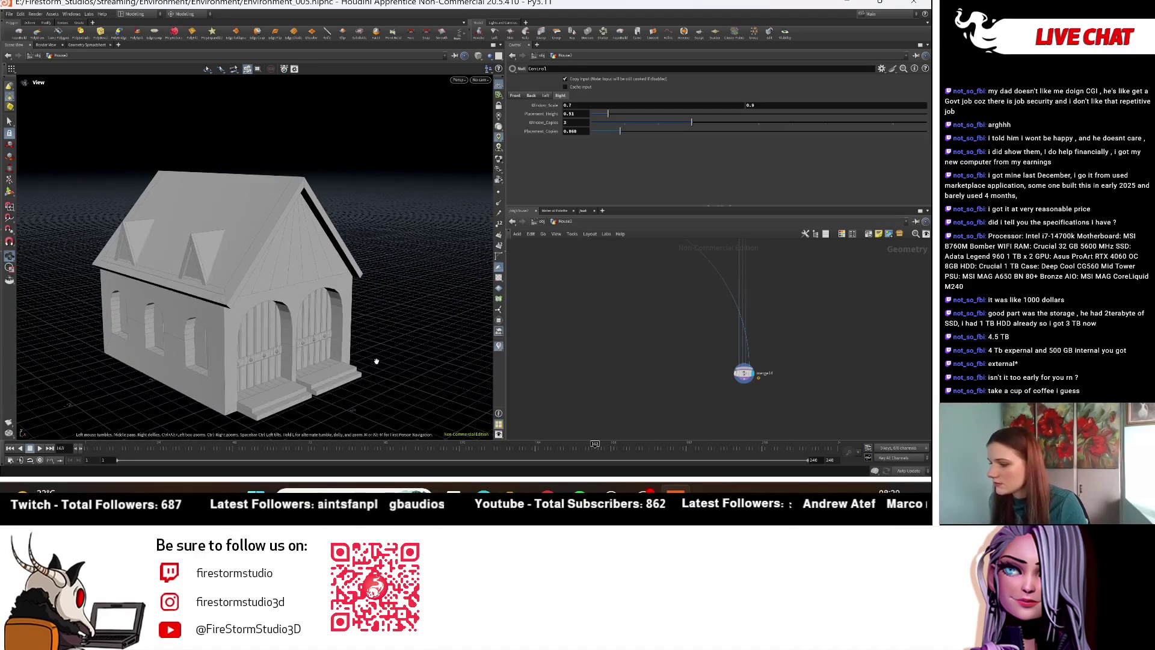
drag(313, 379, 265, 397)
scroll(686, 374, down, 3)
scroll(686, 373, up, 5)
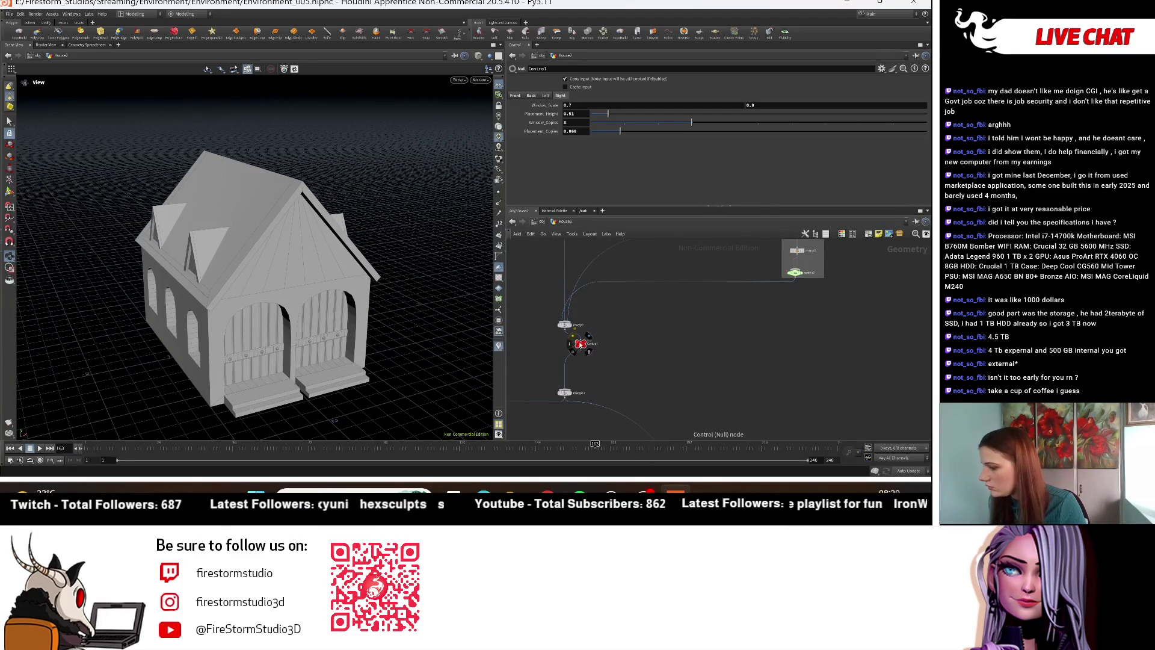
click(573, 395)
scroll(253, 258, up, 3)
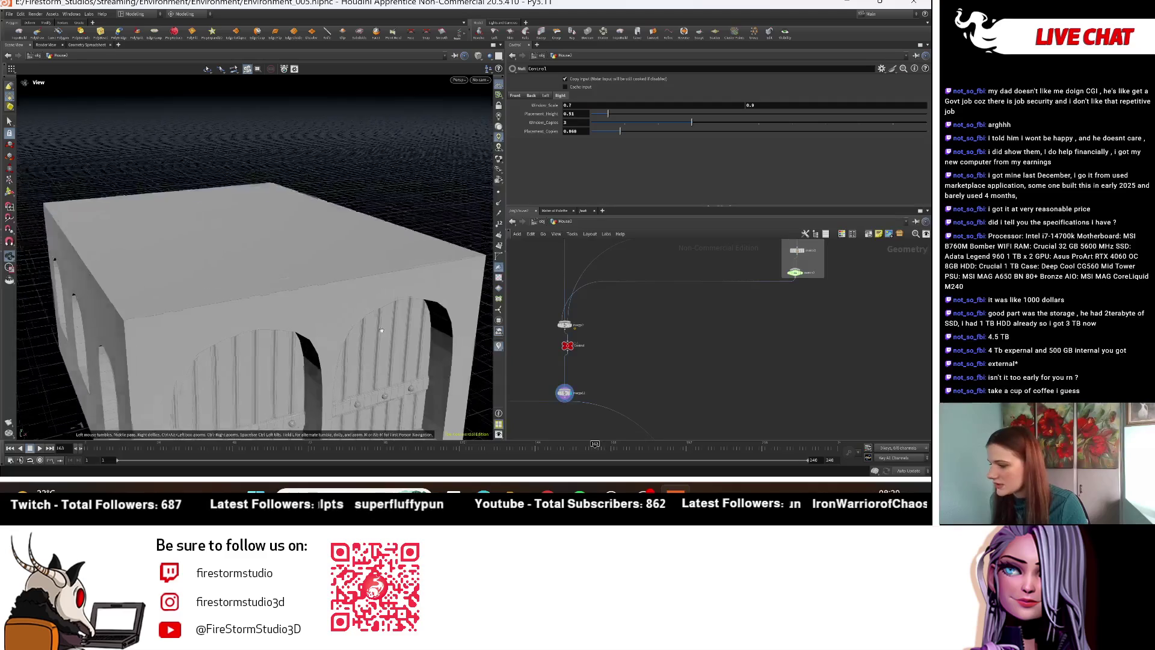
Step: Orbit around the roofless building to inspect its arched doors
scroll(211, 348, down, 5)
mouse_move(211, 347)
mouse_down()
mouse_move(364, 358)
mouse_move(113, 331)
mouse_up()
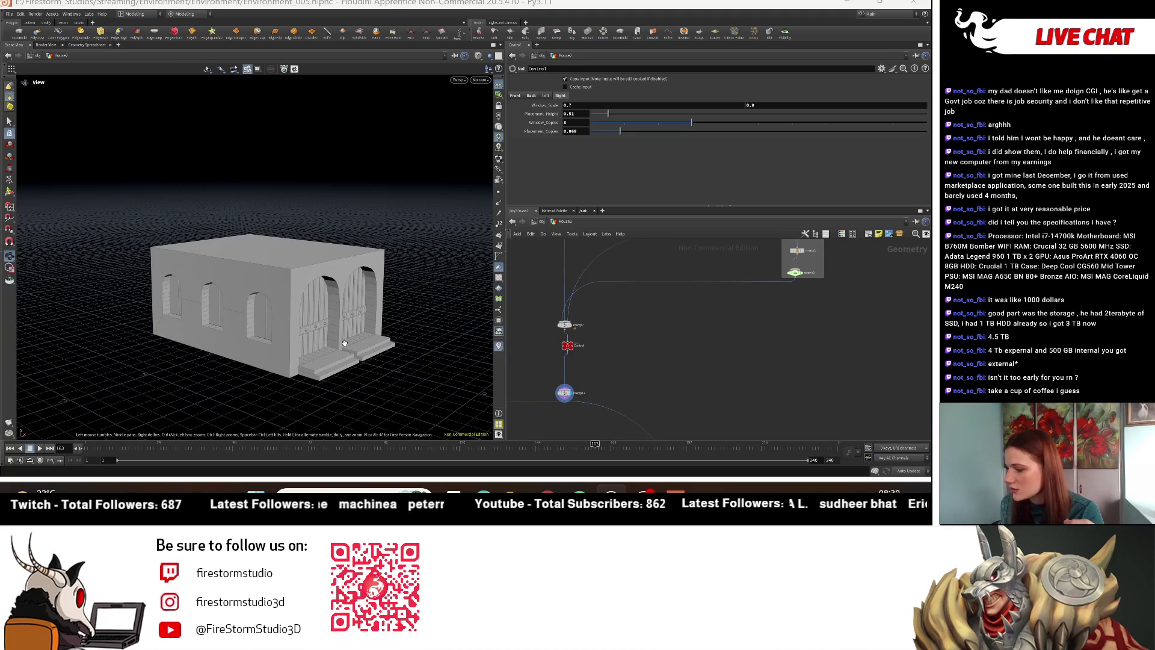
mouse_move(360, 352)
mouse_down()
mouse_move(325, 368)
mouse_move(317, 338)
mouse_up()
scroll(325, 370, up, 5)
scroll(312, 377, up, 3)
scroll(317, 338, down, 5)
scroll(724, 316, down, 6)
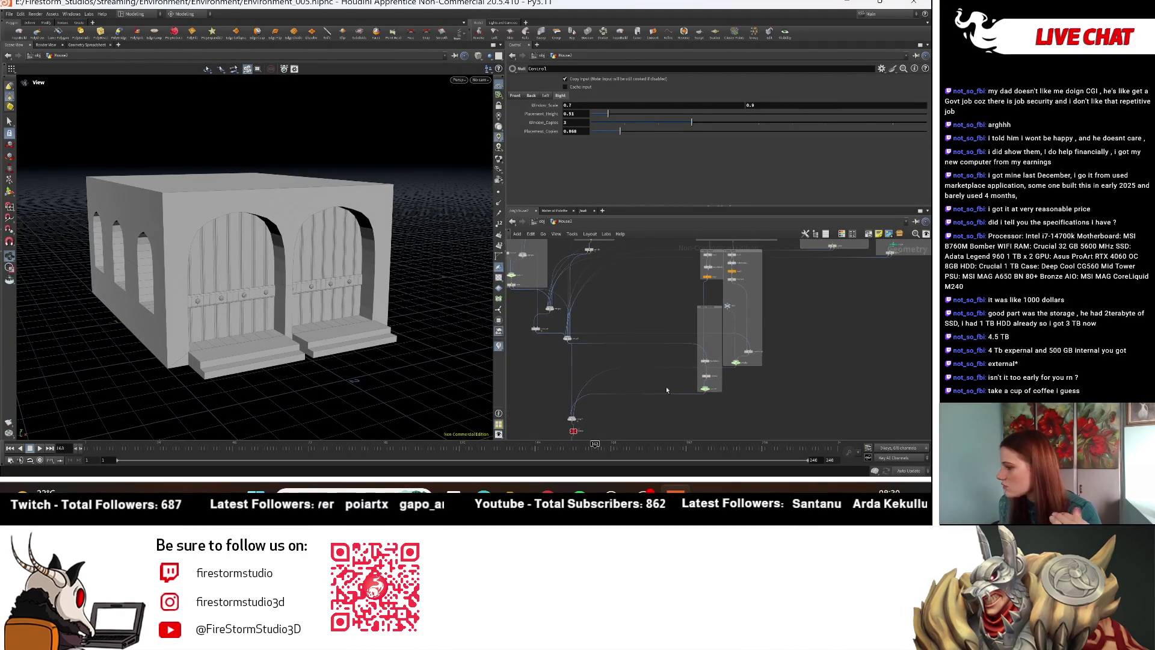
scroll(668, 346, up, 3)
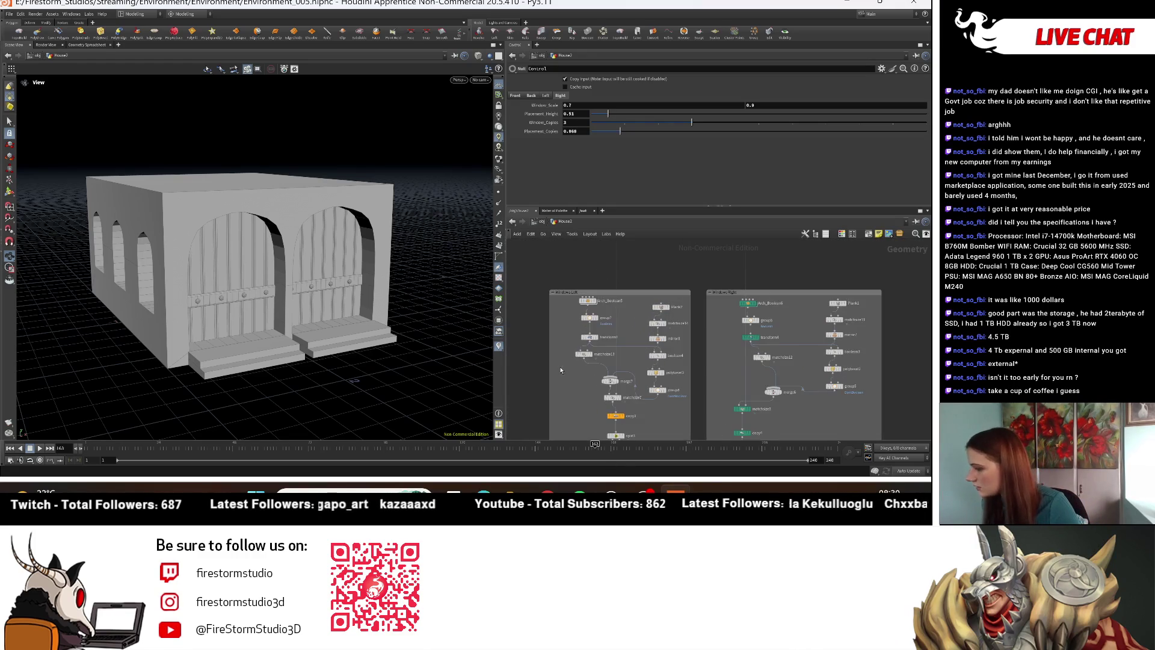
scroll(554, 370, down, 3)
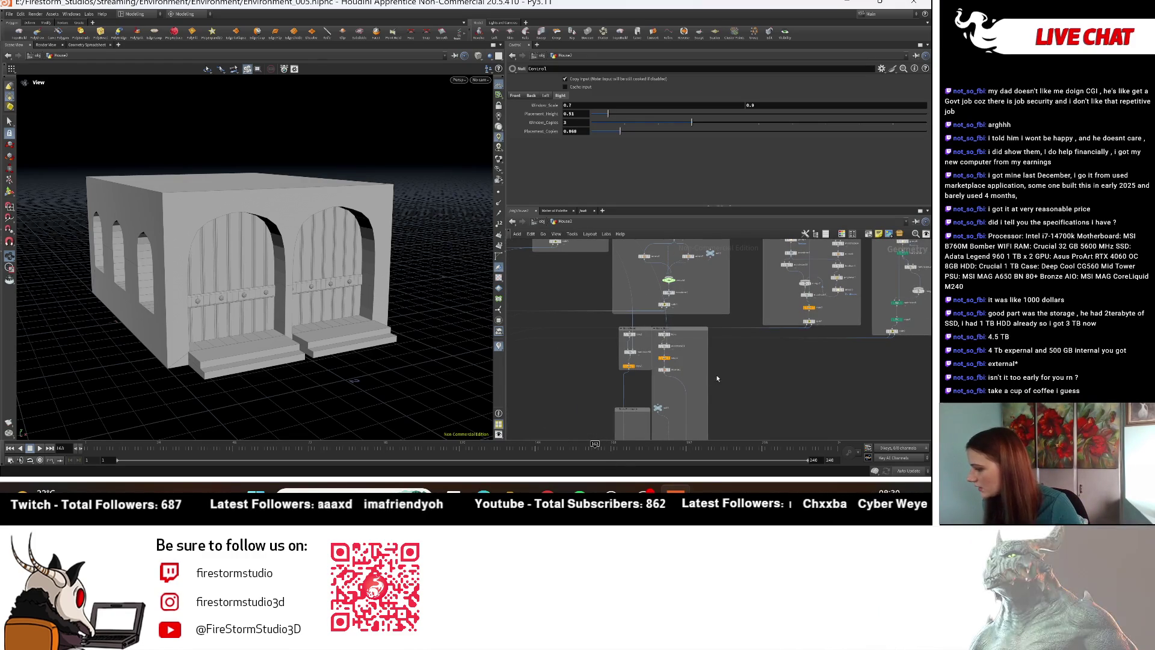
scroll(740, 298, down, 2)
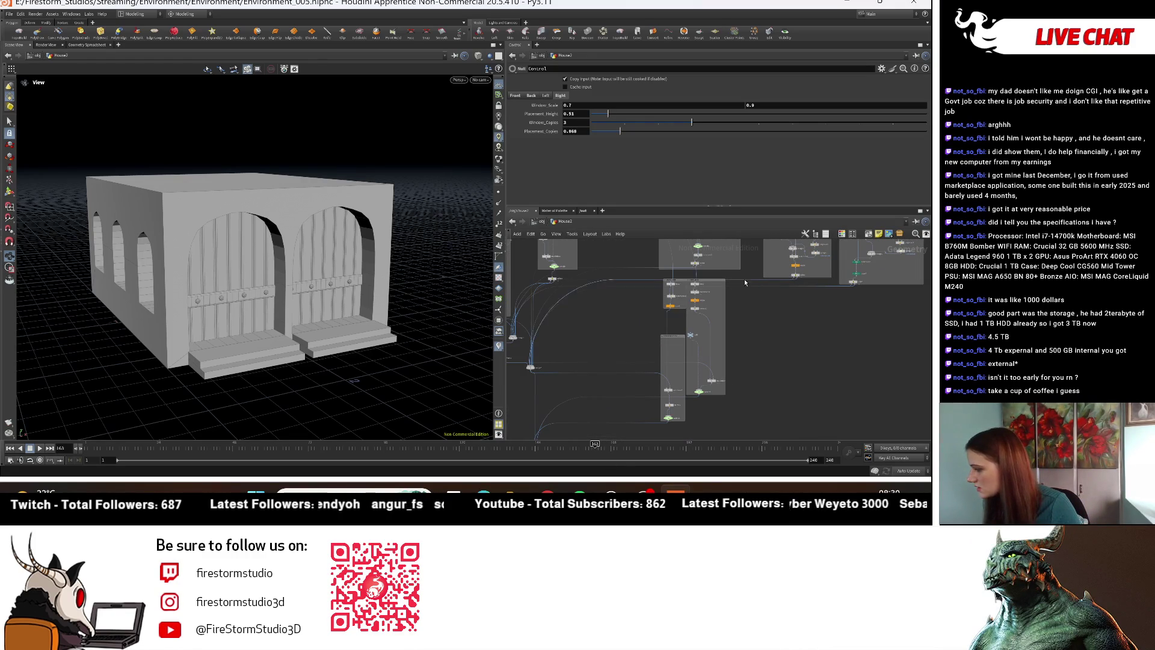
Step: Delete two network boxes, then undo the deletion
drag(649, 434, 698, 401)
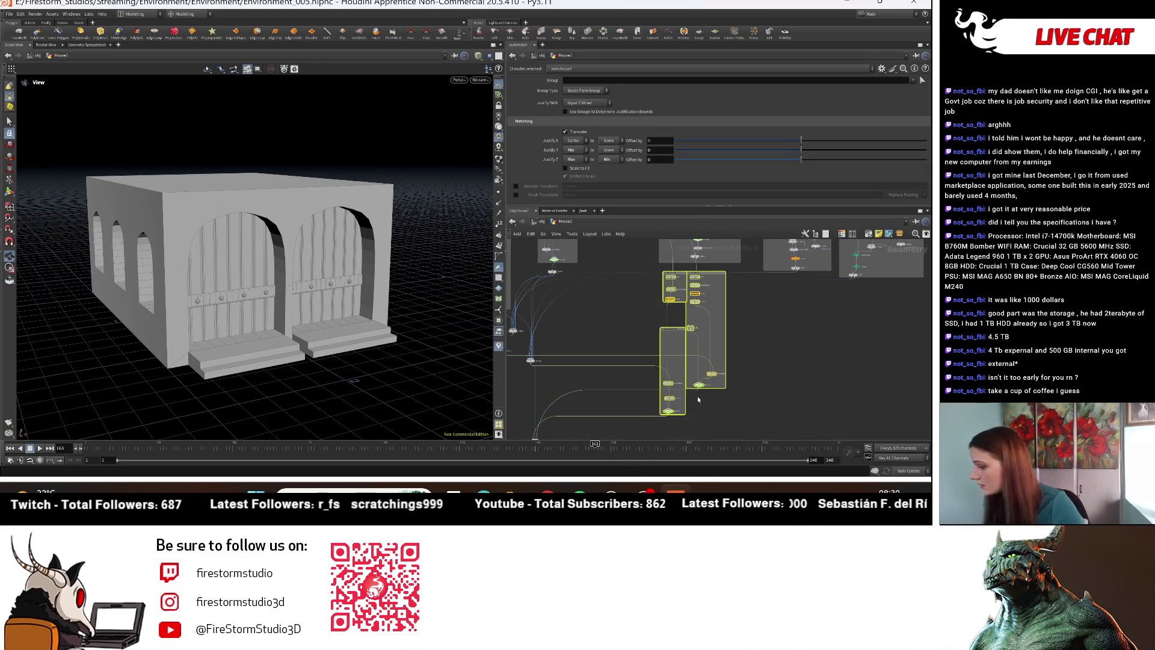
key(Delete)
key(ctrl+z)
Step: Orbit to view the building's windowed side from below
mouse_move(361, 271)
mouse_down()
mouse_move(337, 210)
mouse_move(369, 183)
mouse_up()
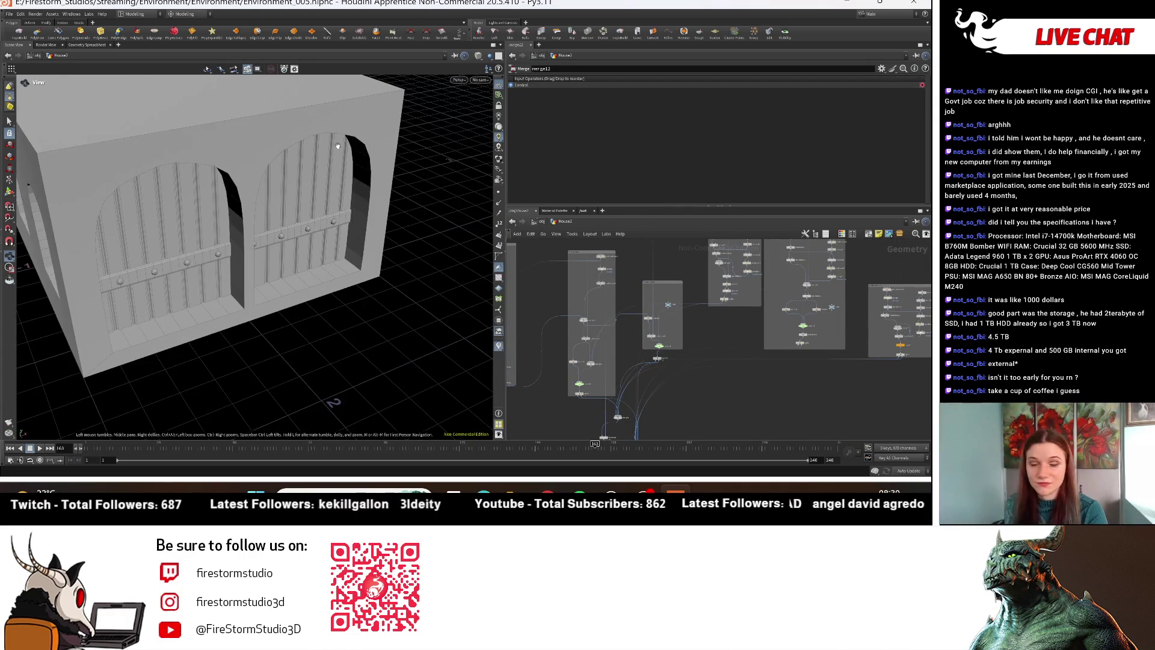
scroll(351, 201, down, 5)
mouse_move(274, 202)
mouse_down()
mouse_move(281, 167)
mouse_move(195, 317)
mouse_up()
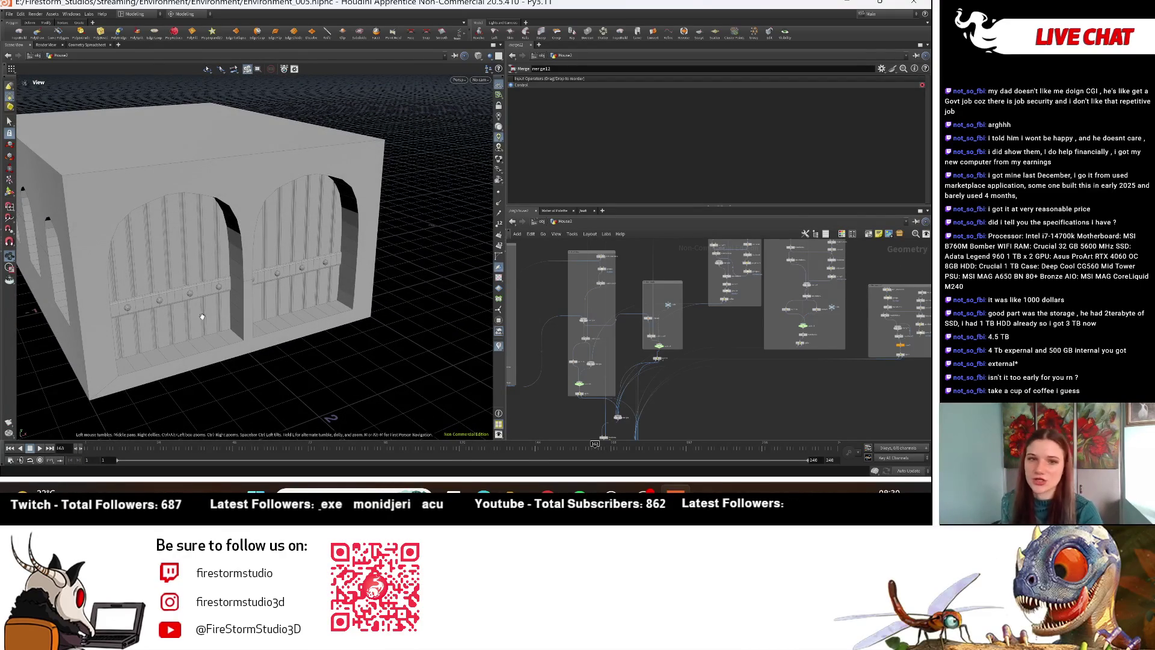
scroll(748, 375, down, 2)
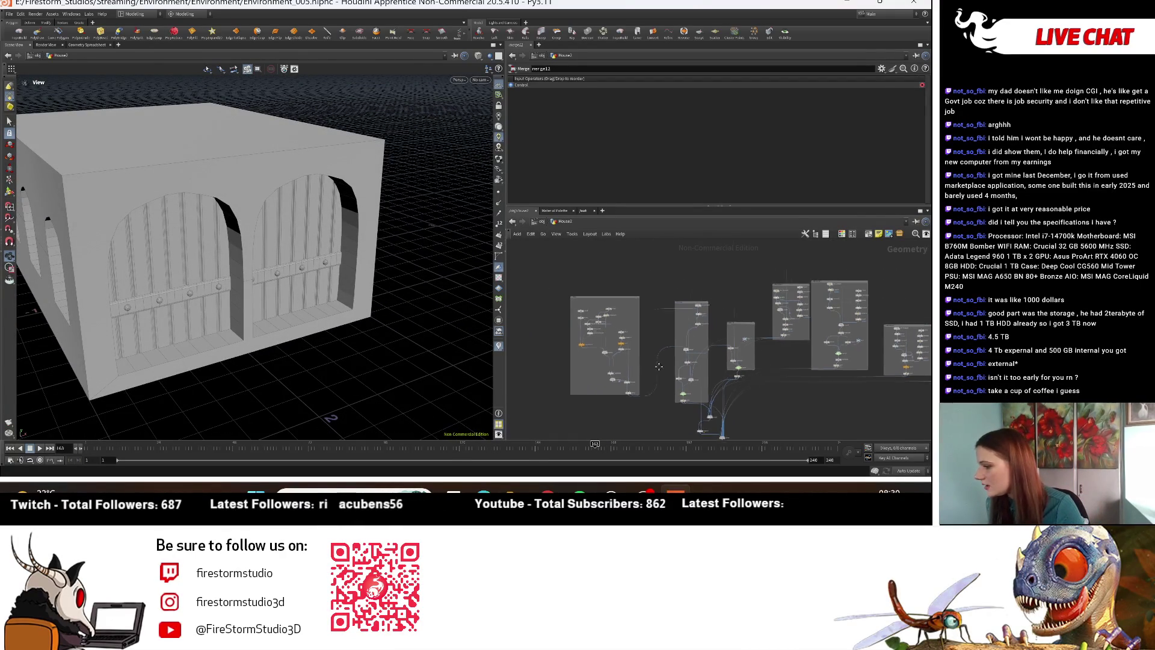
scroll(552, 286, up, 3)
Step: Frame the node networks and pan to the Front Door and Door_Back boxes
mouse_move(662, 388)
middle_down()
mouse_move(729, 426)
mouse_move(734, 324)
middle_up()
key(h)
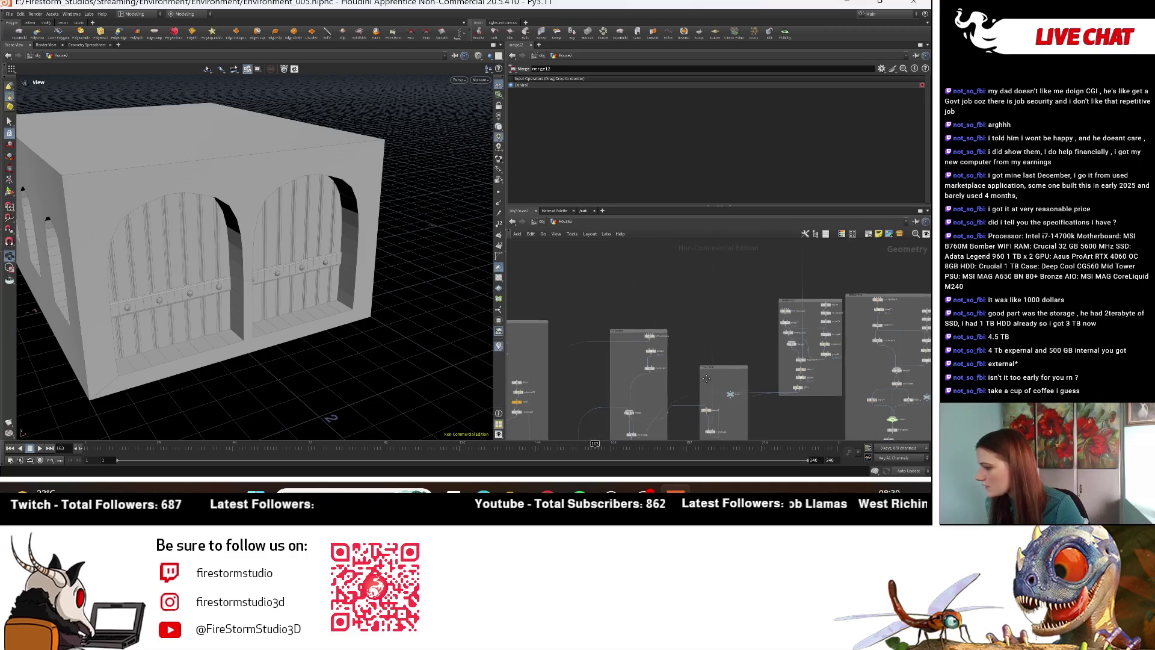
scroll(609, 354, up, 3)
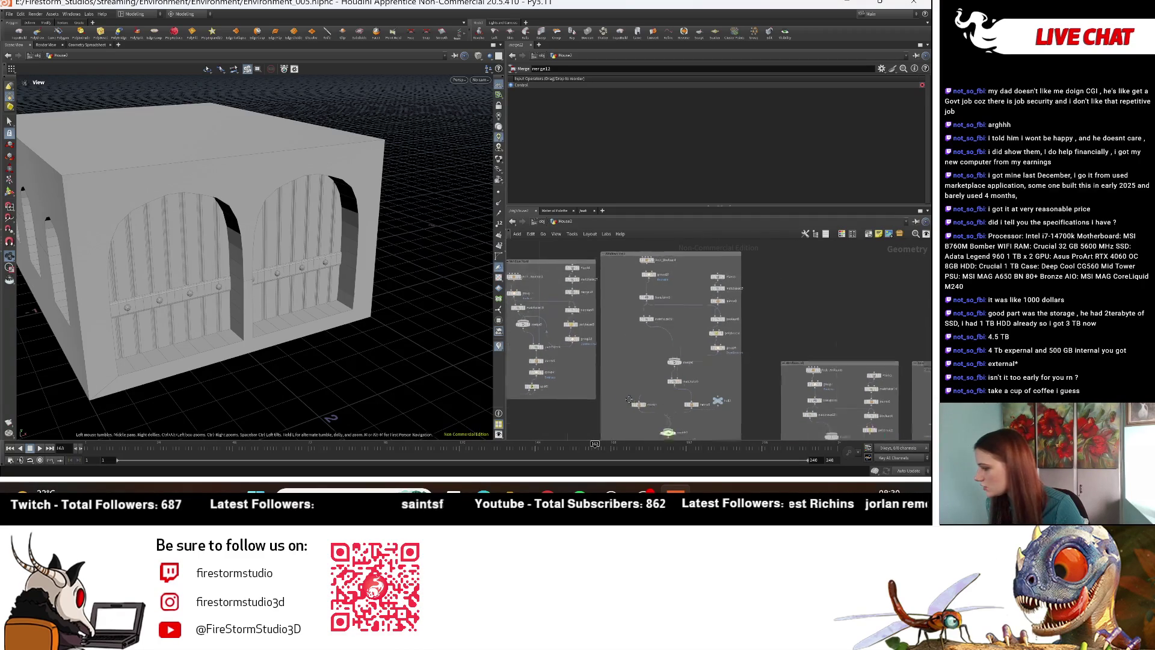
middle_drag(609, 354, 544, 341)
key(f)
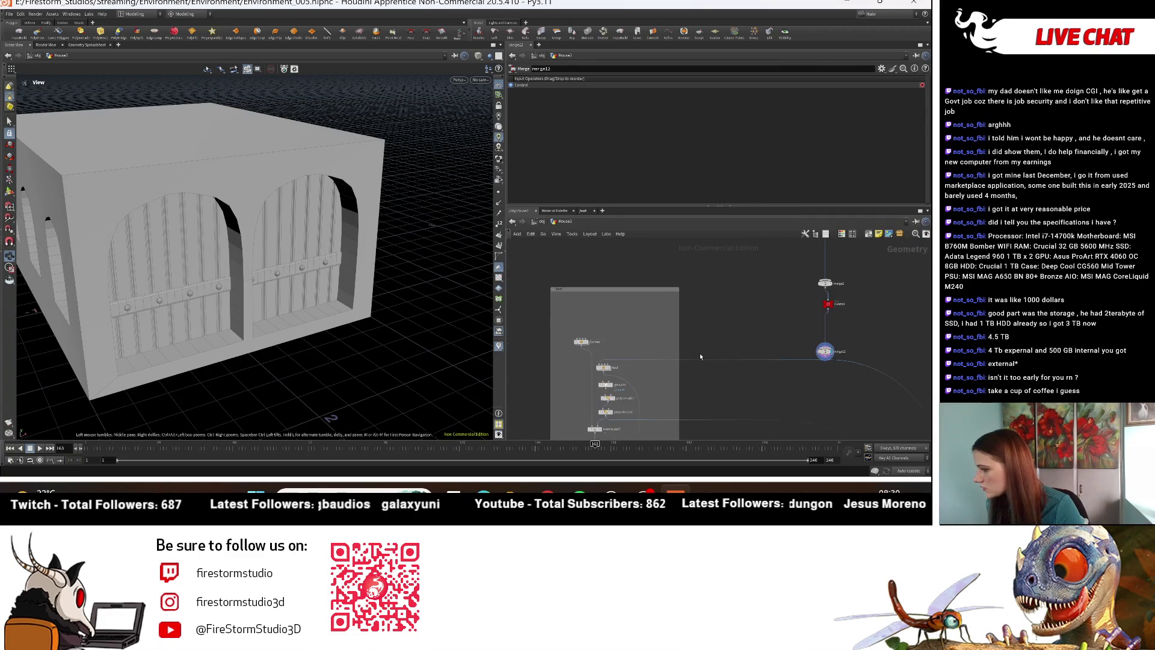
scroll(680, 368, down, 3)
scroll(680, 368, up, 3)
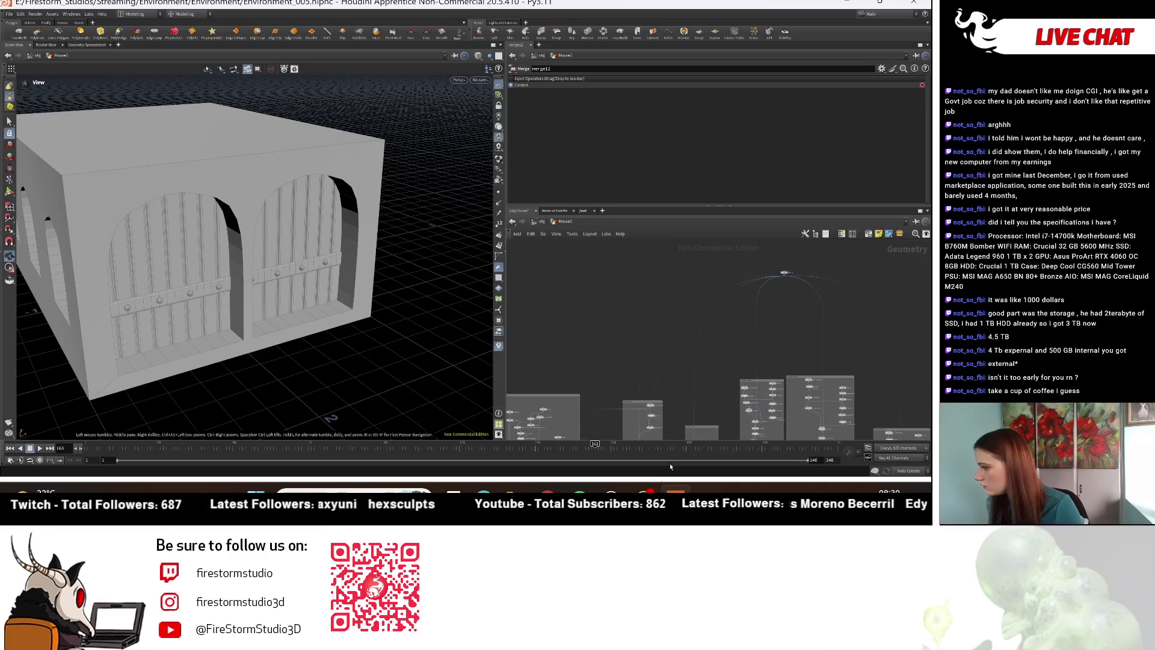
scroll(678, 364, up, 3)
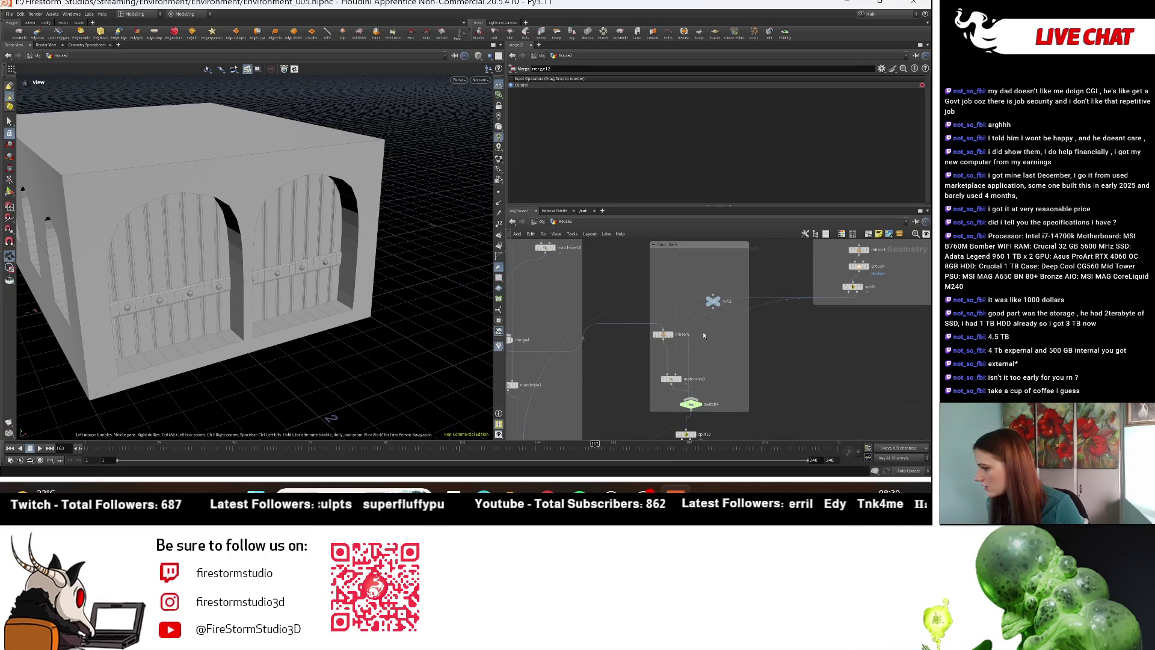
mouse_move(686, 343)
middle_down()
mouse_move(748, 413)
mouse_move(745, 297)
middle_up()
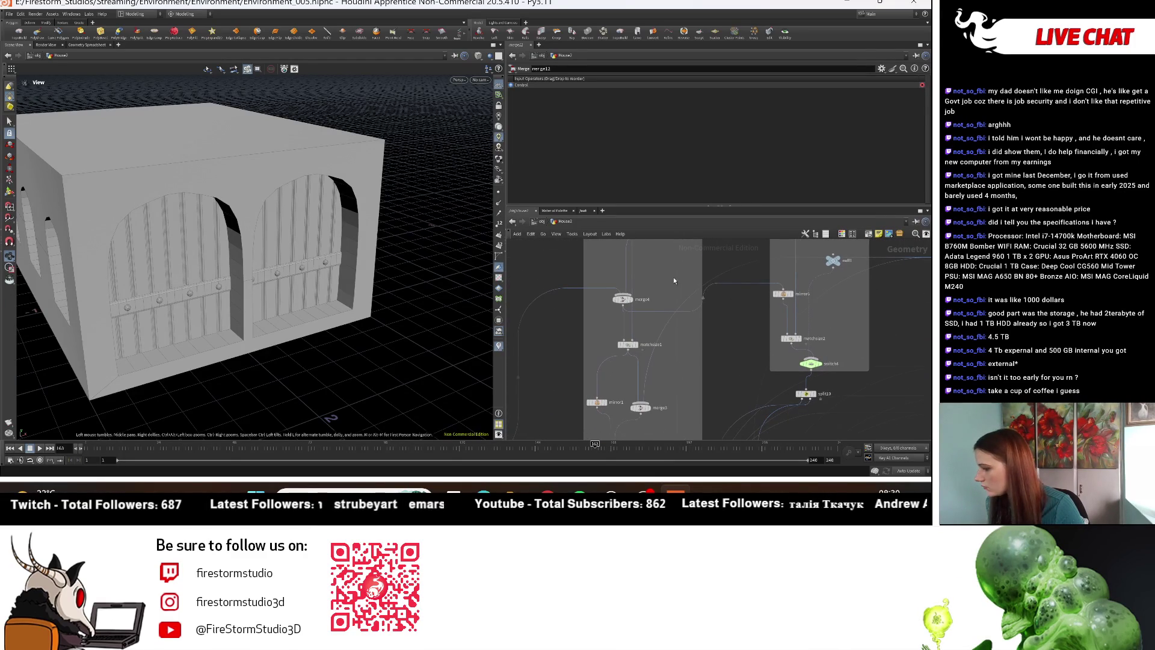
Step: Select matchsize1 and set the display flag on merge4 to show only the door
click(630, 345)
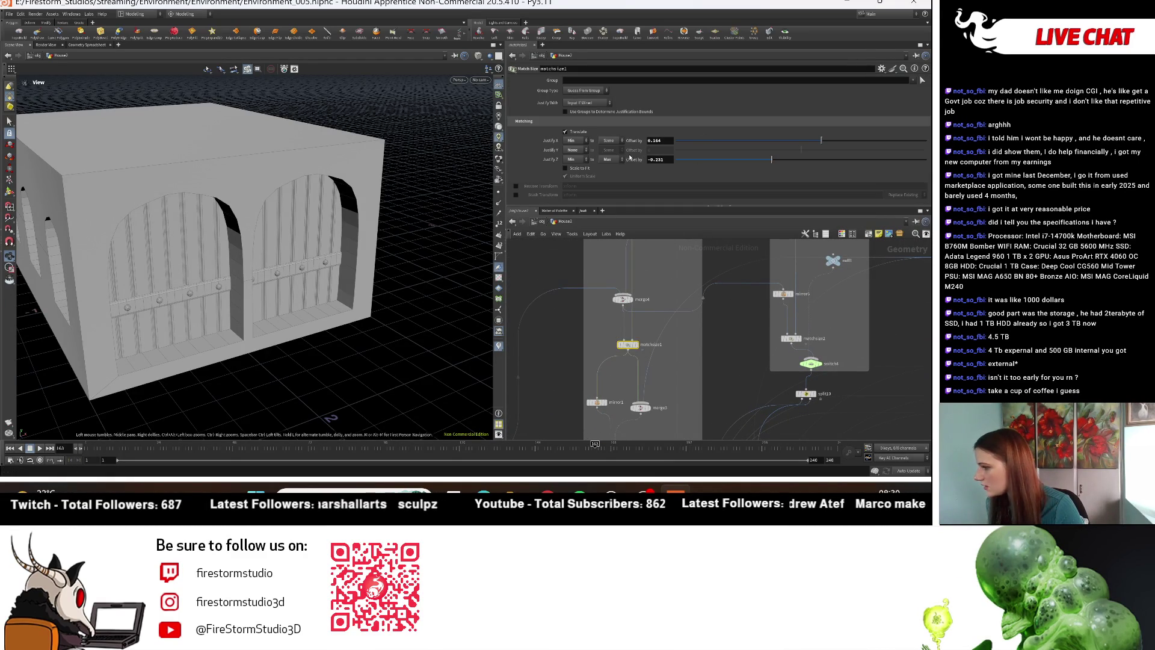
click(633, 303)
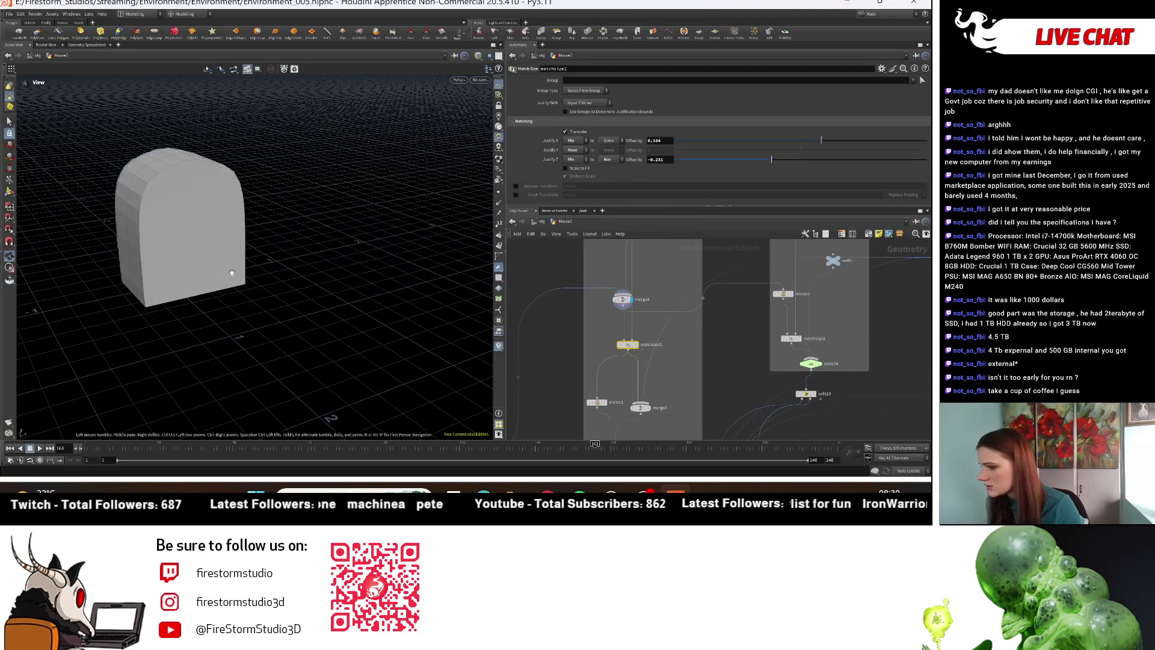
drag(232, 273, 263, 251)
middle_drag(652, 242, 623, 349)
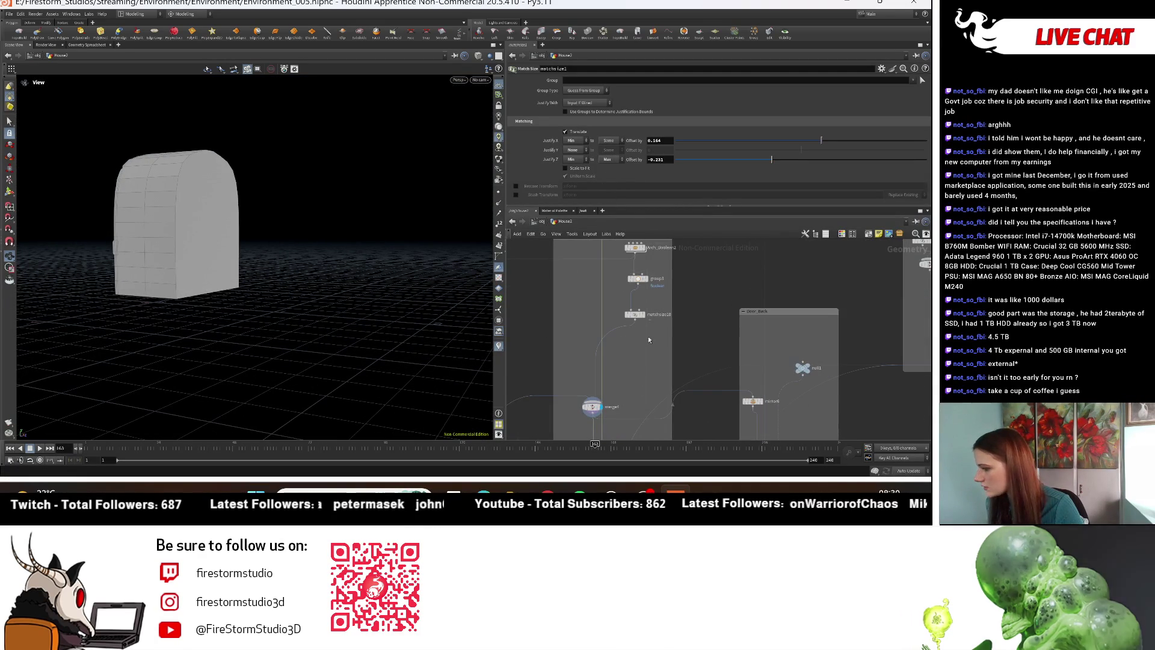
Step: Display matchsize10 with its guide box, then the door at the group3 stage
click(644, 305)
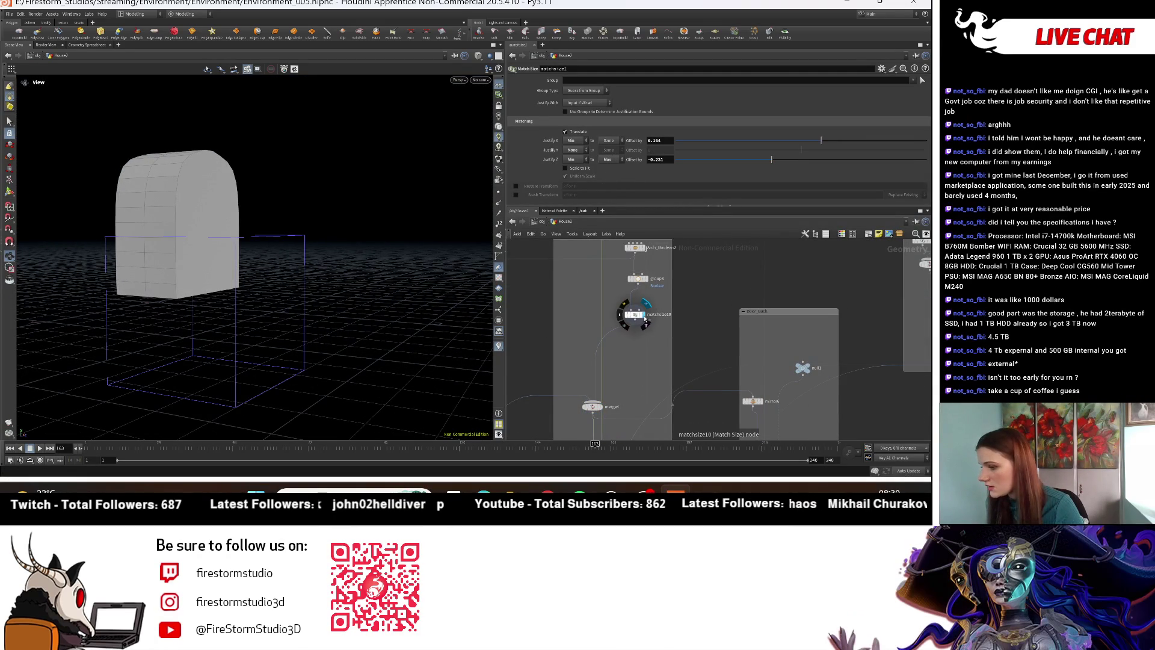
mouse_move(232, 355)
mouse_down()
mouse_move(281, 347)
mouse_move(298, 365)
mouse_move(336, 355)
mouse_up()
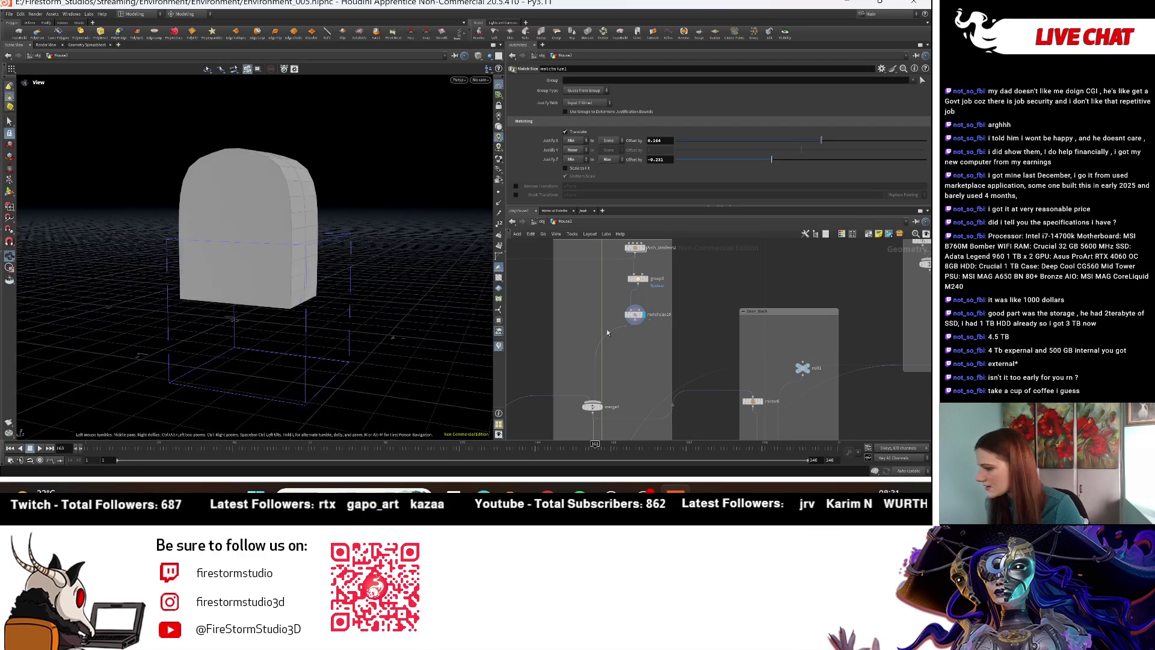
click(634, 314)
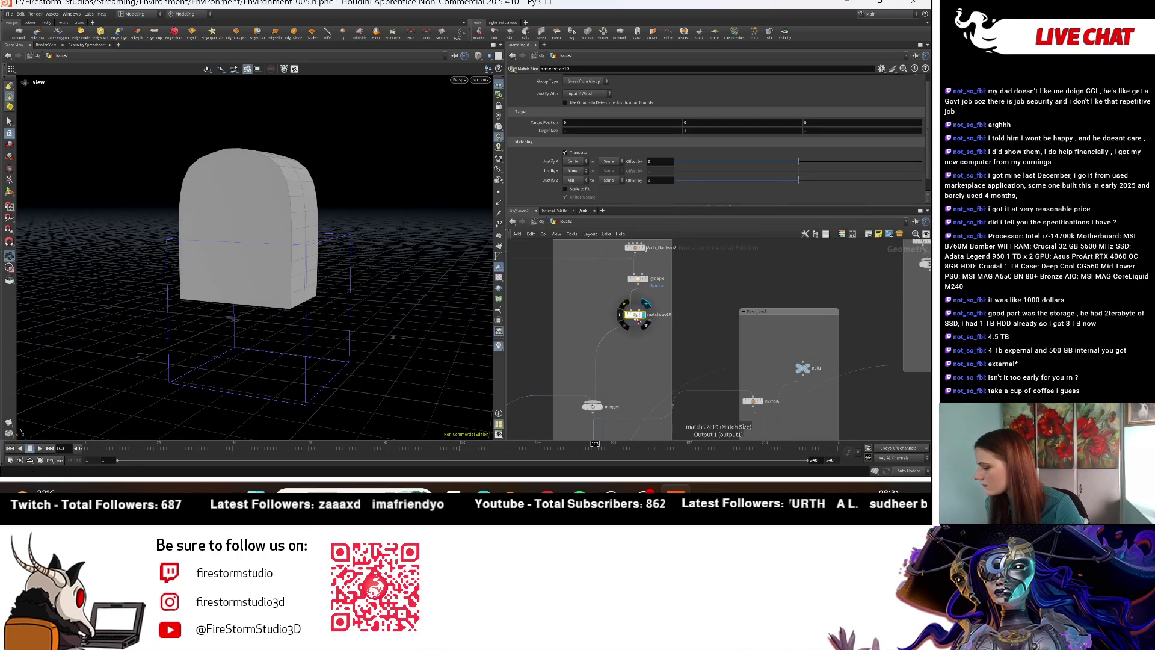
click(649, 279)
mouse_move(283, 313)
mouse_down()
mouse_move(307, 301)
mouse_move(305, 330)
mouse_up()
scroll(635, 376, down, 2)
Step: Enter Arch_Boolean2, centre the door in the viewport and select transform1
double_click(627, 317)
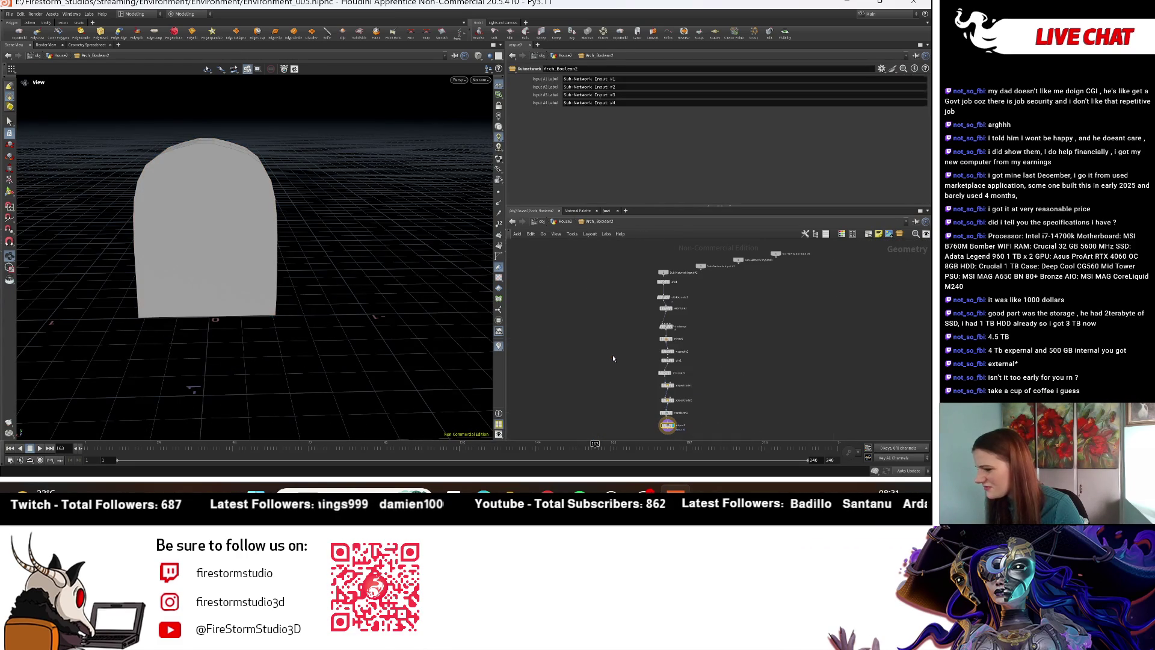
mouse_move(387, 305)
mouse_down()
mouse_move(323, 292)
mouse_move(394, 330)
mouse_up()
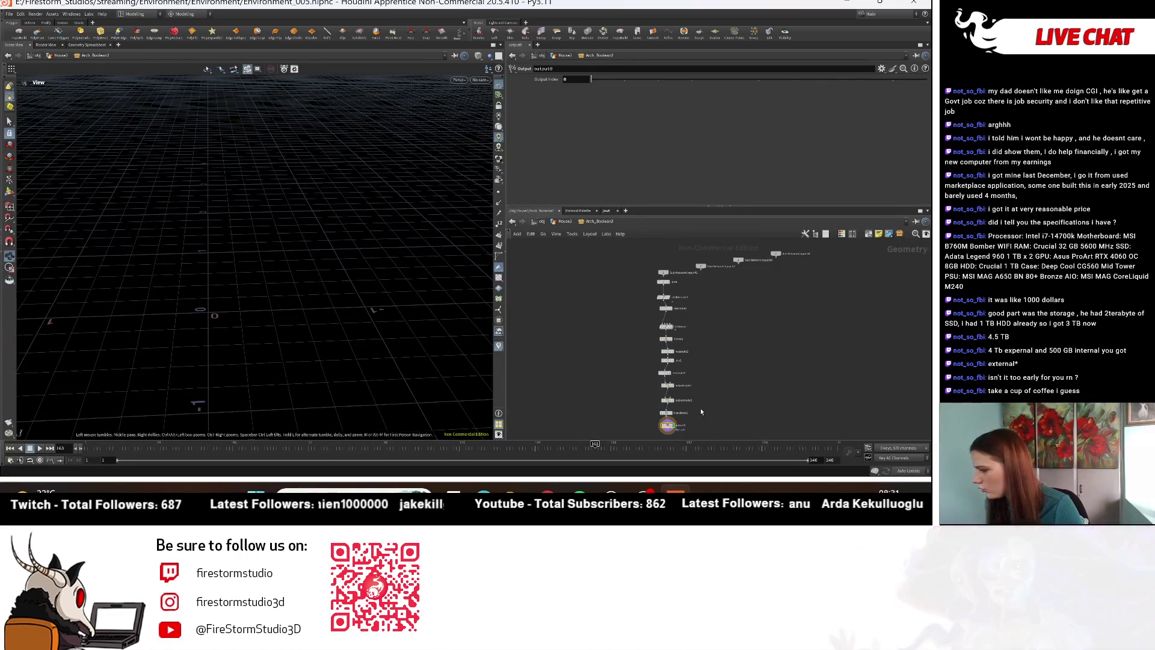
mouse_move(229, 227)
middle_down()
mouse_move(91, 289)
mouse_move(121, 305)
mouse_move(187, 298)
middle_up()
mouse_move(187, 297)
mouse_down()
mouse_move(387, 291)
mouse_move(379, 268)
mouse_move(227, 237)
mouse_move(220, 253)
mouse_move(150, 240)
mouse_move(386, 315)
mouse_up()
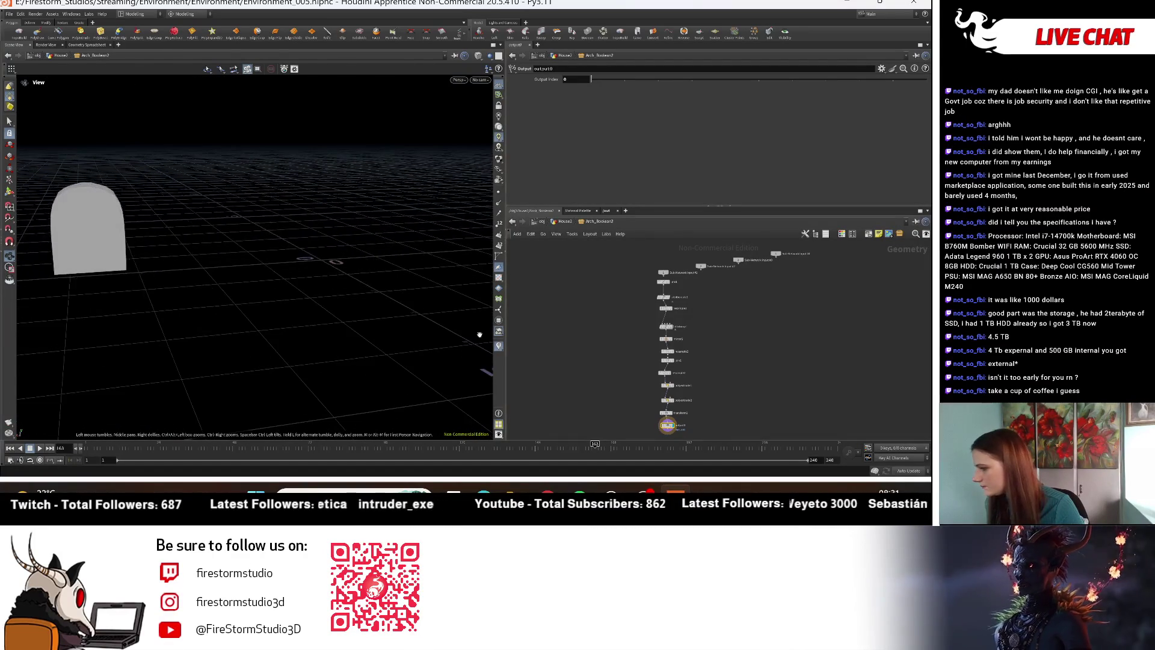
scroll(730, 339, up, 5)
middle_drag(717, 341, 710, 356)
click(657, 408)
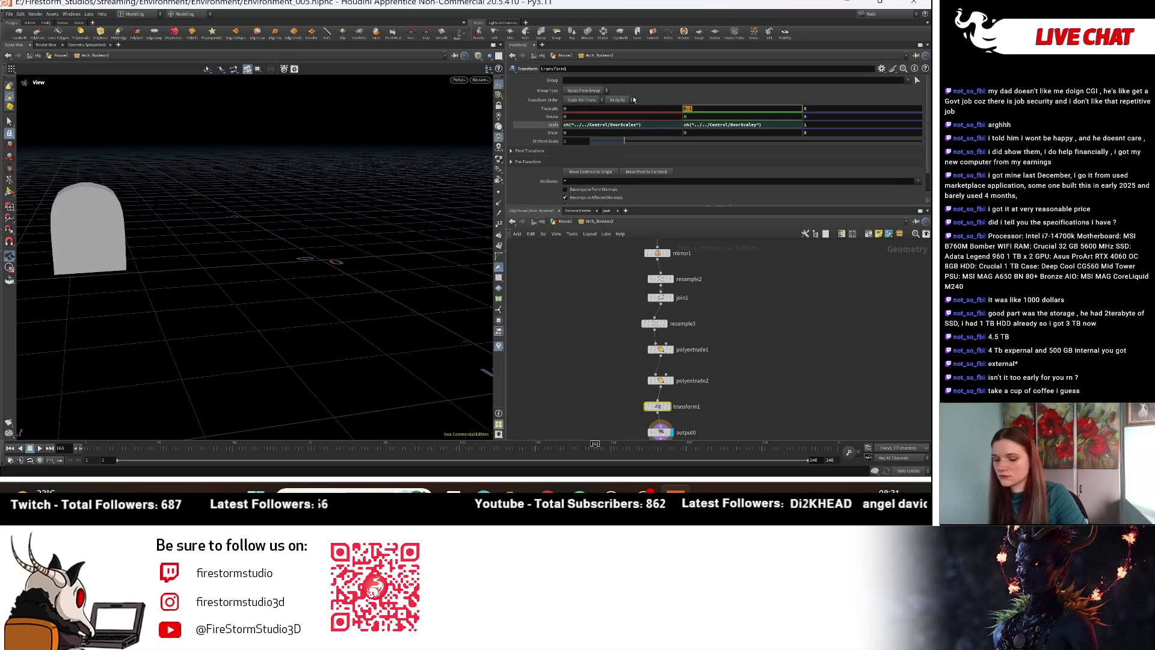
Step: Return to the House2 network and frame the plank door with its bolted crossbar
click(578, 221)
mouse_move(657, 282)
middle_down()
mouse_move(657, 262)
mouse_move(770, 324)
mouse_move(759, 236)
middle_up()
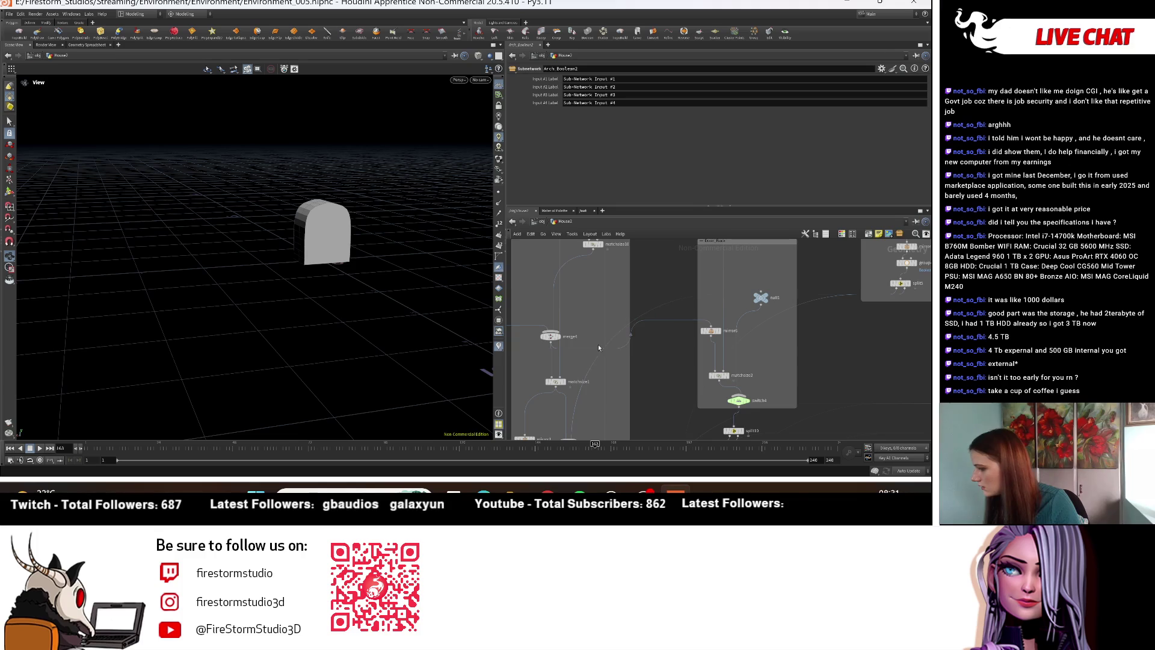
scroll(559, 337, up, 3)
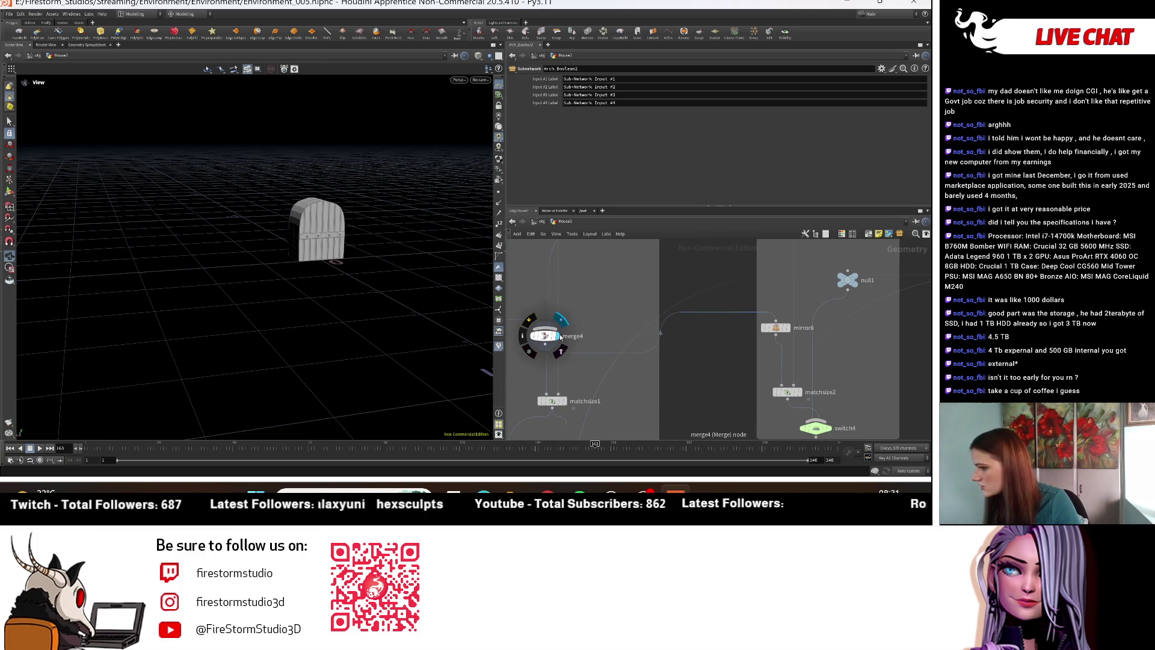
scroll(408, 262, up, 5)
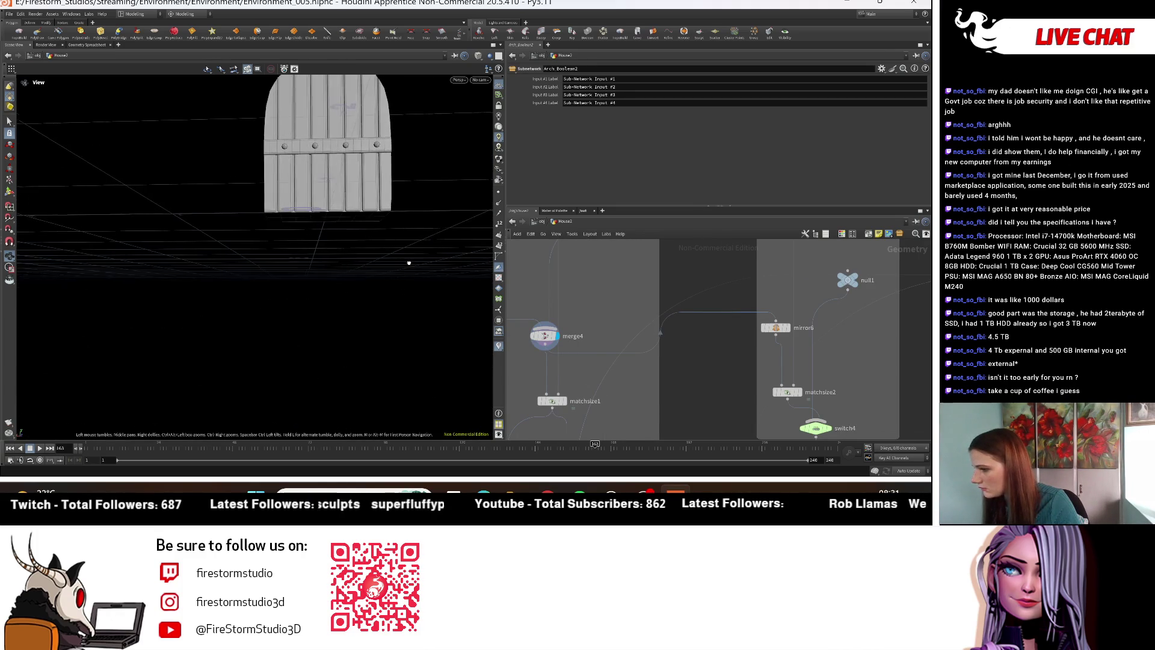
middle_drag(408, 263, 419, 299)
middle_drag(631, 241, 638, 311)
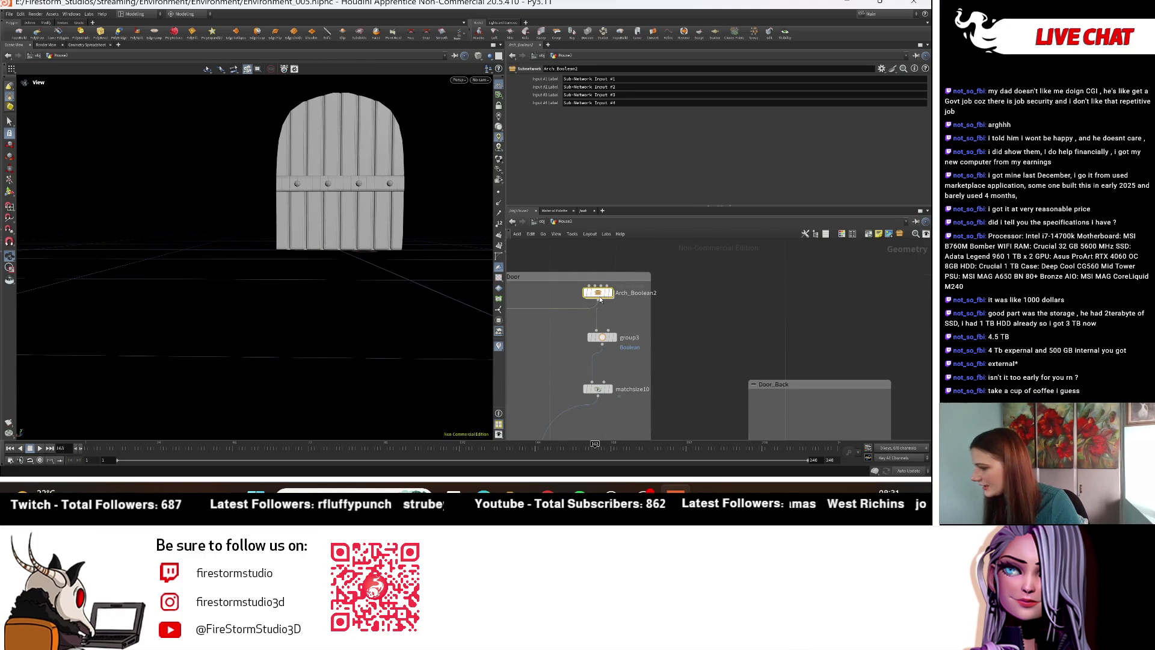
Step: Enter -0.005 in transform1's Translate Y inside Arch_Boolean2, then go back to House2
double_click(600, 296)
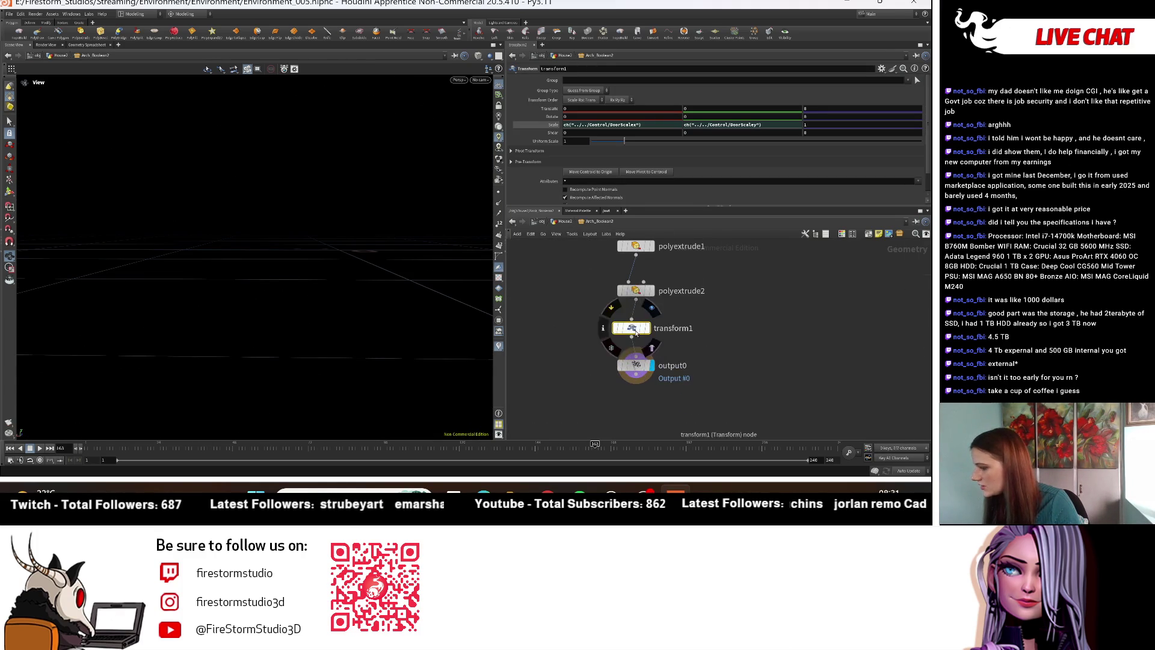
click(709, 110)
text(-0.03)
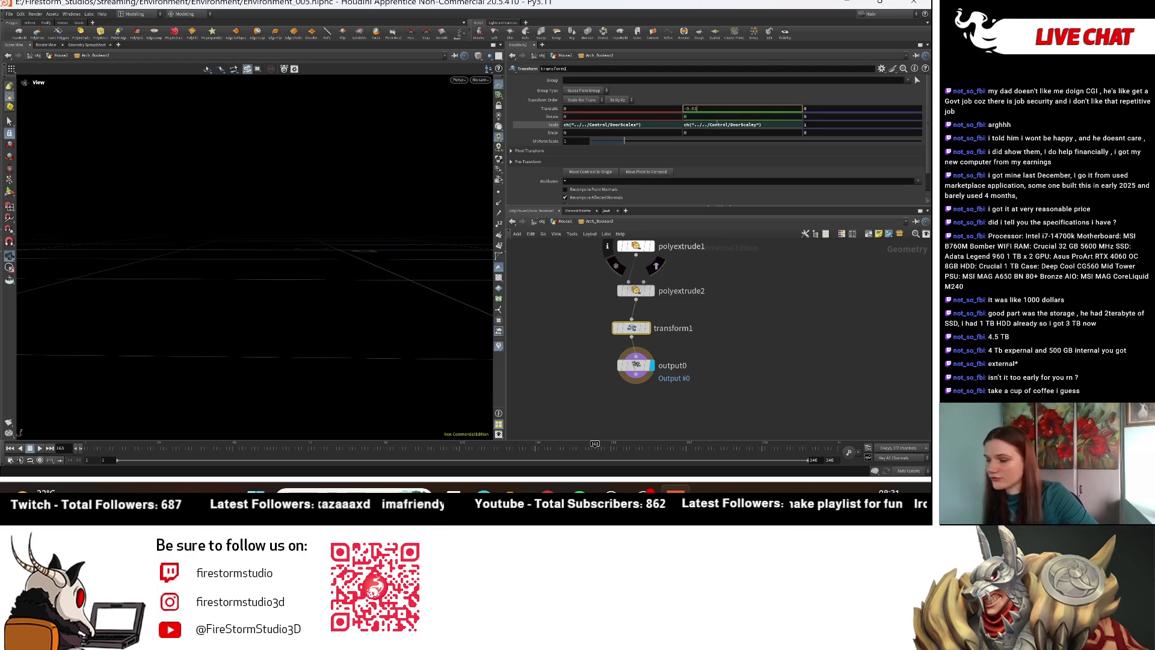
text(05)
key(Return)
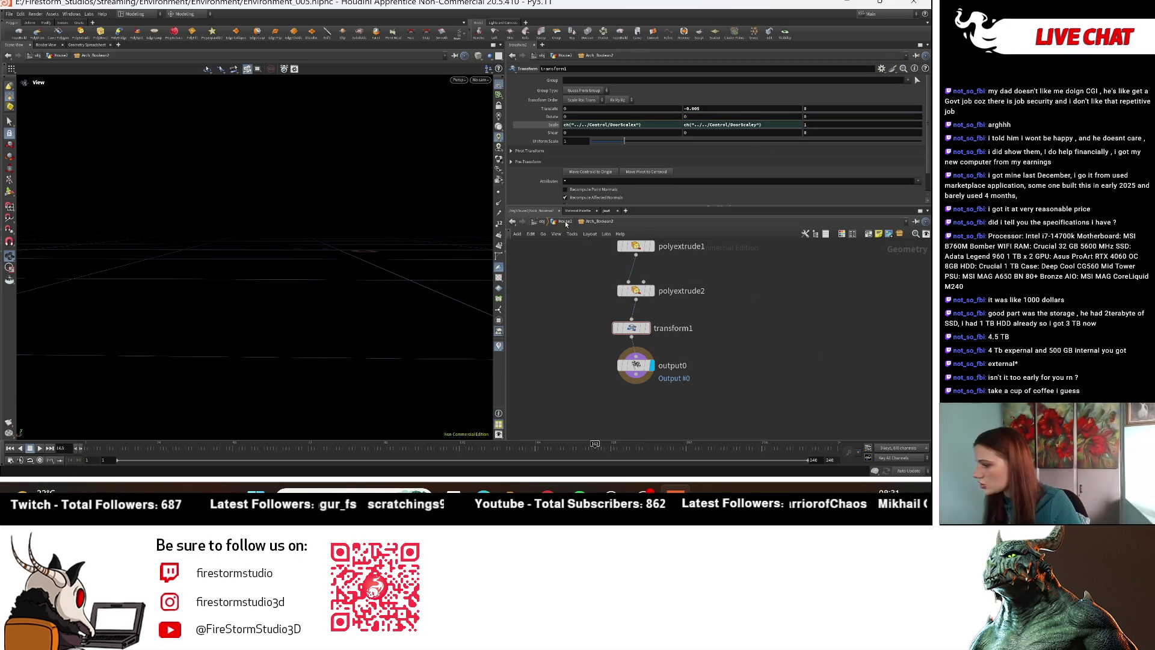
click(565, 224)
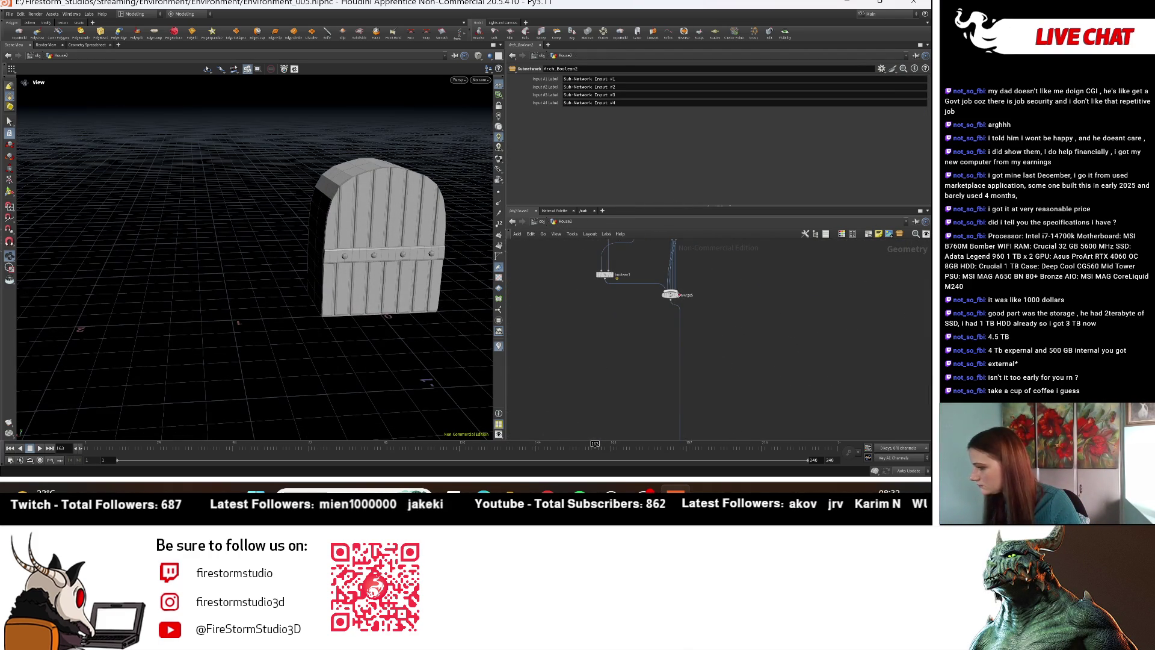
Step: Display the full house from merge5 and orbit to view its arched door
click(680, 299)
mouse_move(313, 315)
mouse_down()
mouse_move(353, 315)
mouse_move(349, 277)
mouse_move(341, 299)
mouse_move(343, 245)
mouse_move(222, 317)
mouse_move(191, 318)
mouse_move(207, 317)
mouse_up()
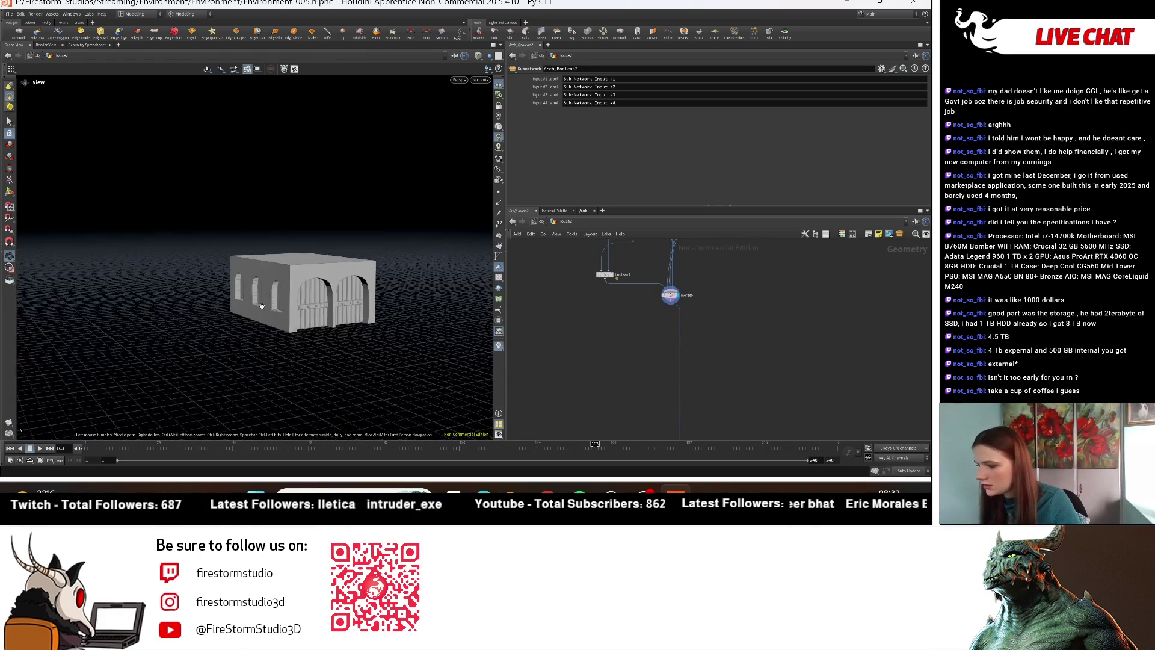
scroll(208, 317, up, 10)
scroll(628, 313, down, 2)
scroll(628, 314, down, 3)
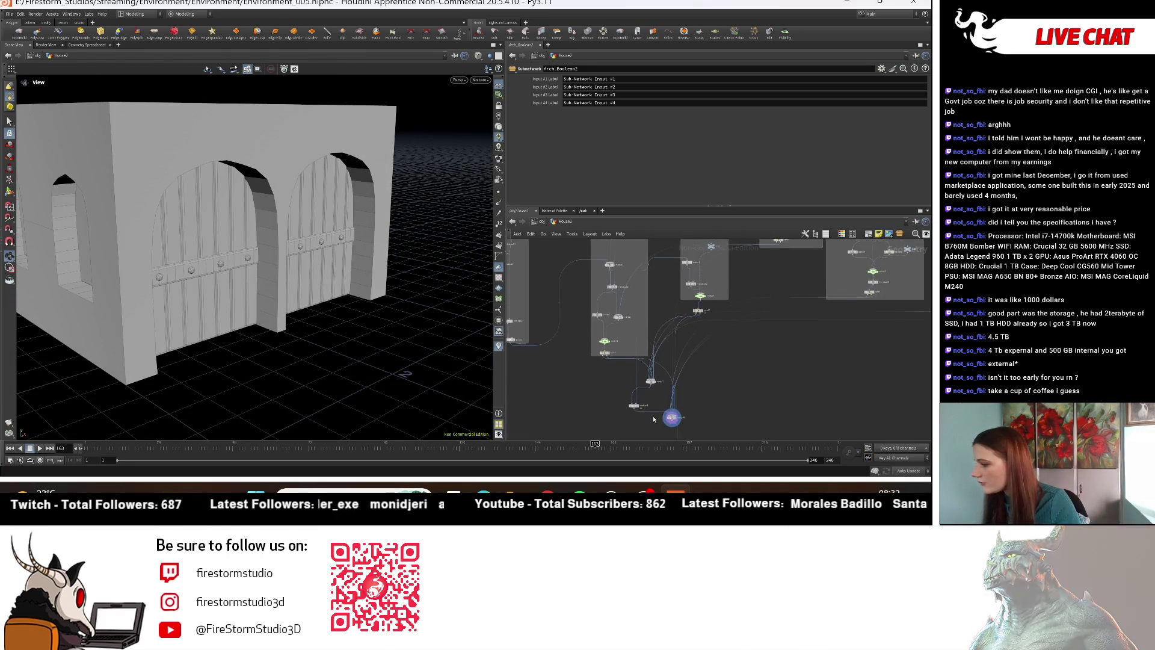
scroll(694, 340, up, 6)
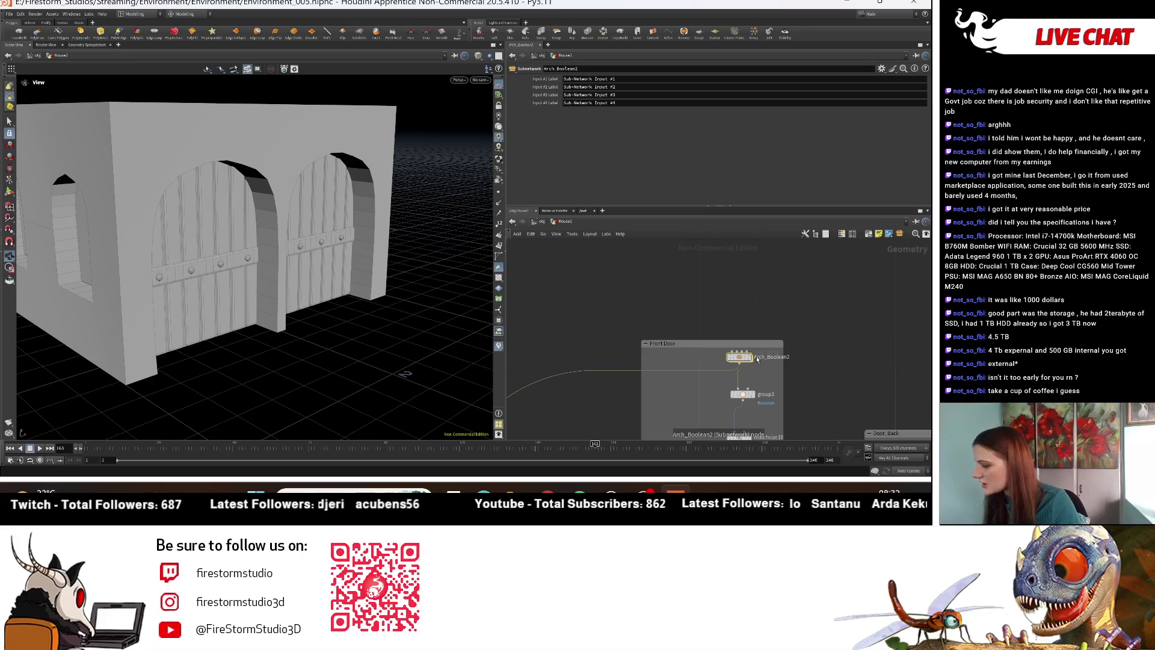
Step: Inside Arch_Boolean2, set transform1's Translate Y to 0, then return to the house network
double_click(740, 358)
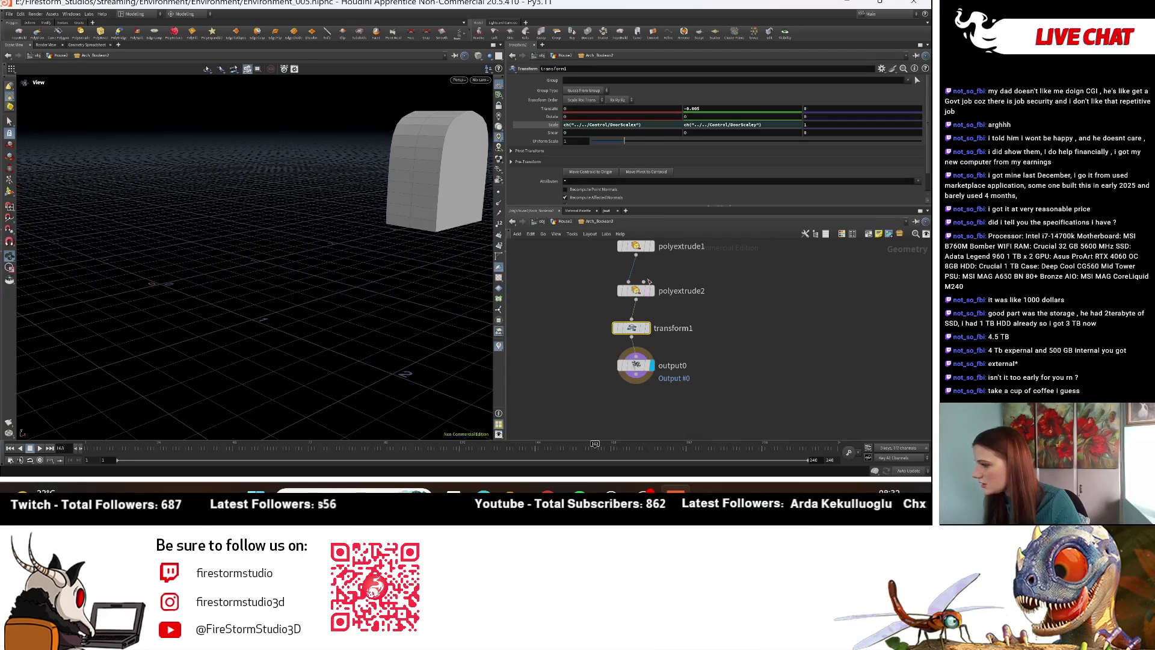
double_click(695, 108)
text(0)
key(Return)
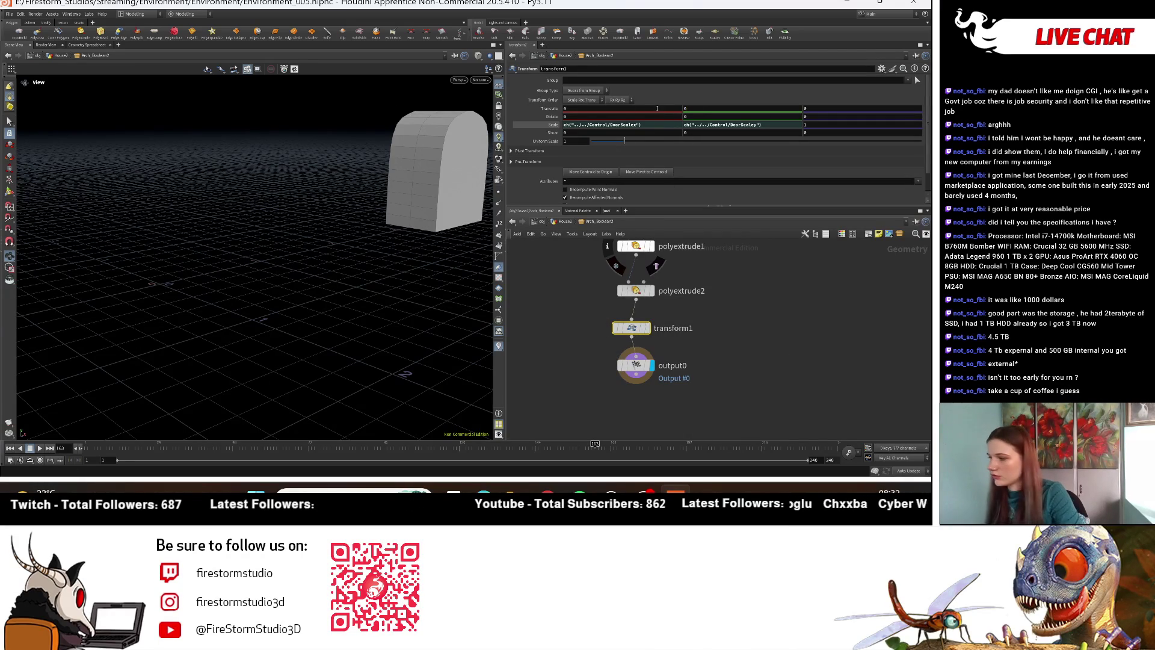
key(u)
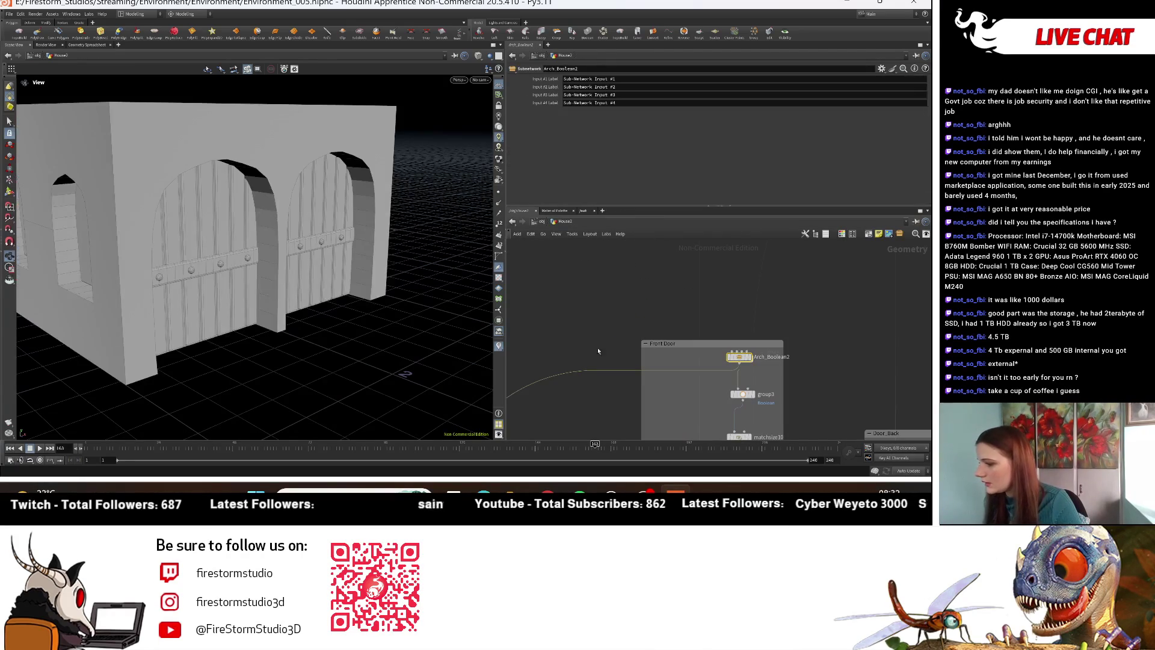
mouse_move(393, 327)
mouse_down()
mouse_move(335, 325)
mouse_move(291, 214)
mouse_up()
scroll(295, 215, down, 2)
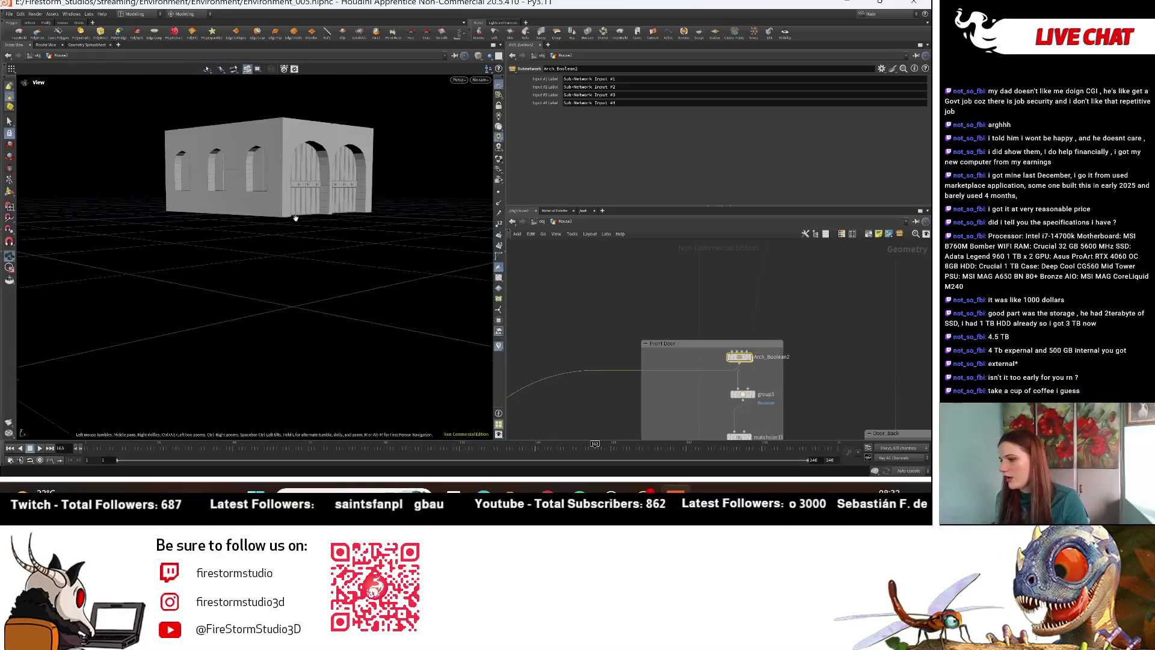
right_drag(297, 216, 432, 234)
mouse_move(432, 234)
mouse_down()
mouse_move(415, 232)
mouse_move(432, 225)
mouse_move(384, 175)
mouse_move(480, 291)
mouse_move(387, 206)
mouse_move(329, 299)
mouse_move(292, 273)
mouse_move(121, 373)
mouse_move(397, 316)
mouse_move(326, 332)
mouse_up()
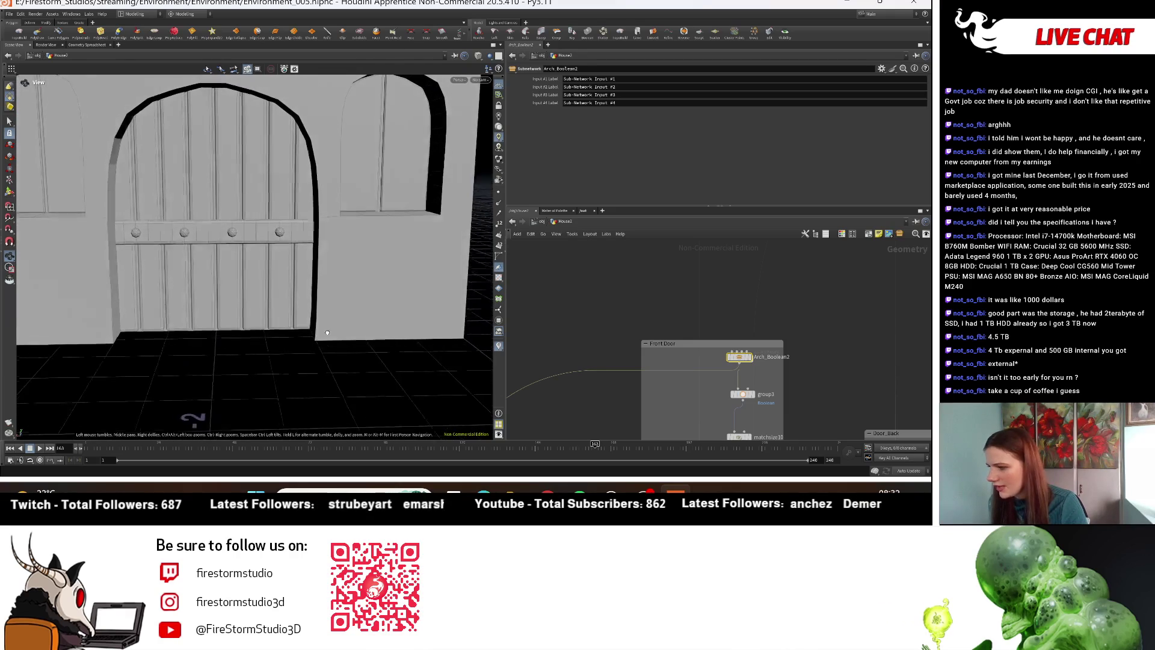
Step: Look at the door wall straight-on from the Front view
drag(262, 299, 207, 272)
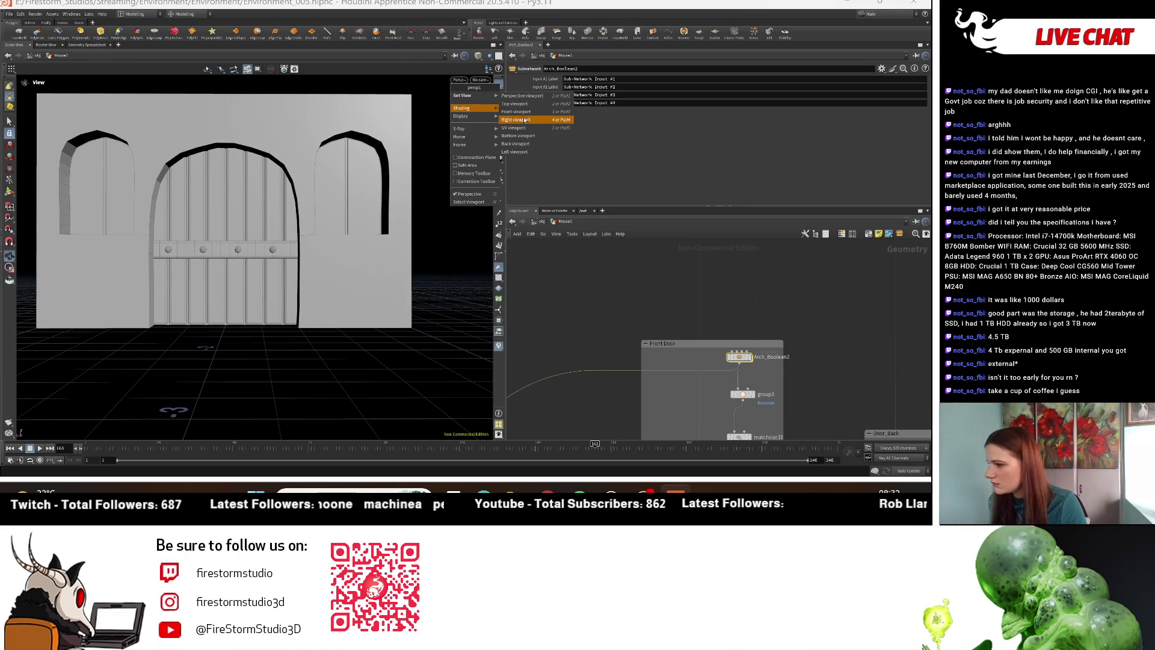
click(523, 113)
scroll(297, 337, up, 5)
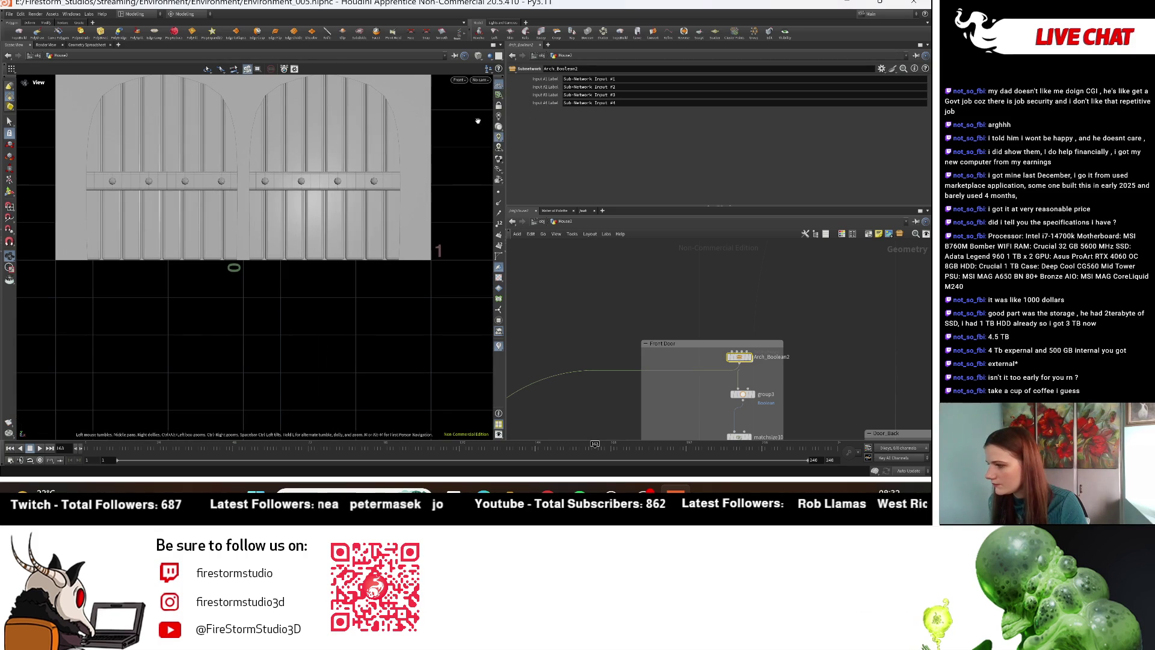
Step: Switch to the Back view and zoom in on the barred plank door
click(462, 82)
mouse_move(466, 95)
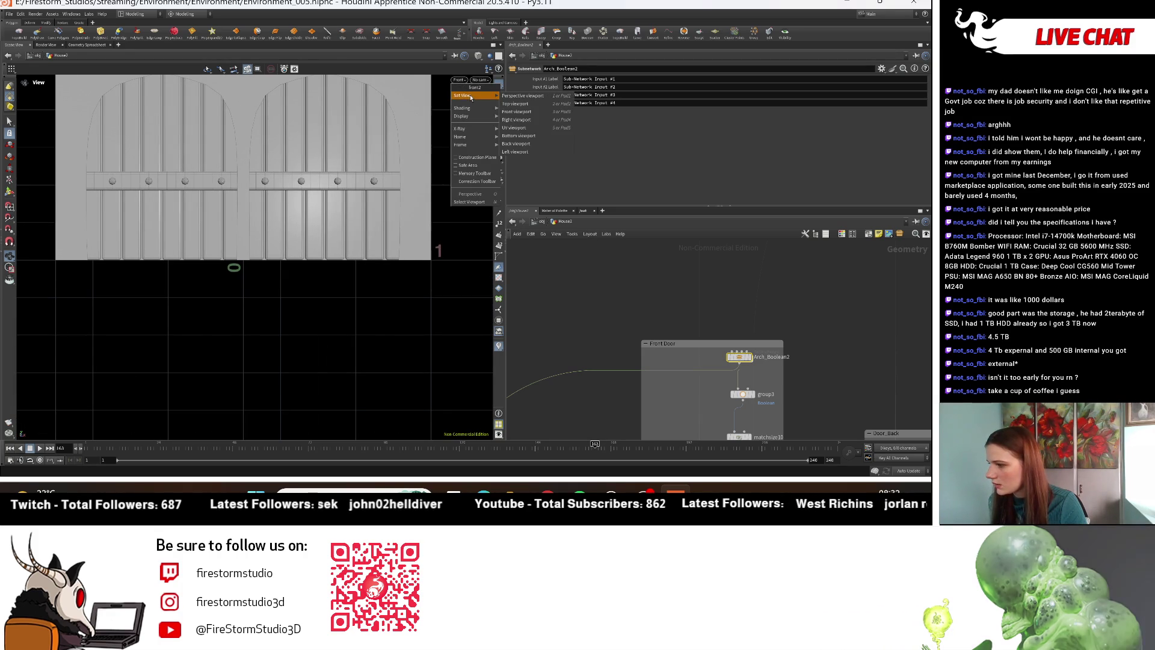
click(529, 144)
scroll(279, 225, up, 5)
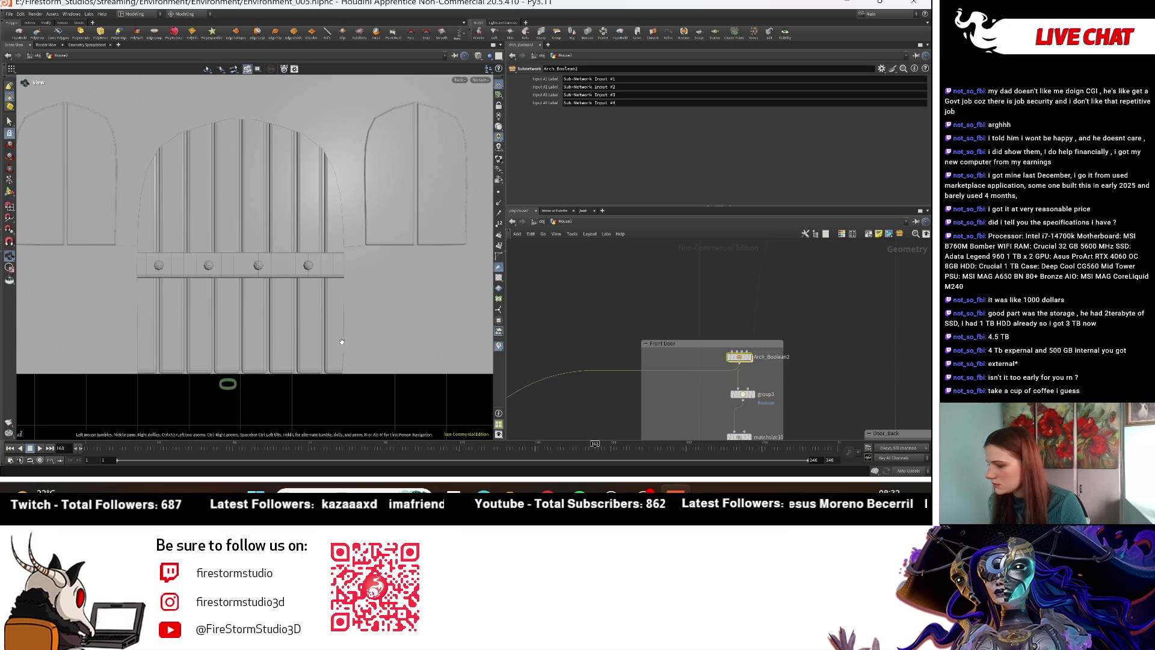
scroll(718, 388, up, 3)
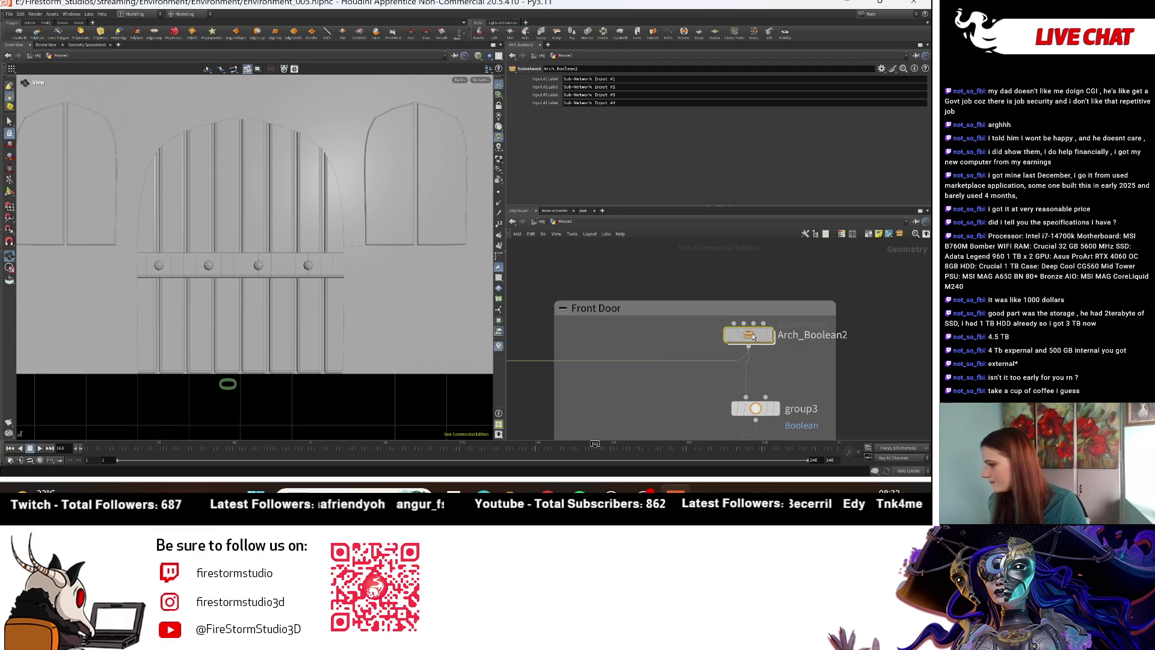
double_click(752, 335)
key(h)
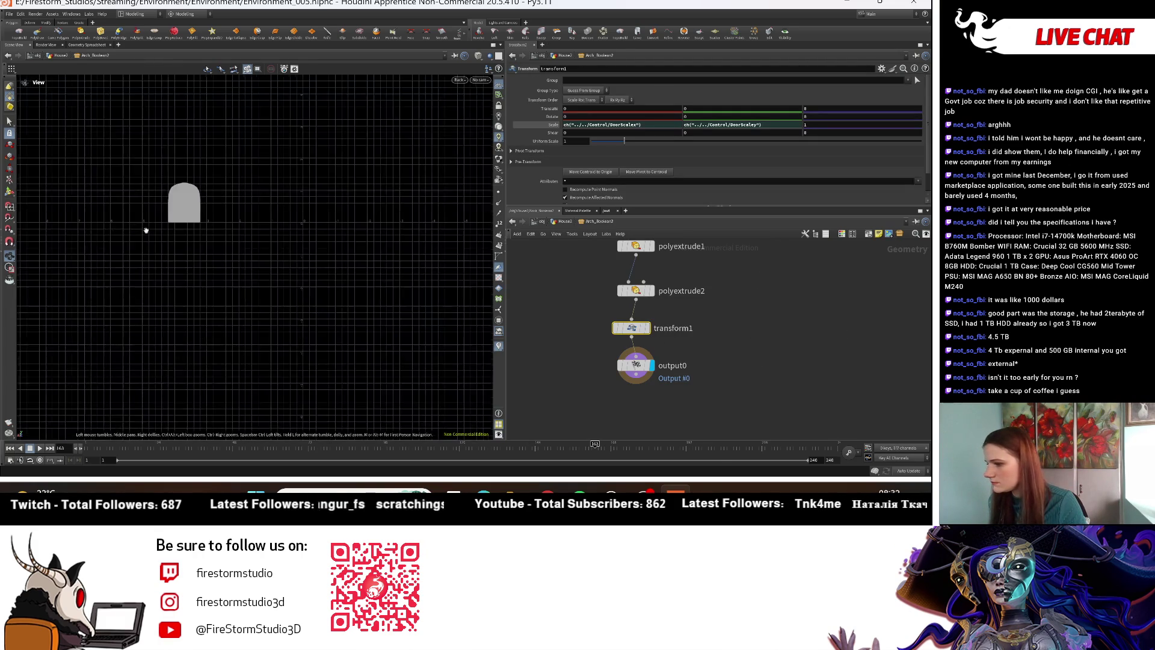
scroll(374, 291, up, 5)
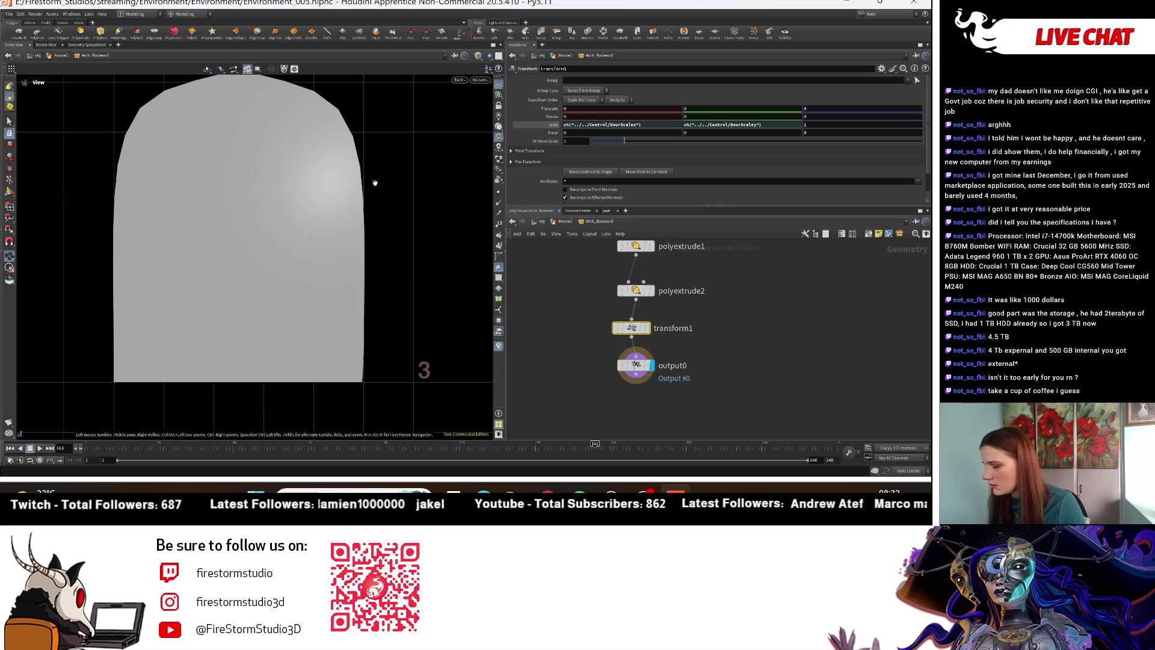
middle_drag(737, 306, 745, 442)
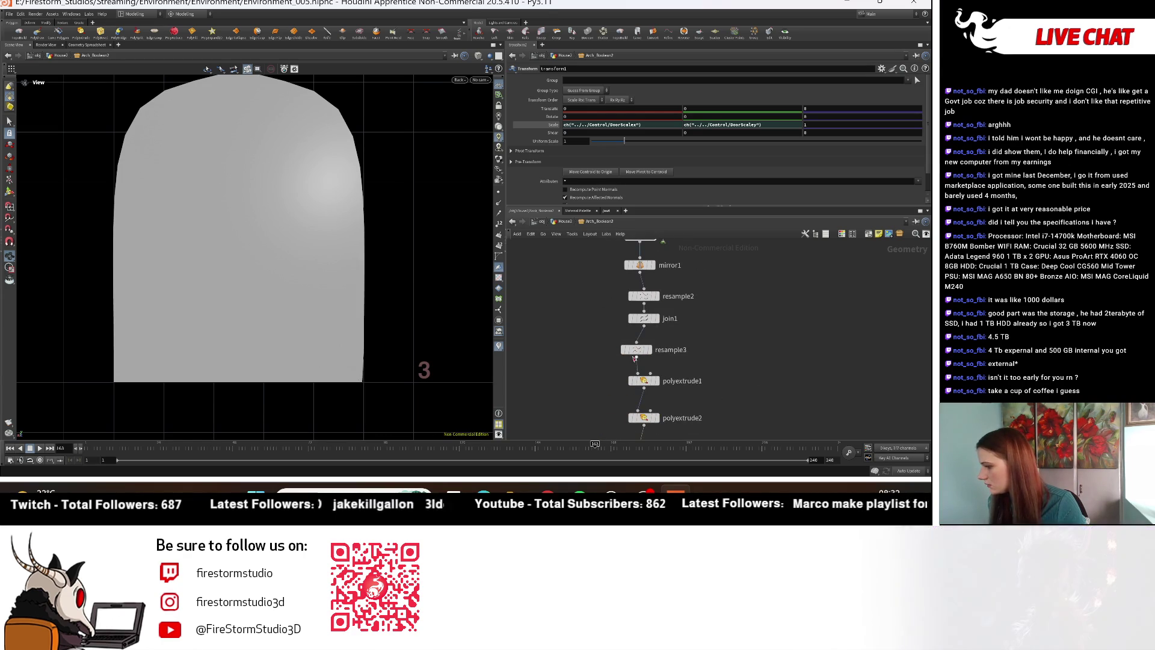
click(637, 352)
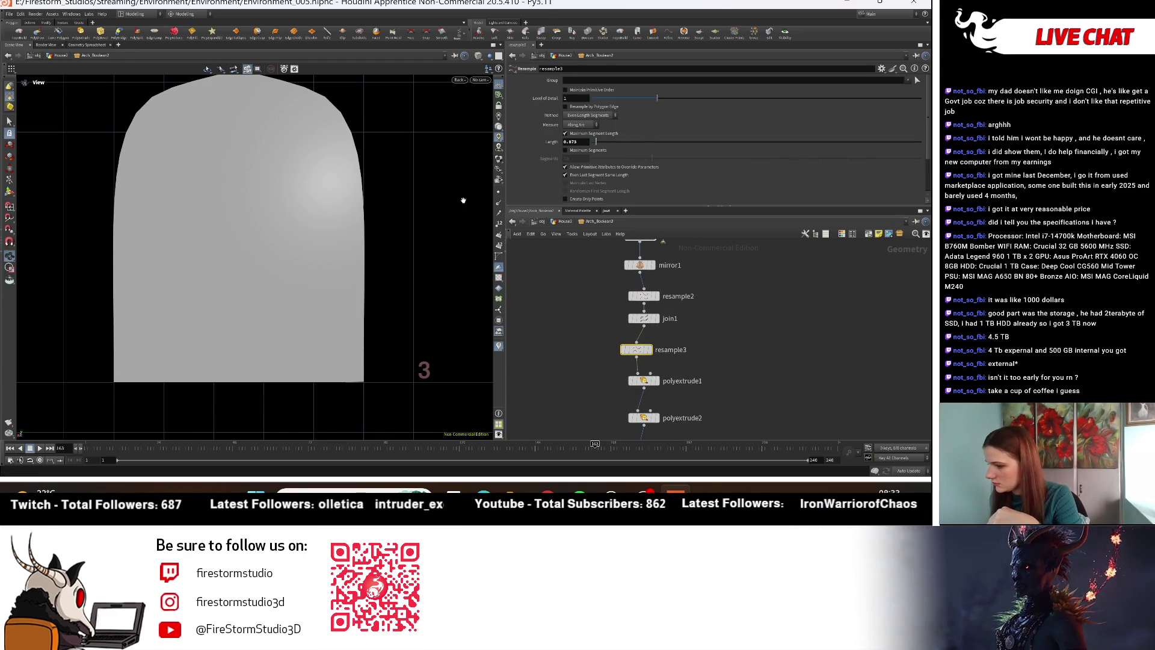
click(561, 221)
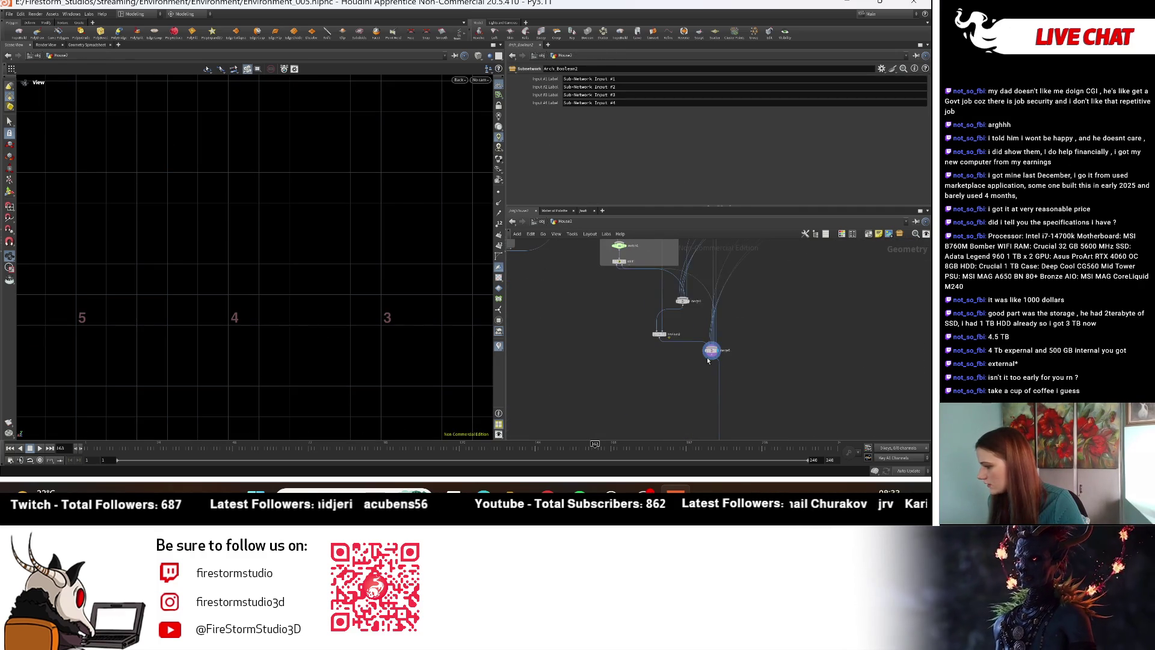
Step: Return to a perspective view and close in on the door's arch edge
click(460, 80)
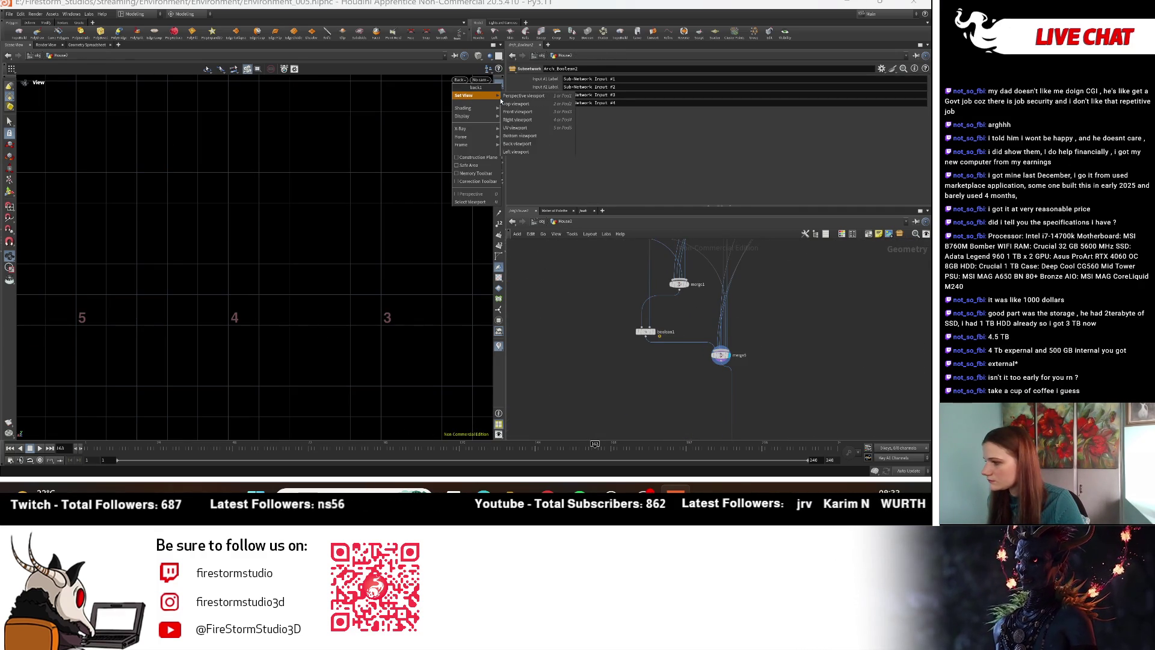
click(517, 96)
drag(459, 147, 385, 241)
scroll(379, 338, up, 5)
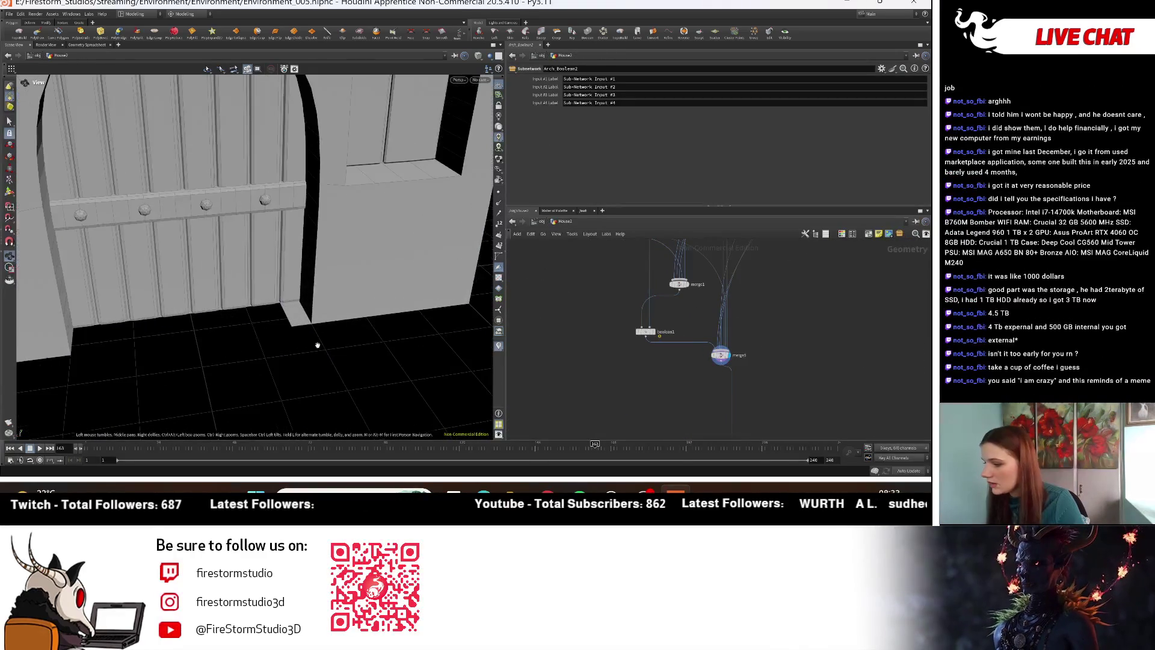
drag(321, 323, 309, 321)
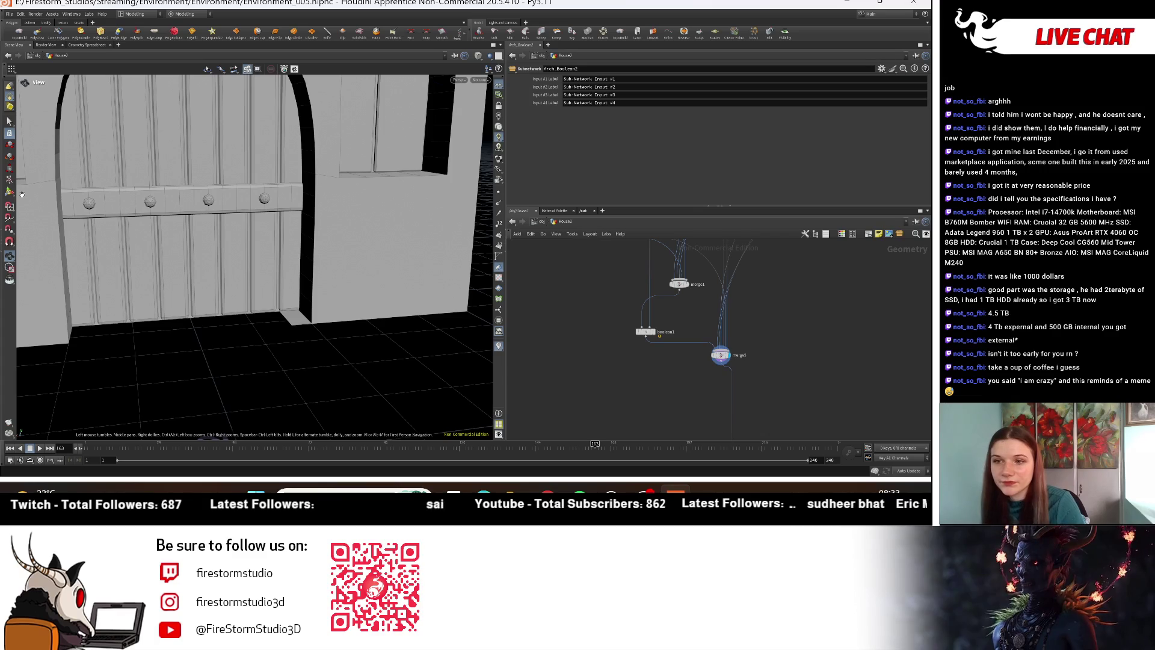
mouse_move(121, 198)
mouse_down()
mouse_move(210, 208)
mouse_move(272, 167)
mouse_move(263, 192)
mouse_up()
scroll(210, 208, up, 3)
scroll(210, 207, down, 5)
scroll(272, 168, down, 5)
Step: Inside Arch_Boolean2, set transform1's Translate Y to -0.065, then go back to the house network
middle_drag(767, 322, 690, 347)
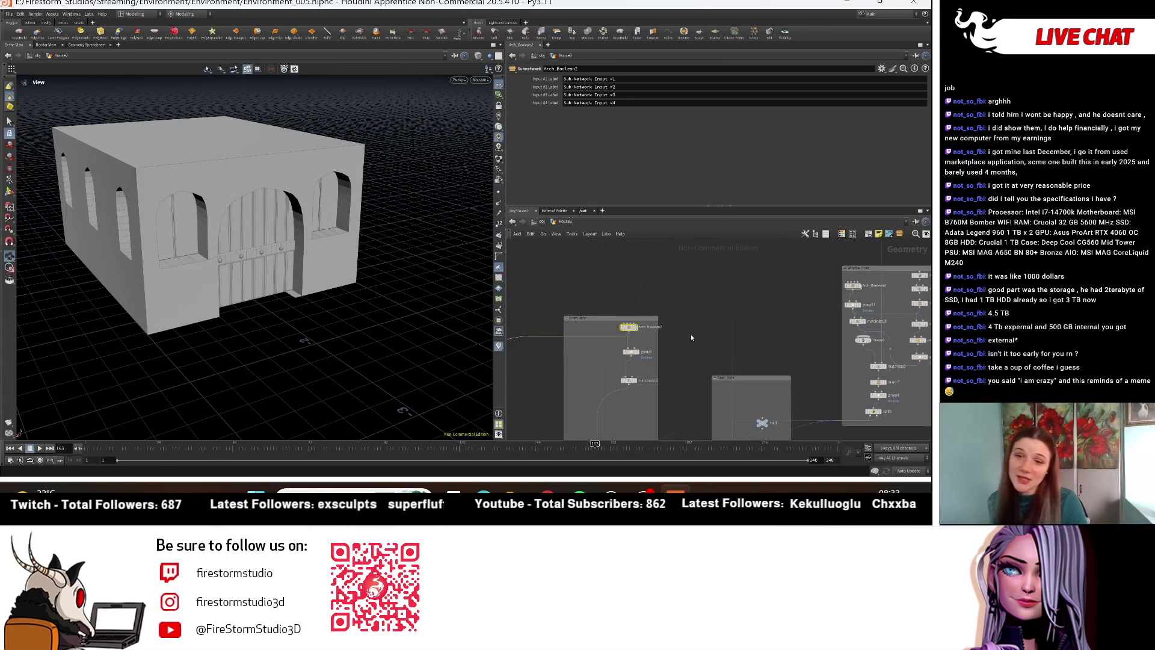
scroll(662, 340, up, 8)
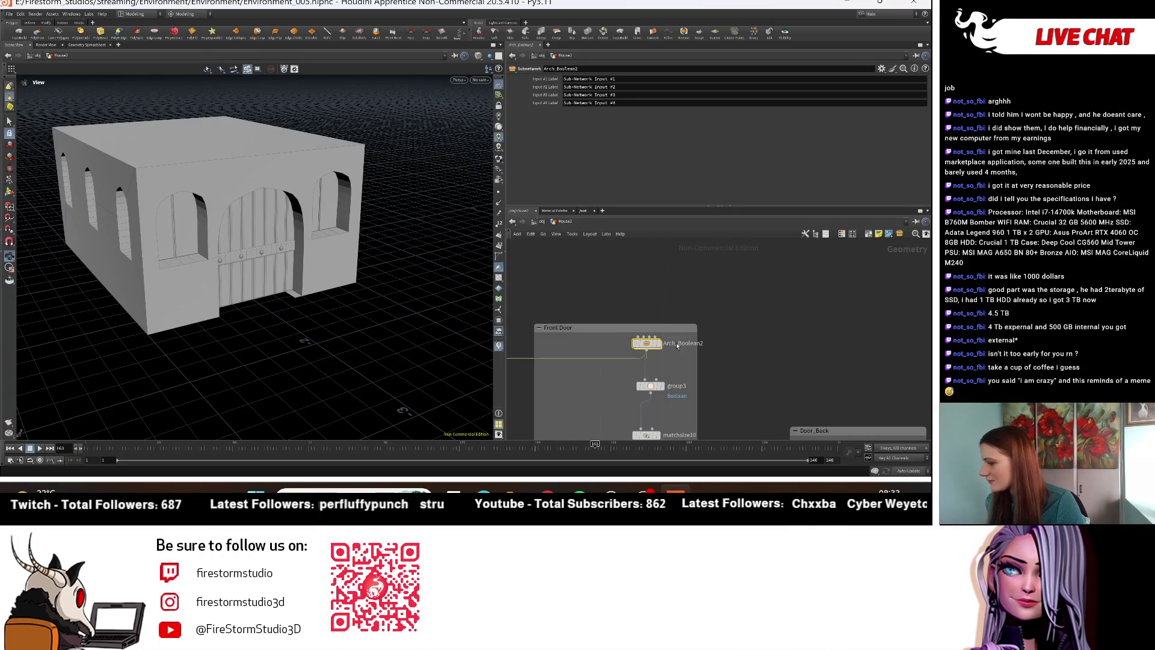
double_click(662, 342)
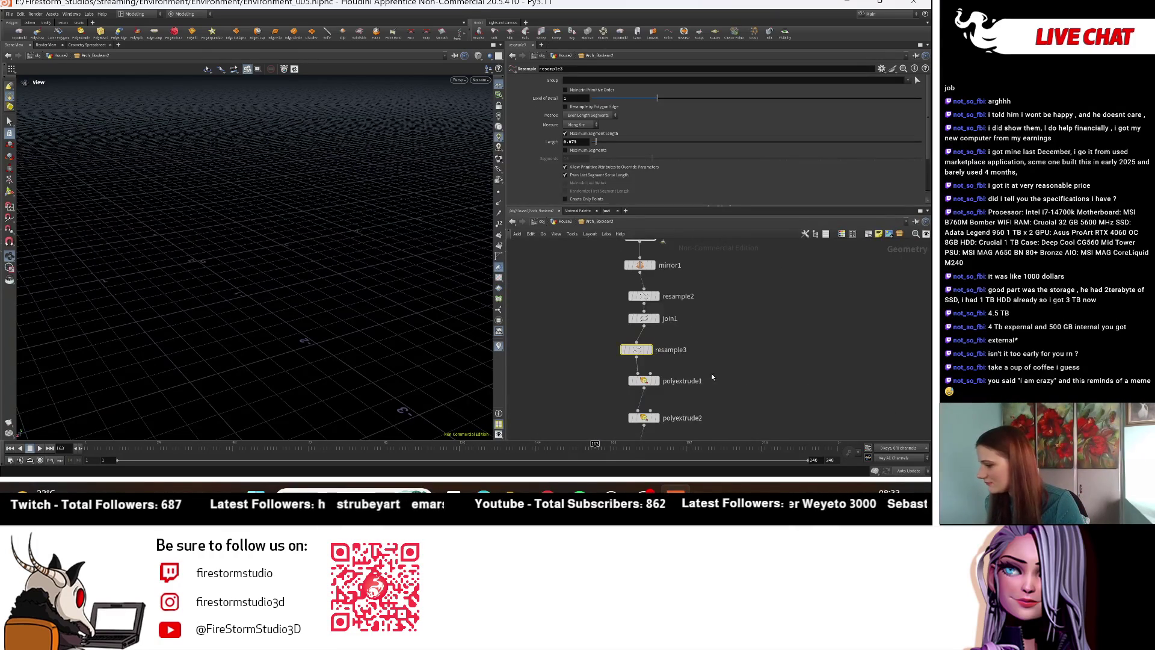
middle_drag(708, 376, 674, 253)
scroll(632, 289, up, 3)
click(628, 283)
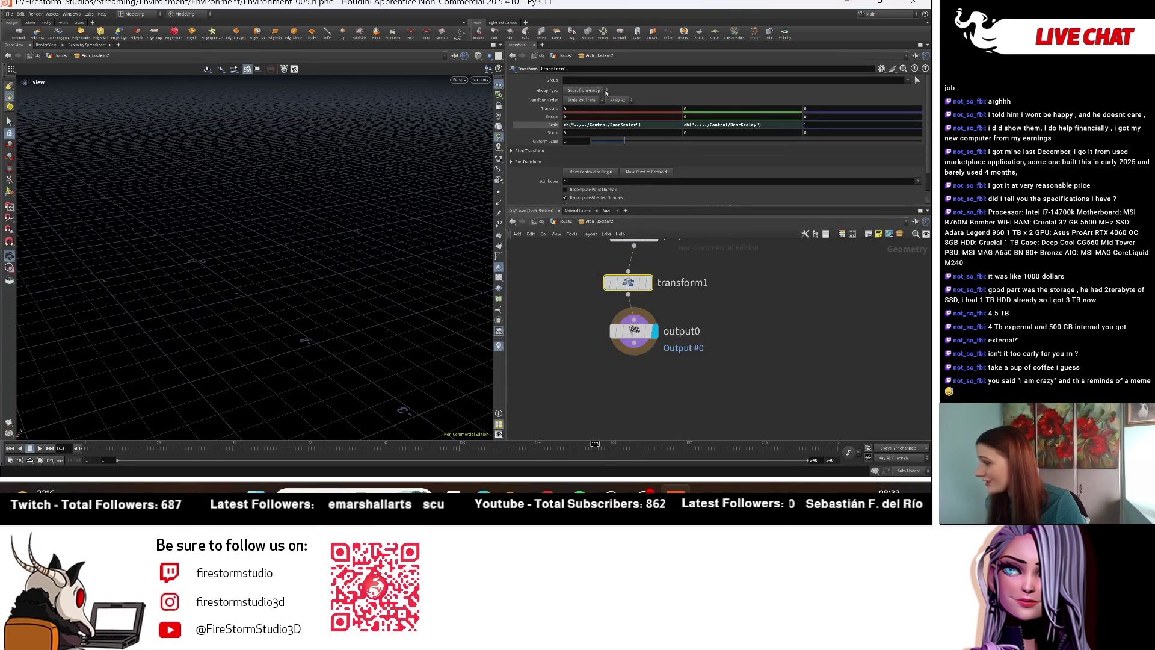
text(-)
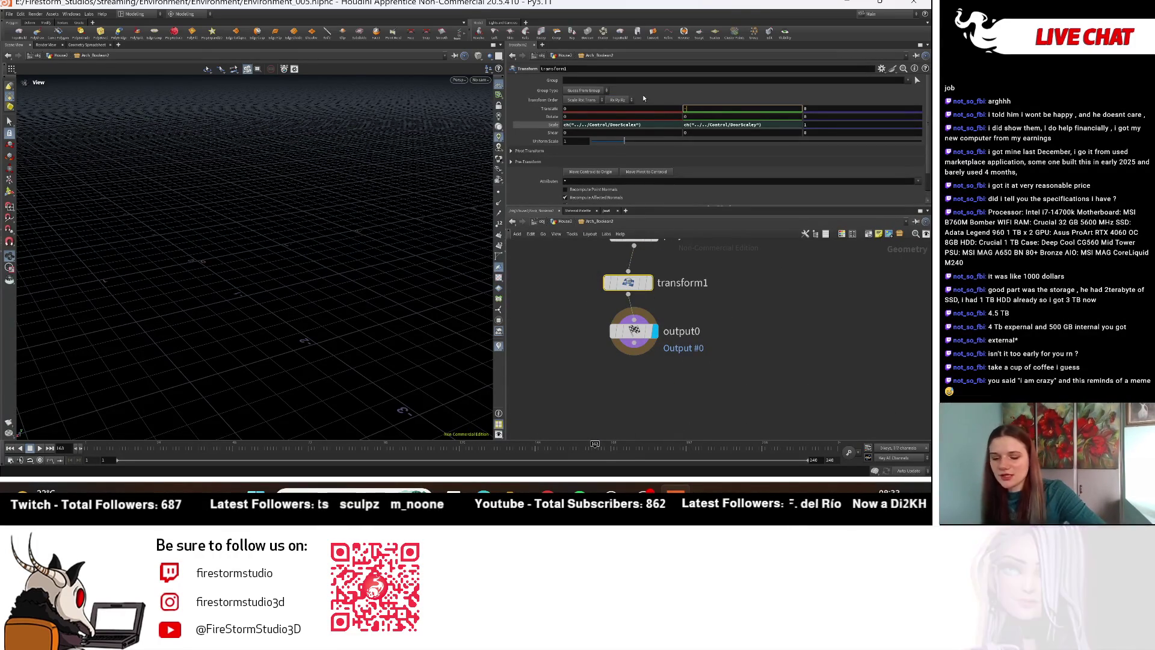
text(0.065)
key(Return)
click(566, 223)
drag(325, 283, 344, 286)
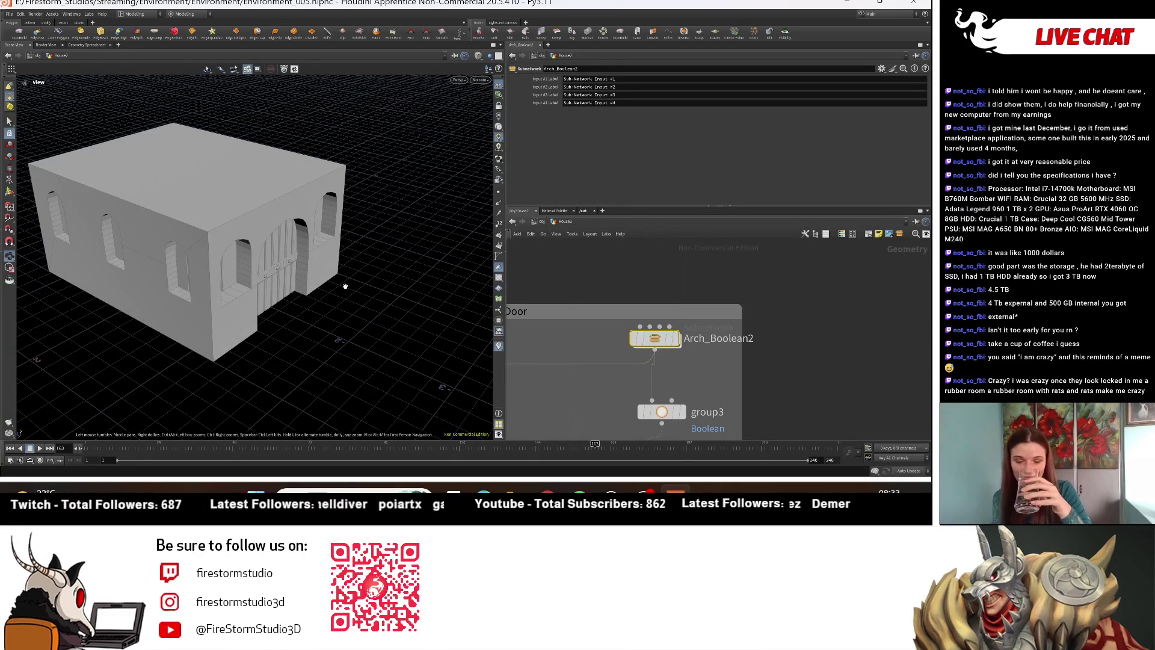
scroll(710, 337, down, 5)
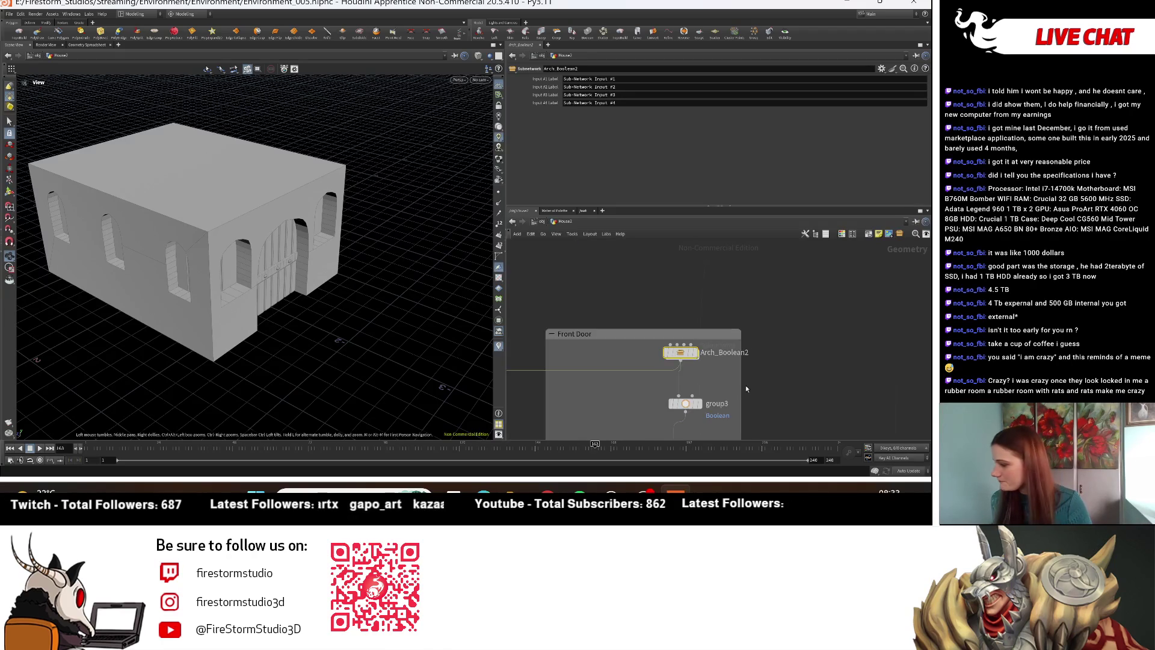
mouse_move(323, 256)
mouse_down()
mouse_move(169, 227)
mouse_move(230, 230)
mouse_move(520, 325)
mouse_move(410, 279)
mouse_up()
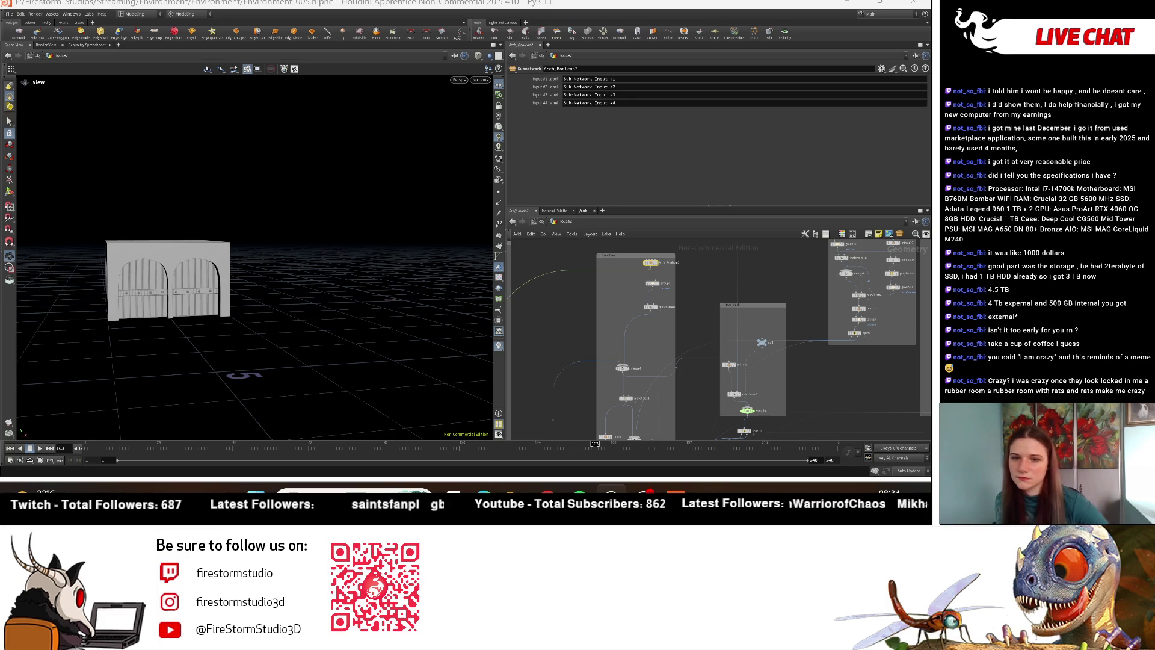
mouse_move(114, 181)
mouse_down()
mouse_move(52, 216)
mouse_move(258, 253)
mouse_move(196, 307)
mouse_move(196, 278)
mouse_move(222, 298)
mouse_up()
scroll(260, 257, up, 5)
scroll(260, 257, down, 5)
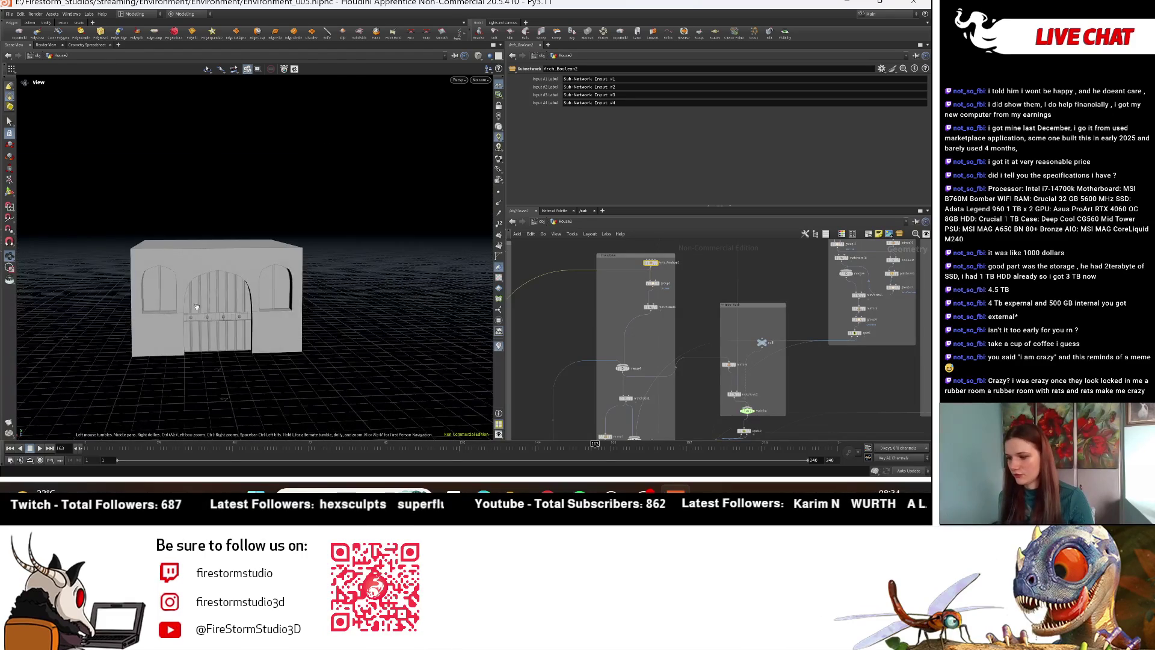
scroll(196, 307, up, 4)
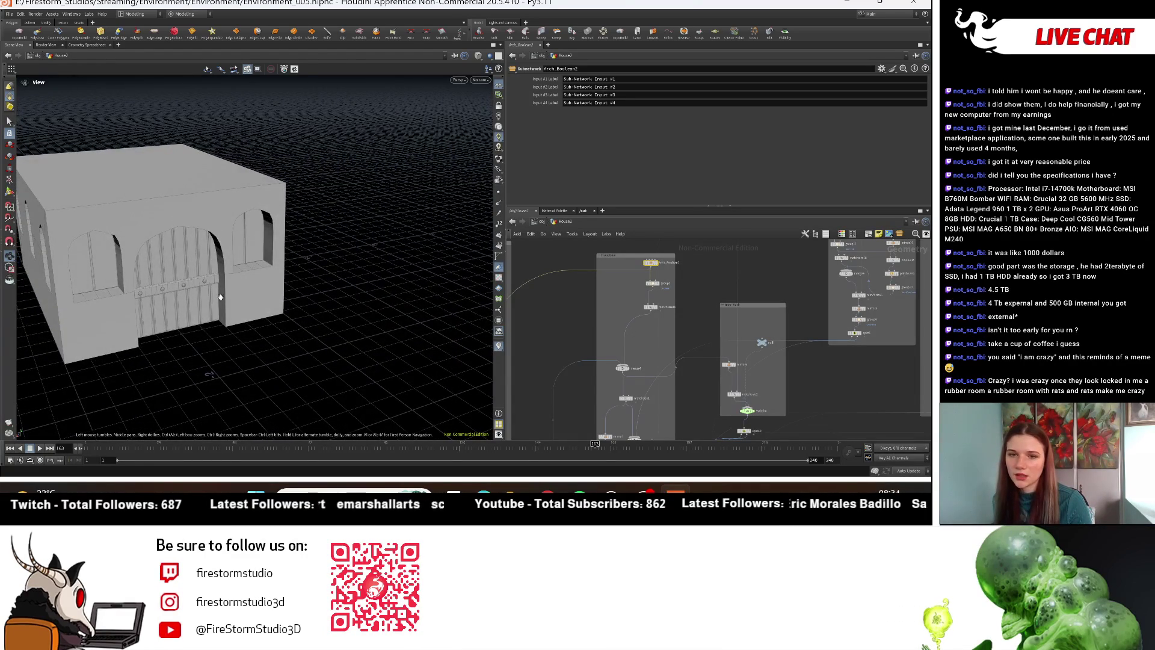
scroll(220, 297, down, 3)
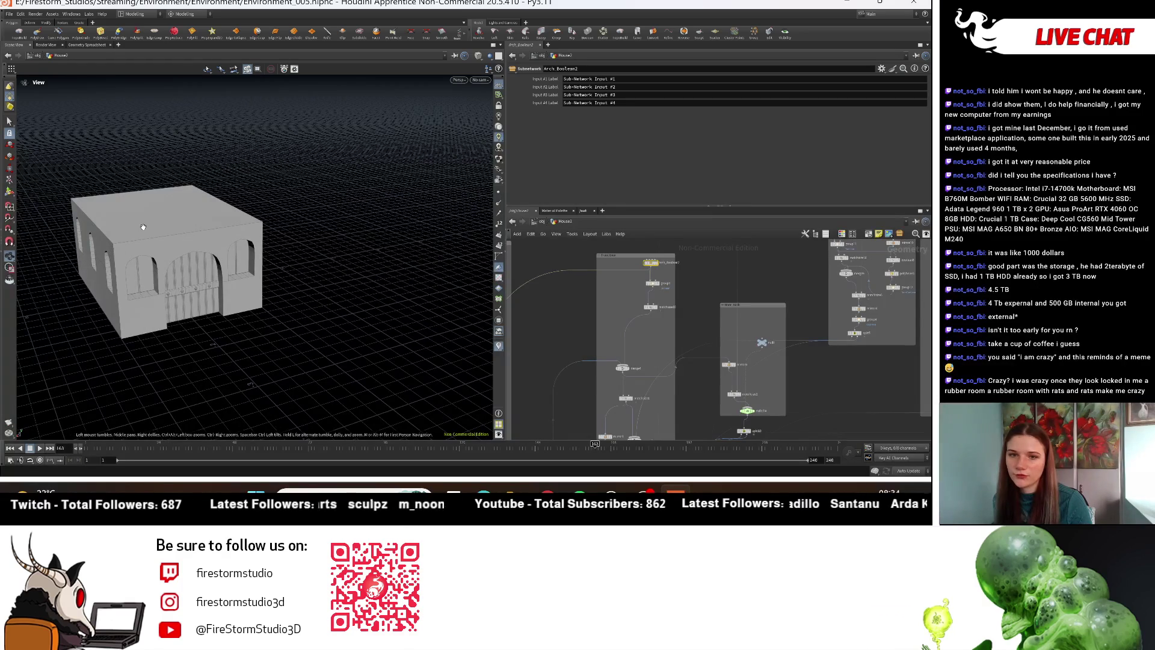
middle_drag(692, 270, 719, 356)
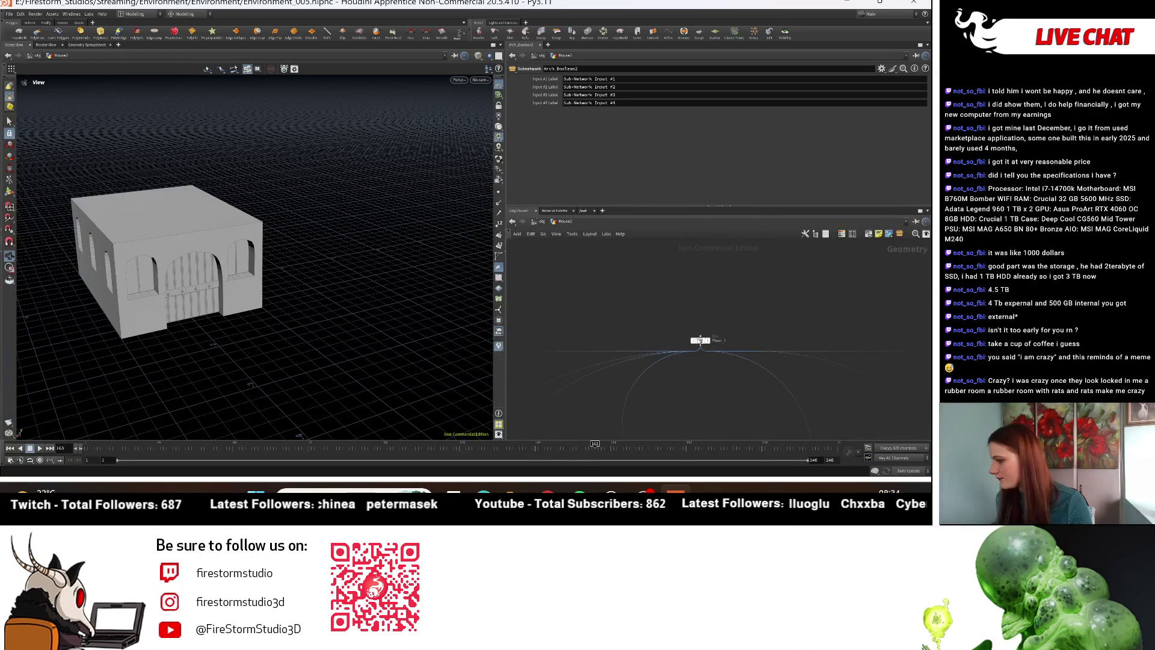
Step: Set the Floor_1 box's middle Size to 2 to make the walls taller
click(699, 341)
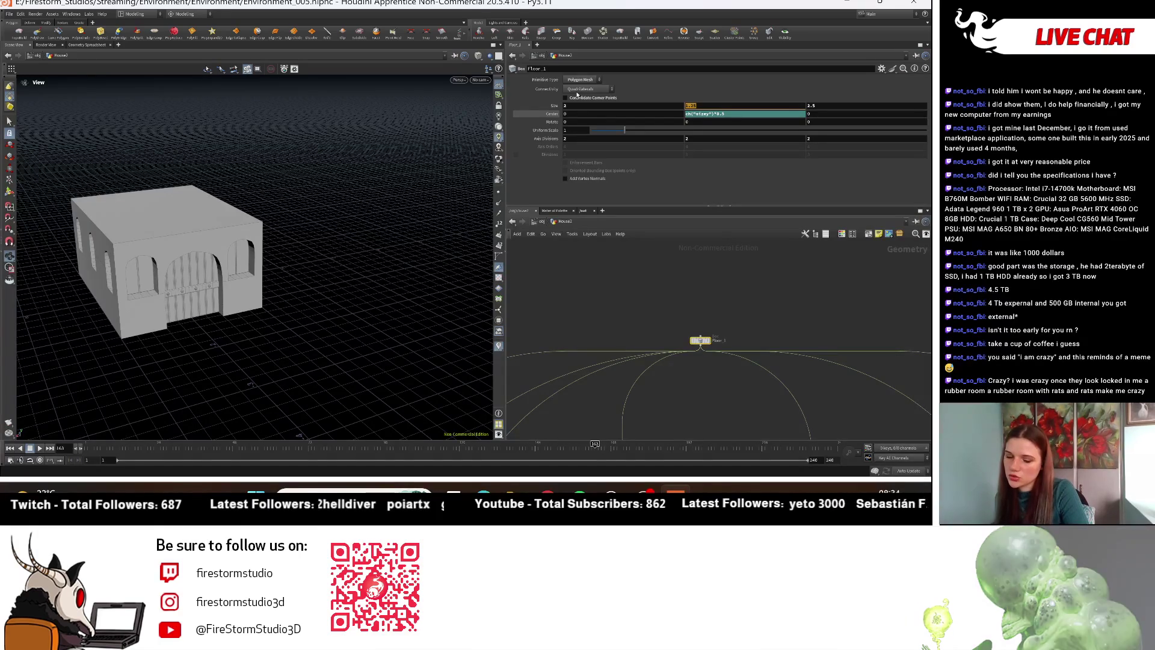
text(2)
key(Return)
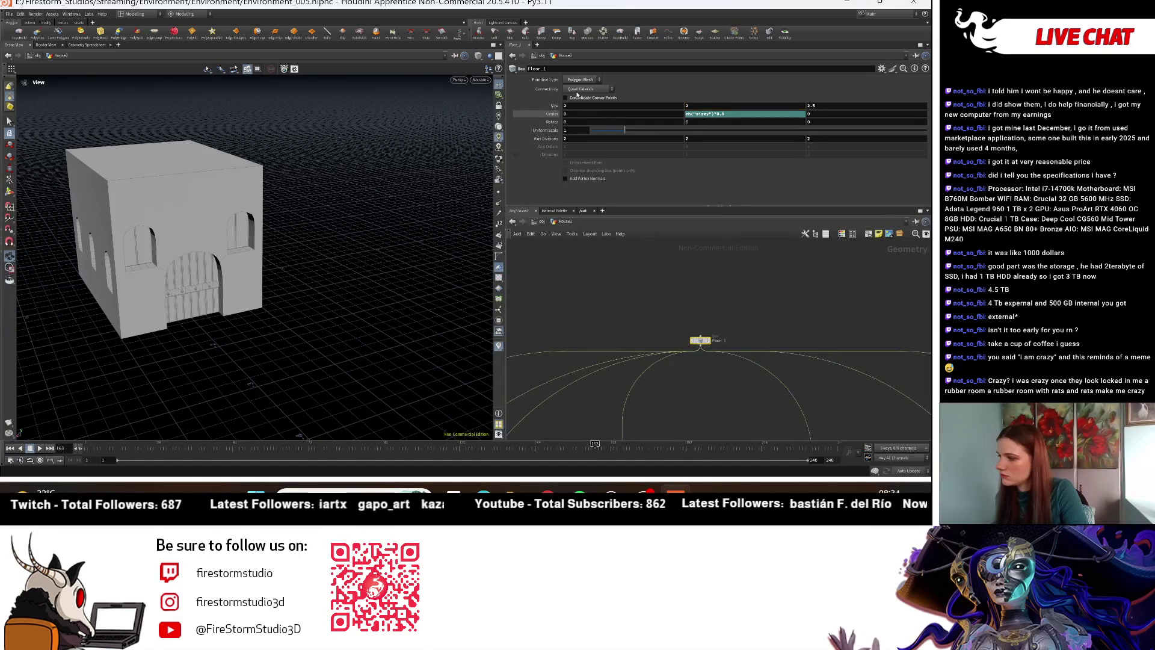
mouse_move(313, 253)
mouse_down()
mouse_move(283, 243)
mouse_move(244, 199)
mouse_move(284, 227)
mouse_move(351, 227)
mouse_move(201, 219)
mouse_move(485, 217)
mouse_move(478, 226)
mouse_up()
Step: Select the Control null that holds the window and placement settings
scroll(668, 338, down, 3)
scroll(638, 325, up, 6)
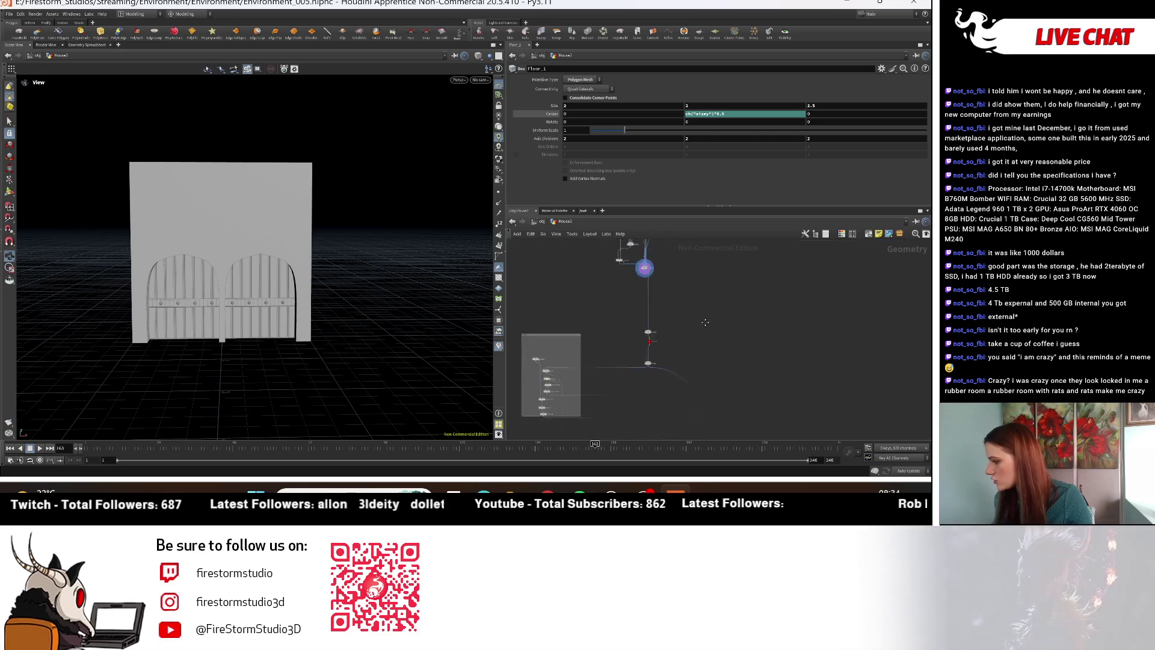
click(575, 375)
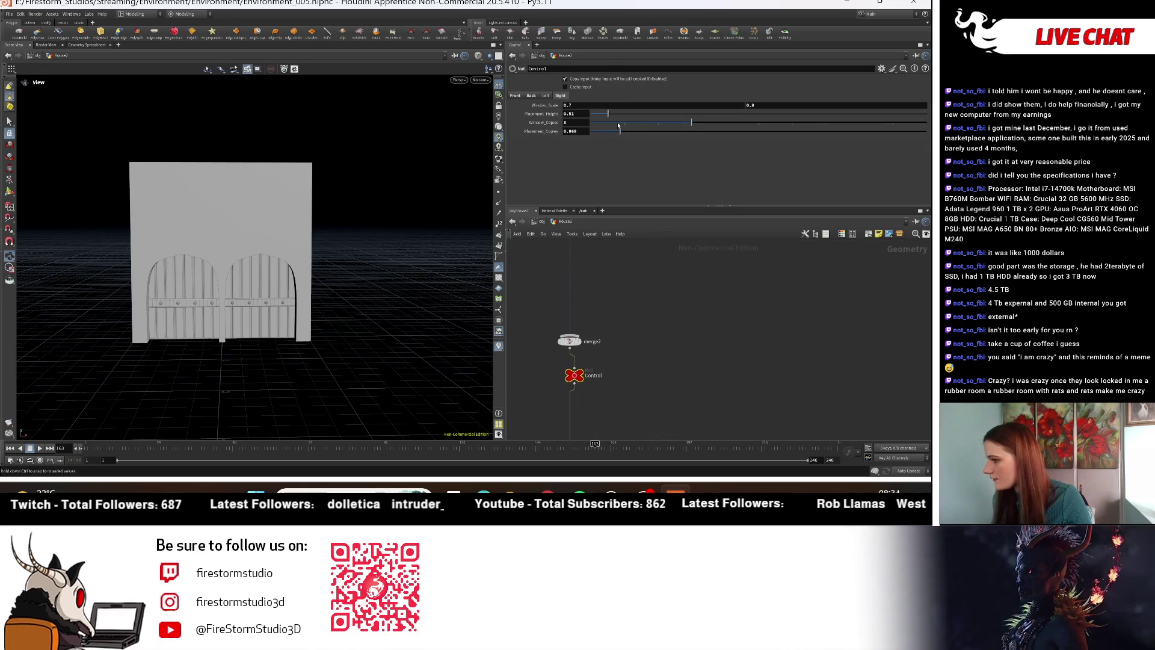
Step: View the Control null's front door placement settings while orbiting to the side wall
click(515, 95)
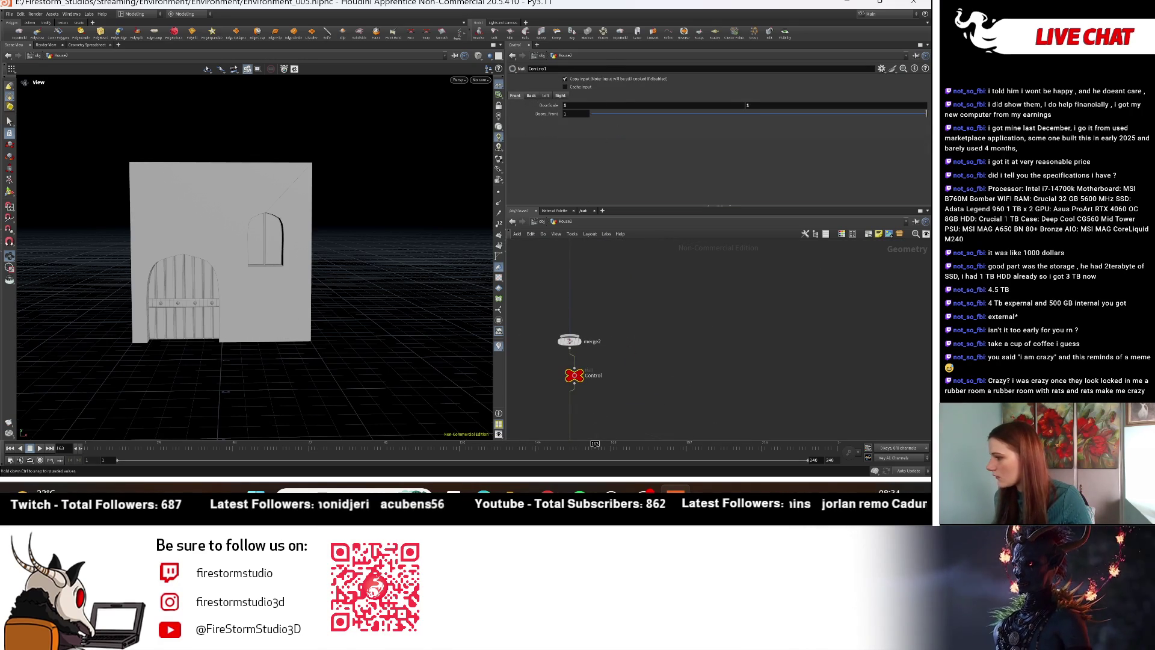
mouse_move(307, 208)
right_down()
mouse_move(232, 258)
mouse_move(339, 264)
mouse_move(361, 241)
right_up()
mouse_move(360, 241)
mouse_down()
mouse_move(327, 201)
mouse_move(276, 252)
mouse_move(193, 273)
mouse_move(512, 274)
mouse_move(409, 265)
mouse_move(327, 297)
mouse_move(210, 291)
mouse_move(406, 306)
mouse_up()
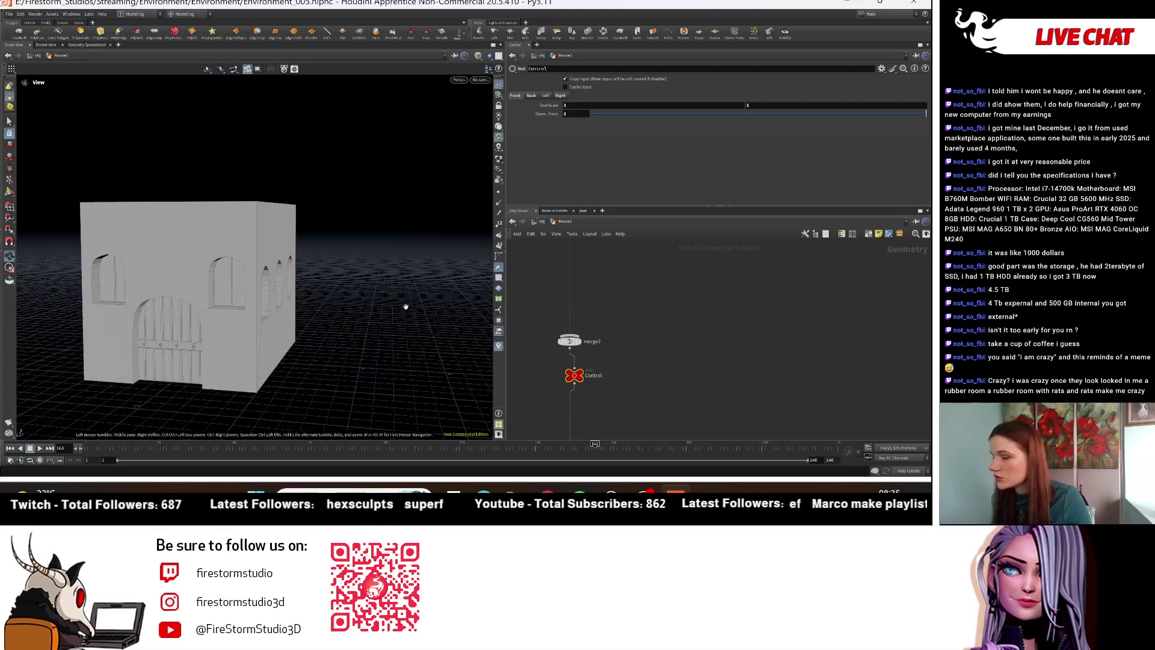
drag(293, 257, 235, 260)
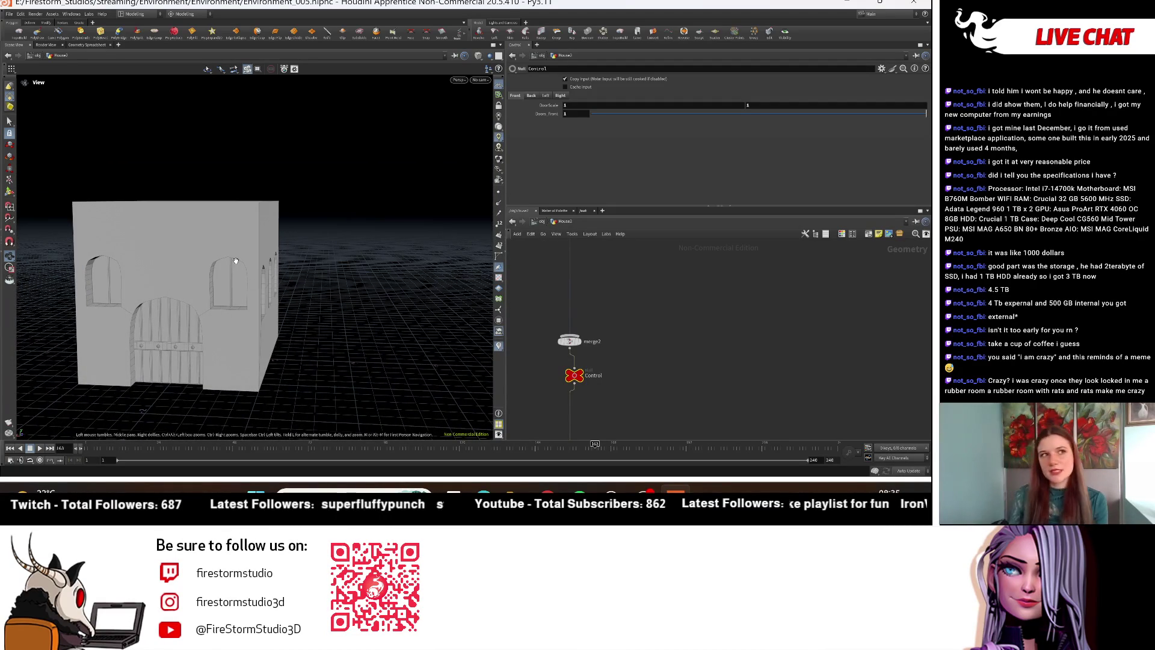
mouse_move(235, 260)
mouse_down()
mouse_move(138, 265)
mouse_move(159, 267)
mouse_move(219, 215)
mouse_up()
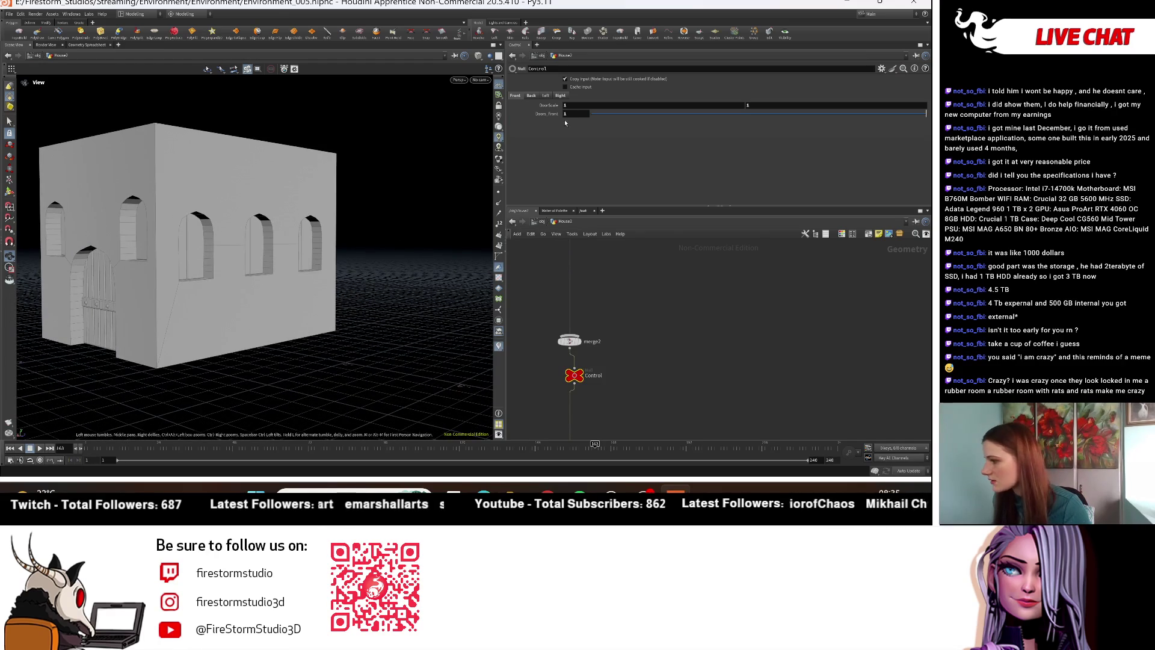
Step: On the Right tab, lower the windows' Placement_Height from 0.51 to 0.39
click(560, 95)
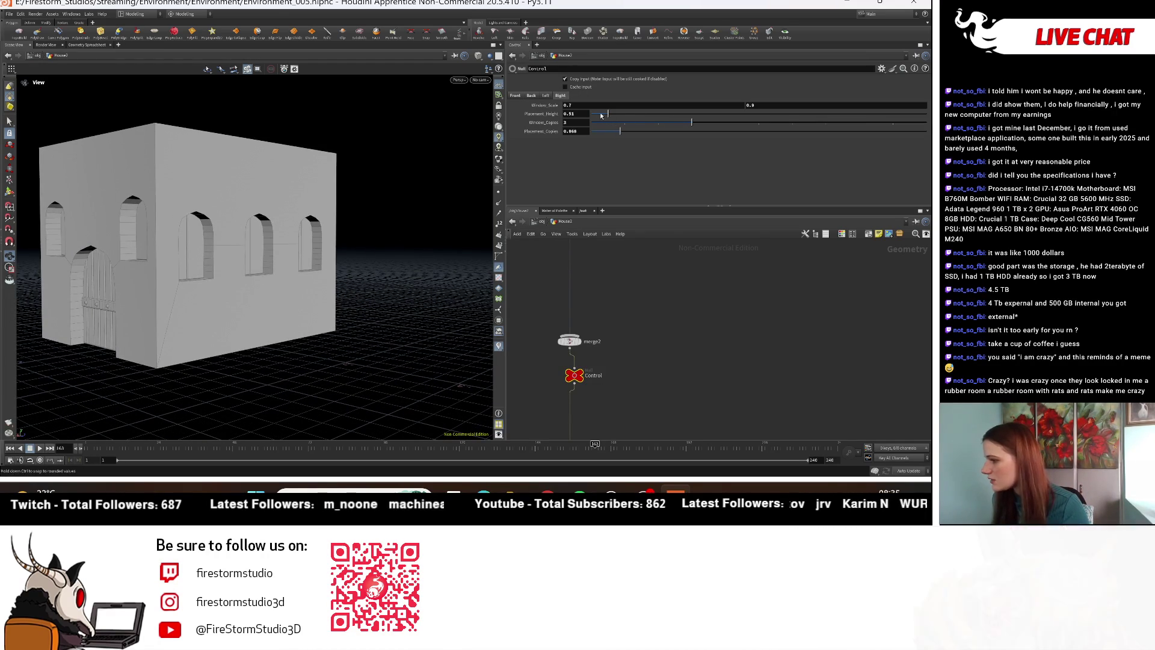
middle_drag(583, 126, 584, 126)
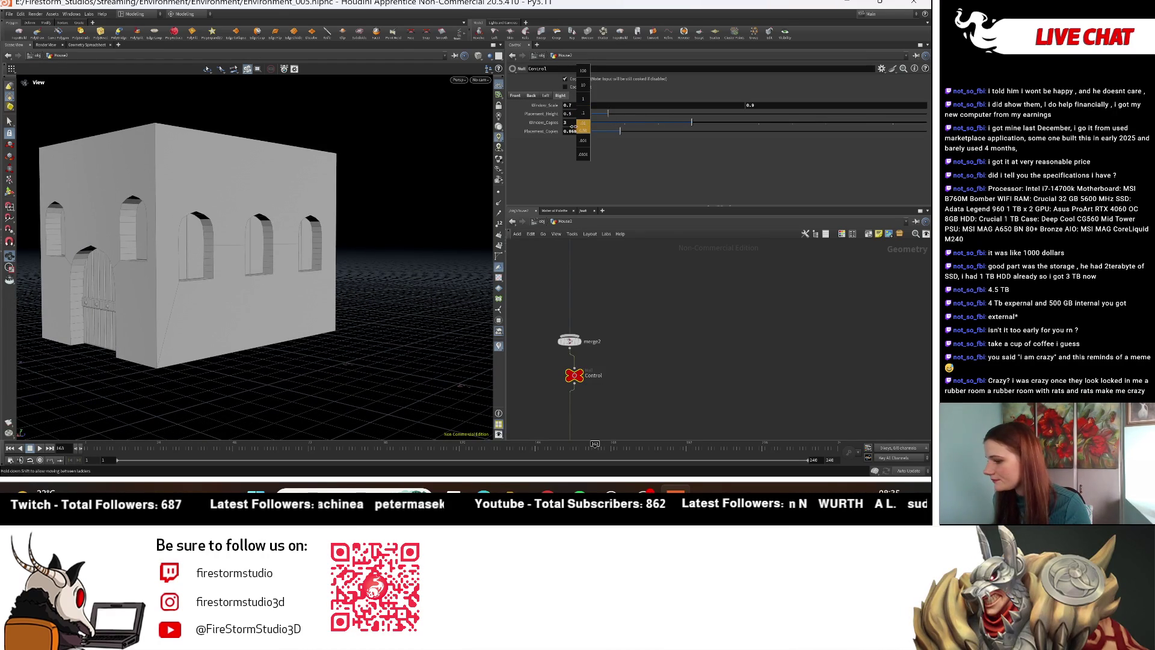
mouse_move(337, 241)
mouse_down()
mouse_move(421, 239)
mouse_move(395, 238)
mouse_move(419, 220)
mouse_up()
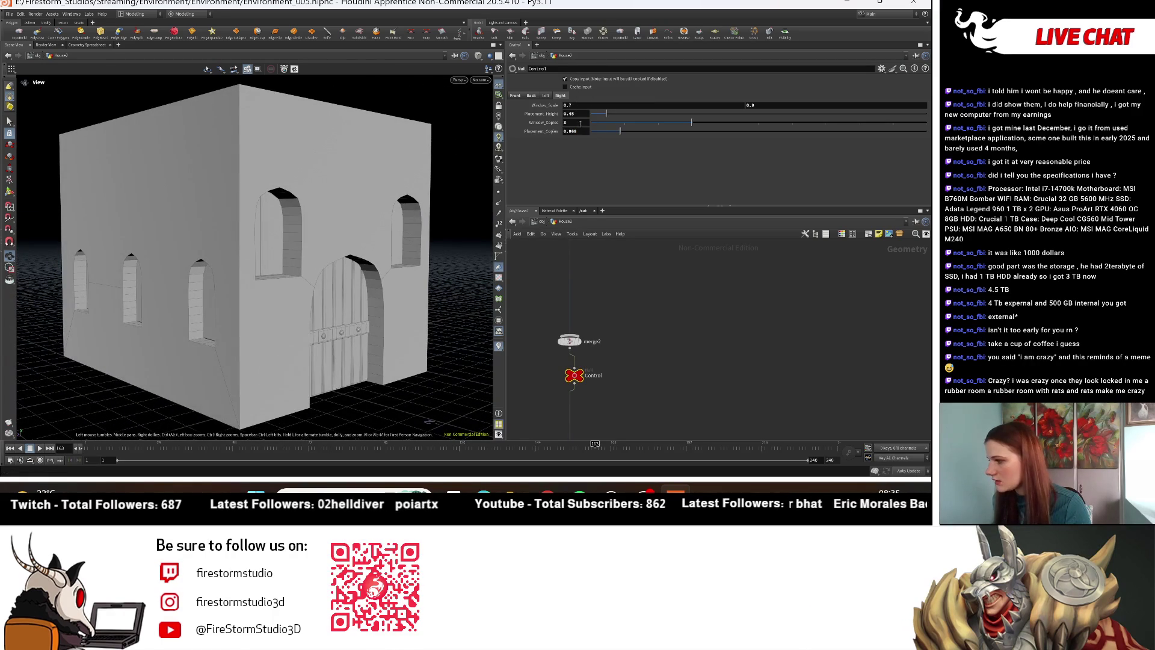
middle_drag(579, 115, 579, 116)
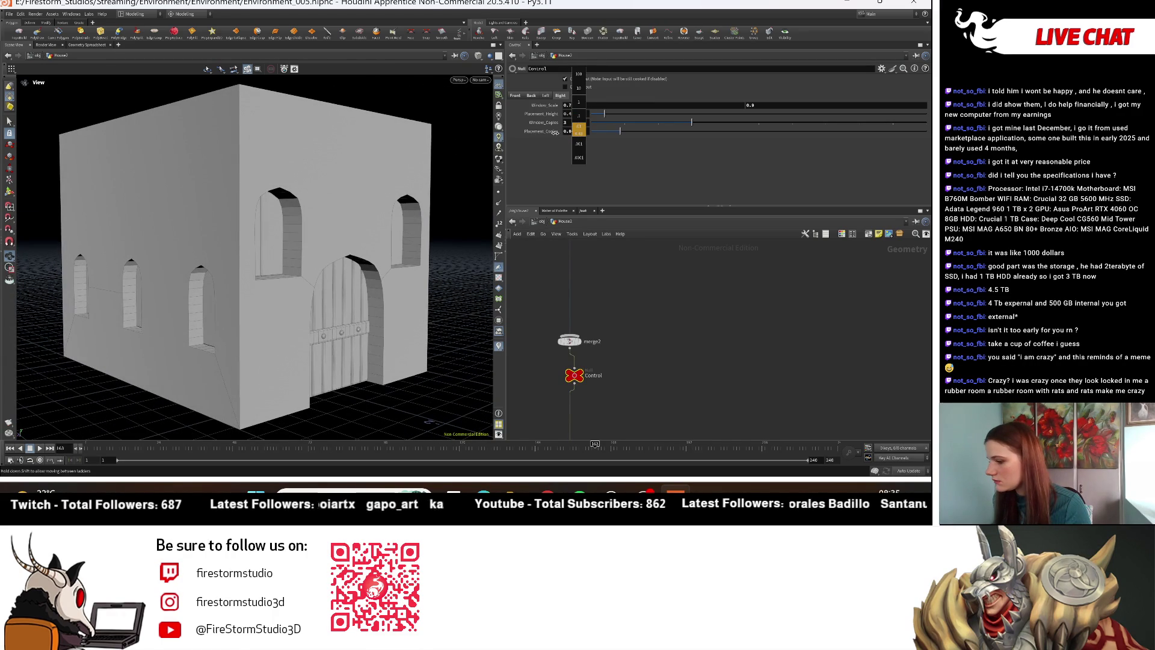
middle_drag(555, 136, 560, 136)
drag(373, 222, 262, 215)
click(560, 95)
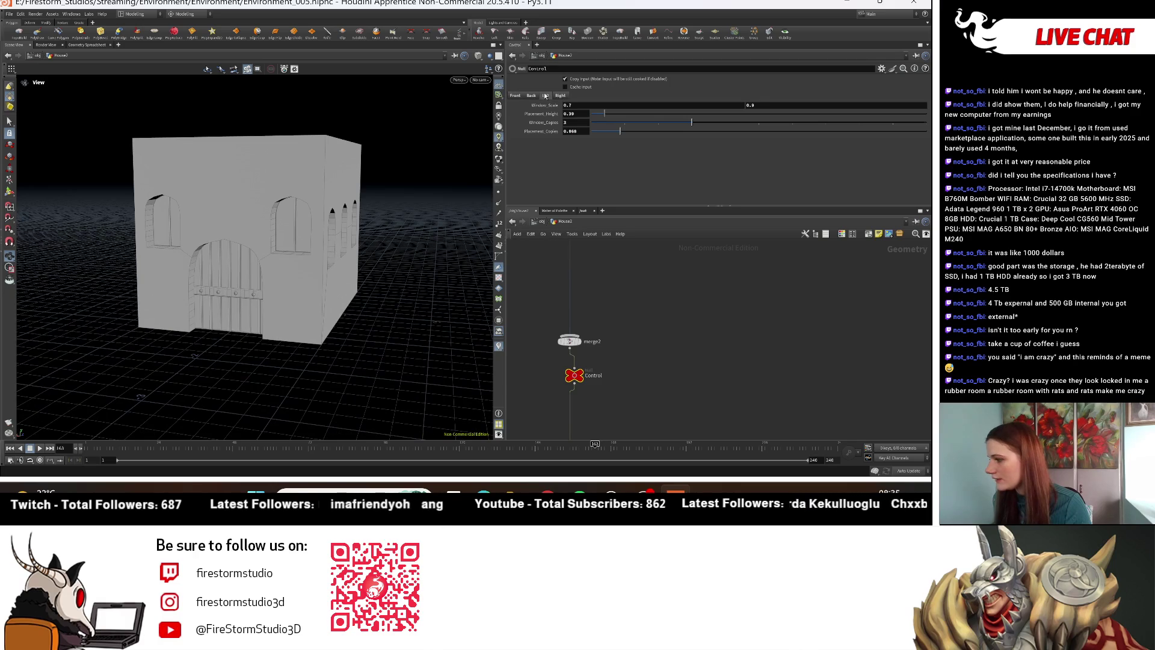
drag(391, 217, 265, 217)
scroll(692, 373, down, 6)
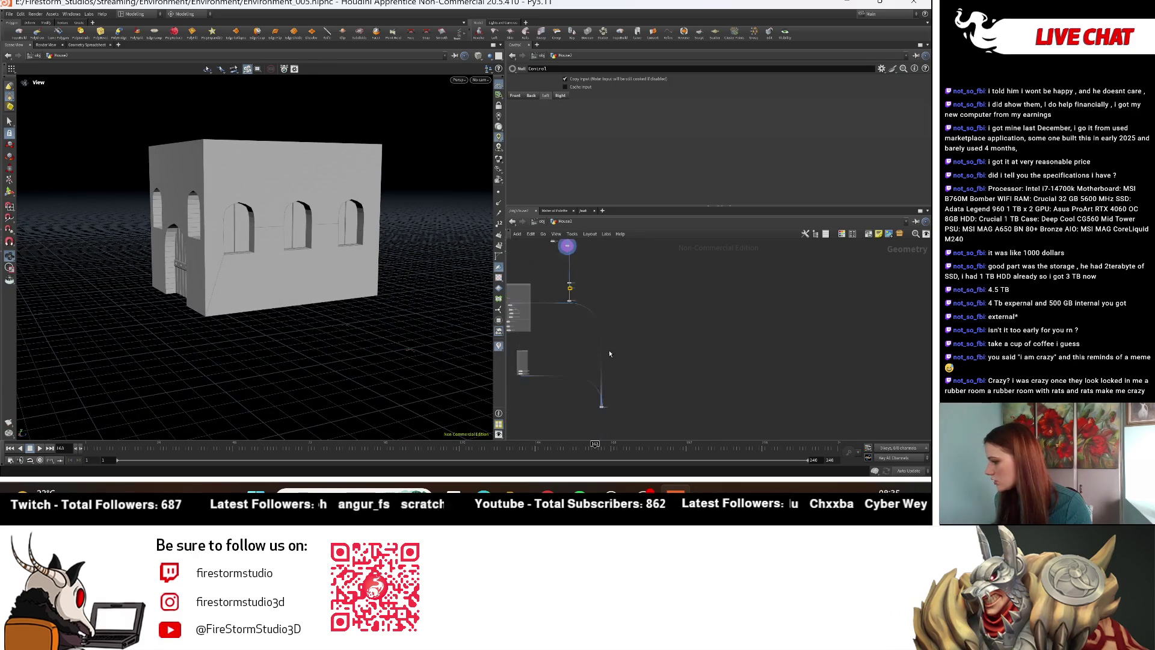
Step: Centre matchsize13's arch piece along Z and display the full house from merge5
scroll(665, 393, up, 8)
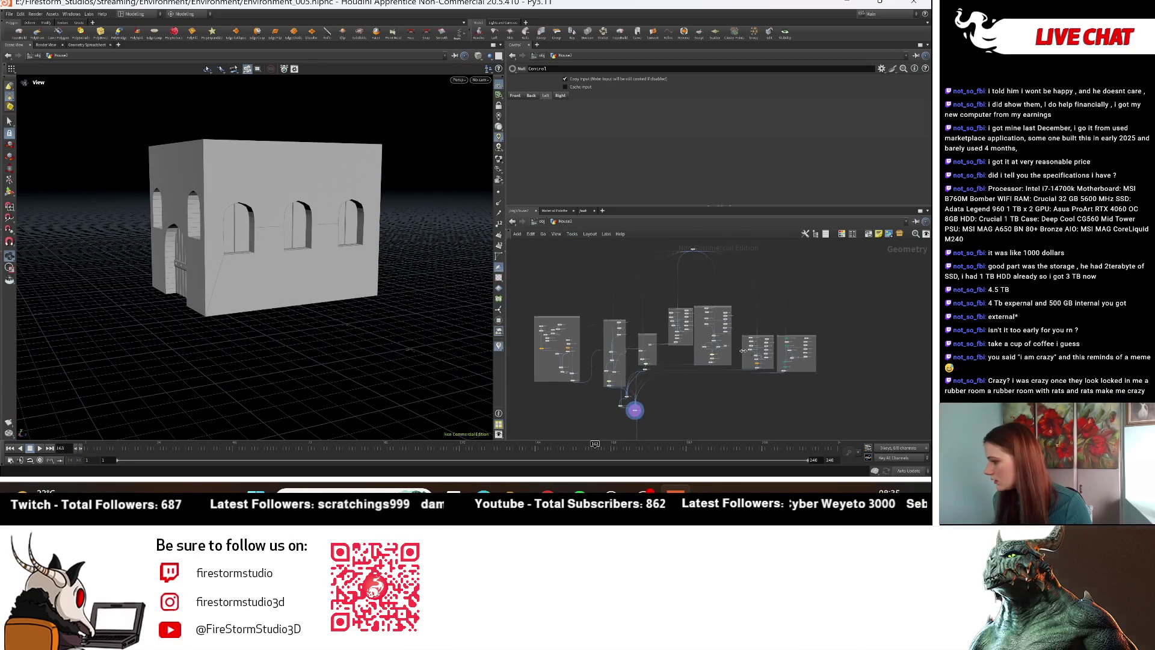
scroll(678, 307, up, 6)
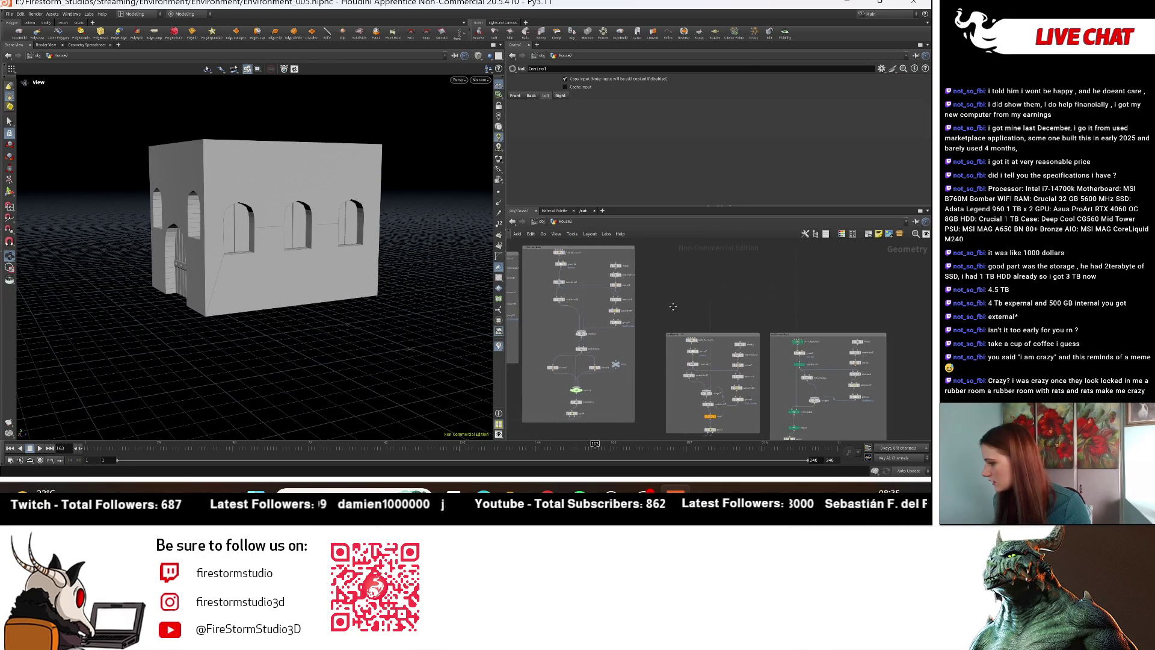
click(614, 317)
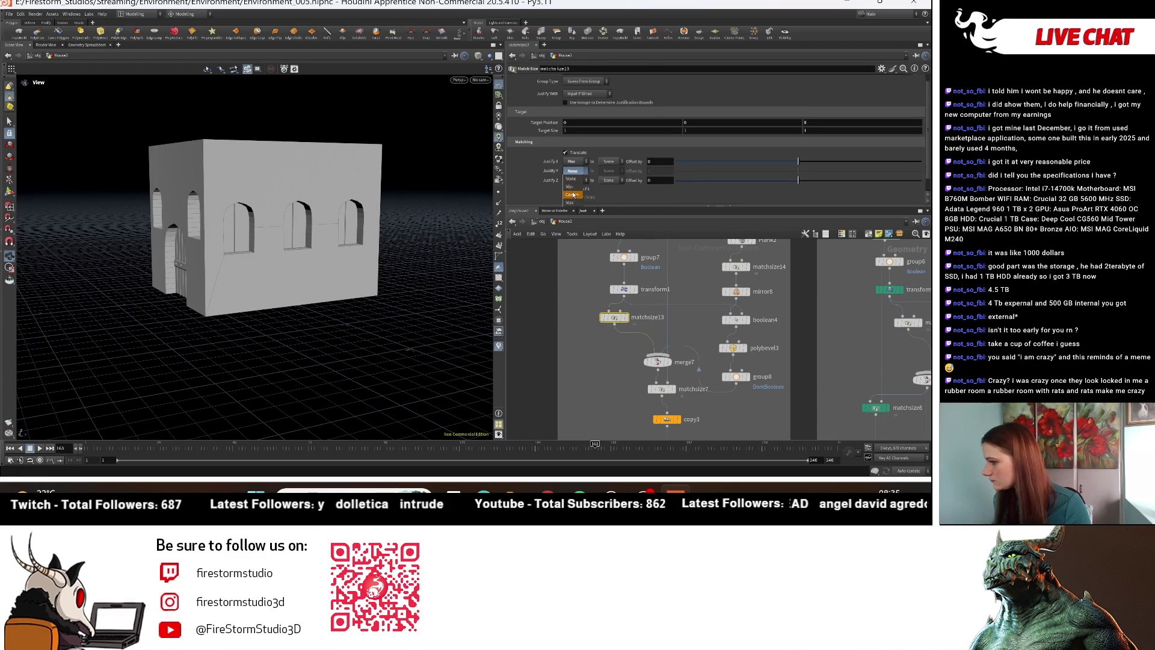
click(572, 195)
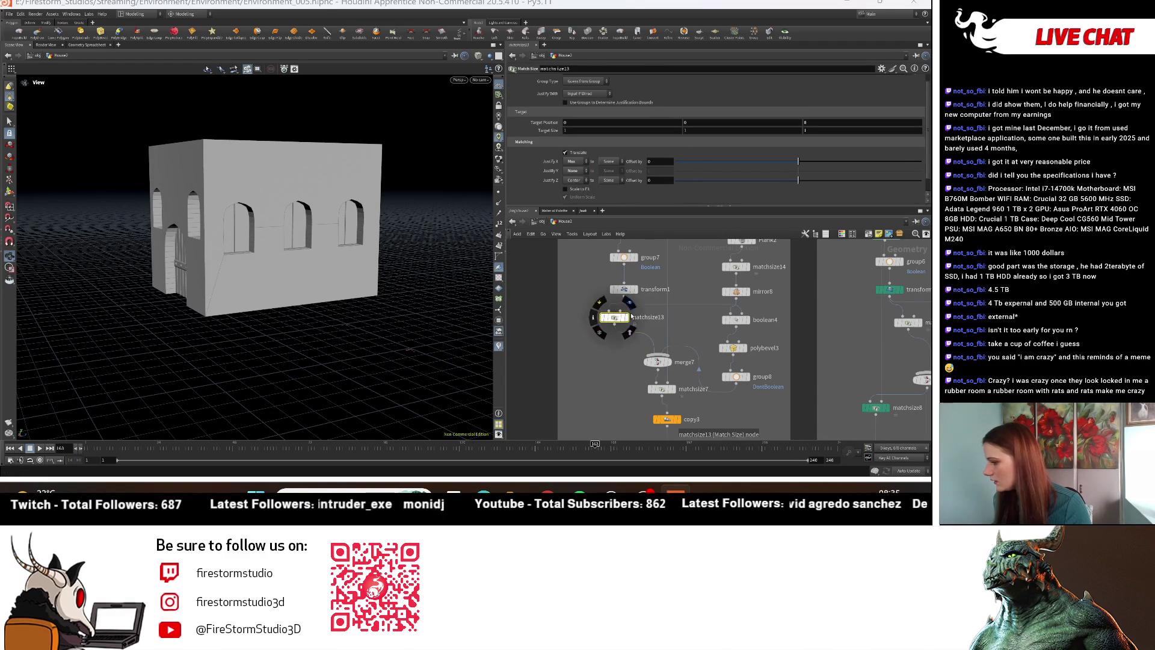
click(636, 290)
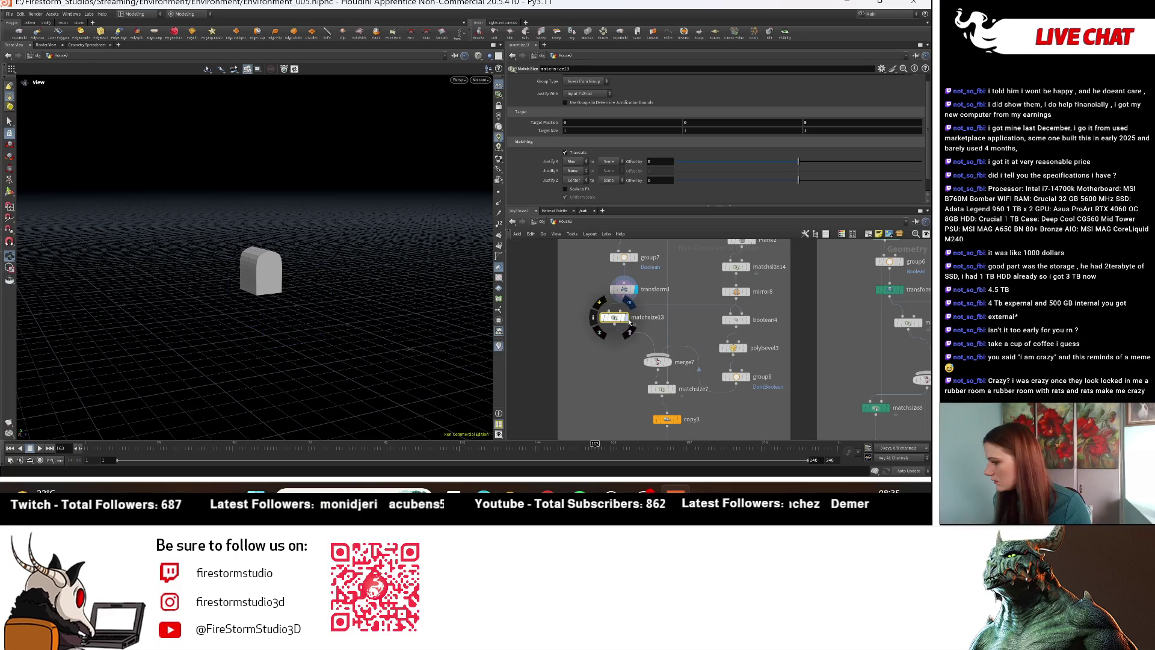
scroll(632, 322, down, 5)
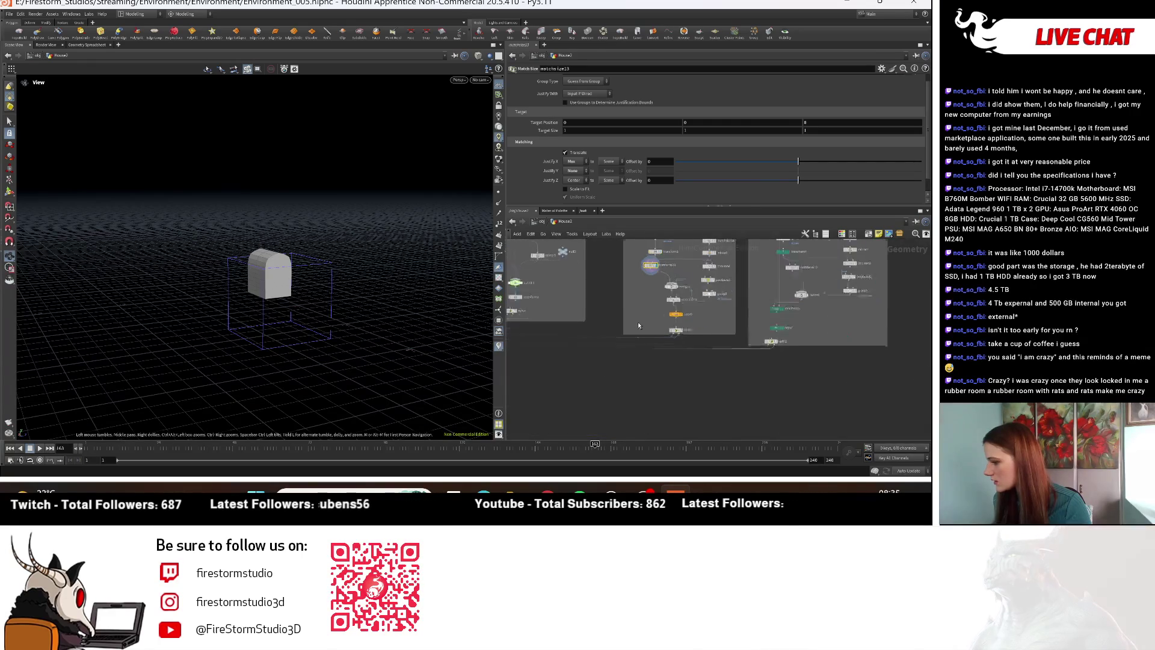
scroll(640, 321, up, 5)
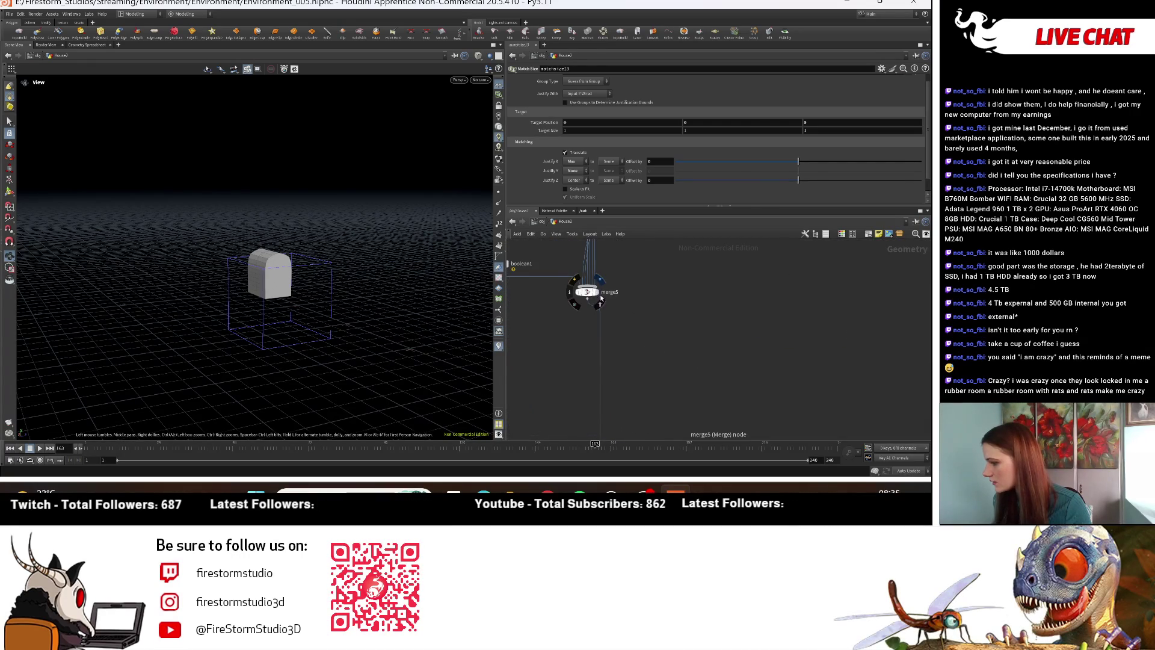
click(601, 298)
Step: Set the left window cutters' Justify Y to Min
scroll(678, 346, down, 3)
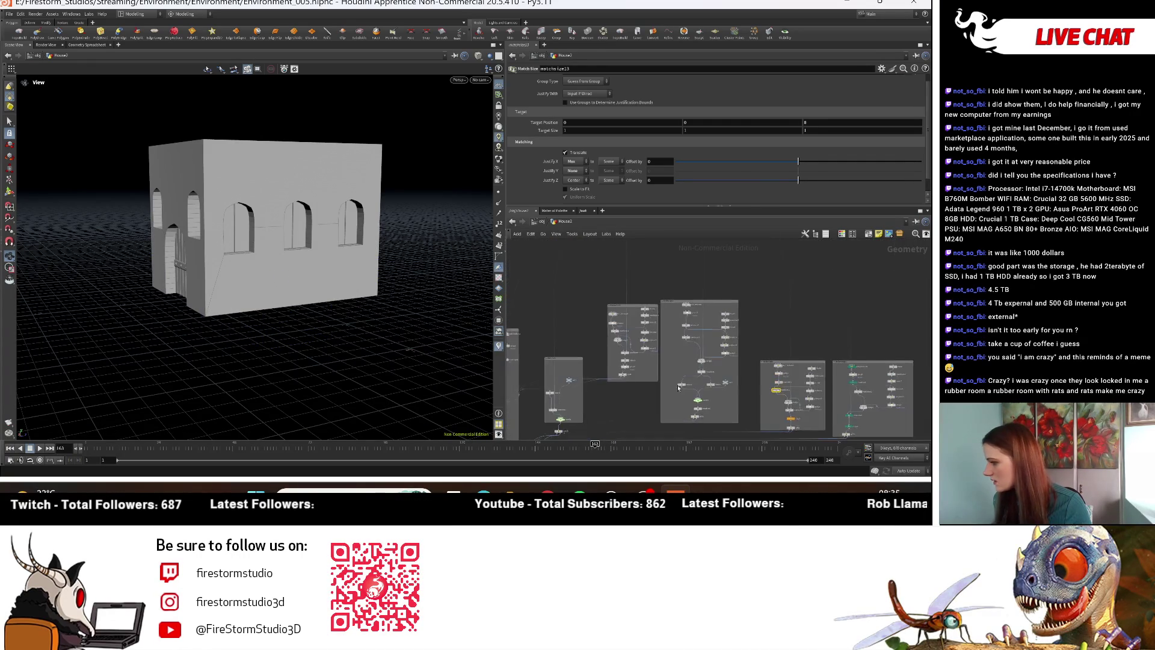
scroll(673, 366, up, 2)
scroll(656, 293, down, 4)
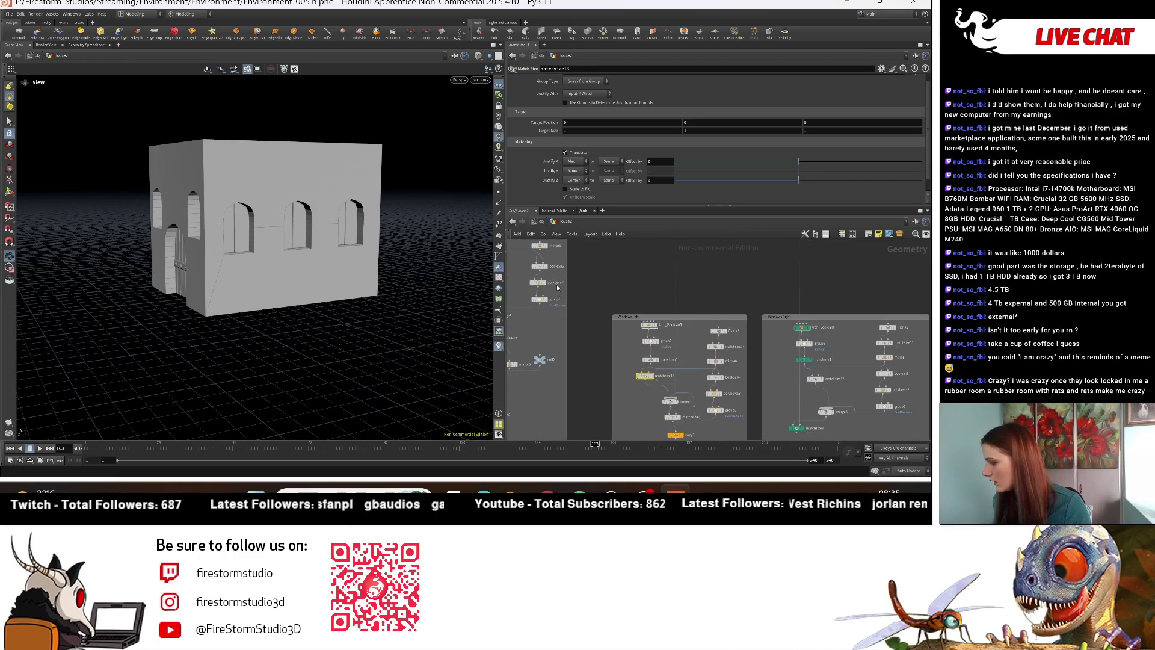
mouse_move(613, 352)
middle_down()
mouse_move(806, 403)
mouse_move(674, 349)
mouse_move(589, 342)
middle_up()
scroll(579, 345, up, 4)
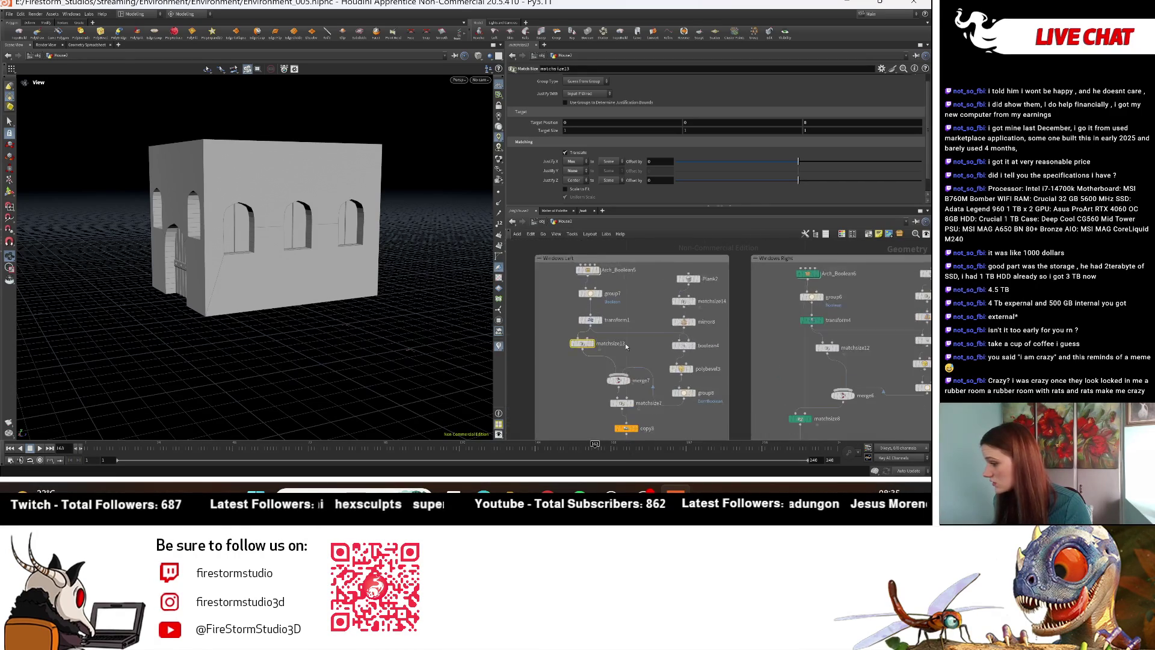
click(577, 170)
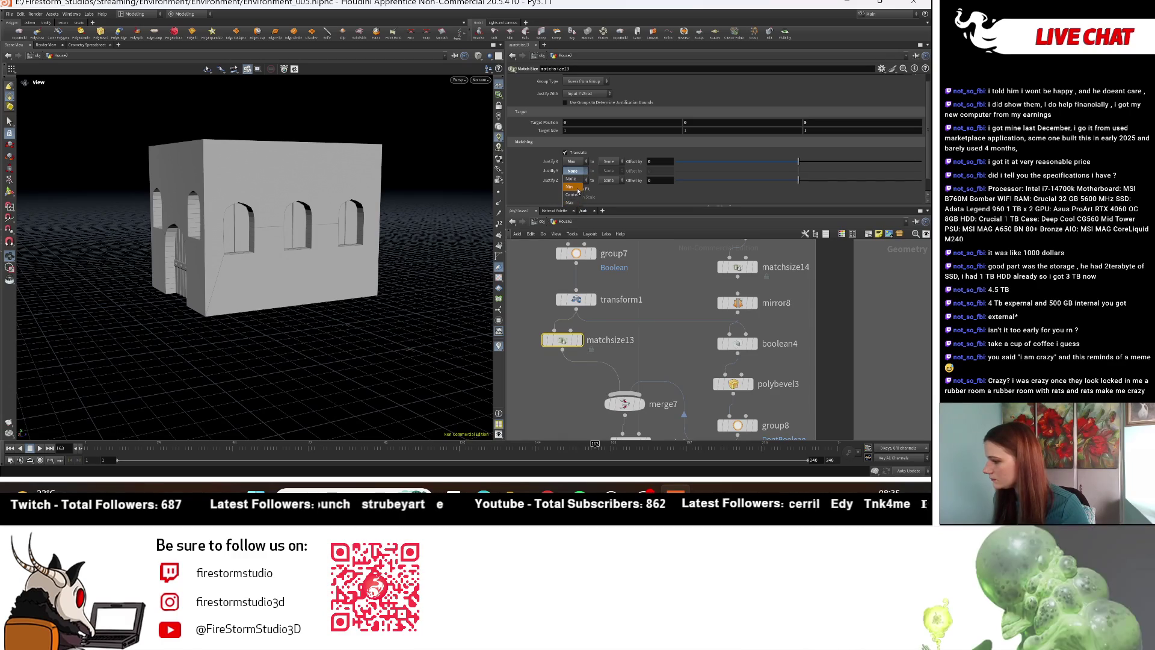
click(578, 189)
Step: Try a lower vertical offset for the left window cutouts, then undo it
drag(783, 174, 722, 172)
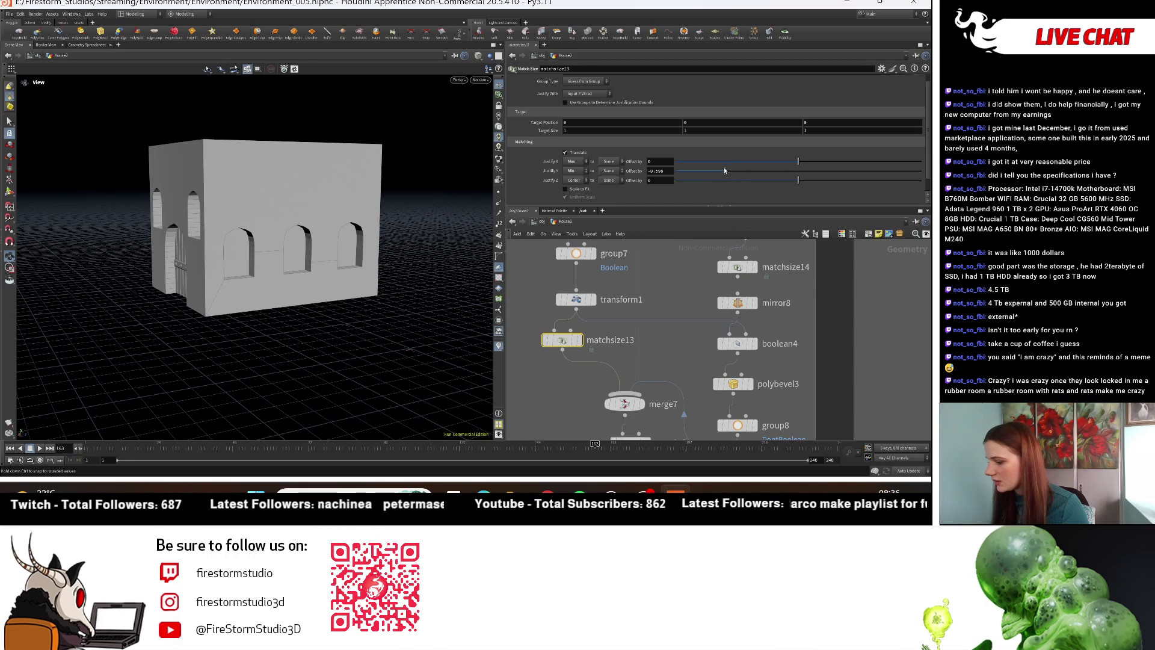
scroll(671, 354, down, 5)
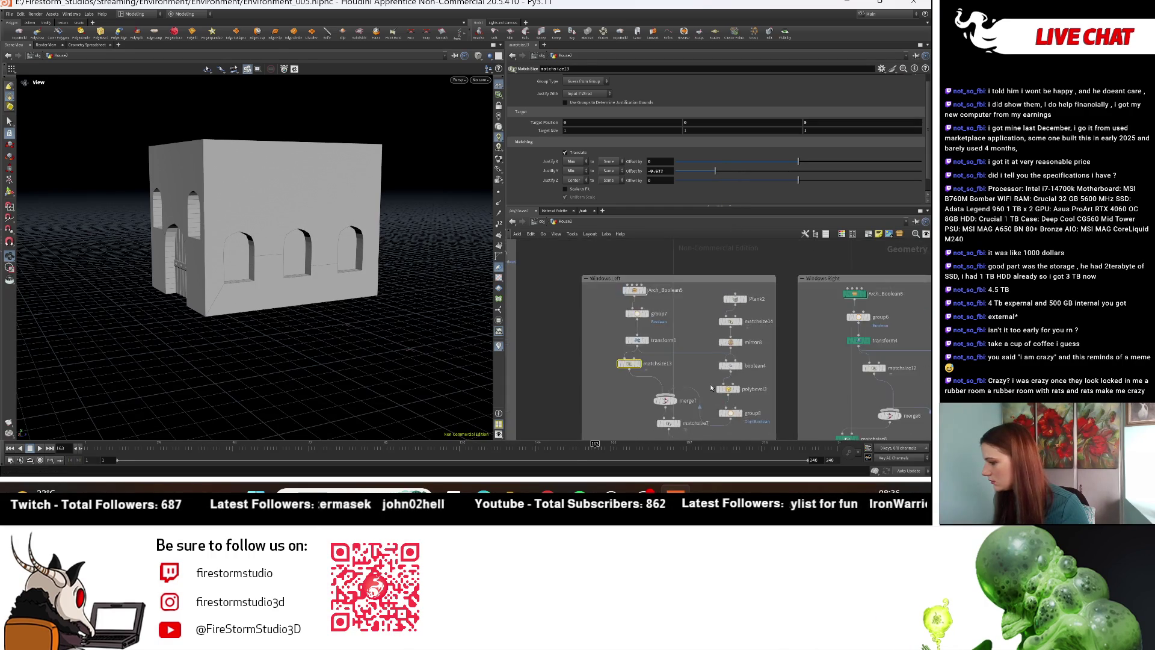
scroll(670, 355, up, 3)
middle_drag(671, 354, 669, 359)
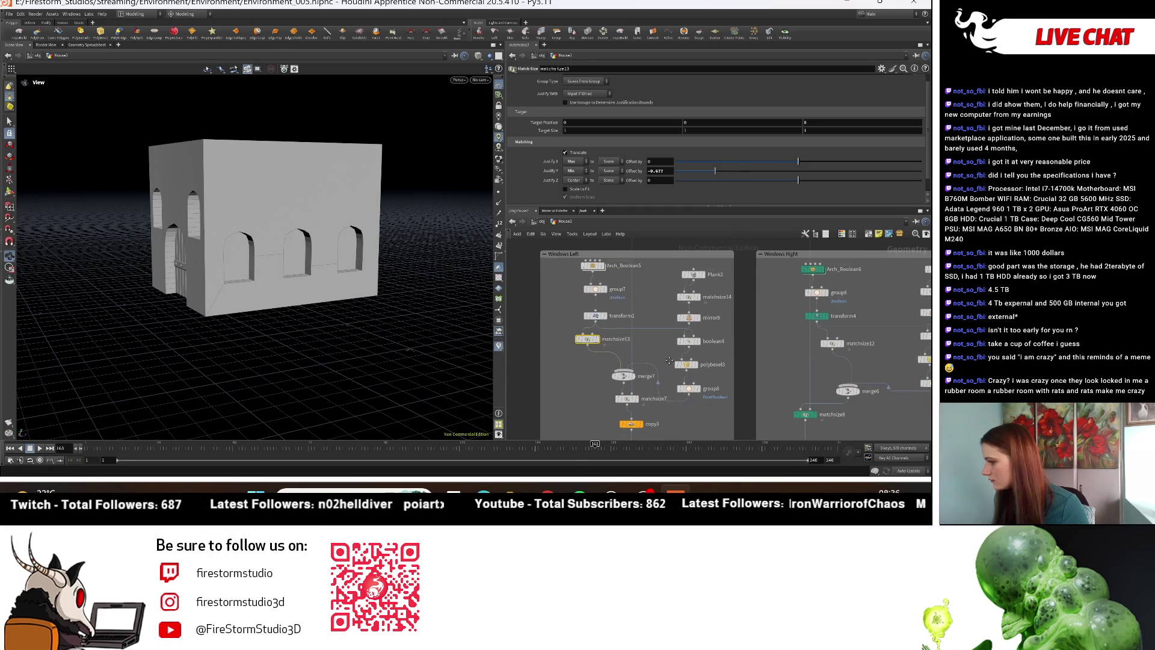
key(ctrl+z)
Step: Review the settings of matchsize14 and matchsize7
click(689, 298)
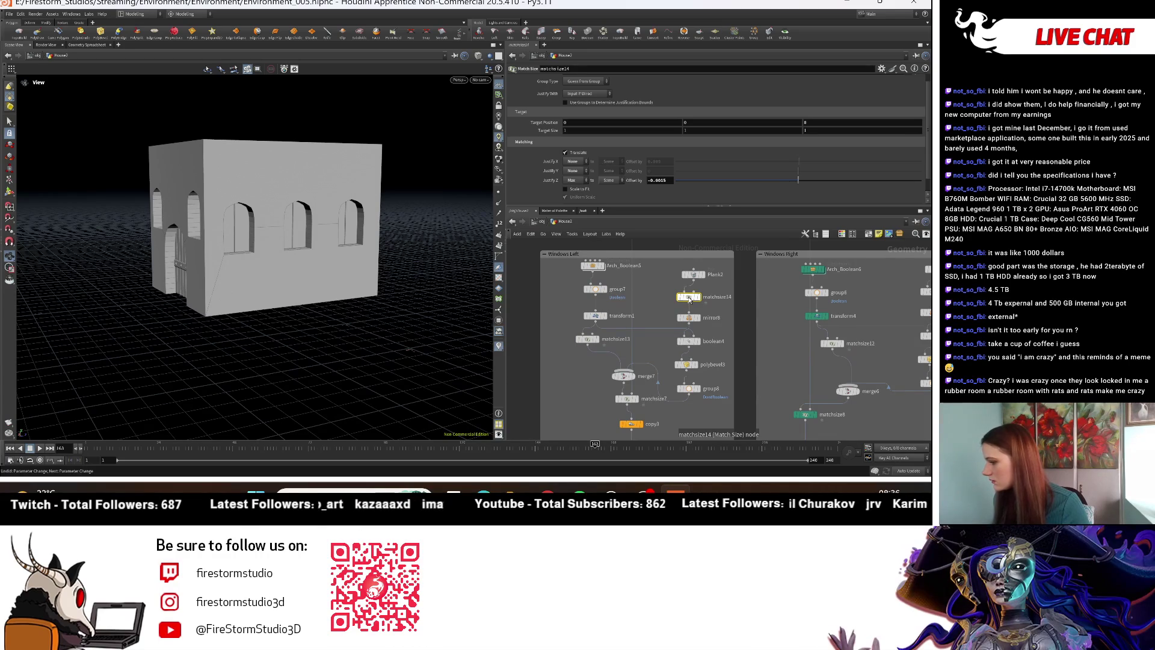
middle_drag(684, 336, 675, 269)
click(618, 333)
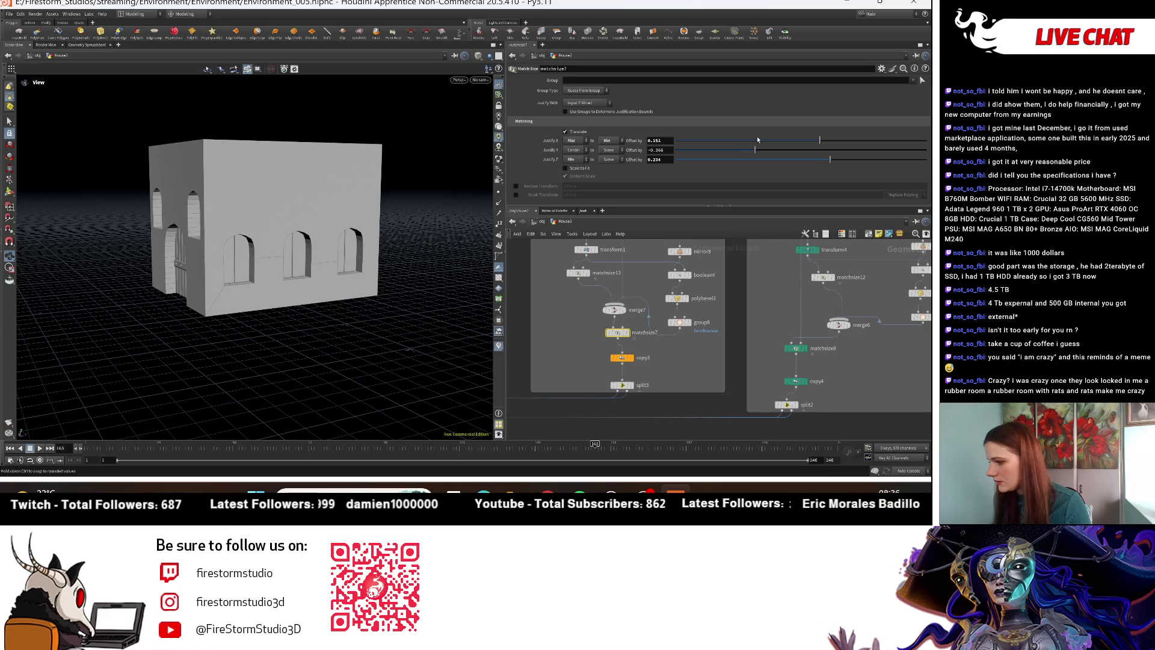
Step: Orbit around the house to inspect the windows on the door side
mouse_move(338, 263)
mouse_down()
mouse_move(367, 254)
mouse_move(378, 270)
mouse_move(216, 269)
mouse_move(235, 266)
mouse_up()
scroll(227, 260, down, 5)
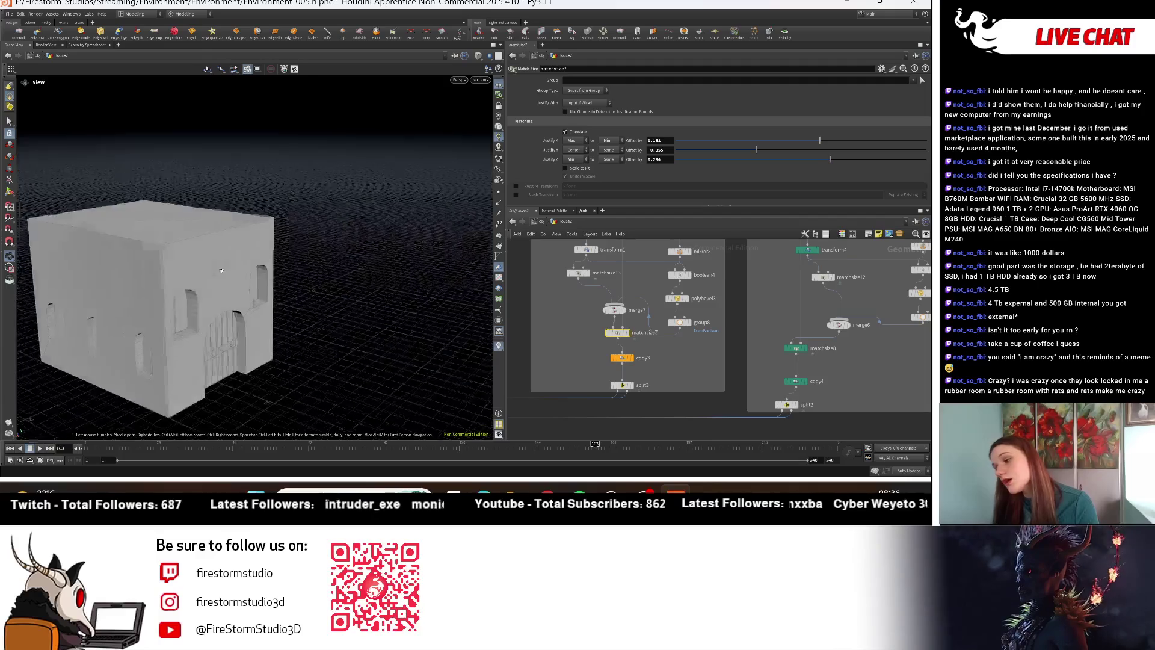
mouse_move(150, 293)
mouse_down()
mouse_move(101, 289)
mouse_move(284, 303)
mouse_up()
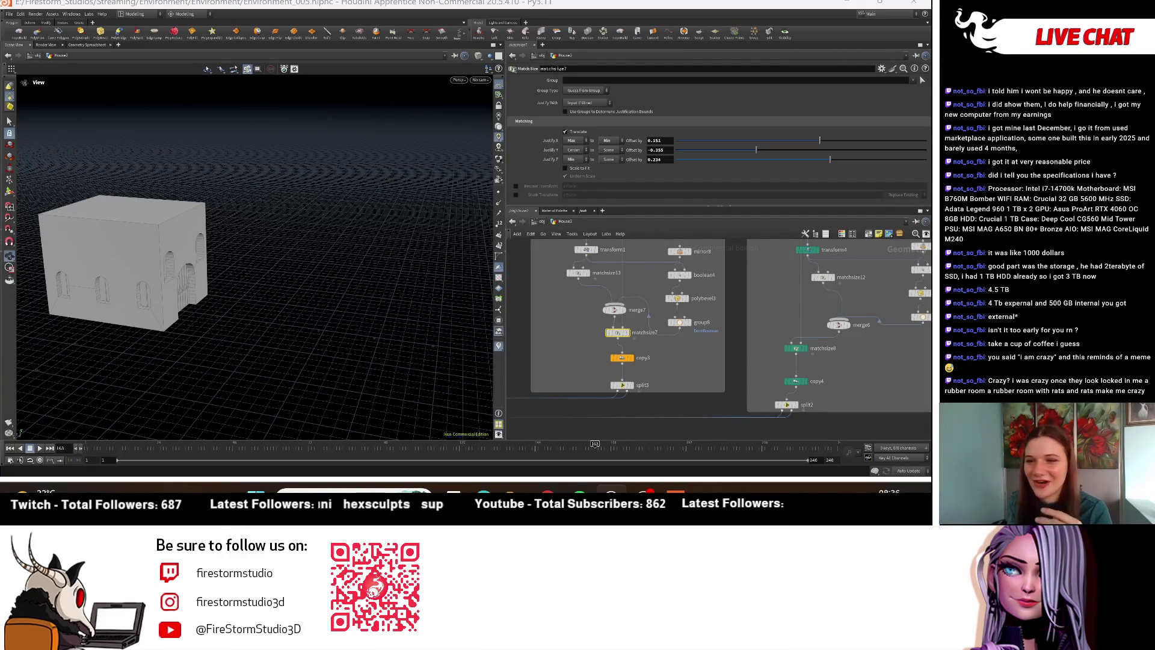
mouse_move(180, 289)
mouse_down()
mouse_move(351, 315)
mouse_move(181, 276)
mouse_move(261, 273)
mouse_move(70, 304)
mouse_move(160, 302)
mouse_move(174, 320)
mouse_move(155, 305)
mouse_up()
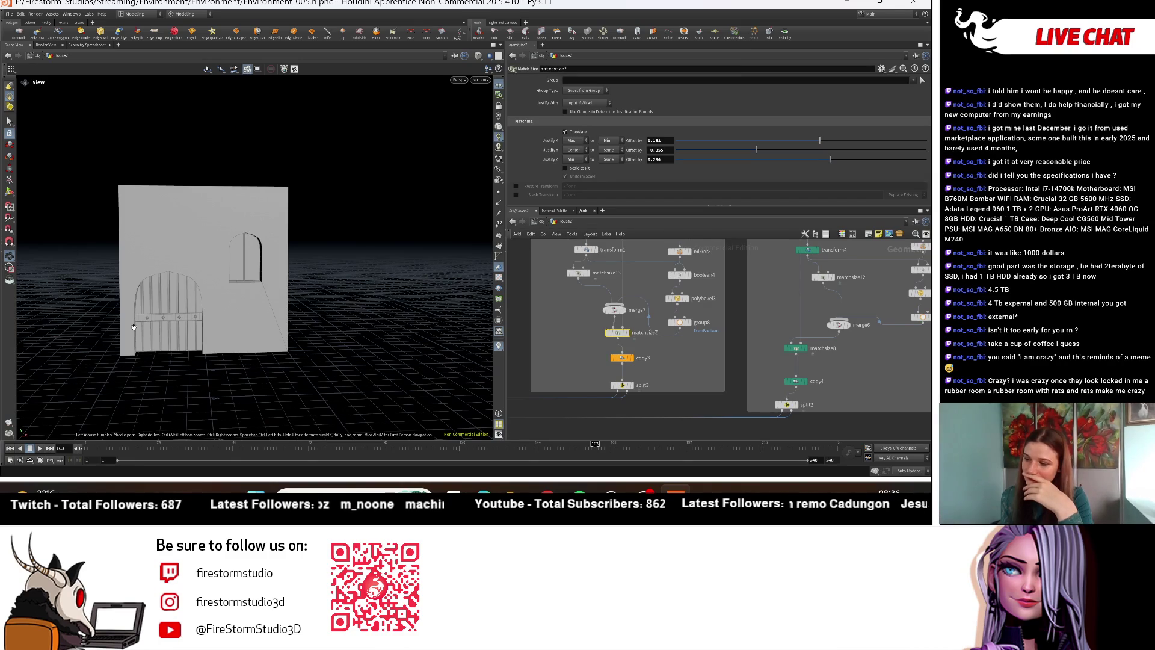
scroll(616, 414, down, 5)
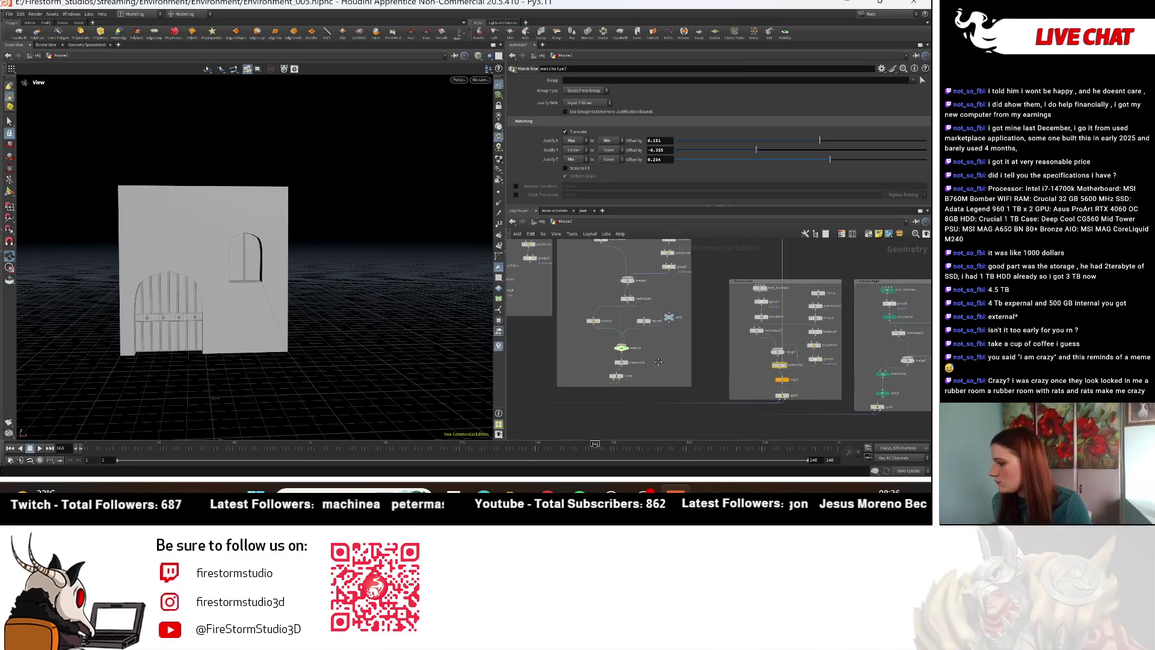
scroll(609, 373, up, 3)
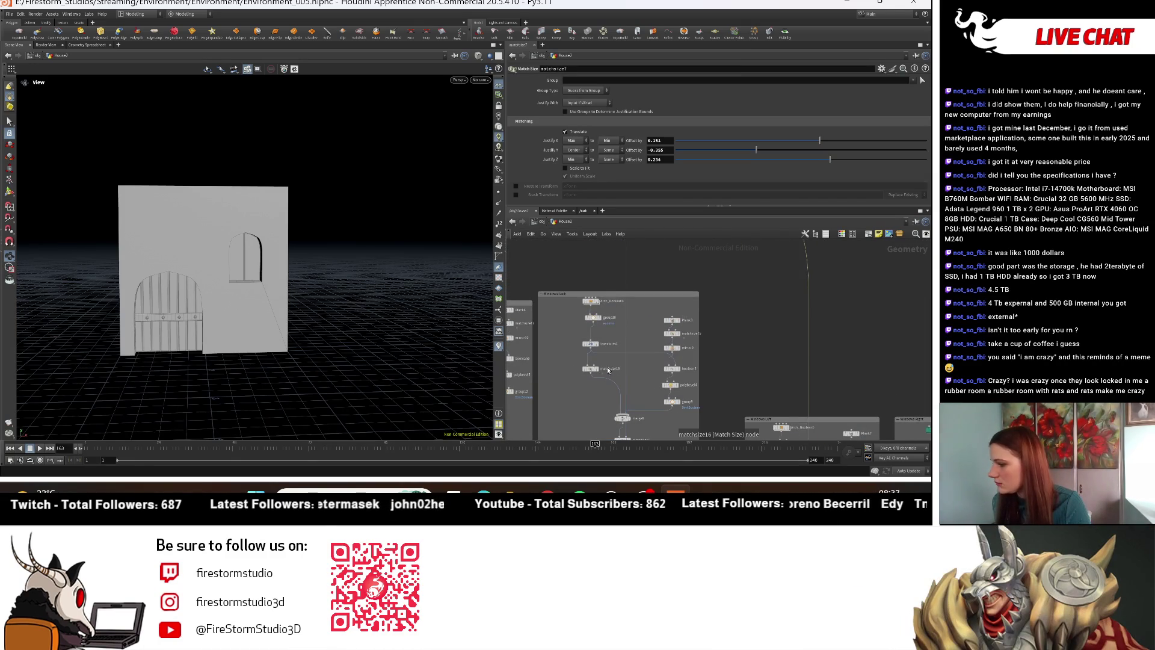
scroll(608, 370, up, 4)
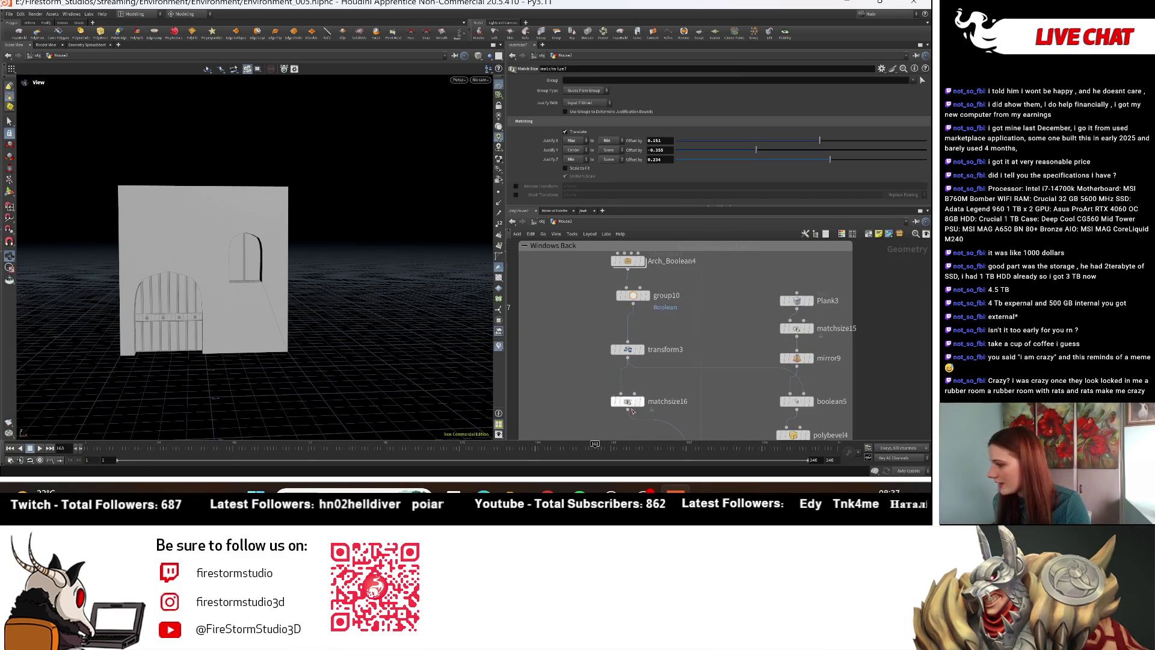
Step: Open matchsize16's settings, then select matchsize6
click(625, 401)
scroll(610, 290, down, 4)
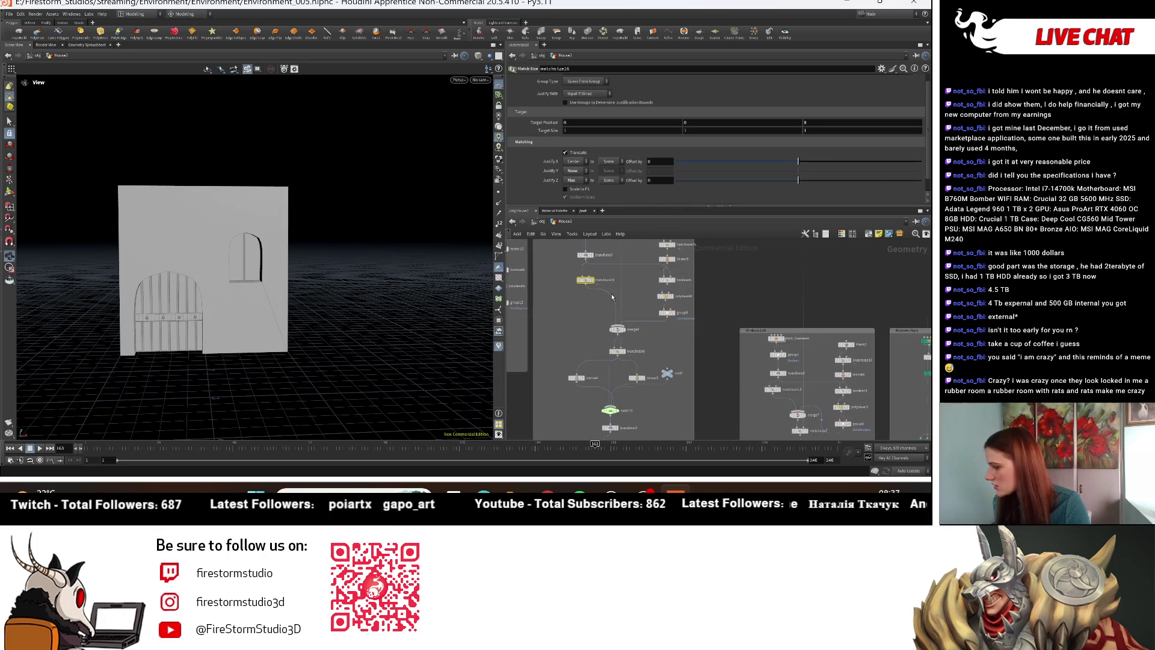
scroll(621, 367, up, 3)
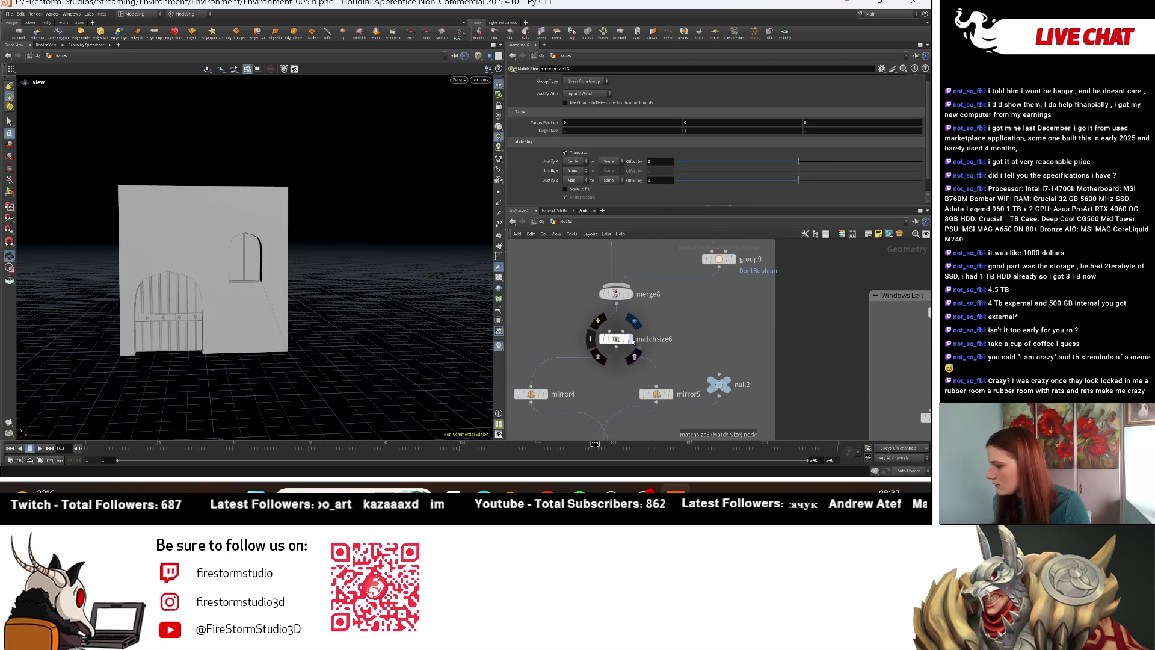
click(624, 341)
mouse_move(337, 271)
mouse_down()
mouse_move(392, 284)
mouse_move(268, 319)
mouse_move(198, 307)
mouse_up()
Step: Raise matchsize6's Justify Y offset to 0.449 to lift the door-side openings
drag(820, 150, 835, 153)
drag(840, 153, 858, 152)
mouse_move(391, 253)
mouse_down()
mouse_move(310, 279)
mouse_move(313, 251)
mouse_move(302, 289)
mouse_up()
drag(397, 319, 200, 309)
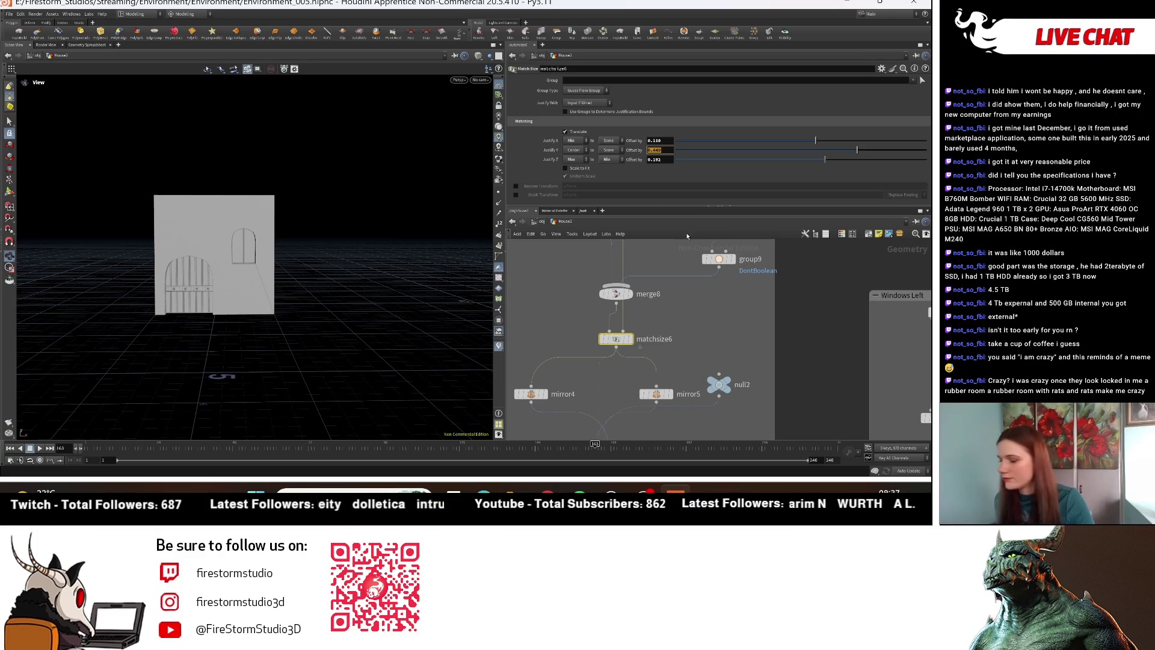
scroll(579, 399, down, 3)
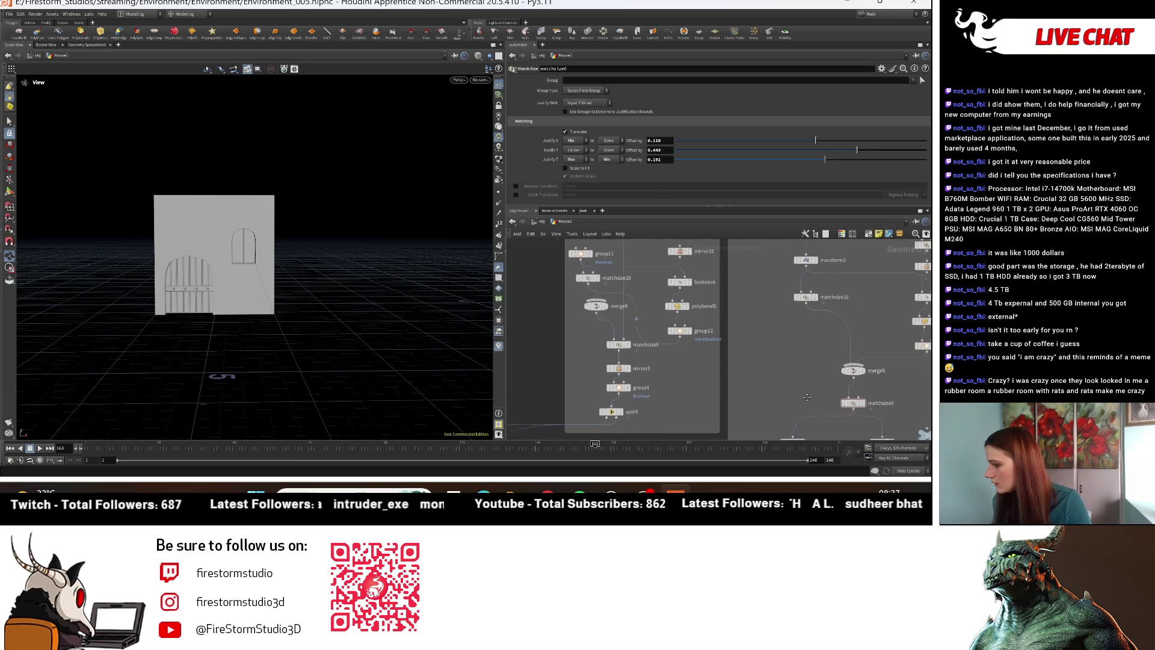
drag(640, 339, 650, 322)
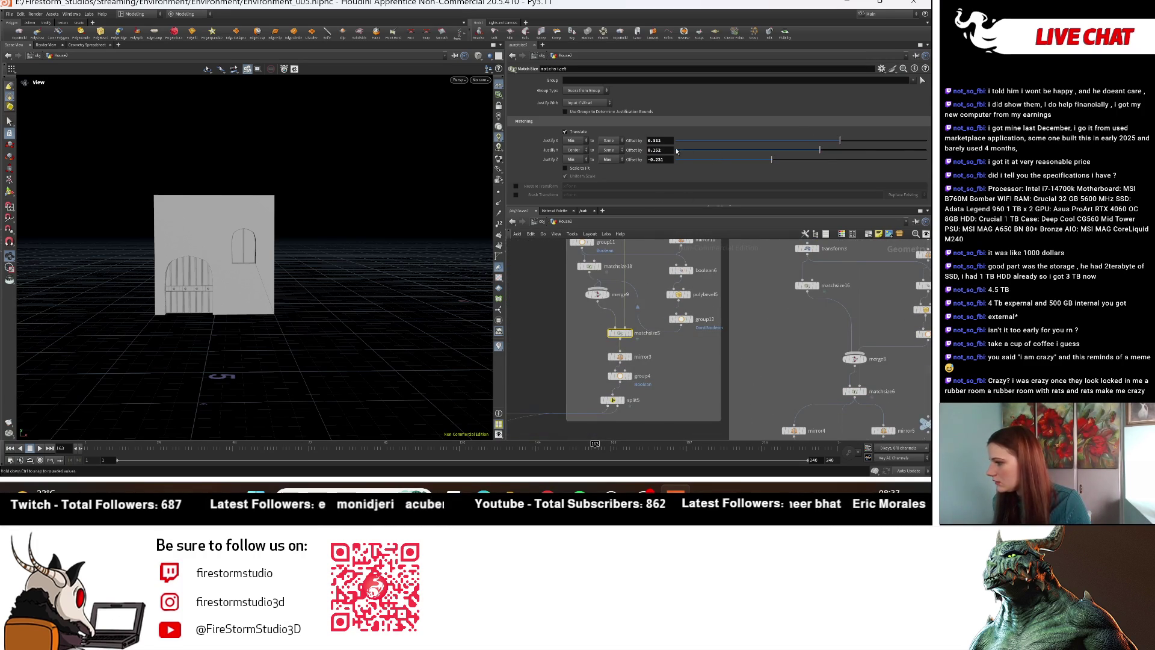
key(Return)
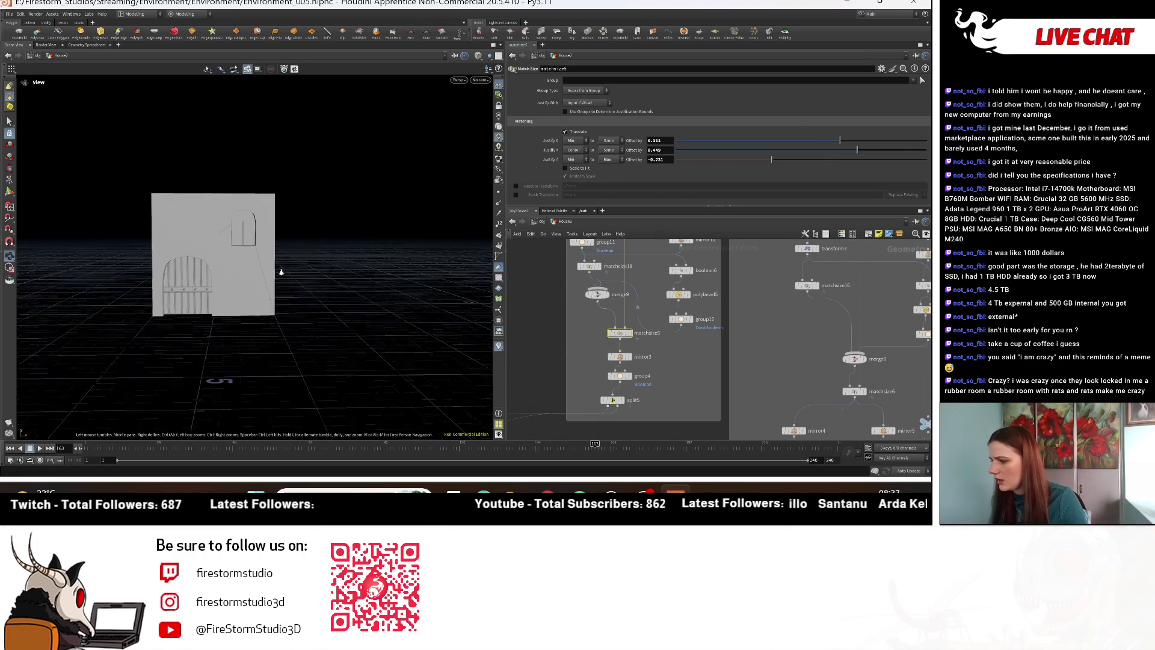
scroll(379, 276, up, 5)
mouse_move(379, 276)
mouse_down()
mouse_move(364, 308)
mouse_move(428, 299)
mouse_up()
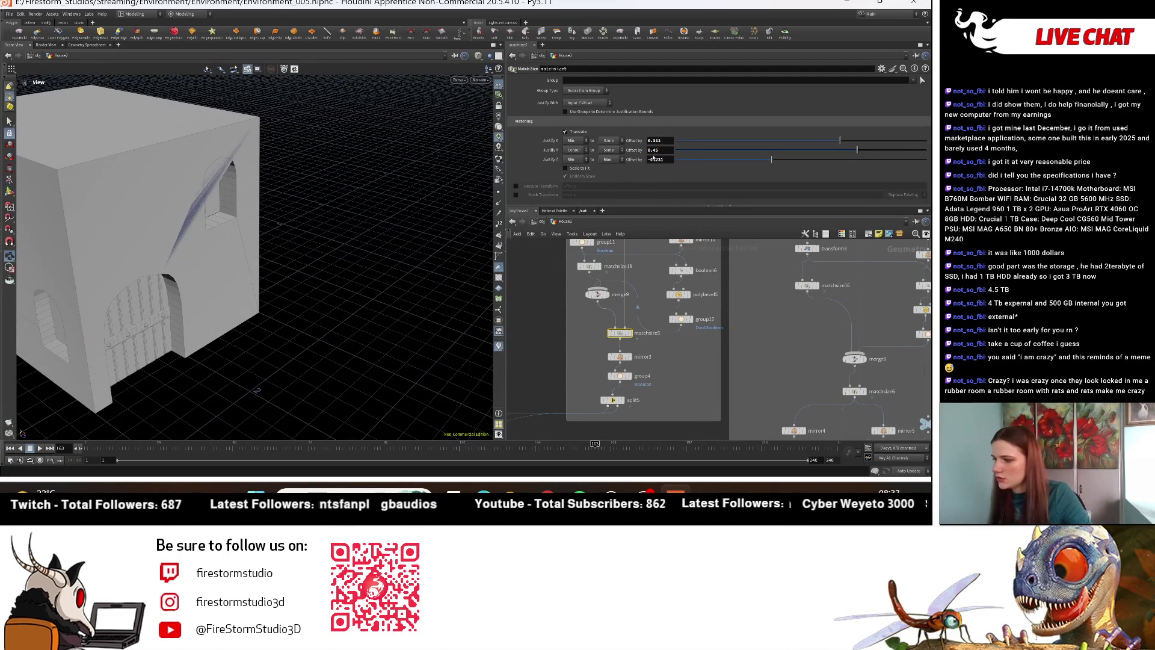
Step: Display matchsize5's door shape, its mirrored result and group4 in turn
scroll(686, 348, up, 3)
click(596, 321)
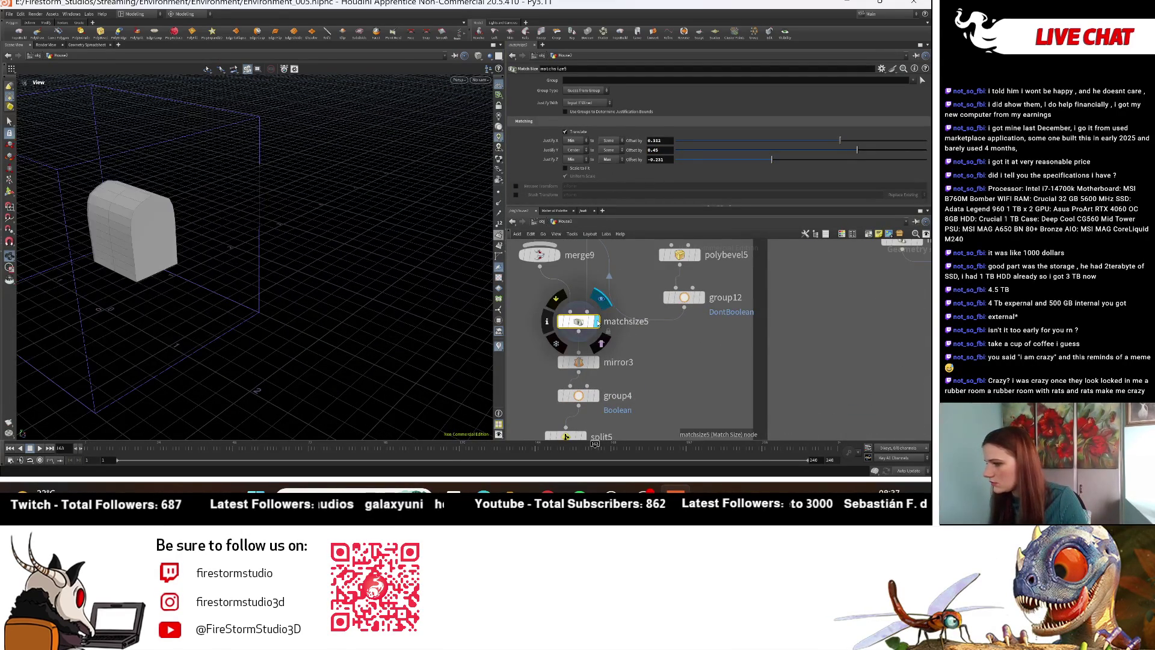
drag(335, 307, 283, 319)
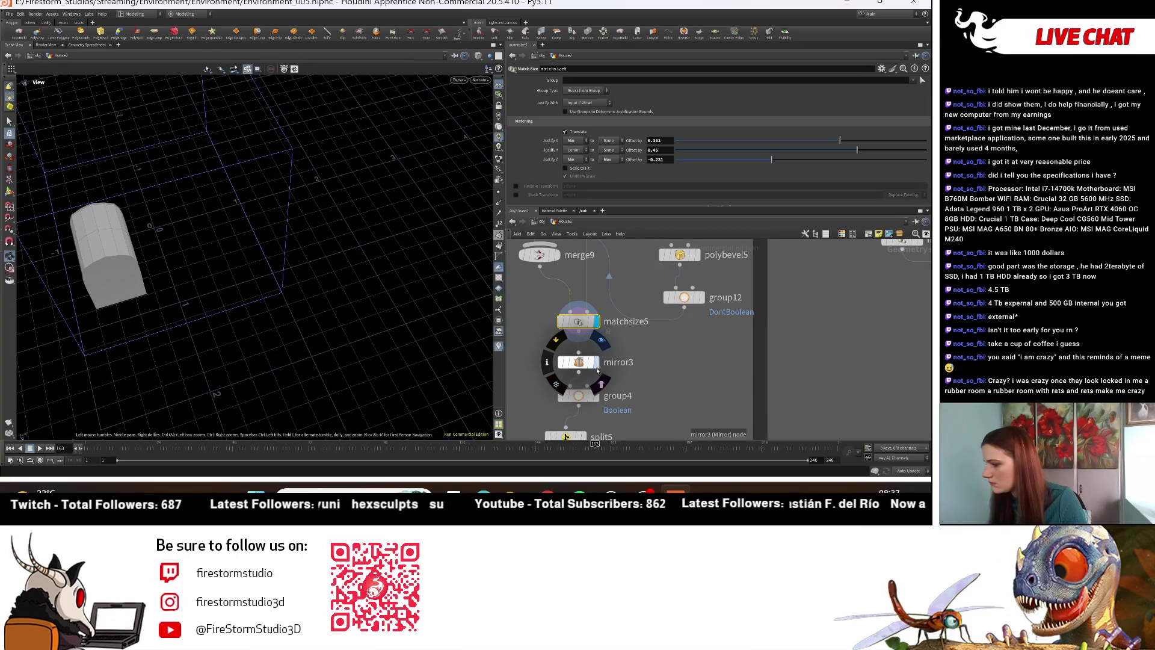
click(596, 362)
middle_drag(661, 373, 655, 326)
click(589, 350)
mouse_move(291, 267)
mouse_down()
mouse_move(353, 199)
mouse_move(382, 195)
mouse_up()
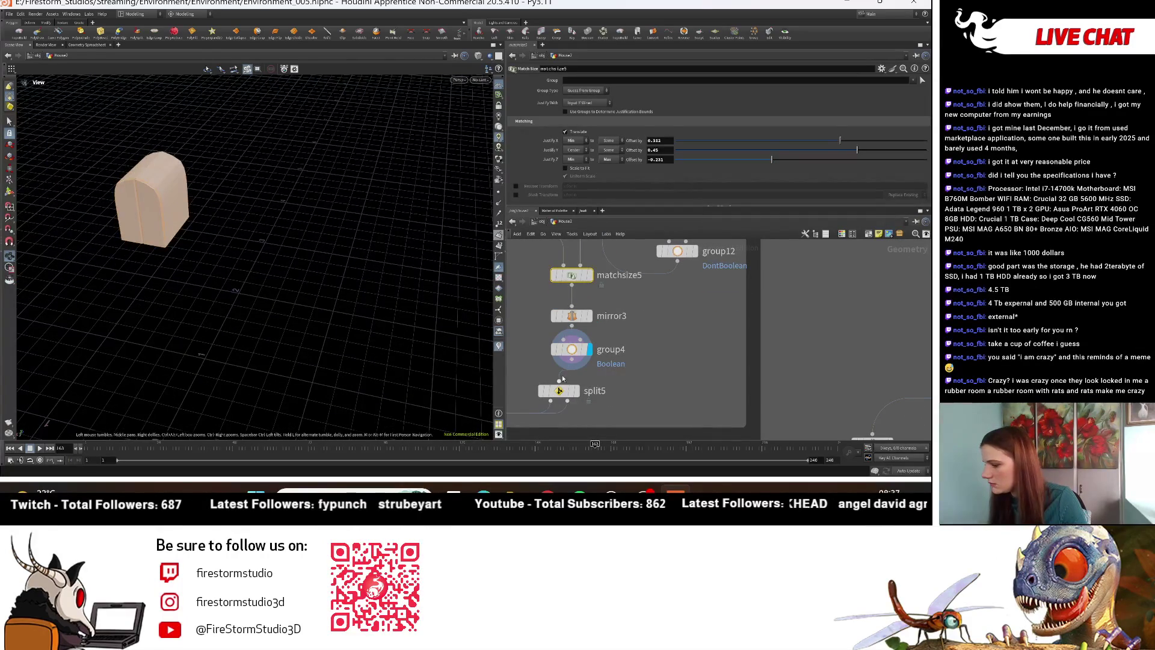
Step: Display the split5 result, then the full house from merge5
click(576, 391)
scroll(592, 361, down, 5)
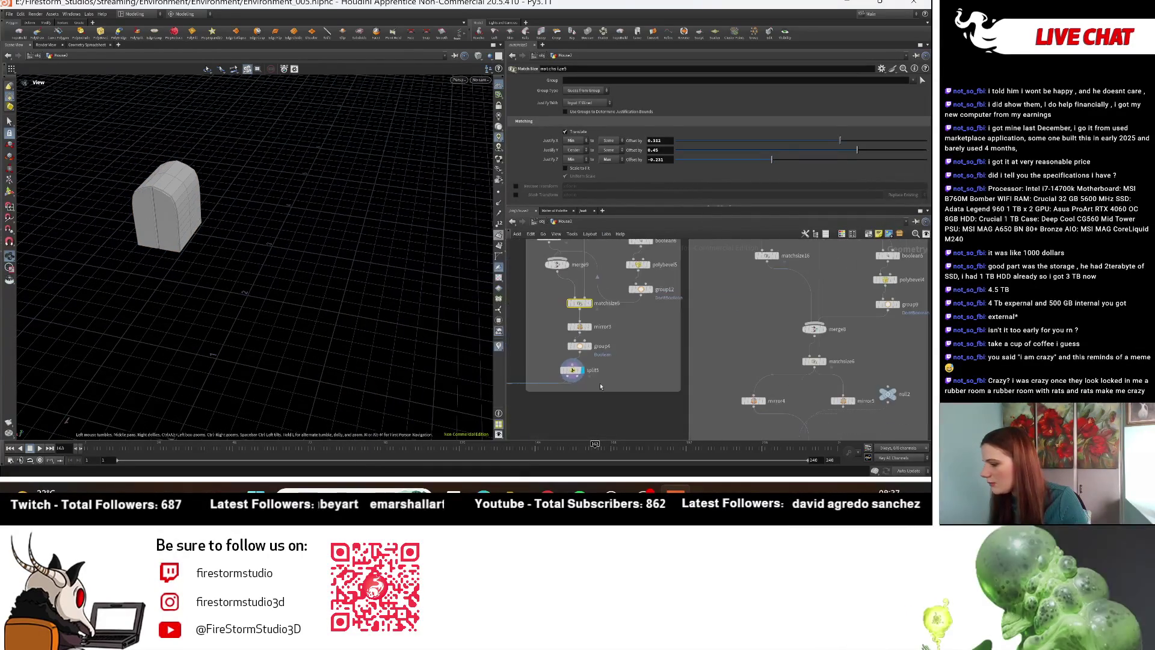
middle_drag(600, 386, 738, 357)
middle_drag(612, 322, 598, 363)
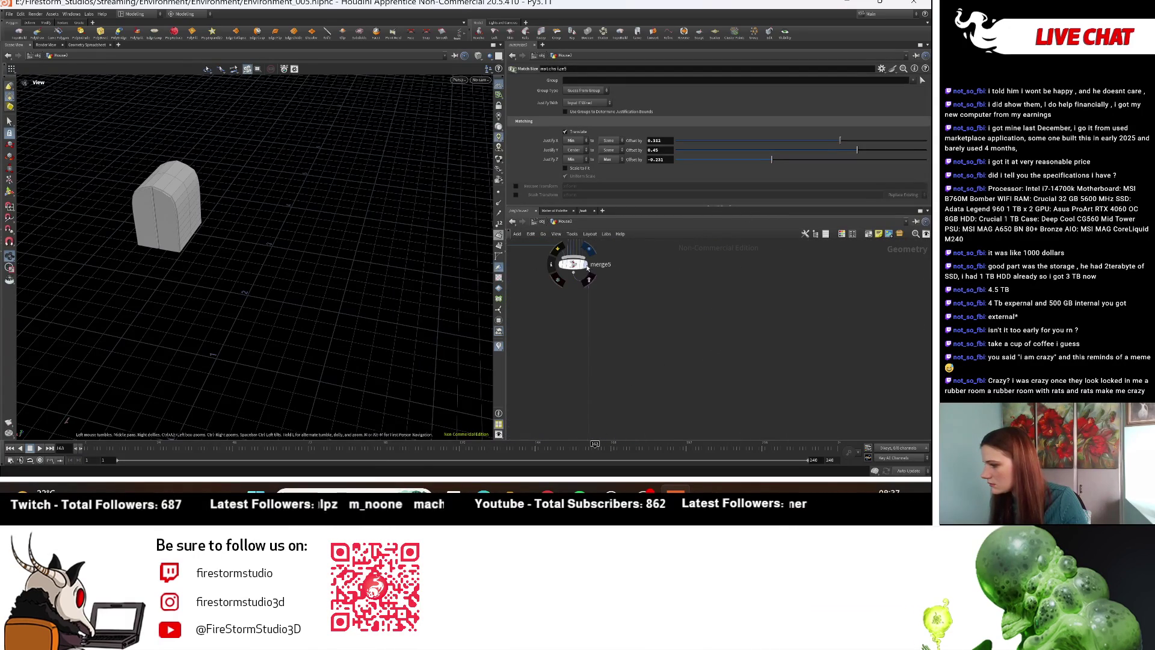
click(587, 268)
scroll(207, 253, down, 5)
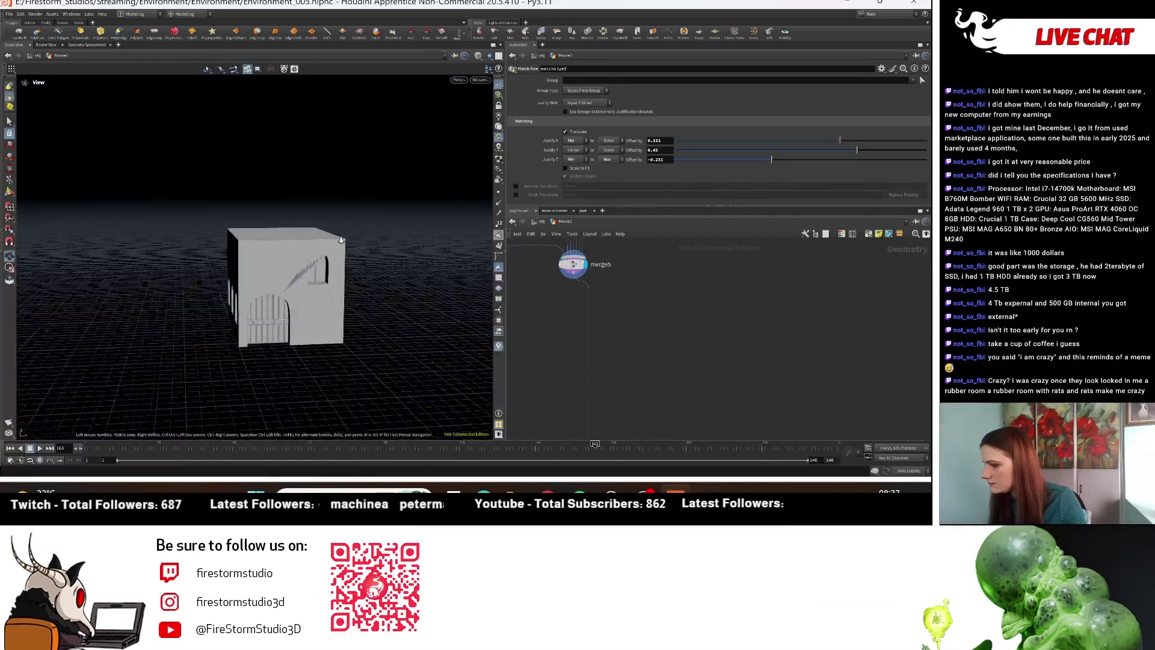
scroll(319, 233, up, 3)
scroll(626, 289, down, 5)
Step: Display the split5 pieces and orbit around them
mouse_move(636, 296)
middle_down()
mouse_move(632, 323)
mouse_move(673, 338)
mouse_move(608, 328)
mouse_move(639, 334)
middle_up()
scroll(640, 335, up, 10)
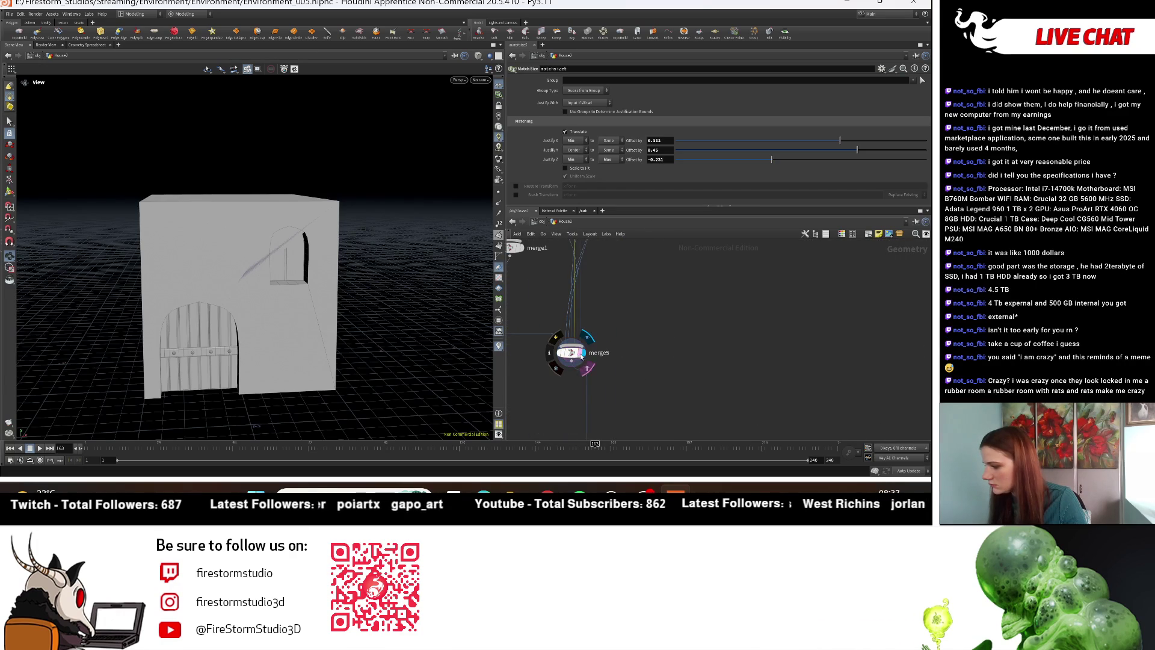
scroll(705, 346, down, 6)
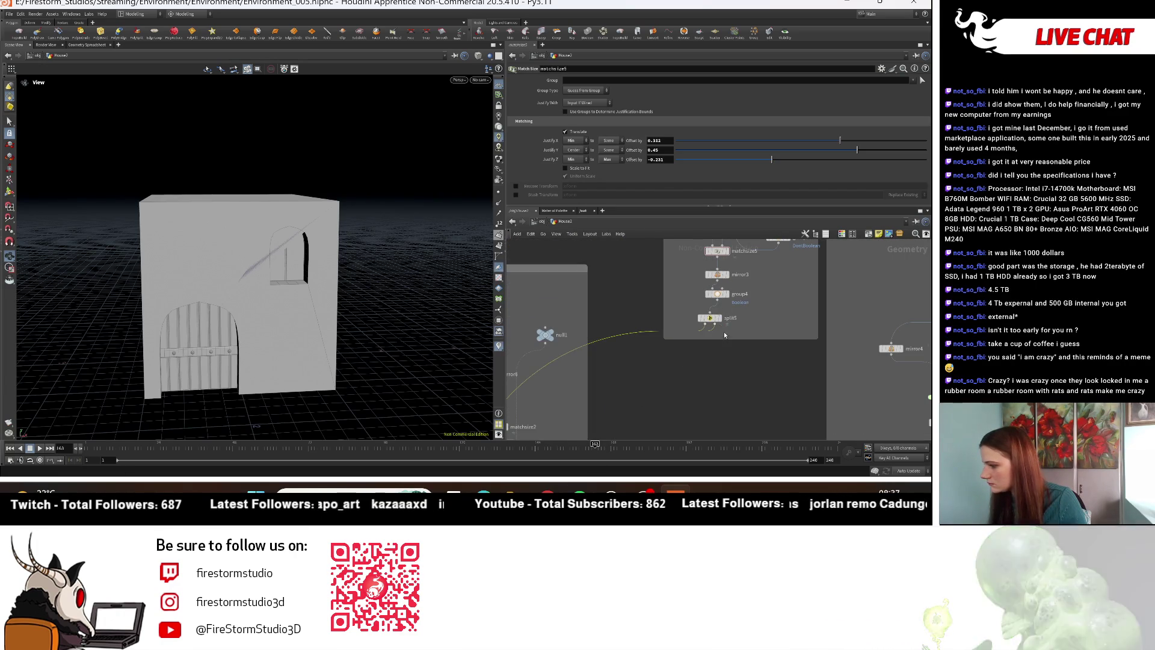
click(723, 325)
drag(289, 277, 361, 288)
scroll(640, 335, down, 4)
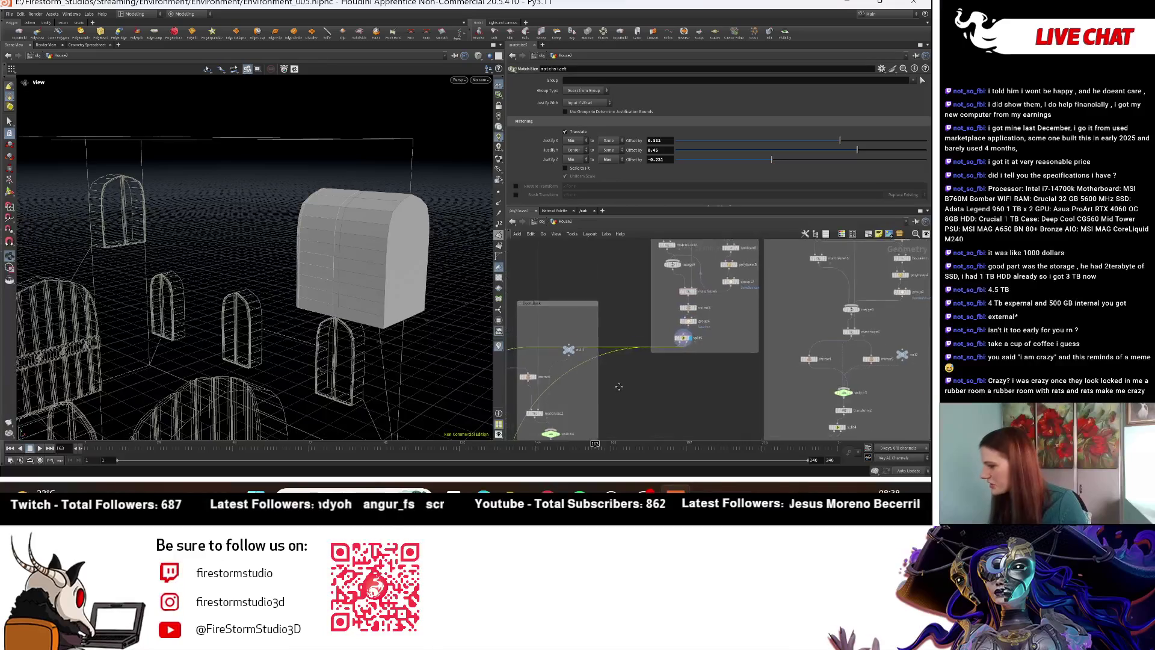
Step: Frame the boolean and merge nodes, and orbit close to the wall's arched window opening
middle_drag(615, 359, 746, 246)
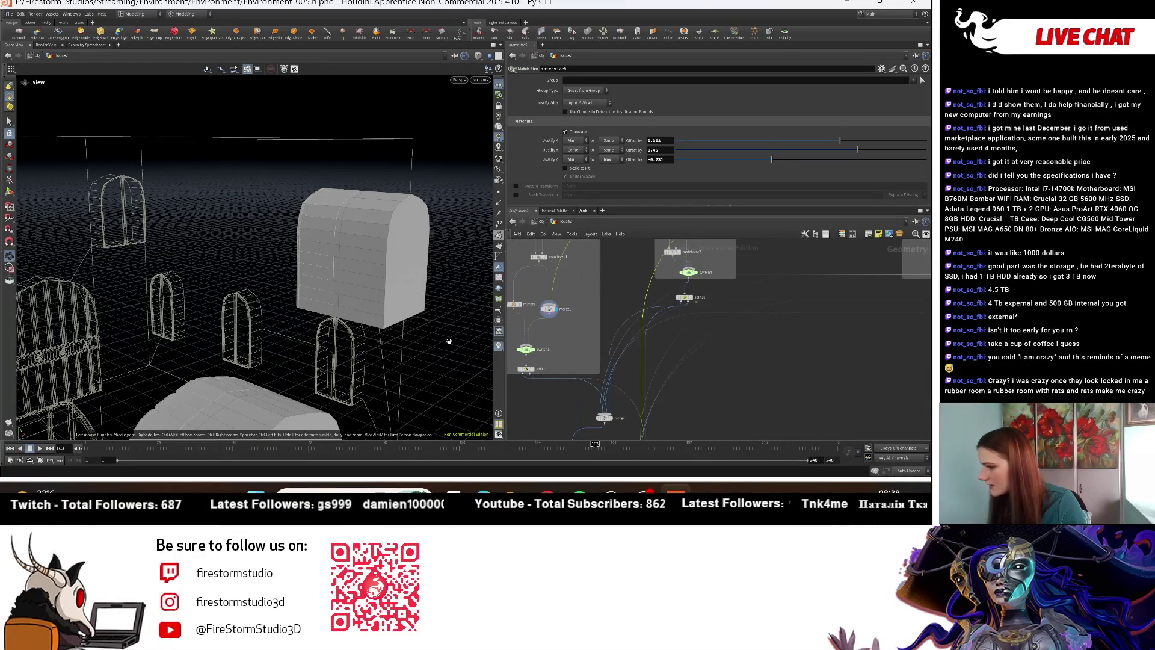
middle_drag(607, 359, 562, 241)
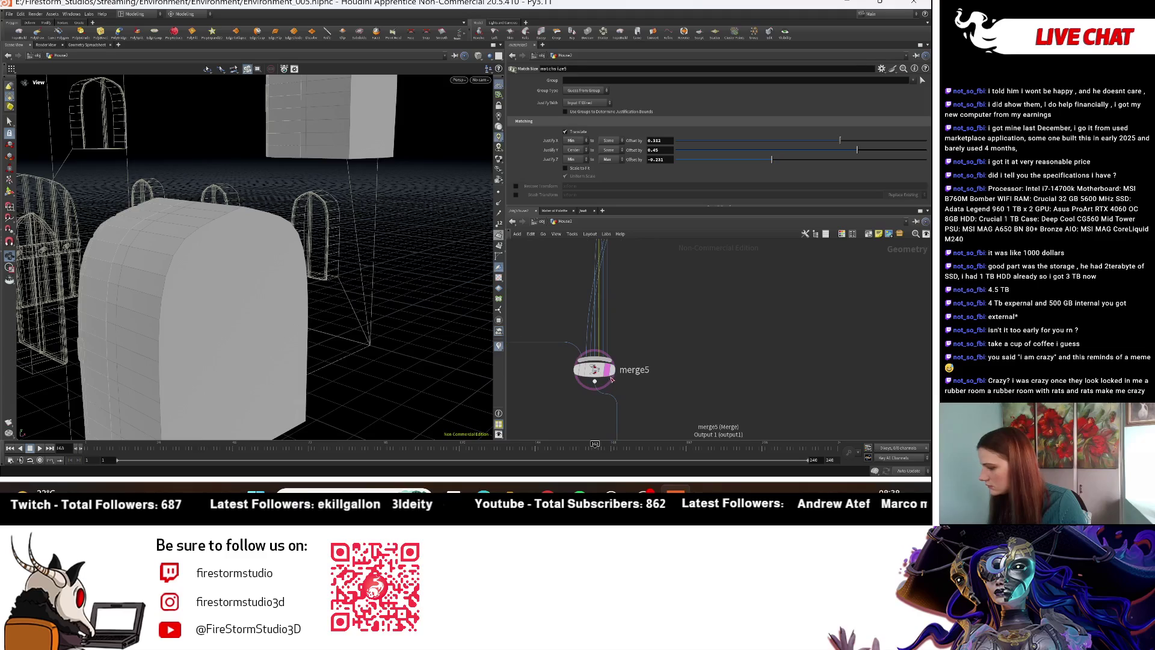
drag(349, 198, 254, 371)
mouse_move(712, 325)
middle_down()
mouse_move(597, 447)
mouse_move(612, 234)
mouse_move(596, 347)
mouse_move(650, 368)
mouse_move(688, 286)
middle_up()
scroll(650, 368, down, 5)
scroll(687, 285, up, 5)
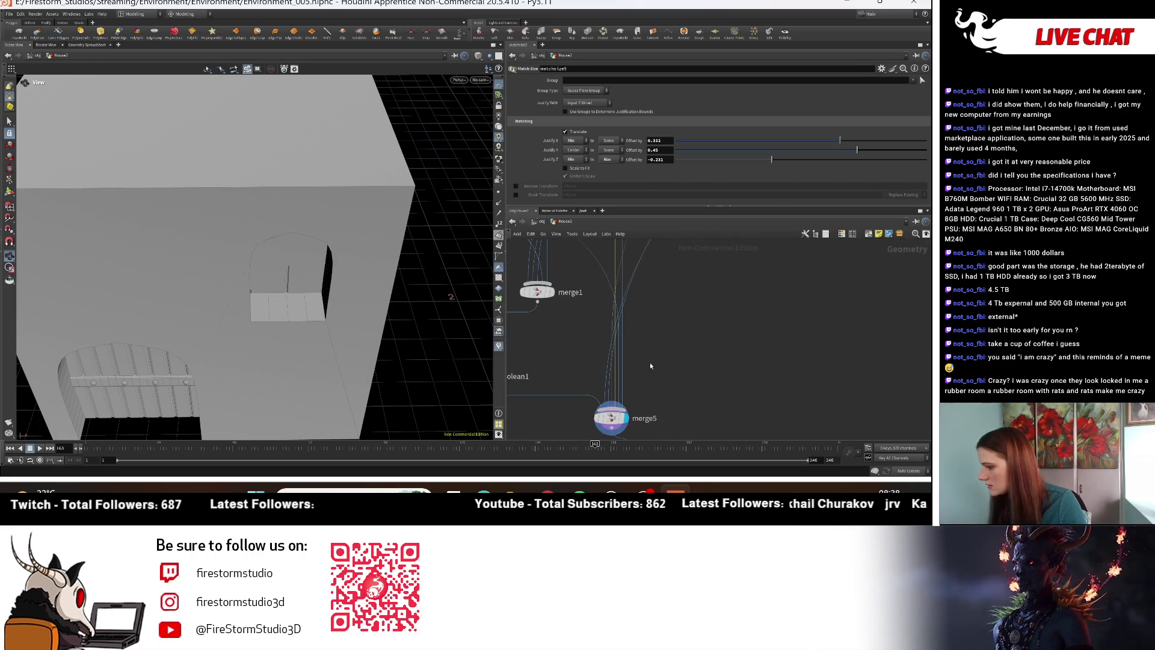
Step: Display the merged cutter shapes from merge1, then the boolean-cut wall from boolean1
click(578, 365)
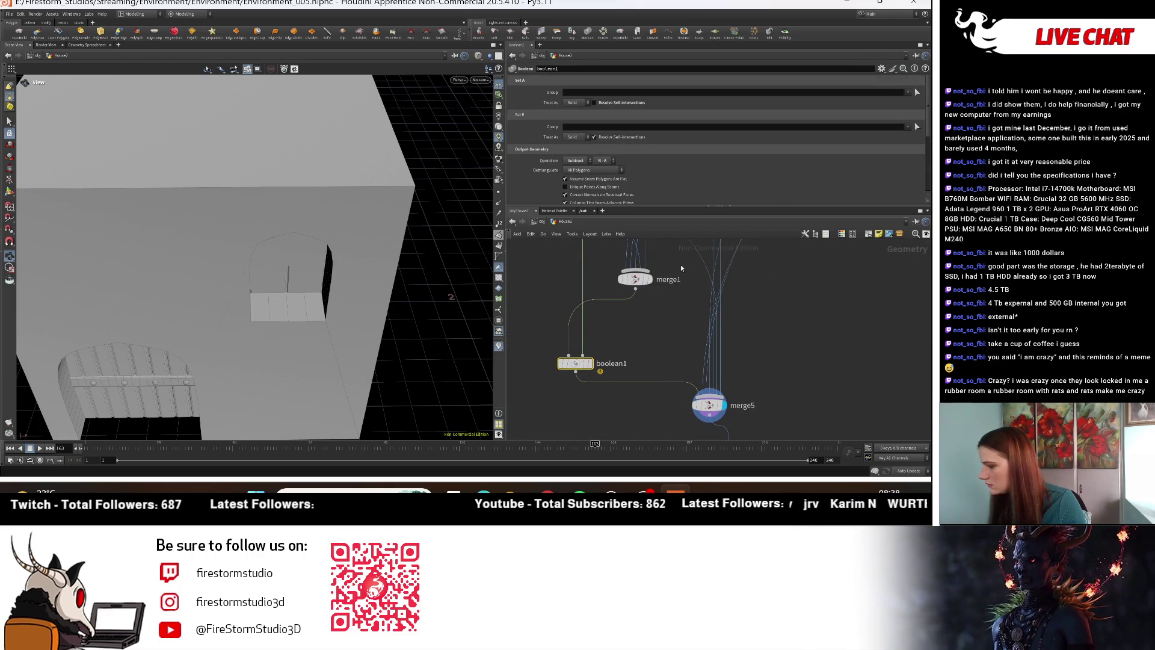
middle_drag(679, 319, 666, 339)
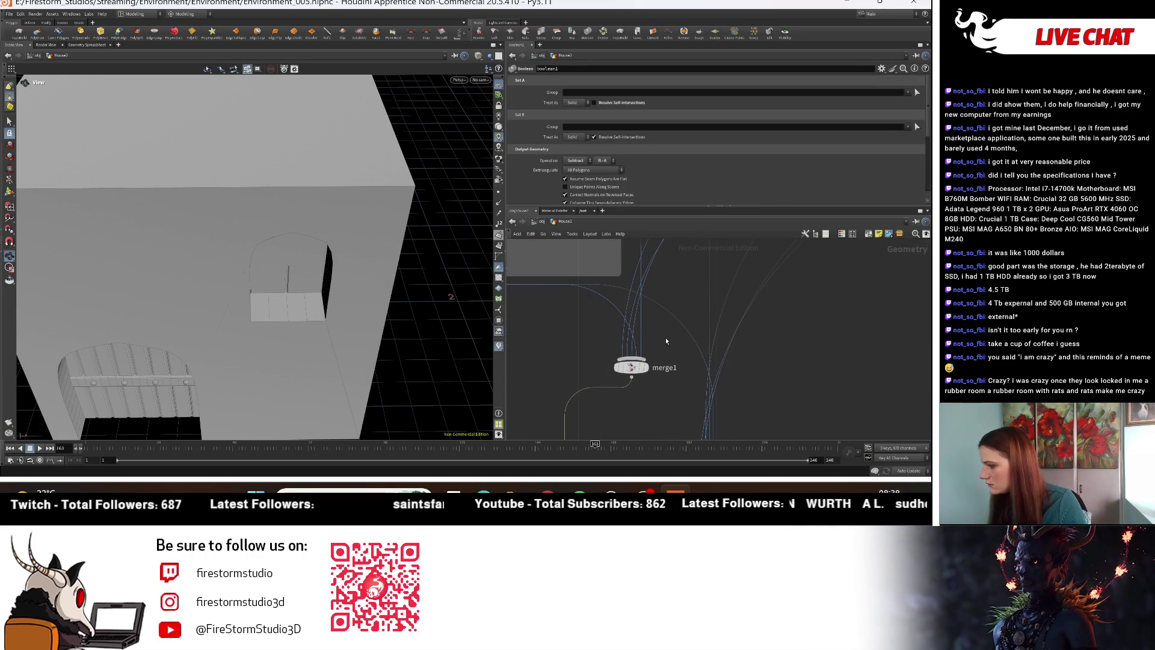
click(649, 367)
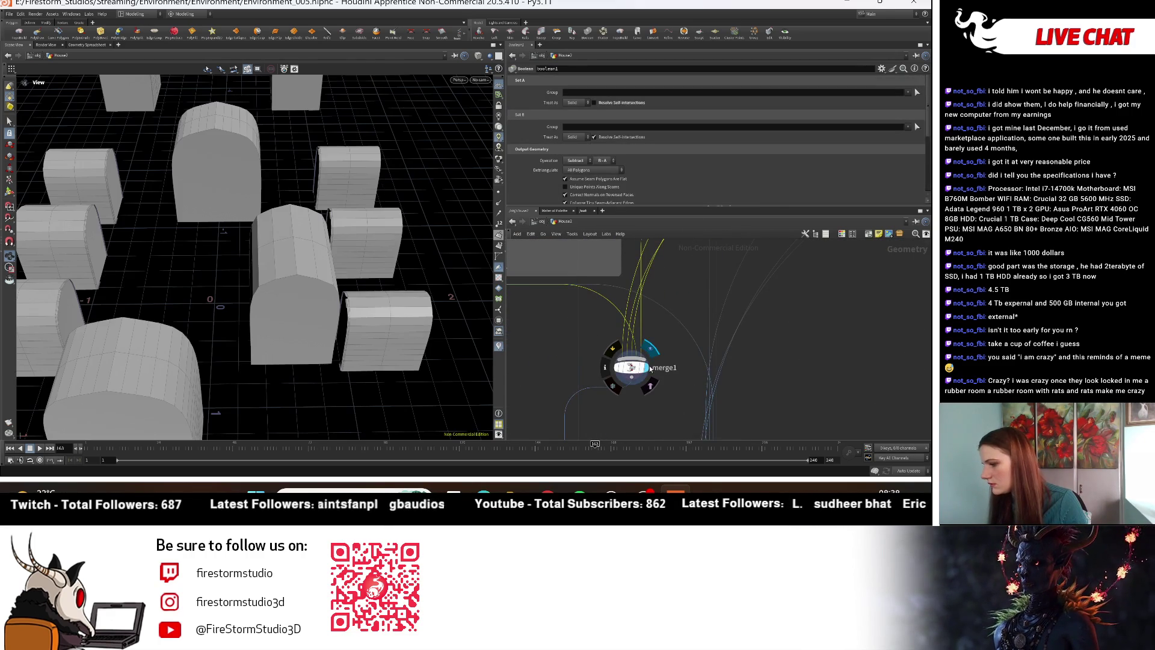
middle_drag(649, 367, 649, 288)
scroll(195, 317, up, 5)
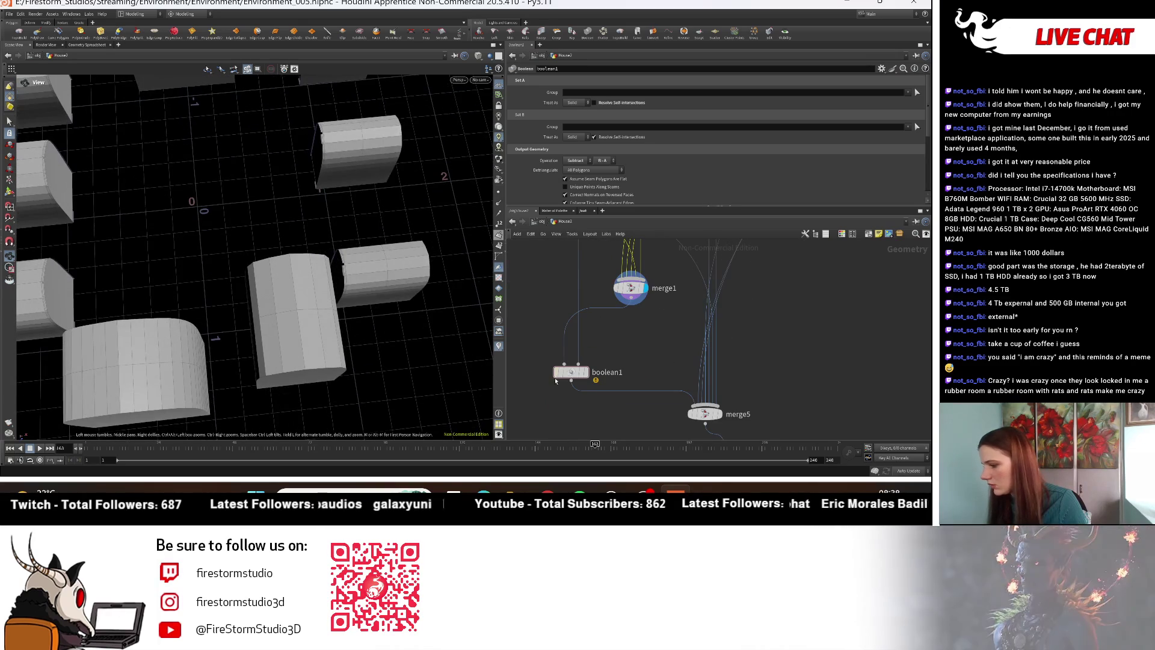
click(587, 372)
drag(421, 361, 497, 297)
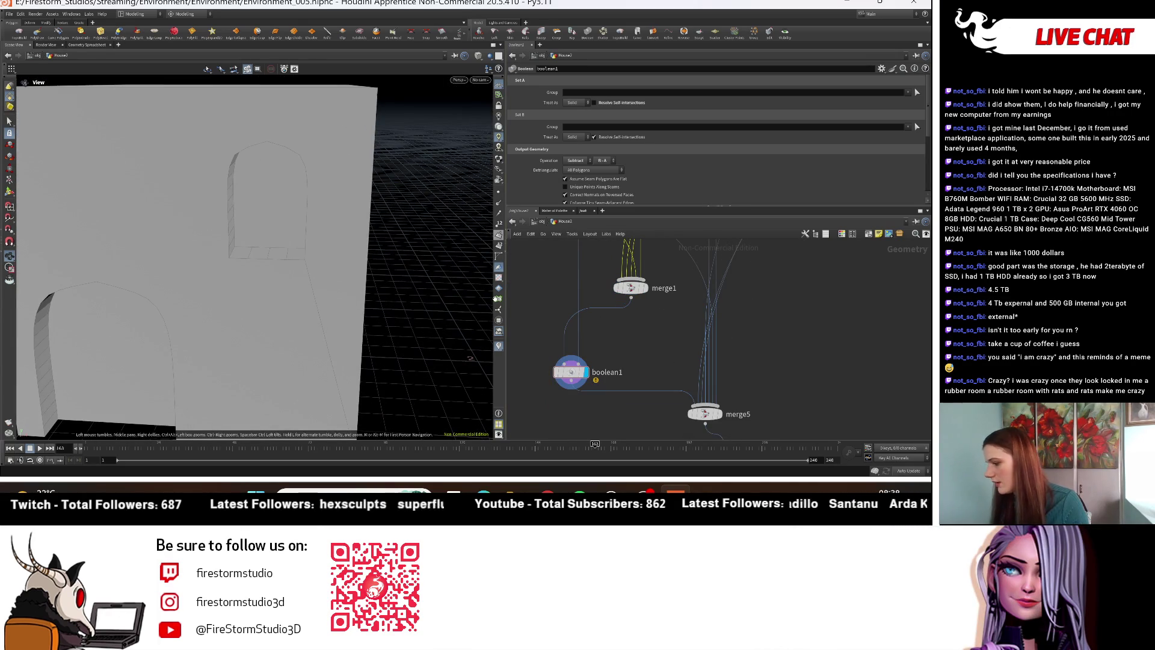
Step: Switch the display between merge5's doors and windows and boolean1's cut house, ending on merge5
click(721, 414)
click(588, 373)
mouse_move(325, 278)
mouse_down()
mouse_move(313, 289)
mouse_move(335, 309)
mouse_move(272, 275)
mouse_up()
click(722, 414)
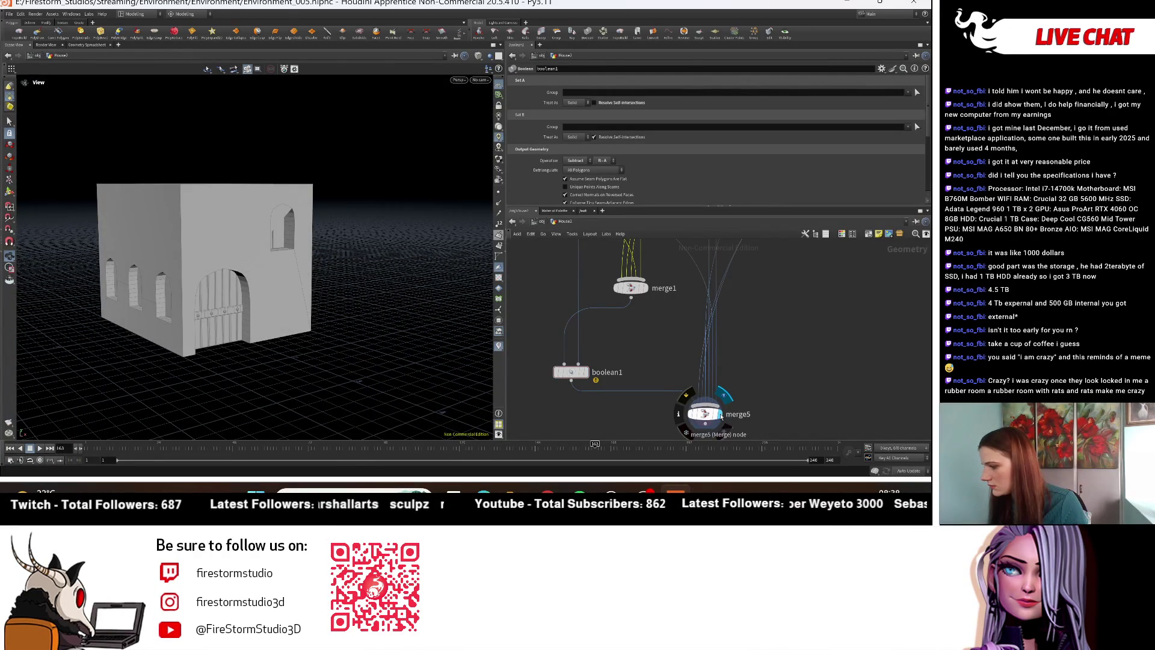
scroll(794, 347, down, 5)
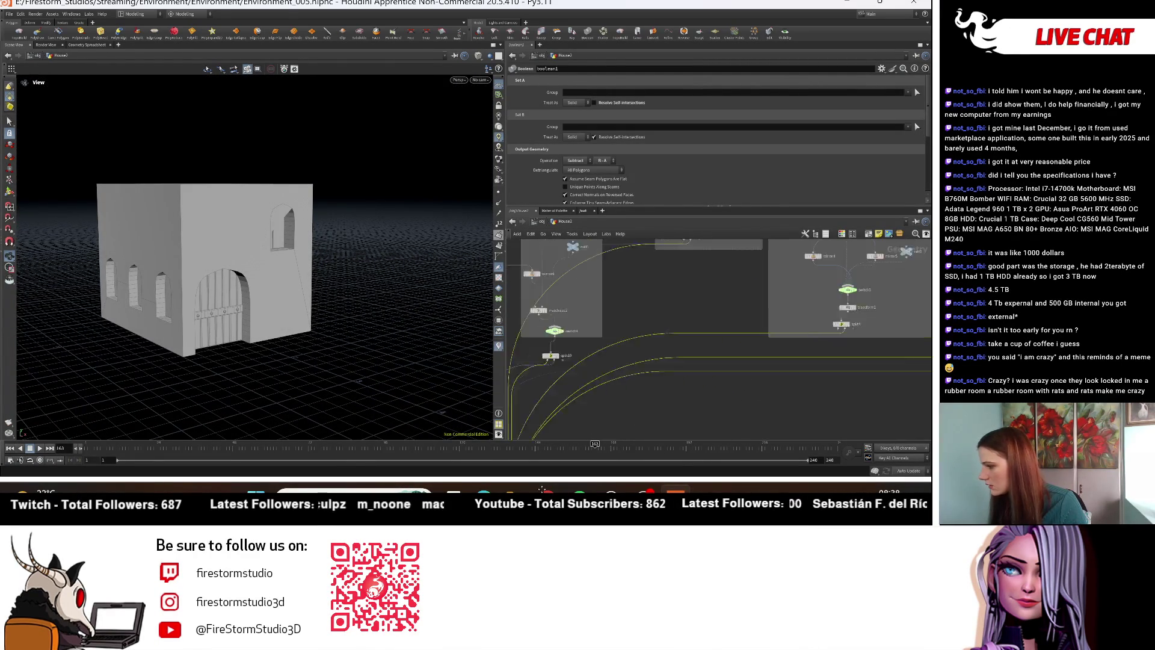
scroll(680, 382, up, 5)
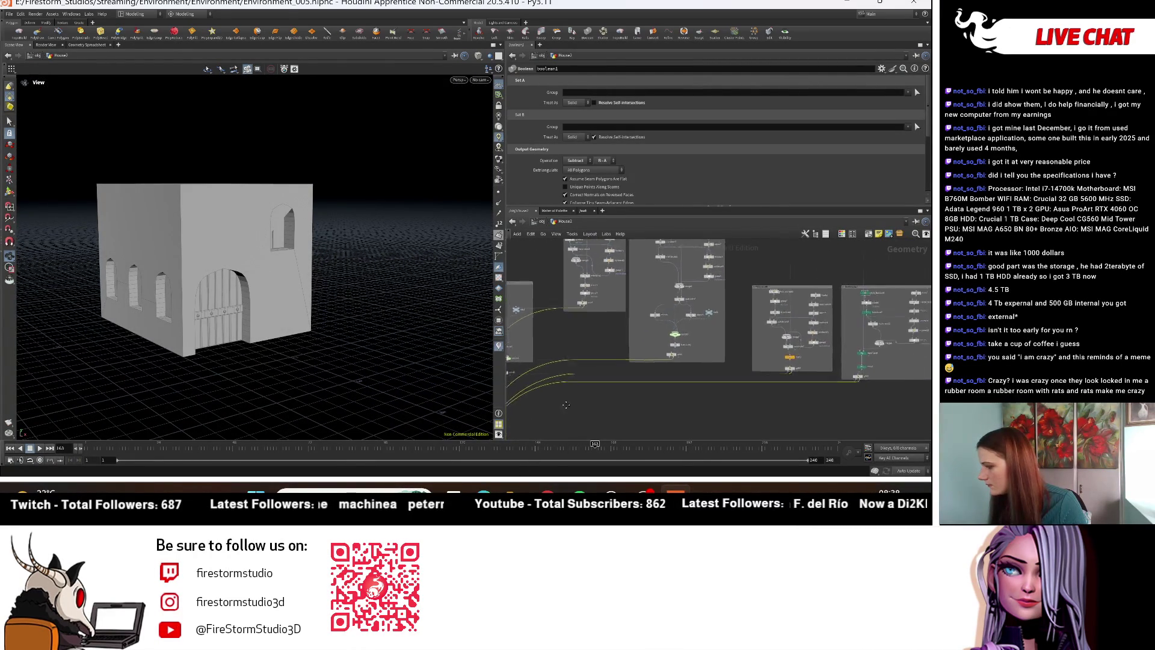
Step: Display the arch pieces from split3, then the two tombstone-shaped window pieces from split4
middle_drag(823, 361, 897, 382)
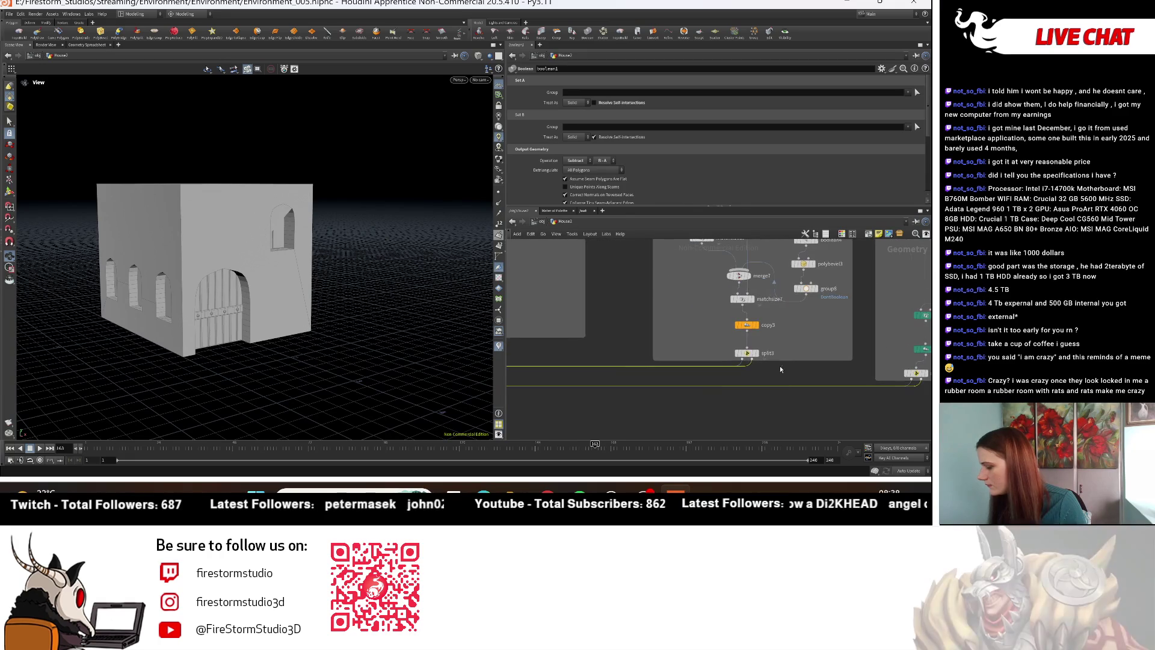
click(731, 358)
scroll(731, 358, down, 3)
scroll(709, 320, up, 2)
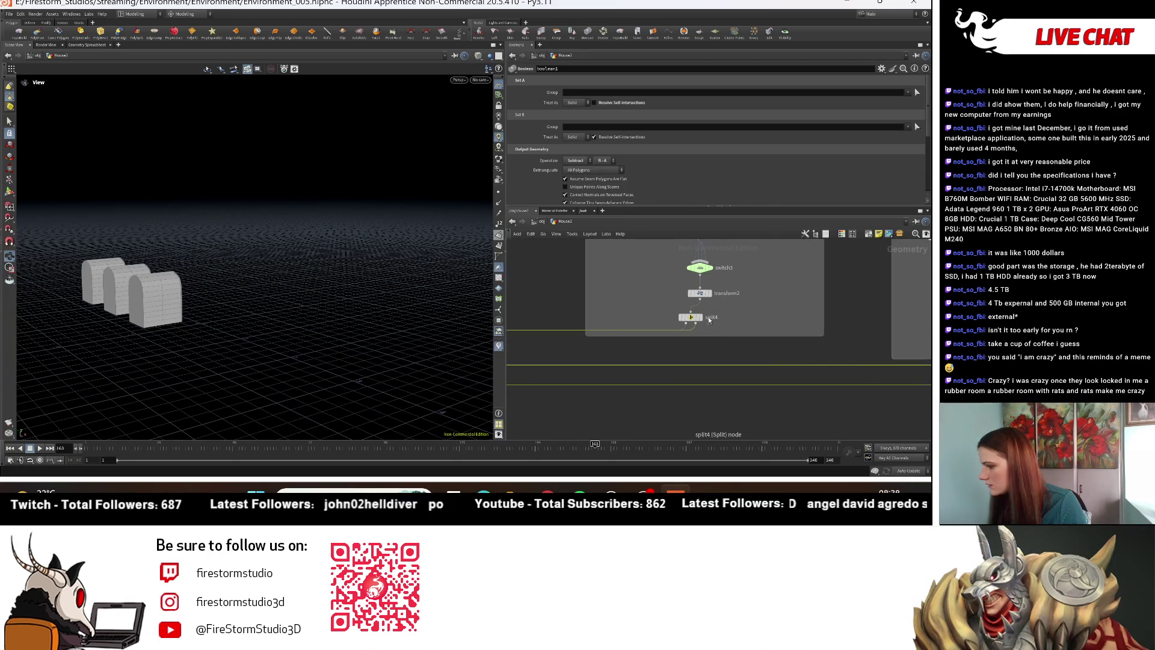
click(702, 320)
scroll(698, 325, down, 3)
scroll(680, 345, up, 3)
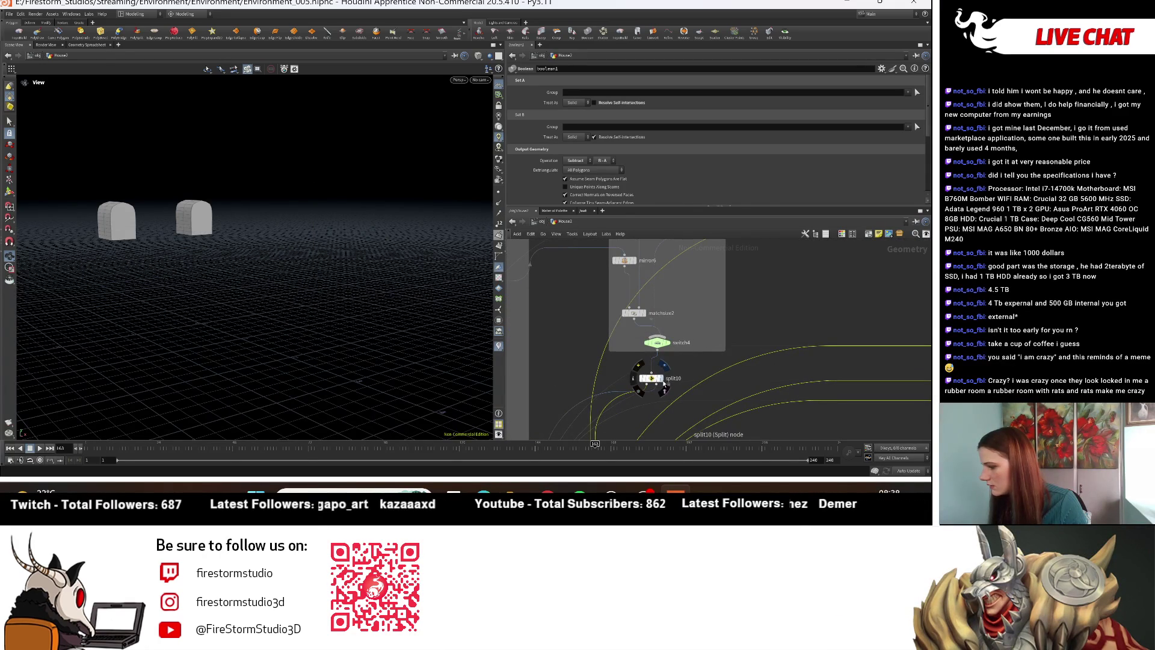
Step: Display the arched door from split10, then the split5 block alone, orbiting around it
click(664, 384)
scroll(663, 383, down, 3)
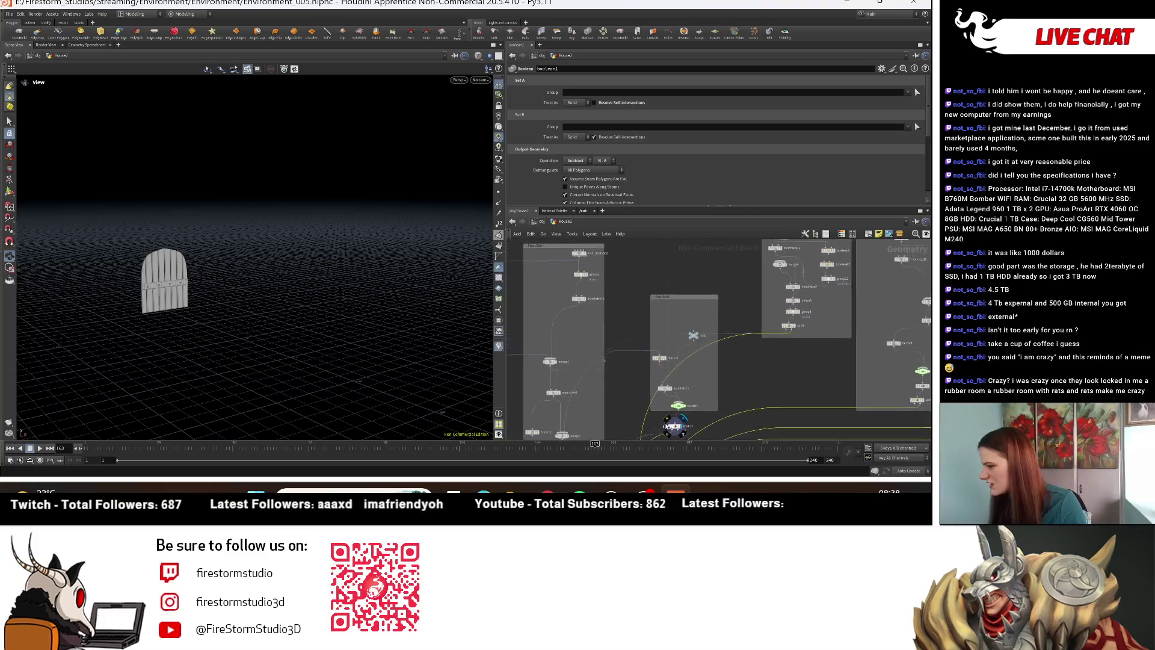
scroll(755, 311, up, 4)
click(759, 300)
mouse_move(361, 289)
mouse_down()
mouse_move(443, 288)
mouse_move(445, 352)
mouse_up()
middle_drag(781, 319, 770, 415)
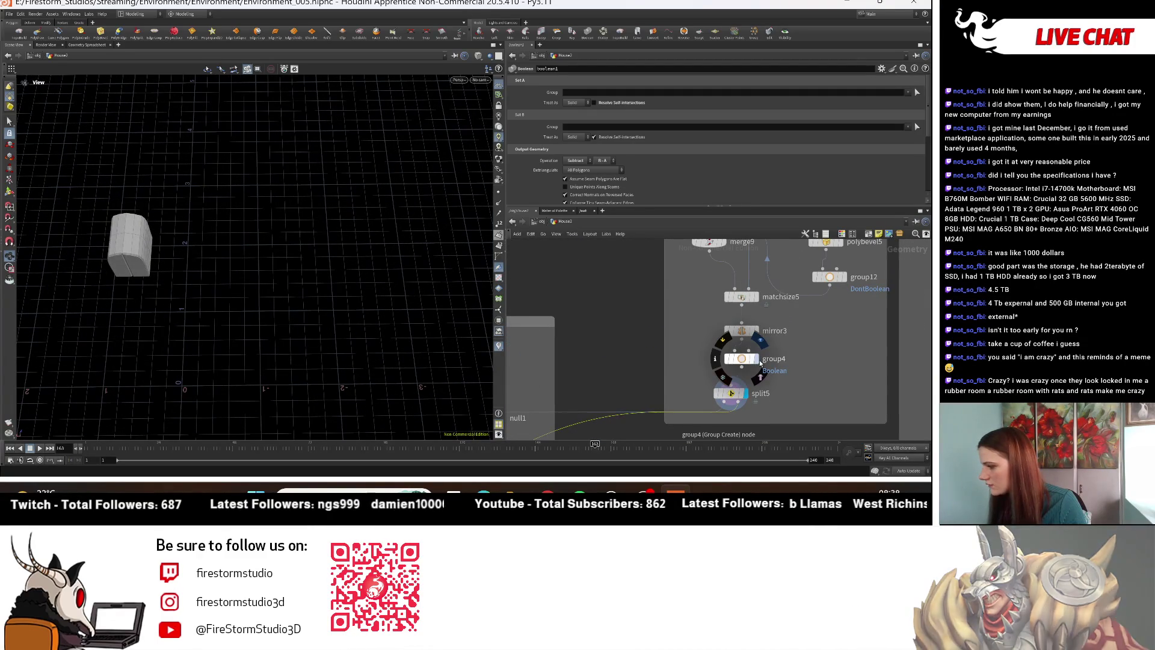
scroll(635, 352, down, 3)
middle_drag(634, 351, 740, 282)
mouse_move(515, 397)
middle_down()
mouse_move(596, 367)
mouse_move(754, 352)
mouse_move(743, 359)
middle_up()
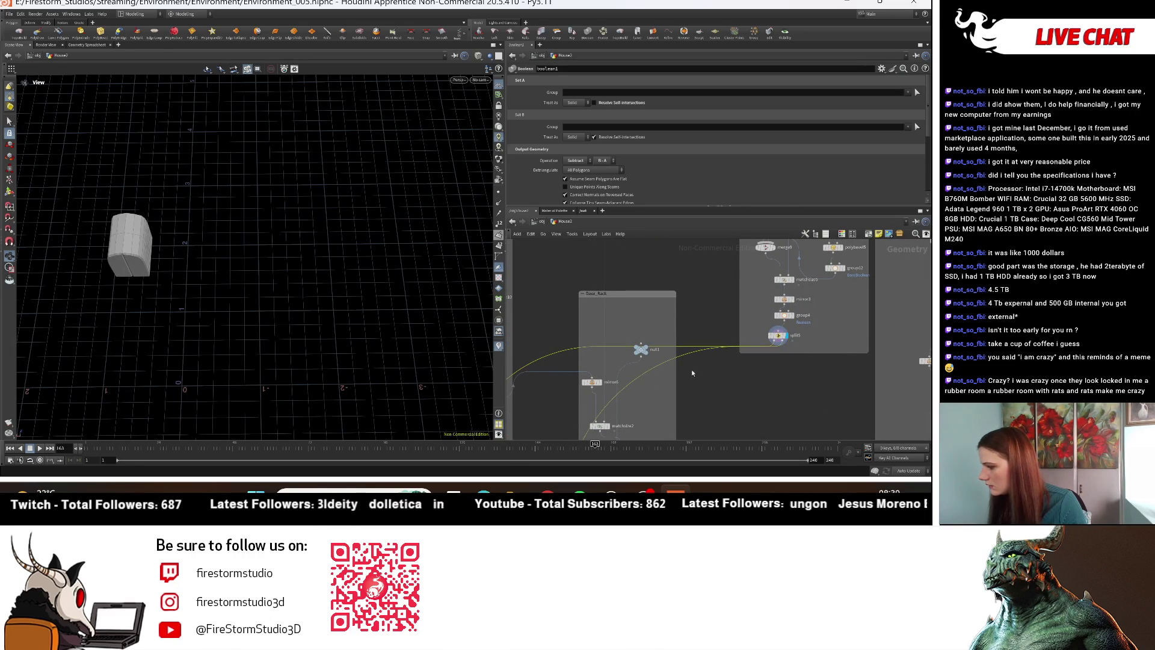
scroll(787, 340, up, 3)
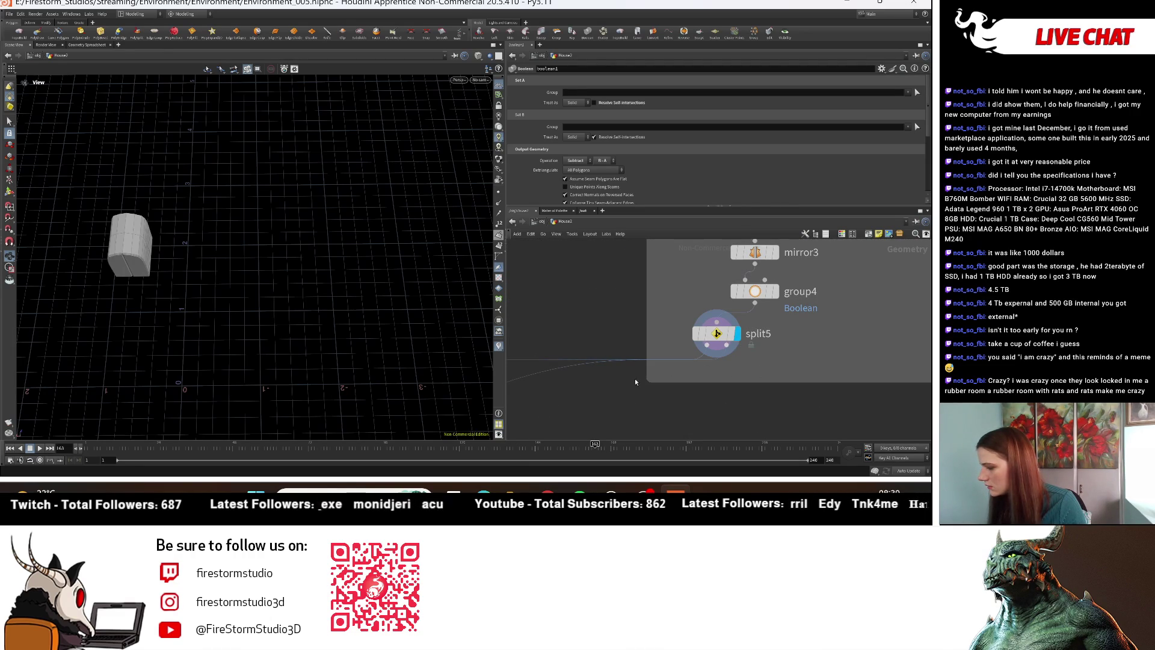
Step: Preview merge3's second block and split1's lower parts, then frame the network on split5
click(716, 334)
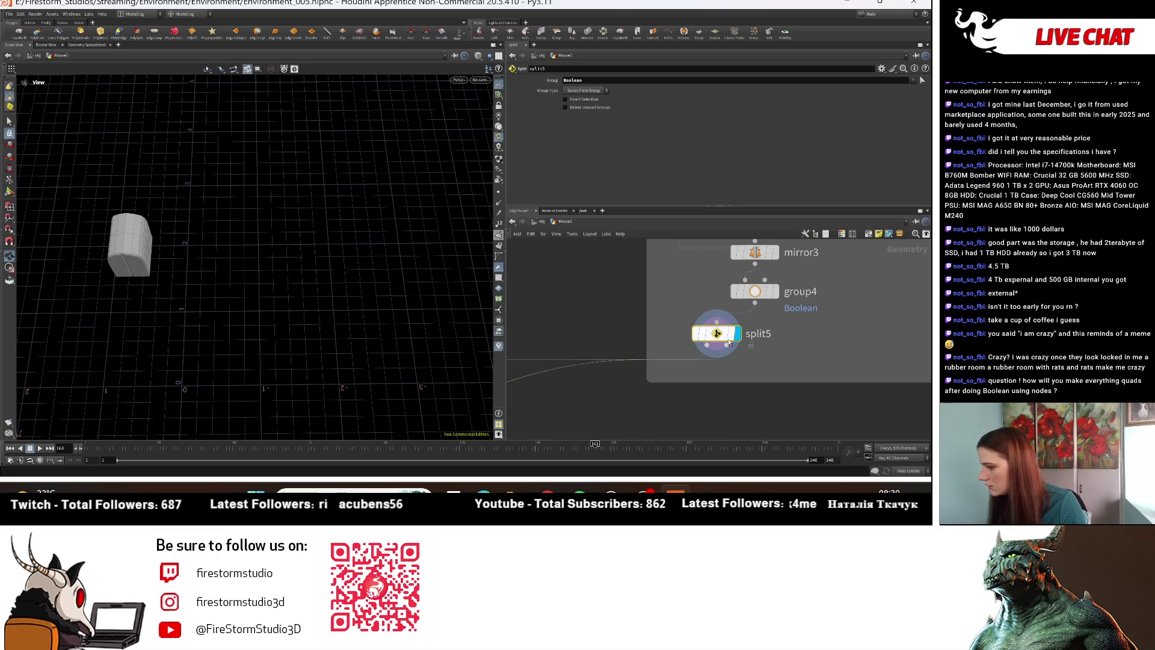
scroll(572, 363, down, 2)
scroll(572, 363, down, 3)
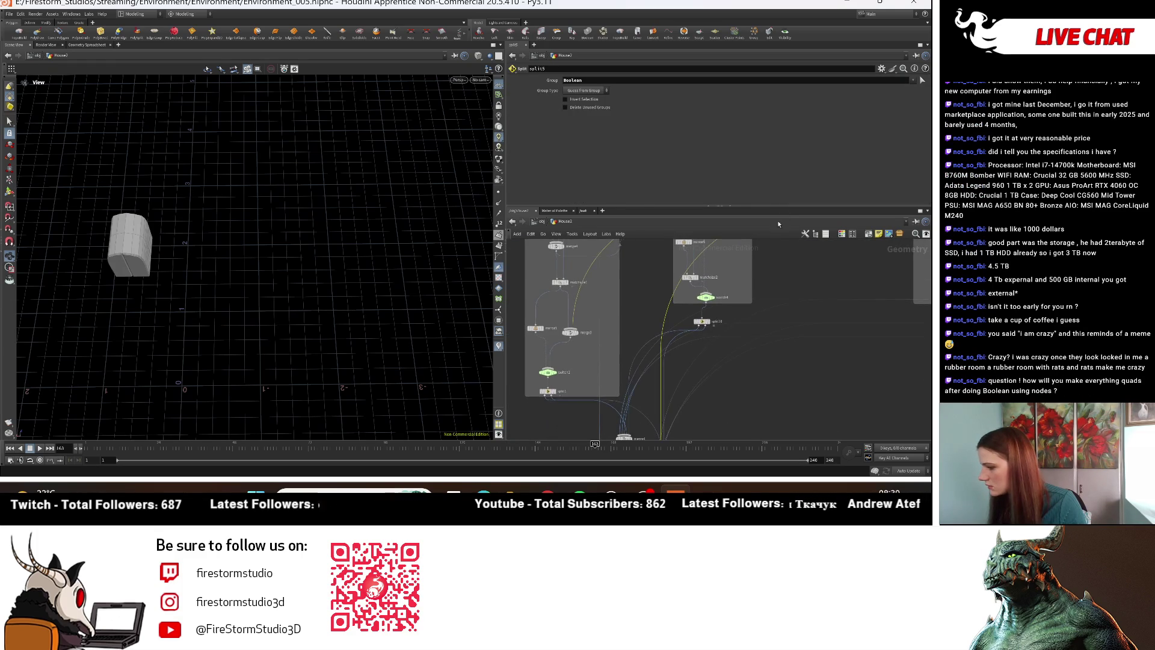
scroll(556, 355, up, 3)
click(554, 349)
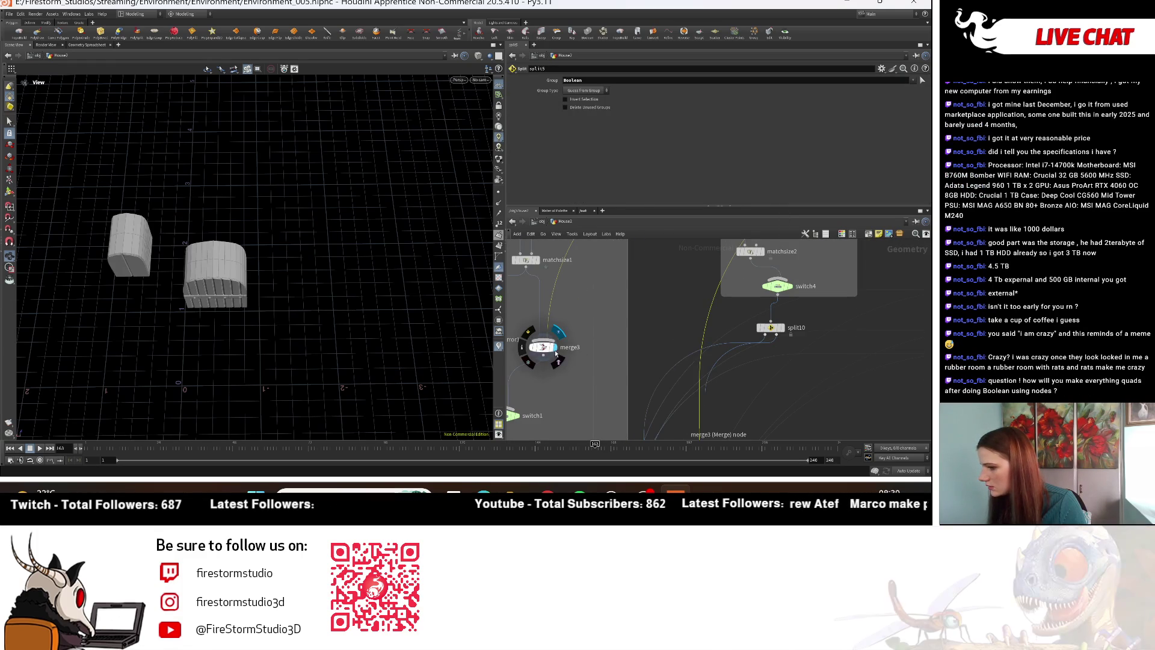
mouse_move(603, 393)
middle_down()
mouse_move(682, 331)
mouse_move(660, 318)
middle_up()
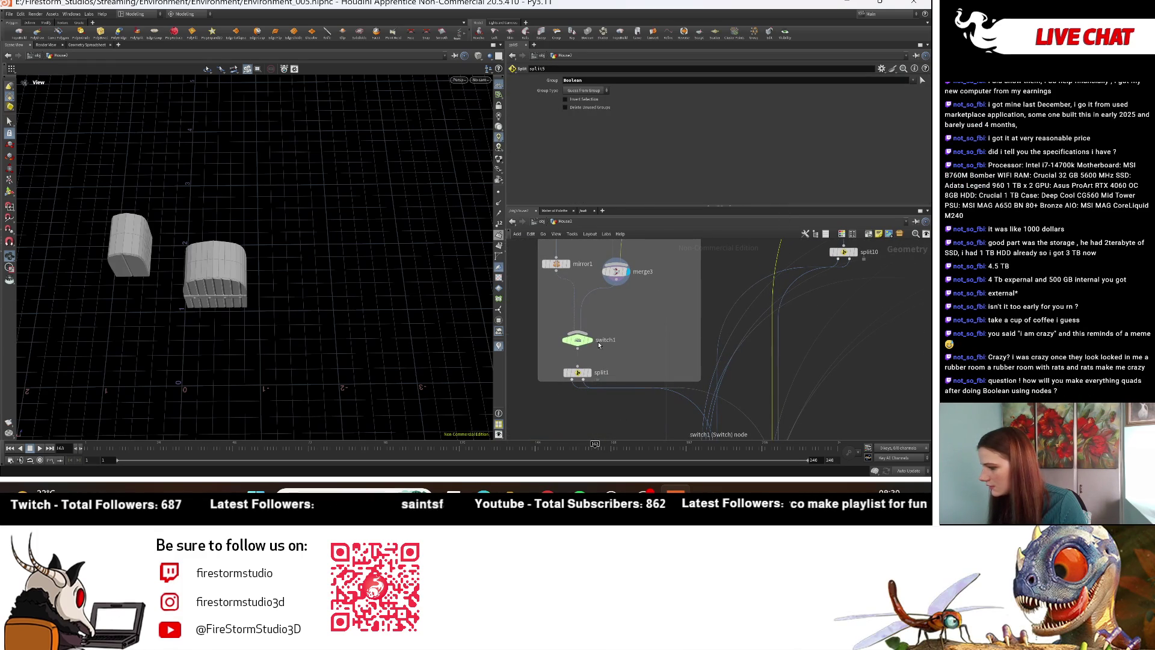
click(594, 378)
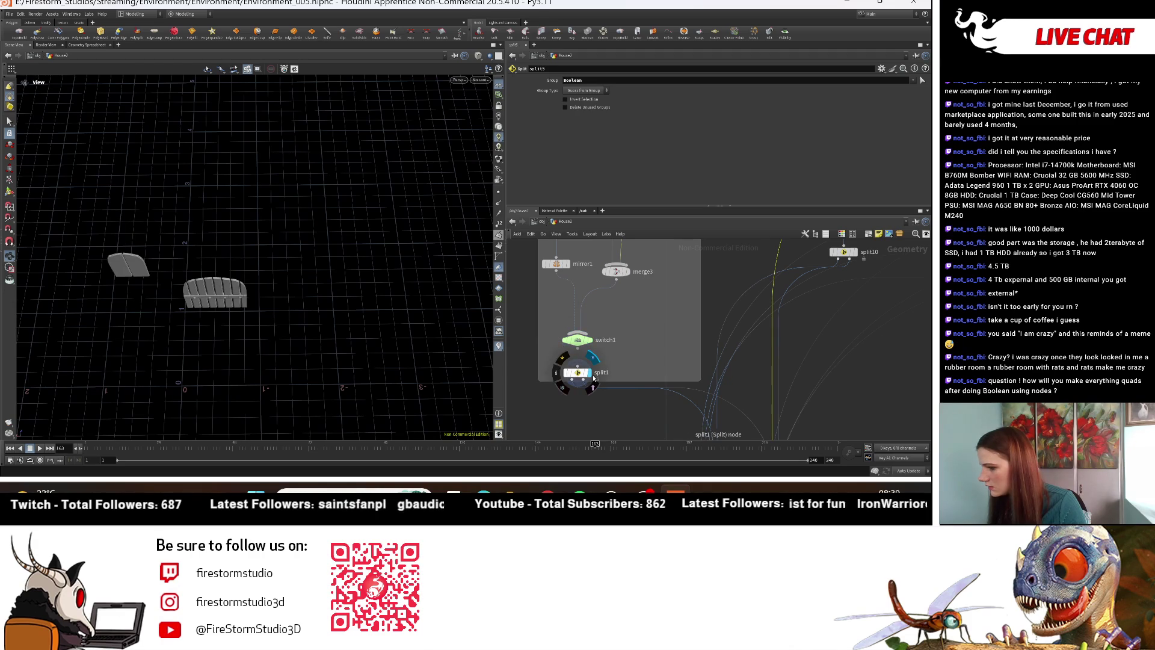
mouse_move(599, 377)
middle_down()
mouse_move(672, 351)
mouse_move(678, 325)
mouse_move(725, 340)
middle_up()
mouse_move(646, 365)
middle_down()
mouse_move(776, 212)
mouse_move(647, 347)
mouse_move(683, 270)
mouse_move(678, 296)
middle_up()
key(f)
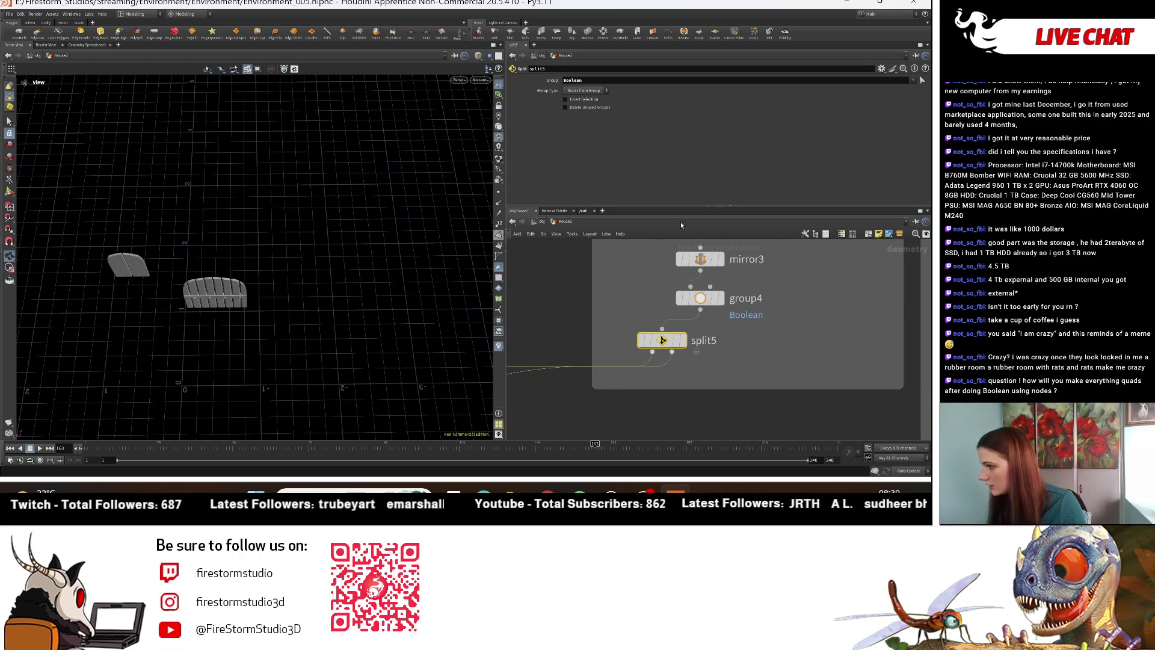
Step: Turn on split5's Invert Selection and view the full house from merge5
click(596, 100)
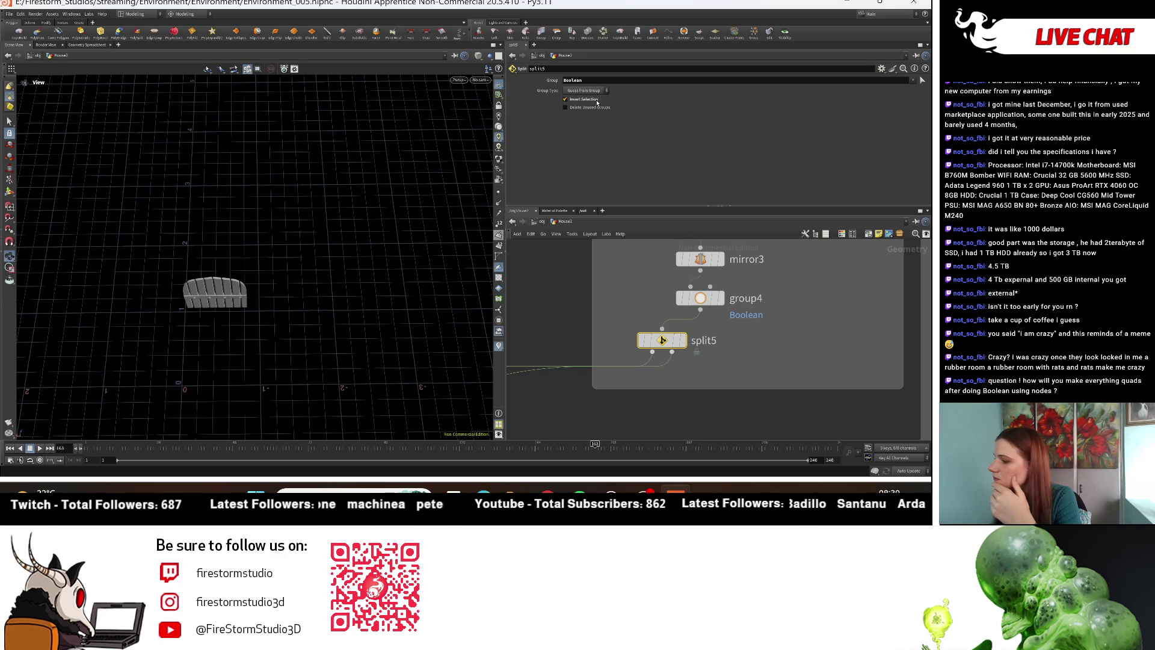
scroll(601, 381, down, 3)
mouse_move(601, 380)
middle_down()
mouse_move(659, 363)
mouse_move(640, 293)
mouse_move(581, 425)
middle_up()
scroll(581, 424, up, 2)
click(585, 394)
mouse_move(270, 266)
mouse_down()
mouse_move(309, 149)
mouse_move(132, 162)
mouse_move(180, 166)
mouse_up()
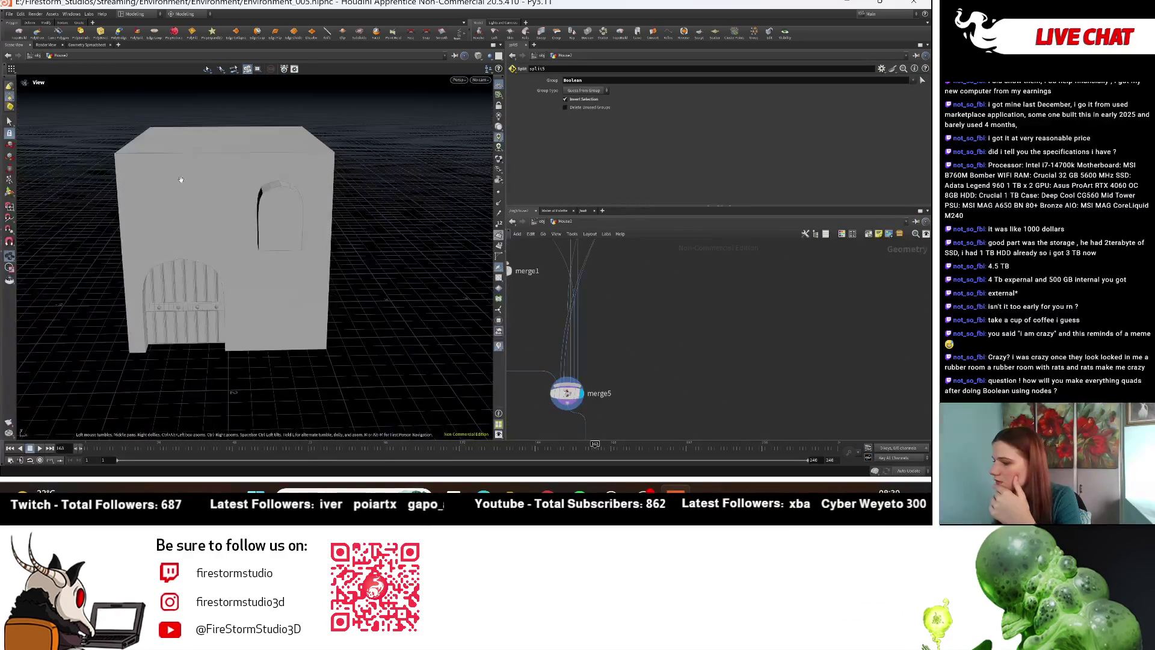
scroll(713, 301, down, 3)
scroll(662, 354, down, 2)
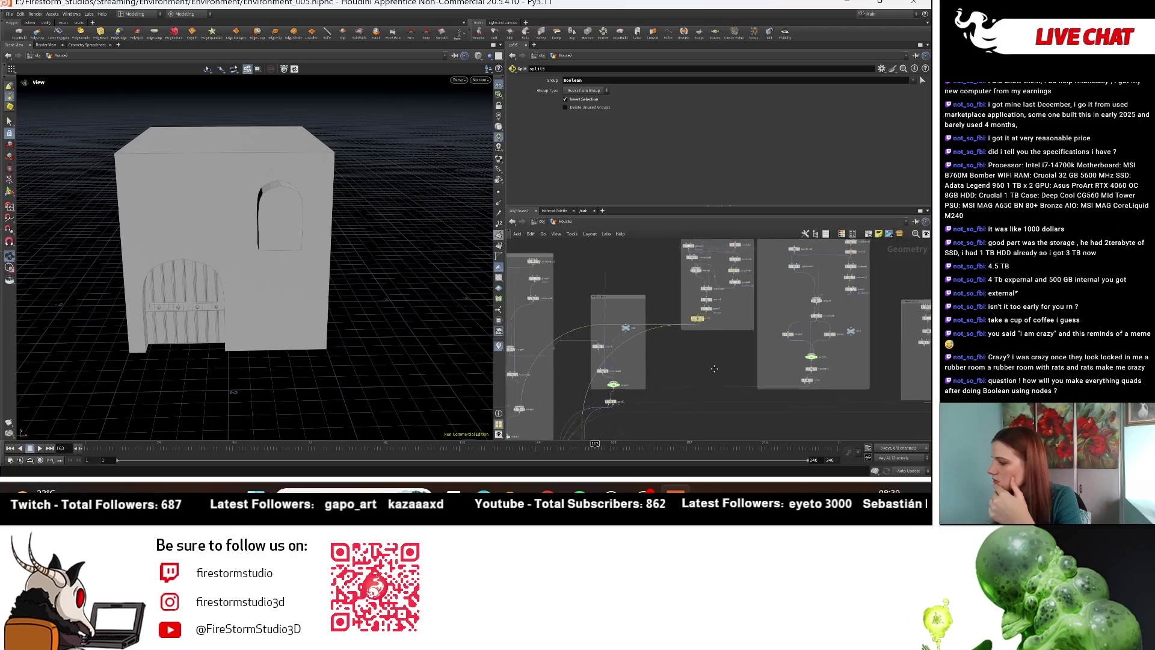
Step: Turn split5's Invert Selection back off and select merge5 to see its inputs
click(580, 100)
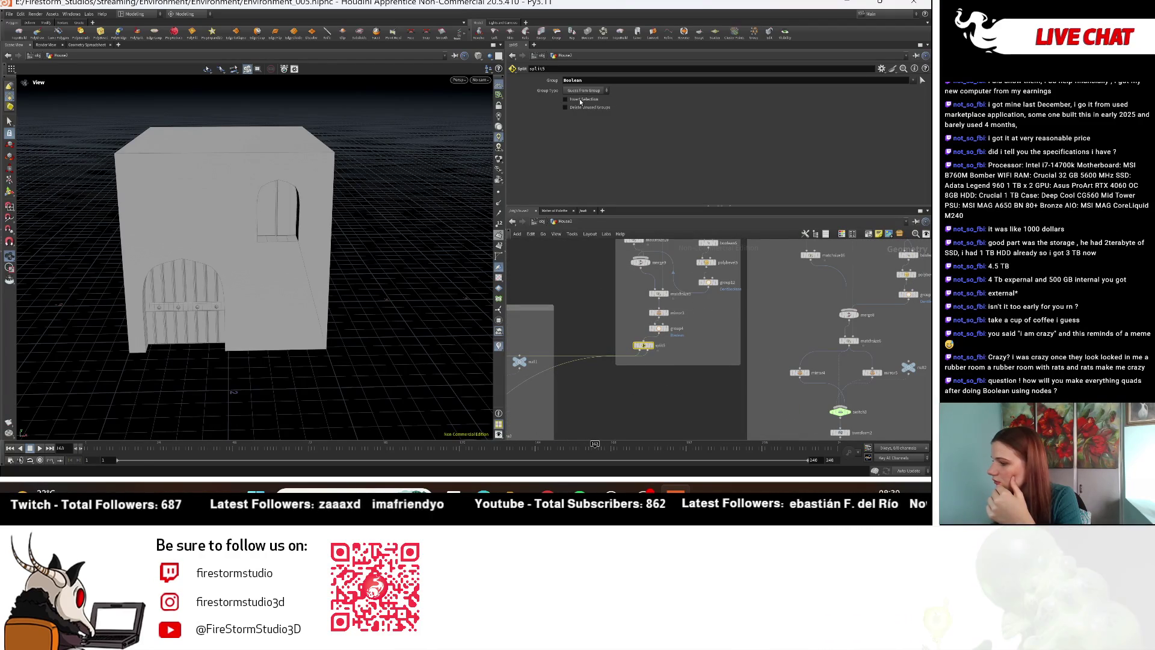
mouse_move(661, 313)
middle_down()
mouse_move(692, 271)
mouse_move(638, 397)
mouse_move(617, 368)
middle_up()
click(595, 332)
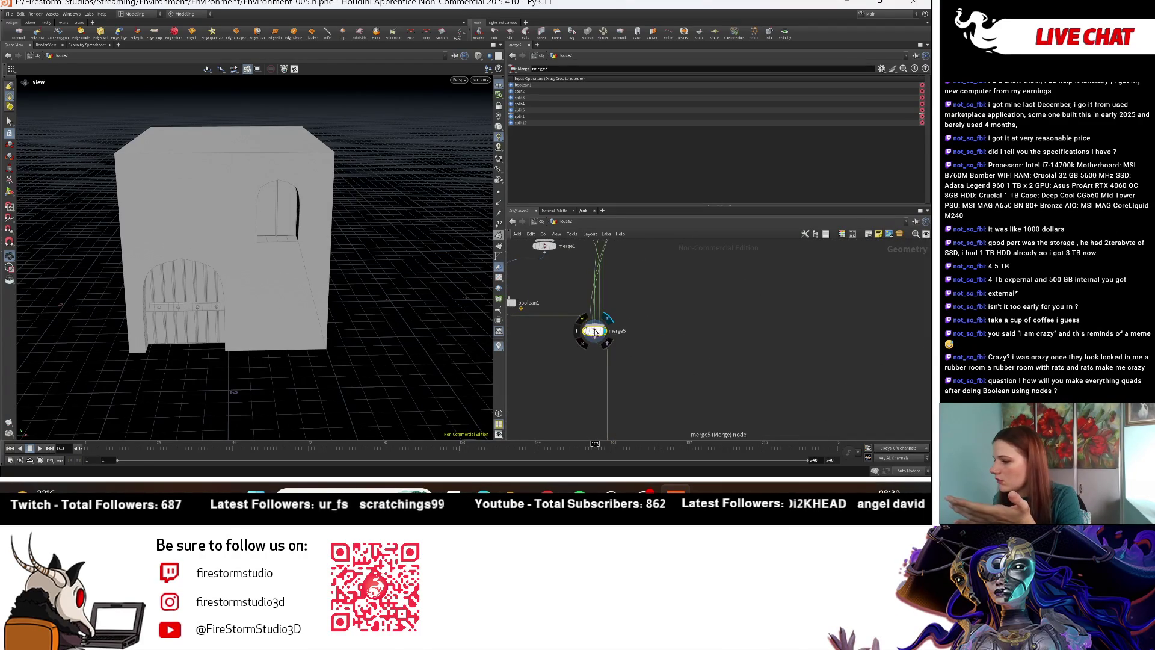
mouse_move(313, 236)
mouse_down()
mouse_move(278, 241)
mouse_move(276, 269)
mouse_move(300, 272)
mouse_up()
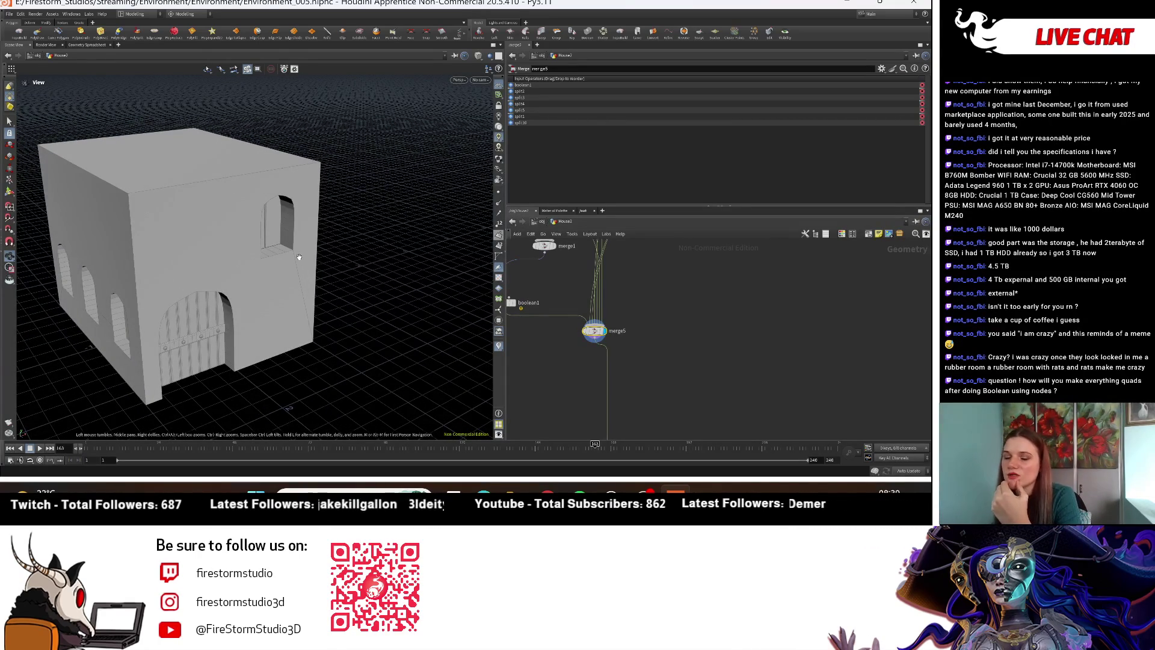
Step: Display and select boolean1, moving it up, to view the empty arched door and window openings
mouse_move(299, 256)
mouse_down()
mouse_move(385, 243)
mouse_move(315, 244)
mouse_move(355, 240)
mouse_up()
scroll(395, 238, up, 3)
scroll(616, 342, down, 2)
scroll(616, 343, up, 3)
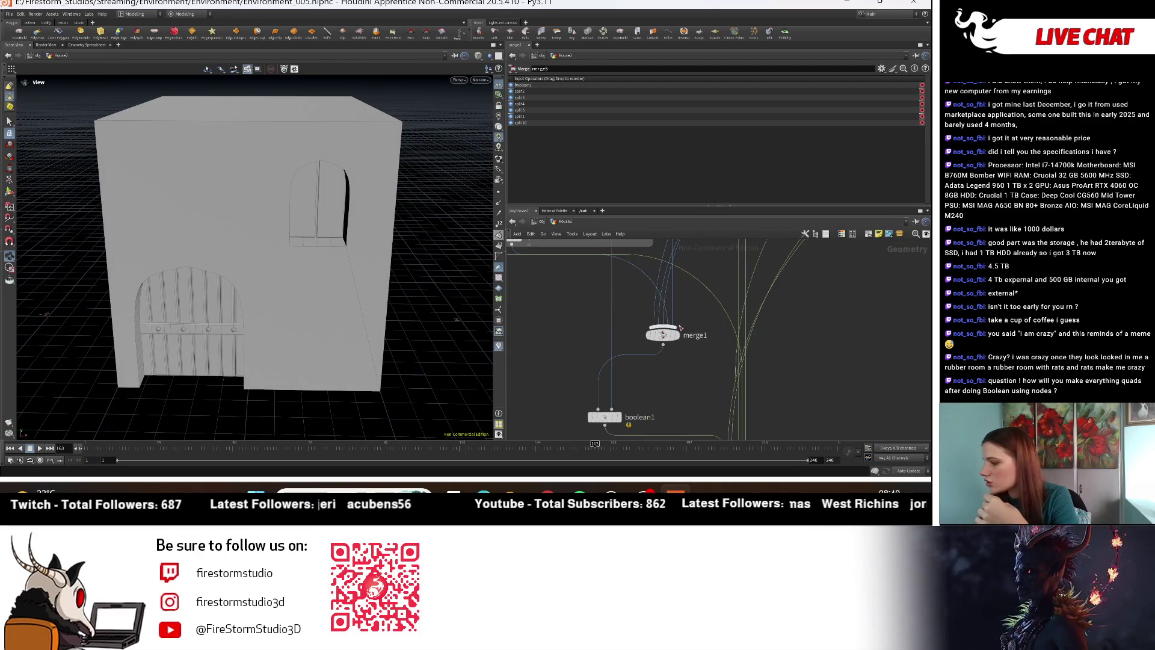
middle_drag(630, 371, 634, 335)
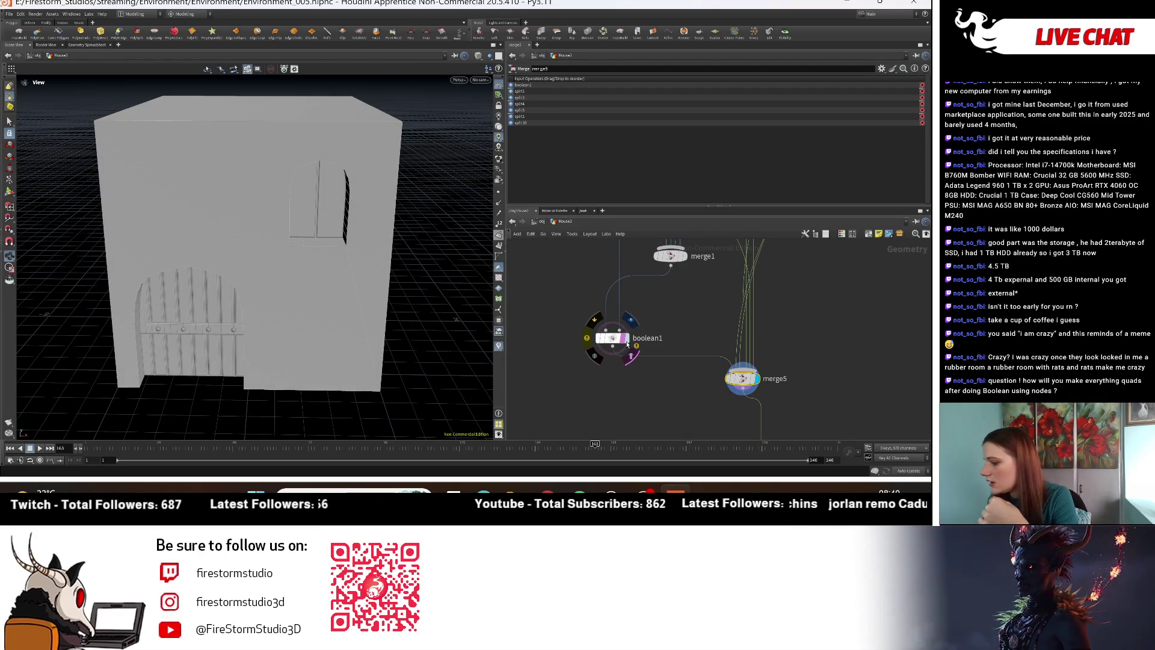
click(627, 343)
click(622, 343)
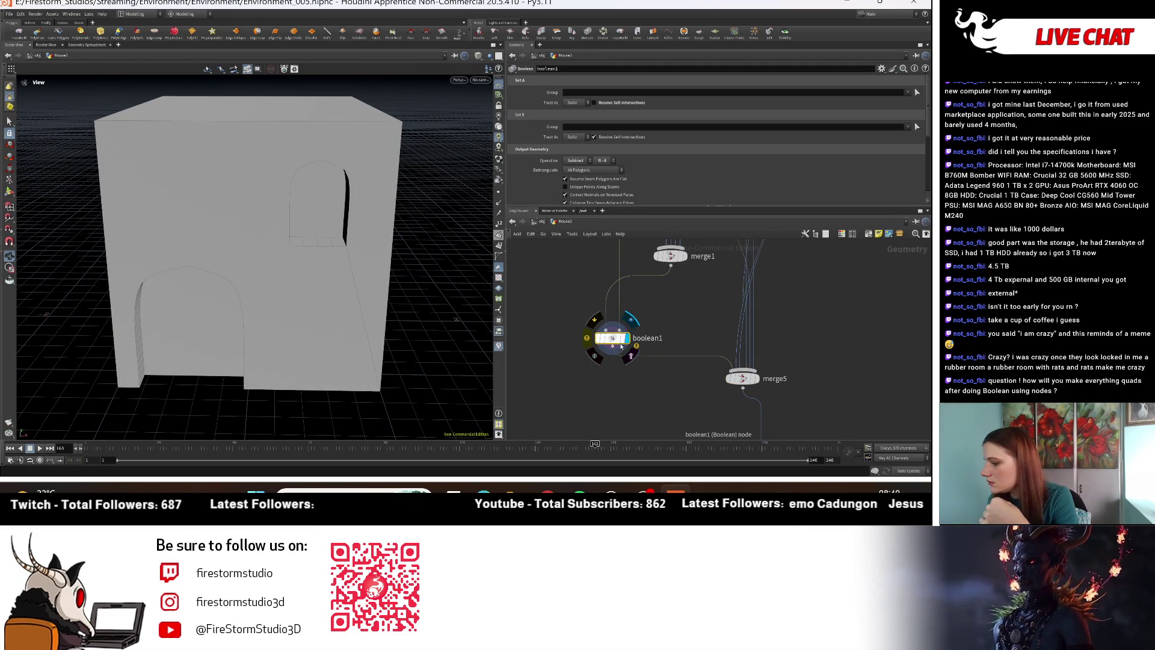
drag(621, 346, 598, 307)
mouse_move(477, 334)
mouse_down()
mouse_move(223, 286)
mouse_move(311, 288)
mouse_up()
key(Tab)
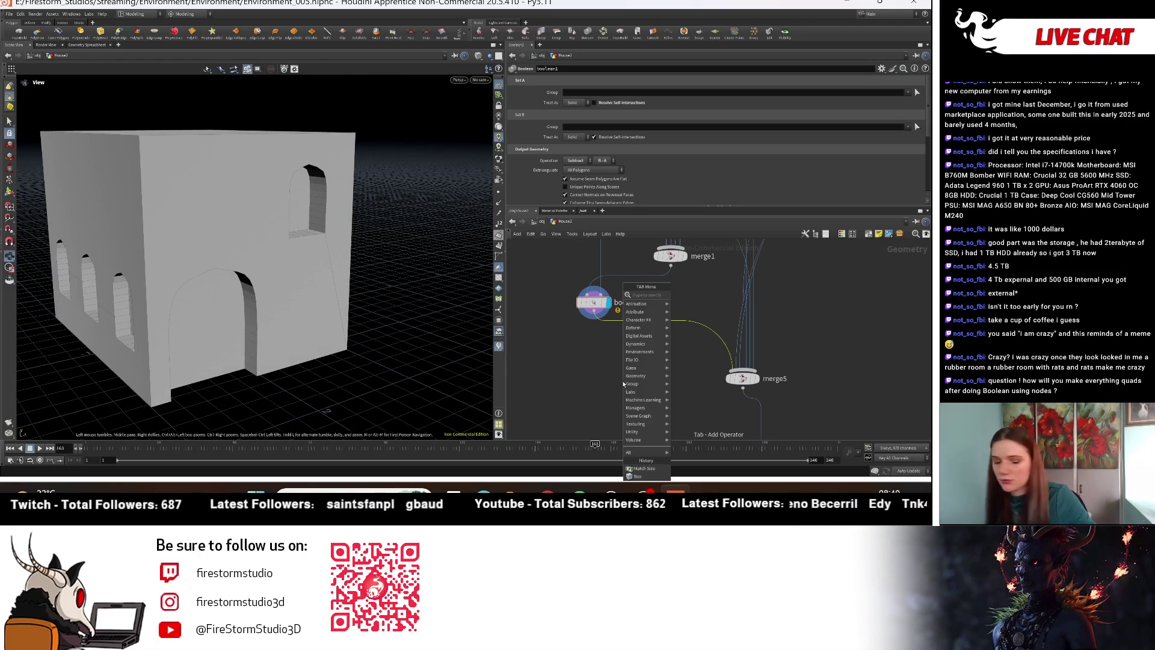
Step: Insert a PolyBevel node on the wire between boolean1 and merge5
text(pol)
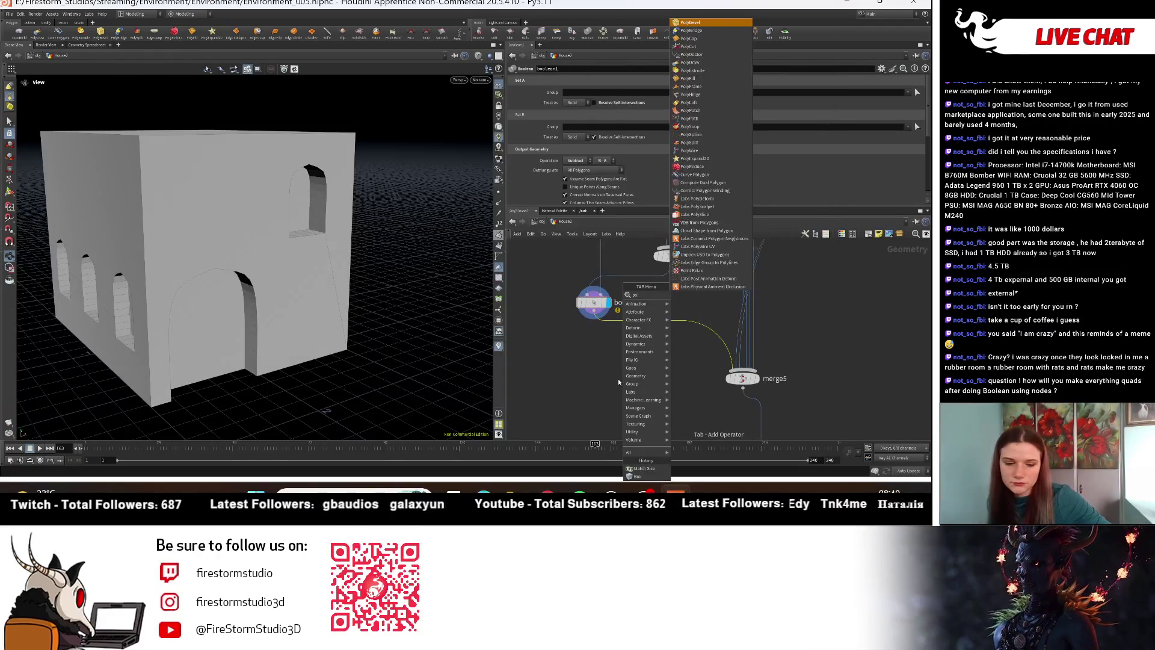
text(ybeve)
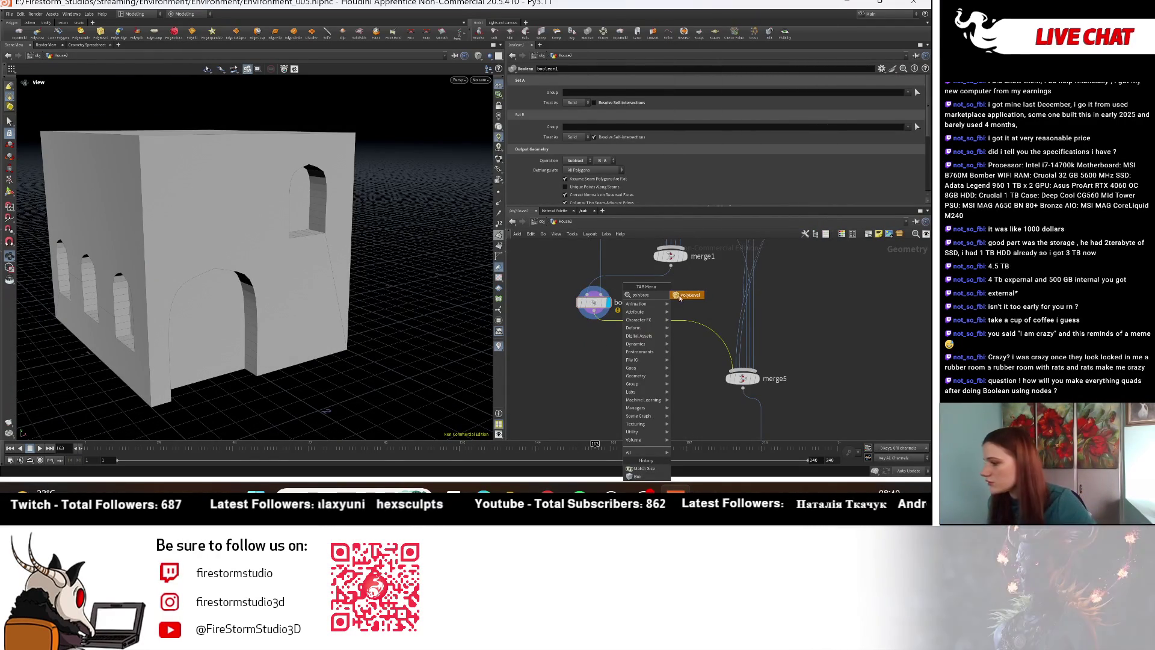
key(Return)
click(577, 346)
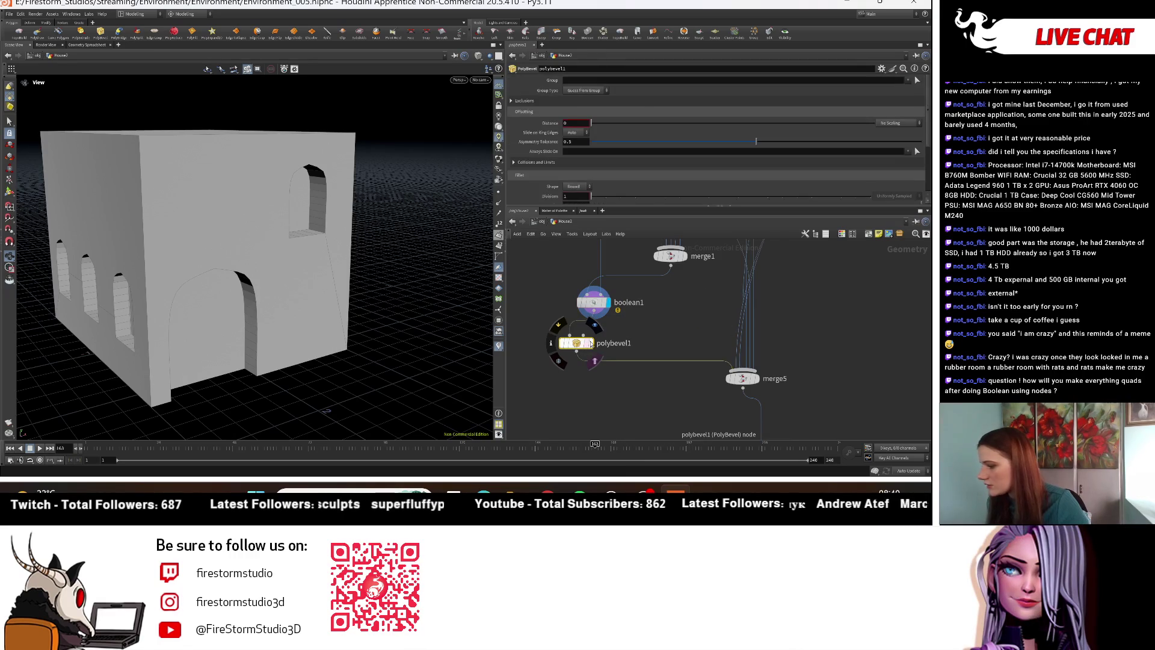
Step: Set the bevel distance to about 0.0385 and expand its Exclusions and Fillet settings
click(577, 101)
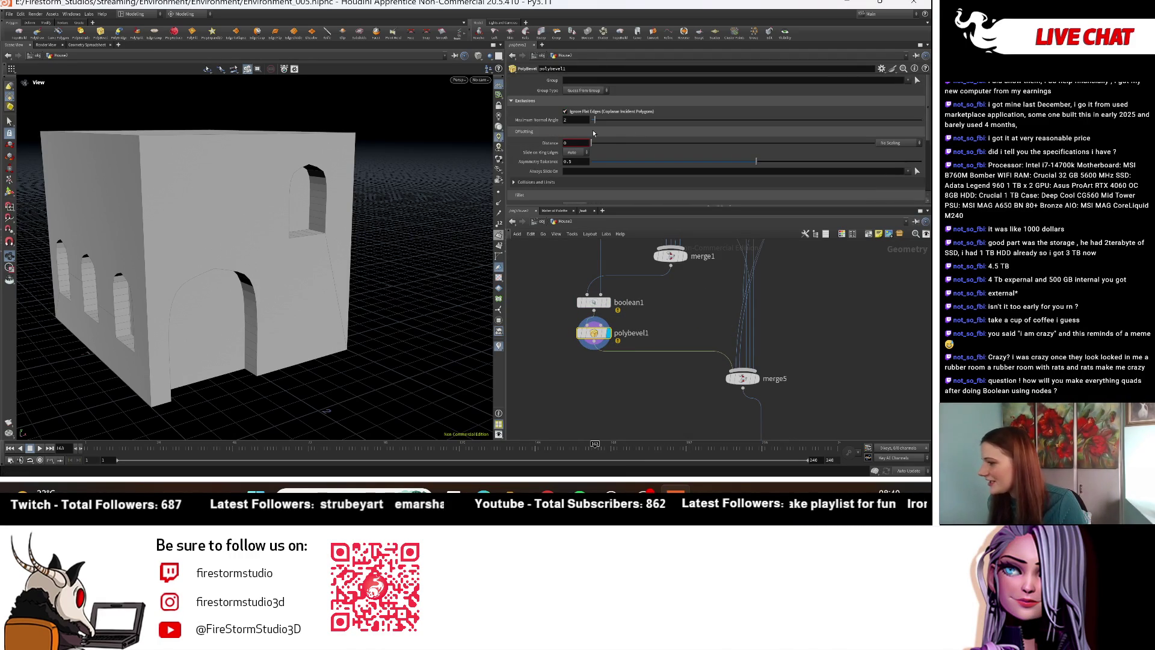
drag(599, 145, 603, 145)
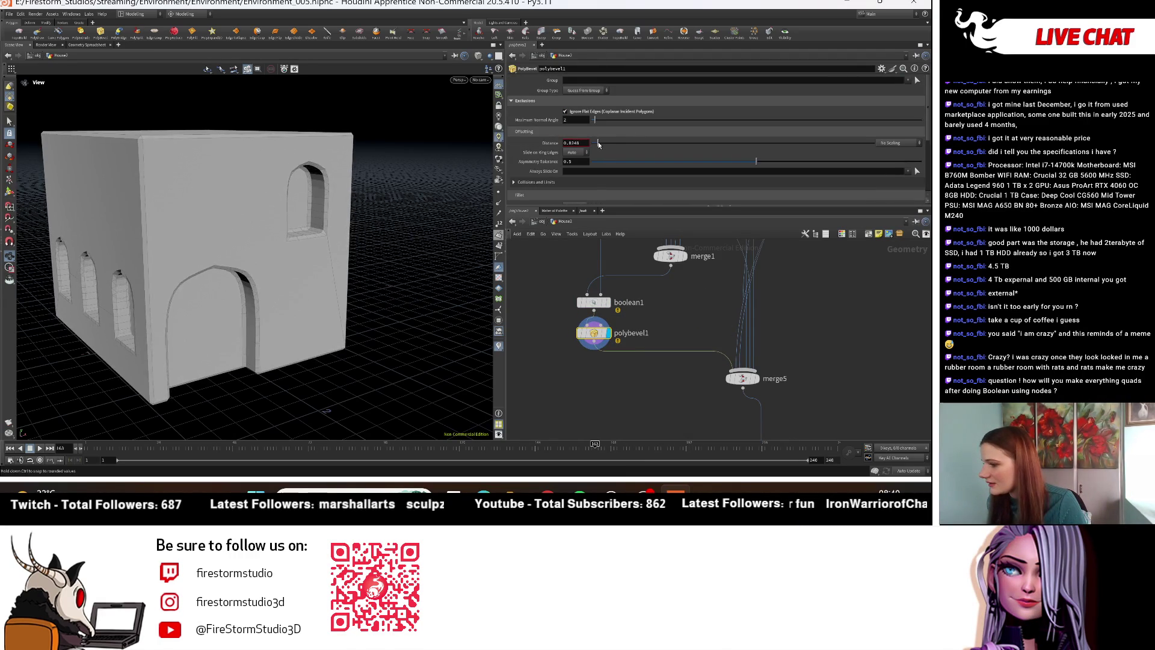
scroll(180, 354, up, 6)
mouse_move(180, 355)
mouse_down()
mouse_move(301, 327)
mouse_move(193, 397)
mouse_move(367, 353)
mouse_move(598, 320)
mouse_up()
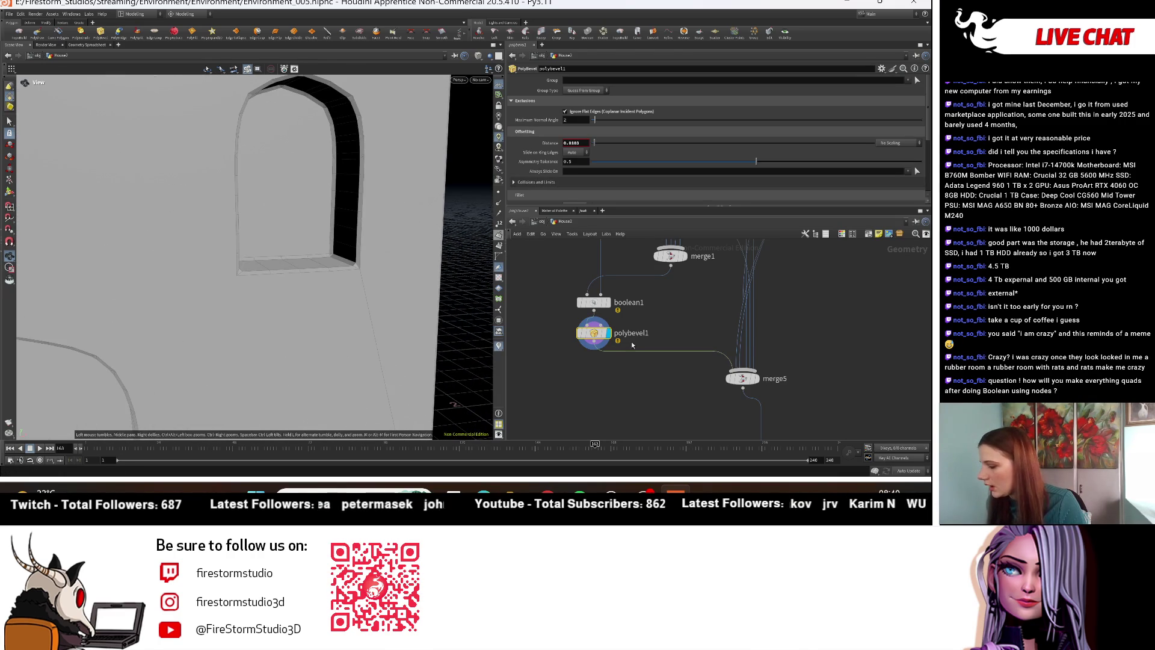
click(633, 199)
scroll(620, 180, down, 1)
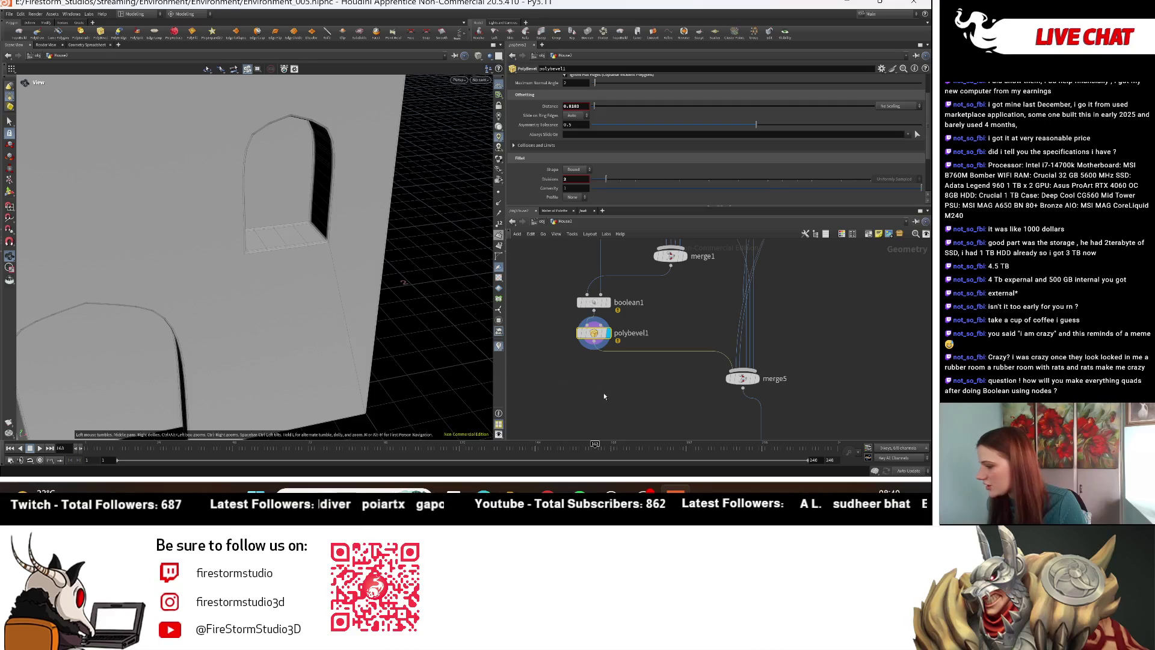
key(Tab)
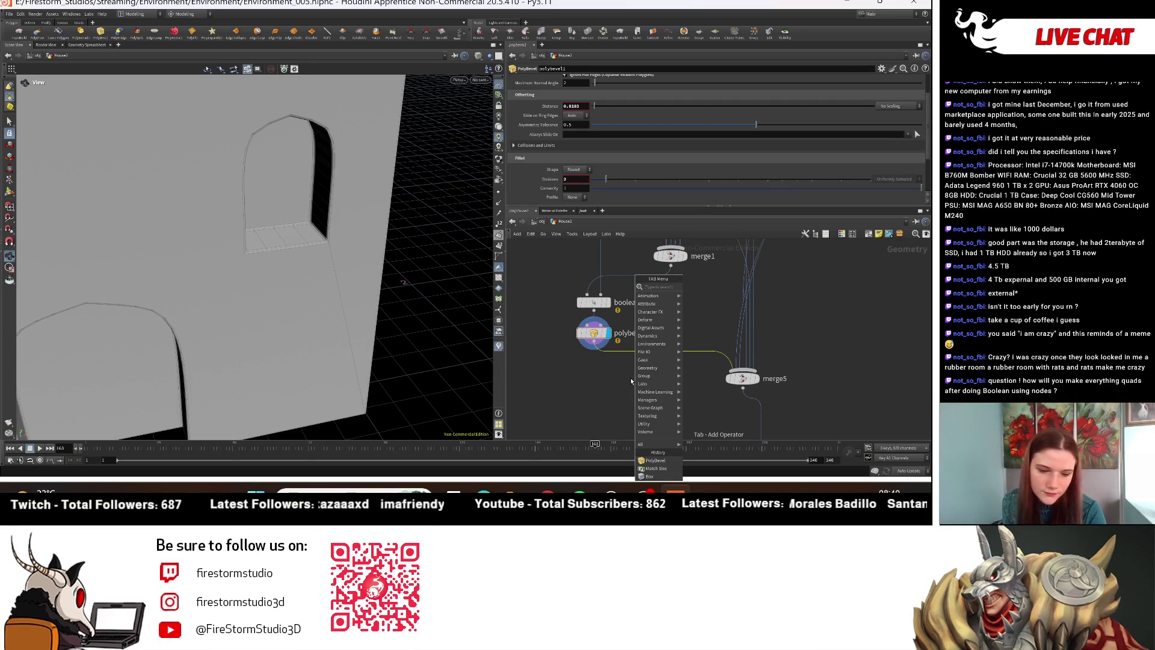
mouse_move(684, 312)
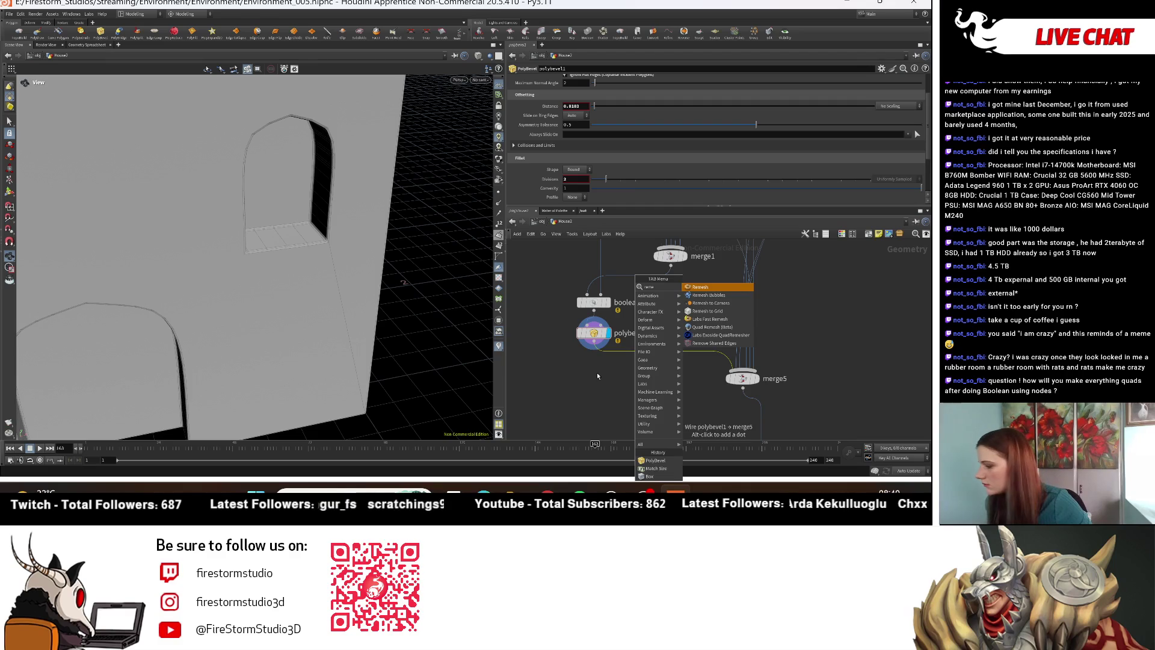
click(576, 394)
key(Tab)
text(remesh)
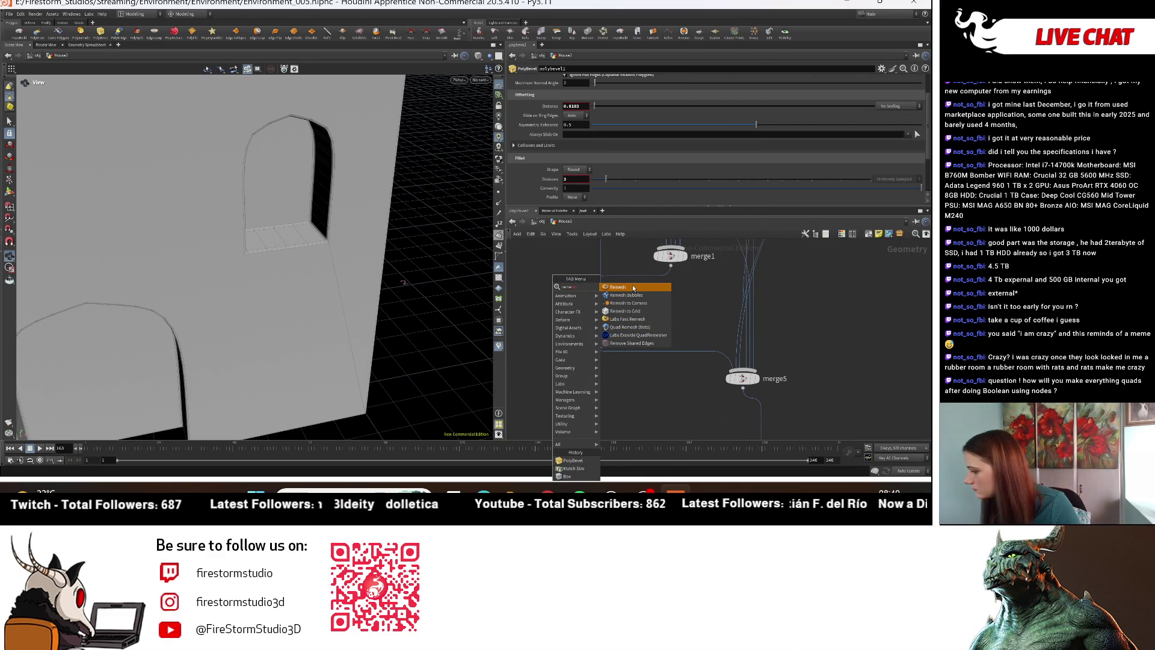
click(629, 327)
click(601, 386)
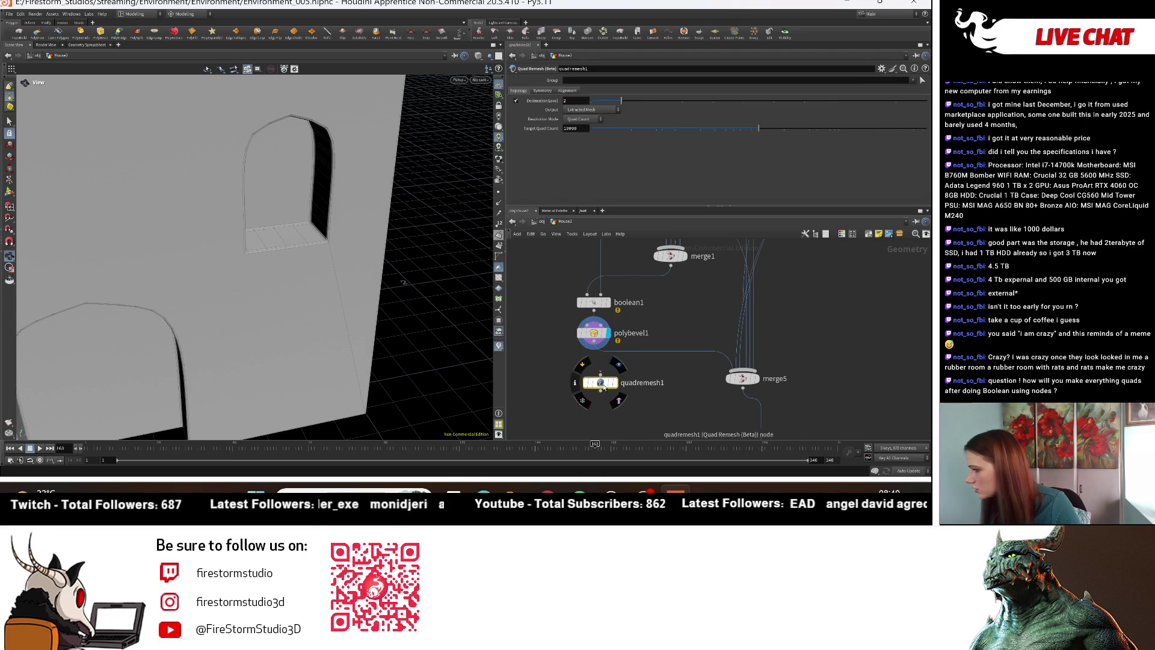
click(582, 130)
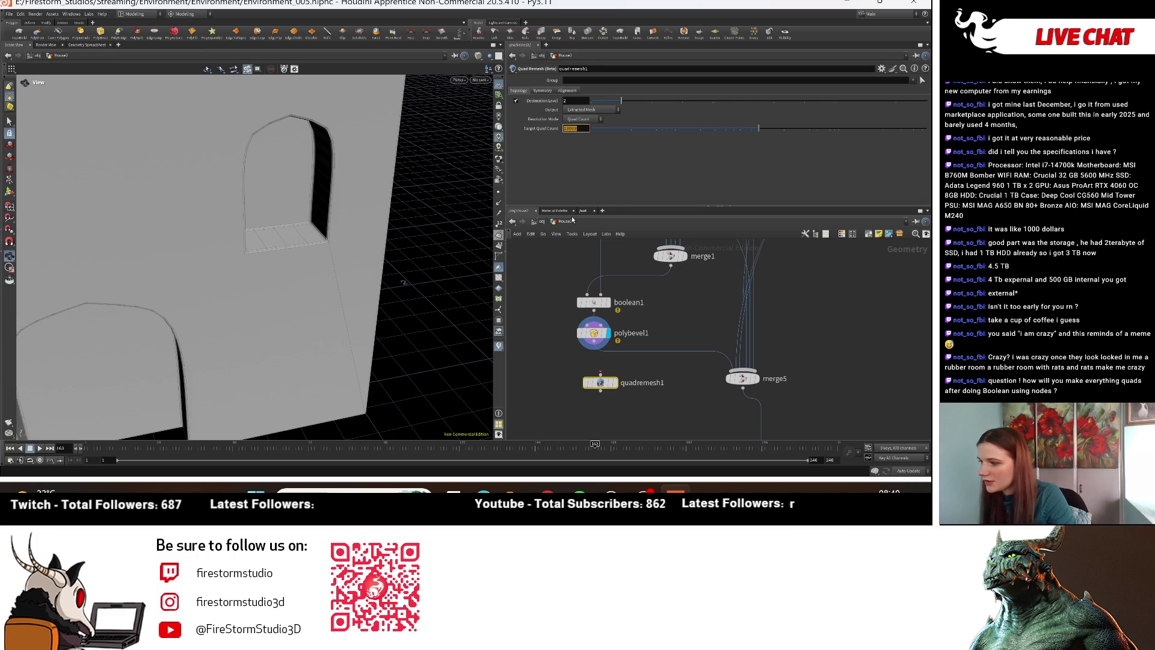
text(1000)
key(Return)
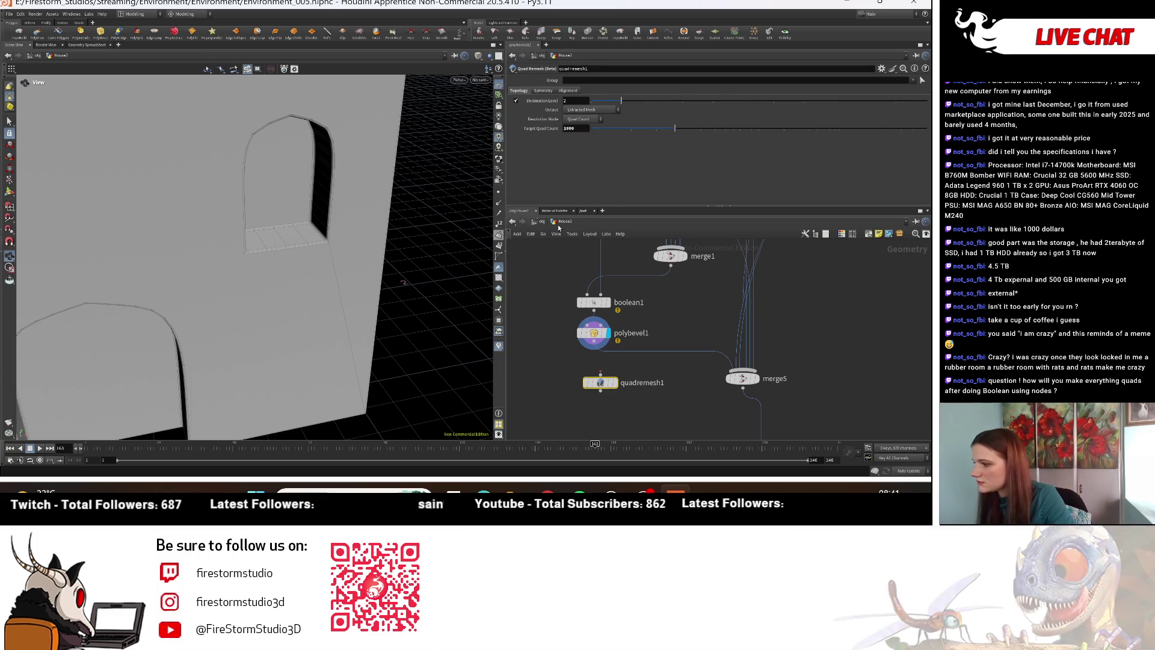
drag(601, 383, 625, 366)
click(639, 366)
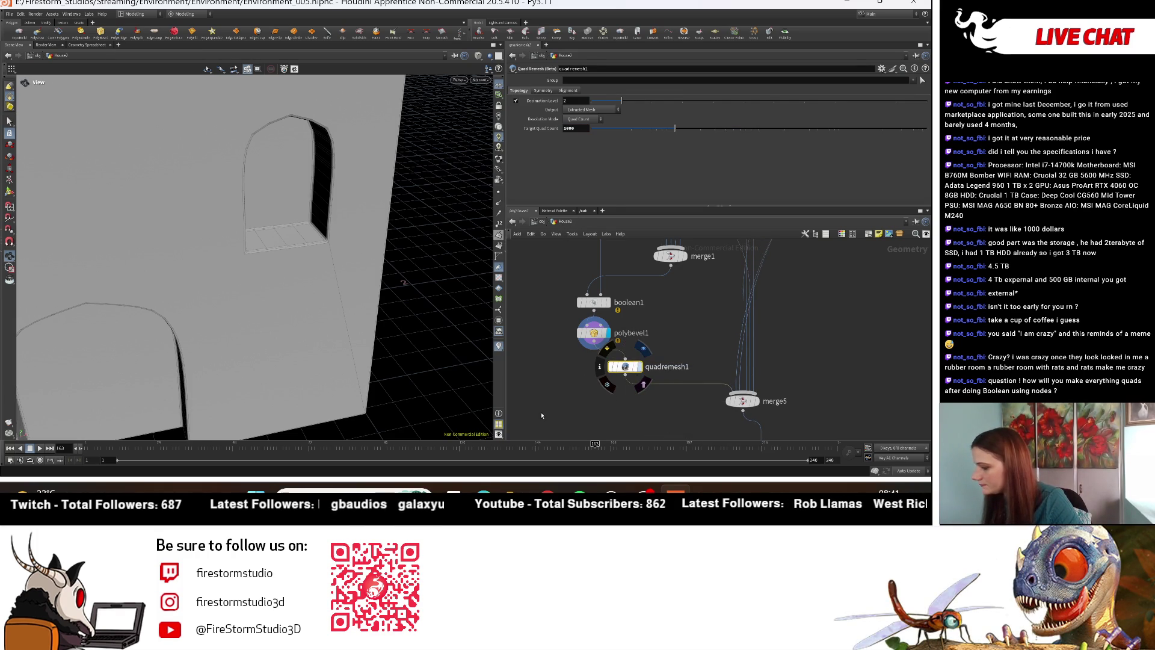
scroll(379, 268, down, 10)
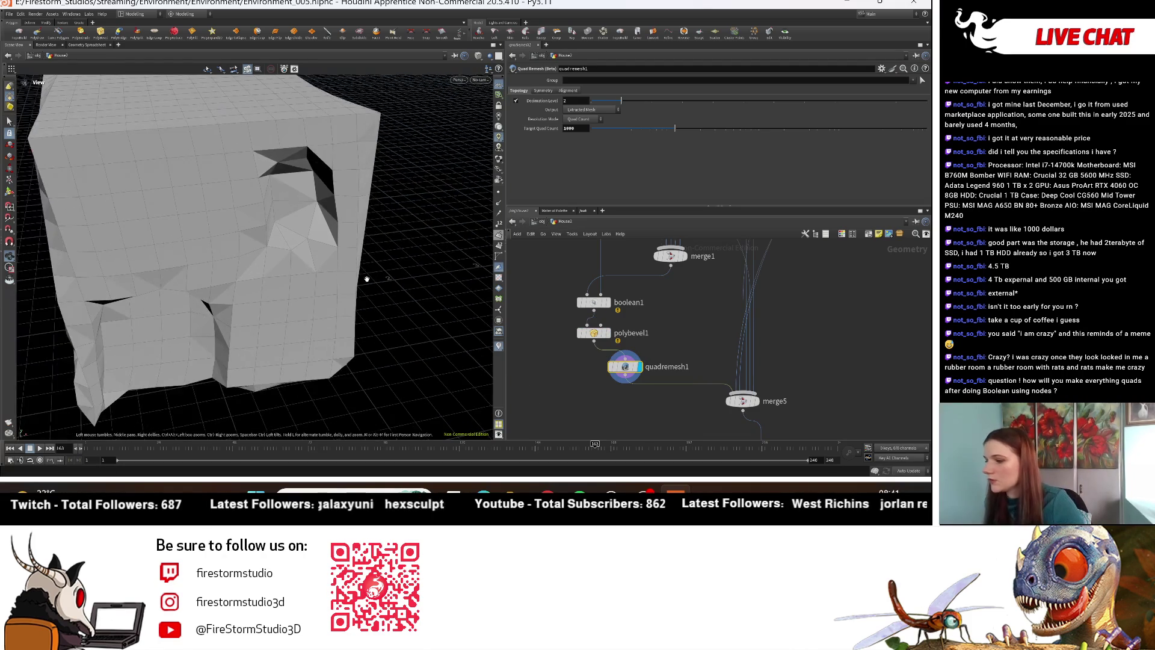
mouse_move(294, 263)
mouse_down()
mouse_move(385, 263)
mouse_move(352, 303)
mouse_up()
click(585, 119)
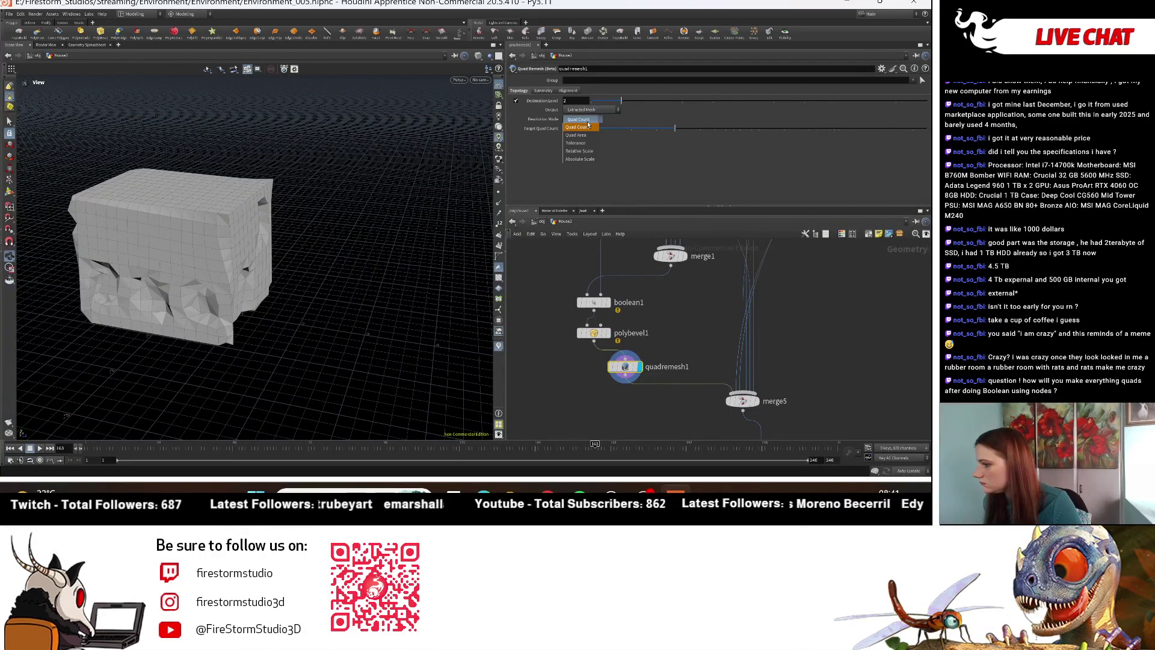
click(576, 143)
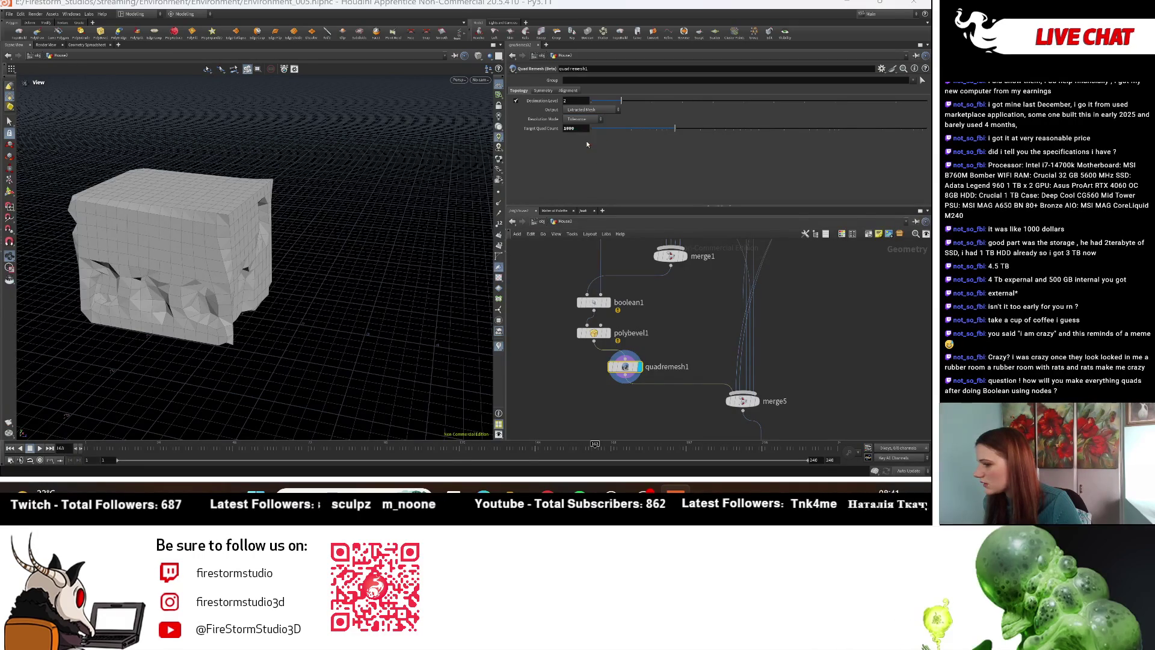
click(578, 120)
click(578, 143)
click(578, 120)
click(576, 135)
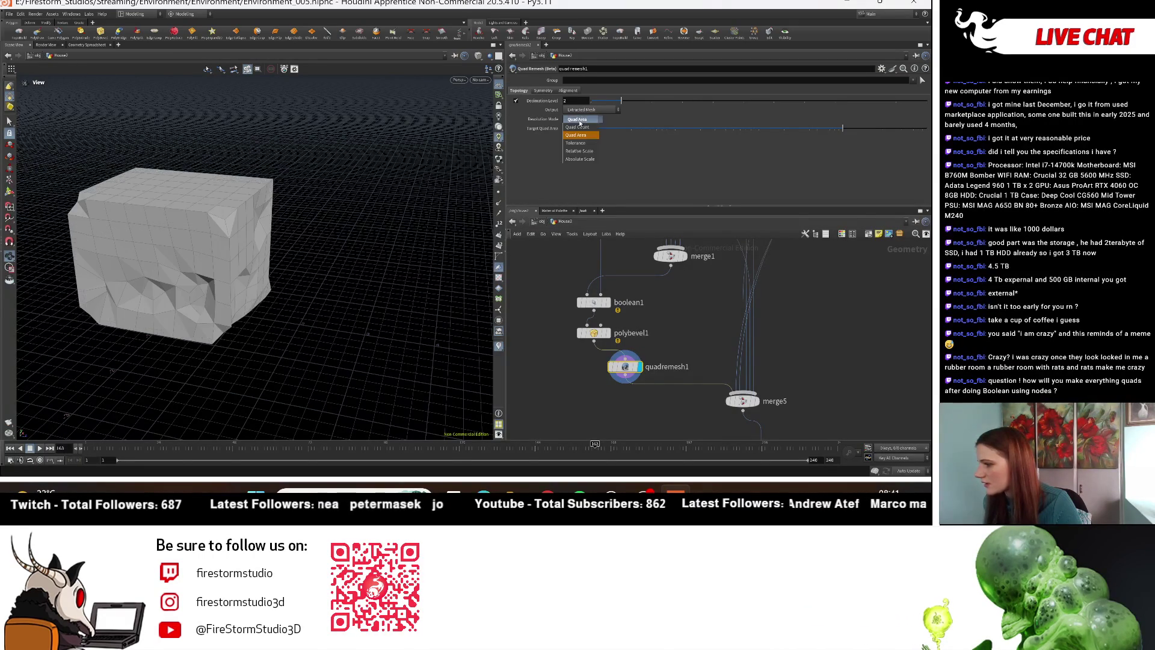
click(577, 161)
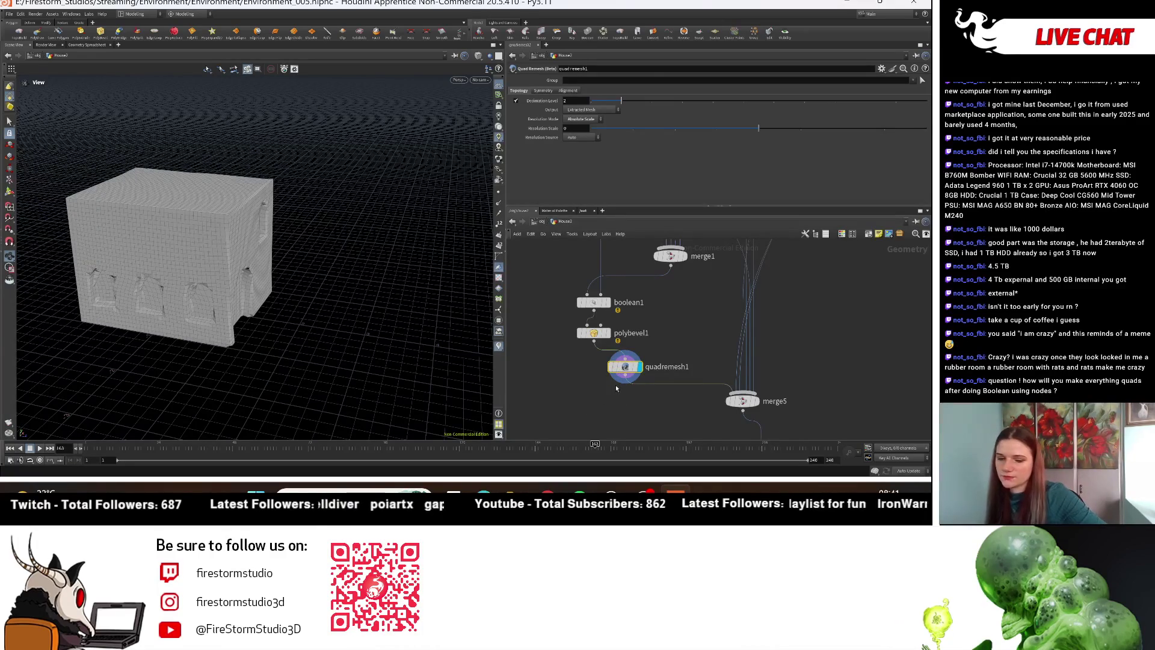
key(Delete)
key(Tab)
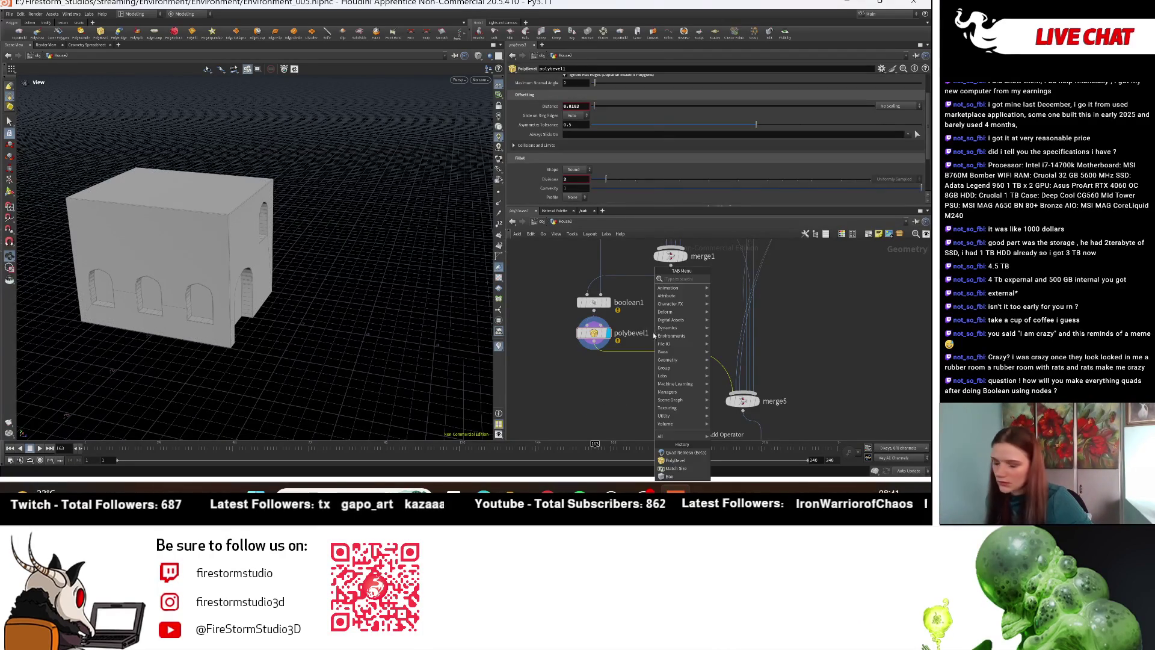
Step: Insert a Remesh node between polybevel1 and merge5 with Adaptive edge lengths
text(reme)
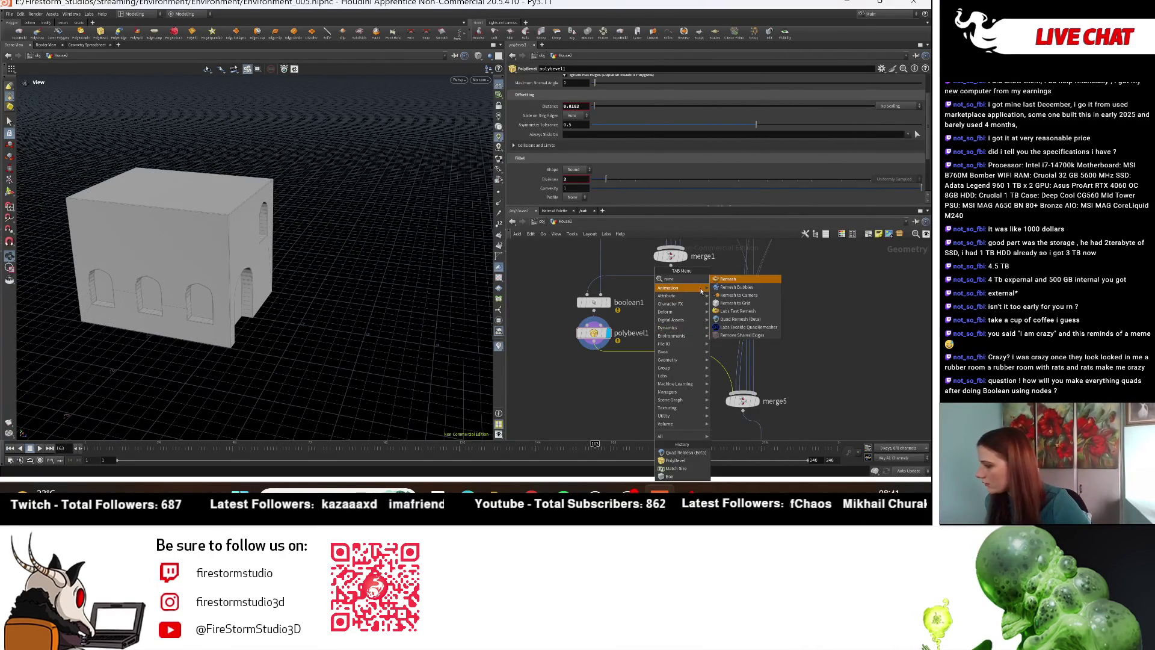
key(Return)
click(613, 359)
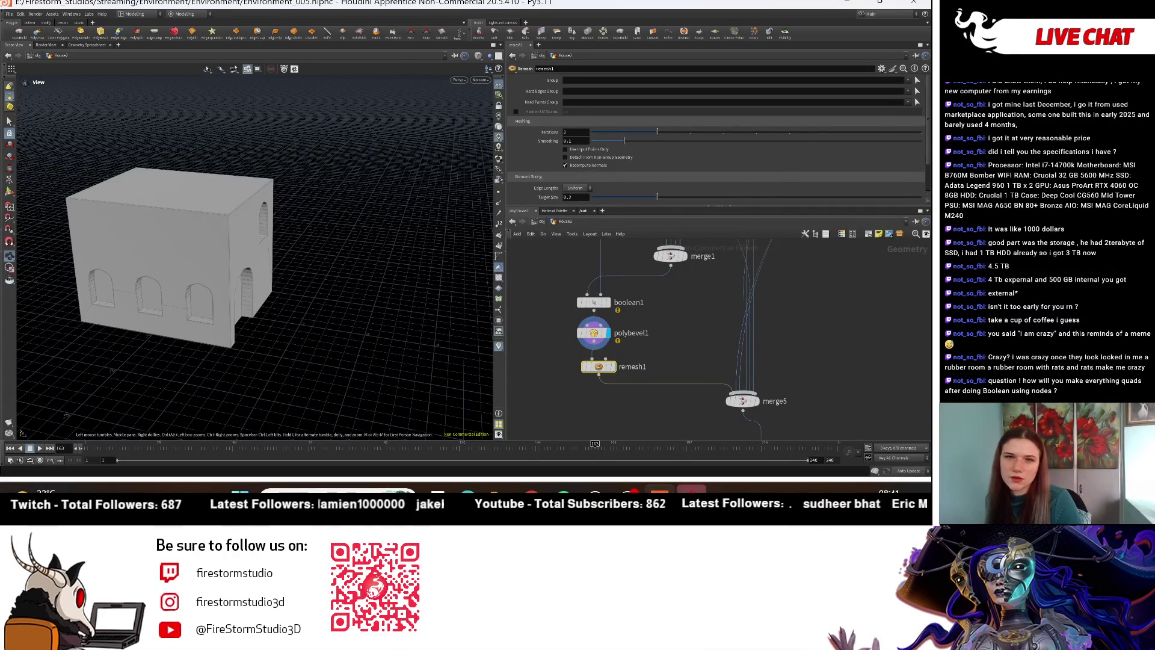
scroll(630, 177, down, 1)
scroll(625, 175, down, 1)
click(576, 151)
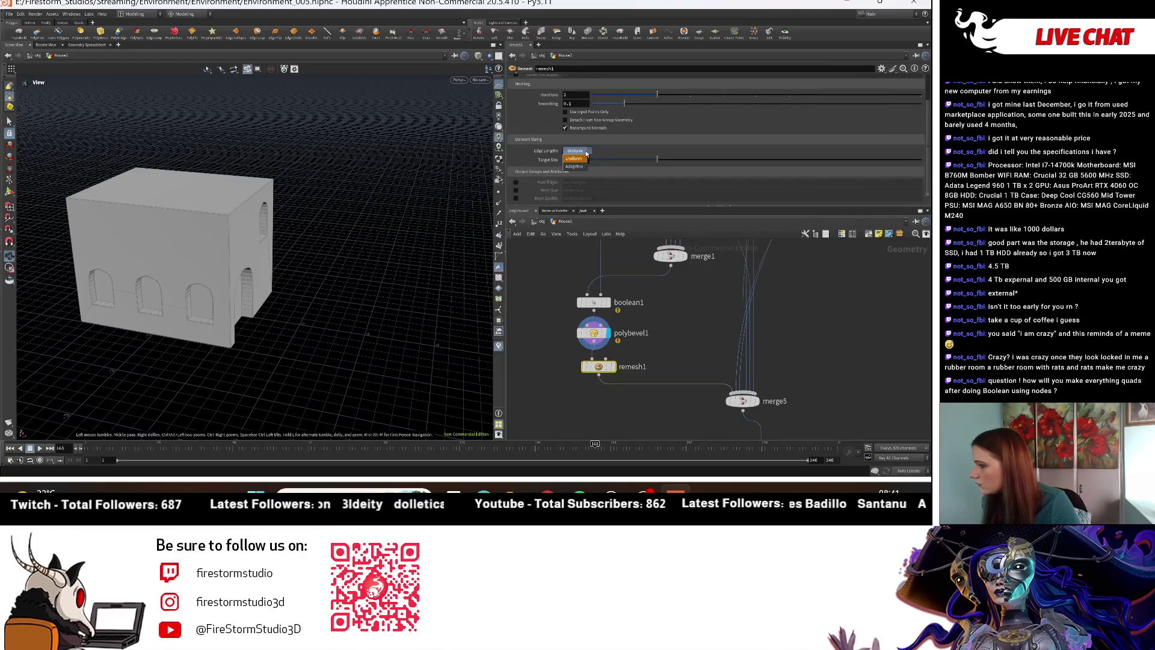
click(579, 166)
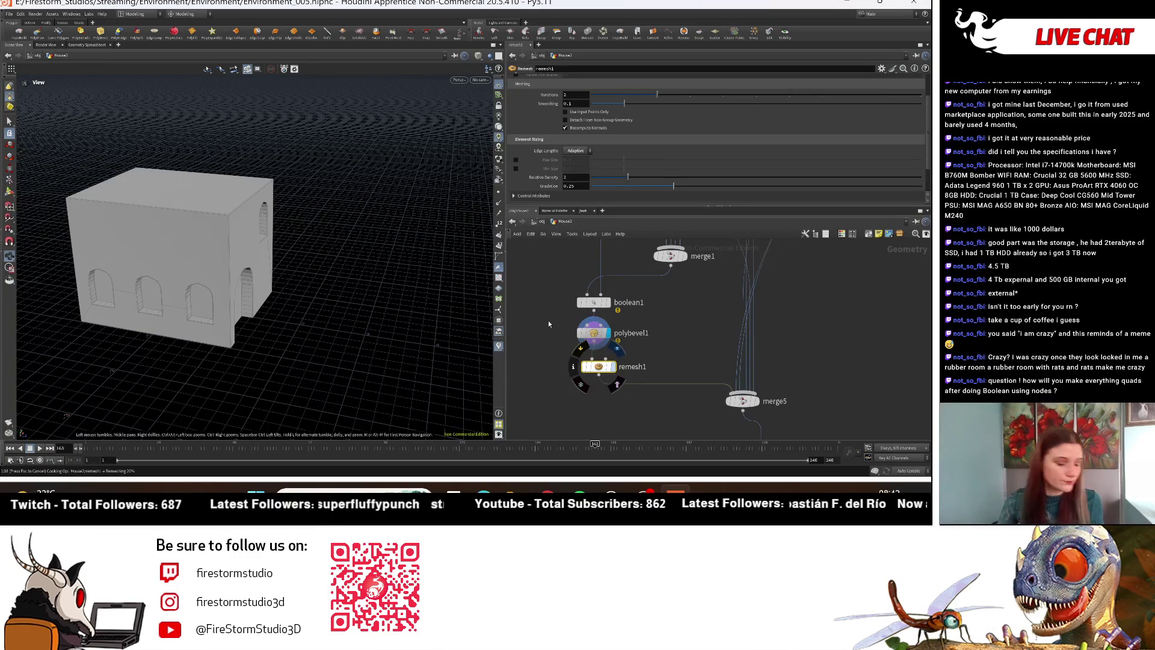
key(Escape)
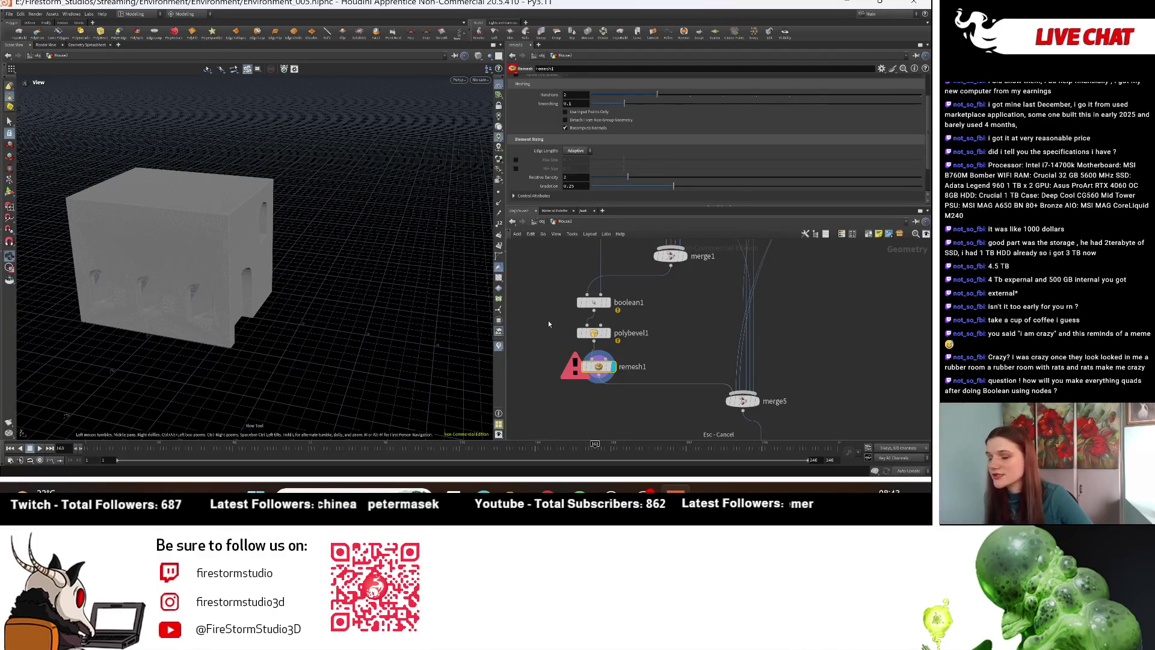
Step: Set remesh1's Relative Density to 1, after first dragging it to 1.86
scroll(753, 110, up, 2)
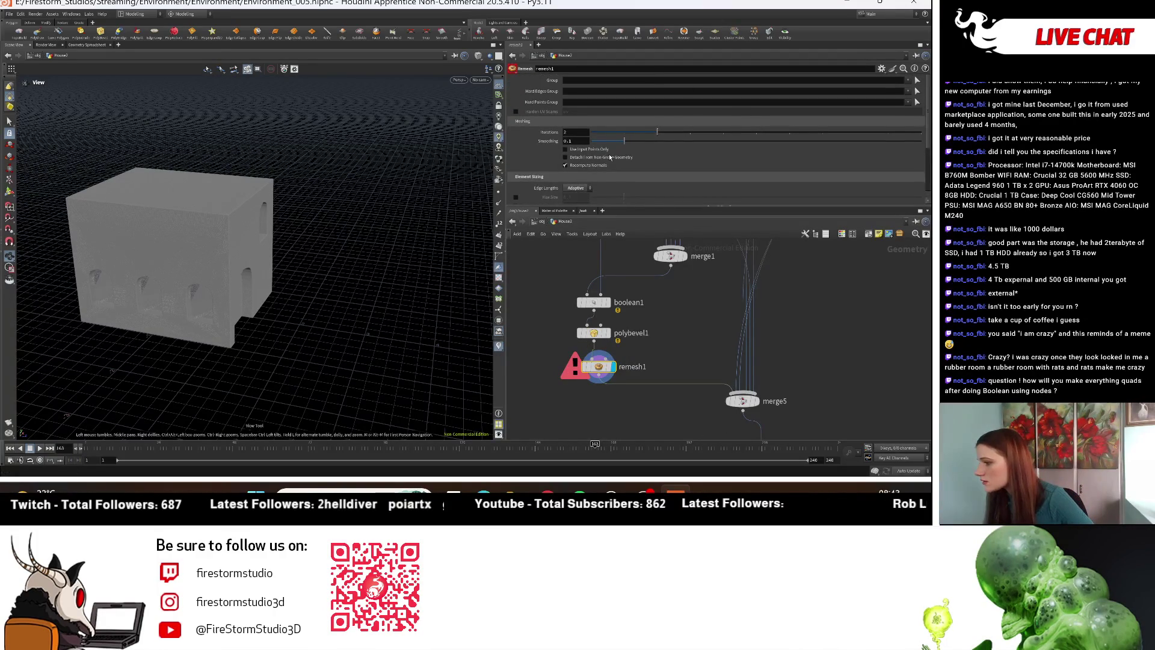
scroll(598, 158, down, 2)
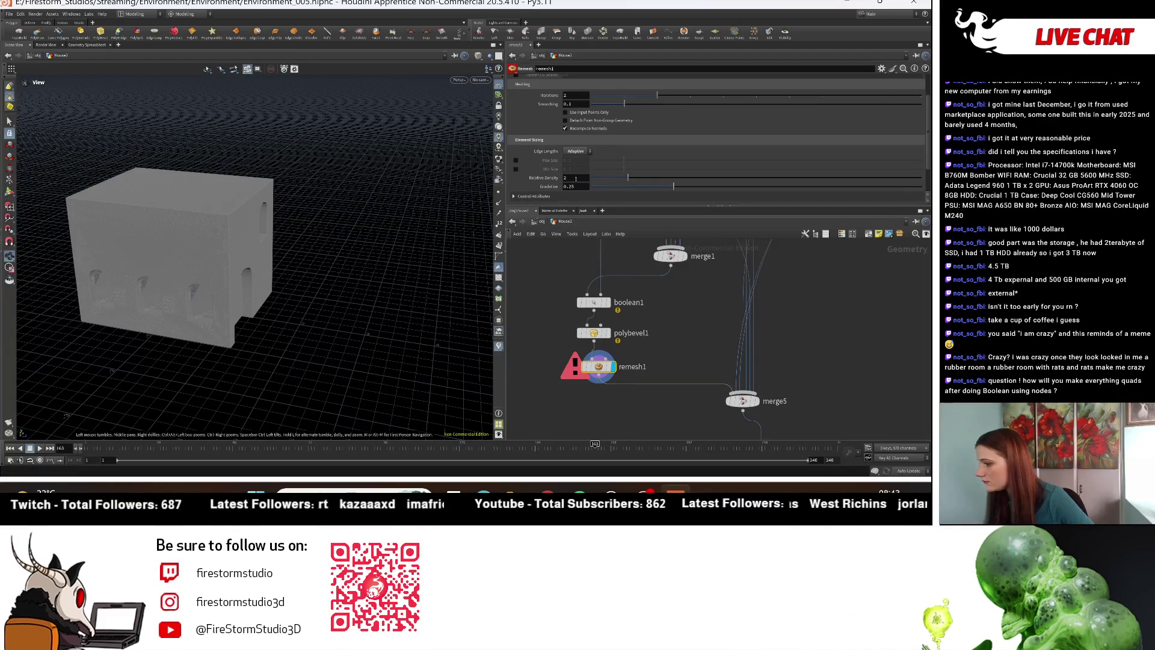
mouse_move(543, 181)
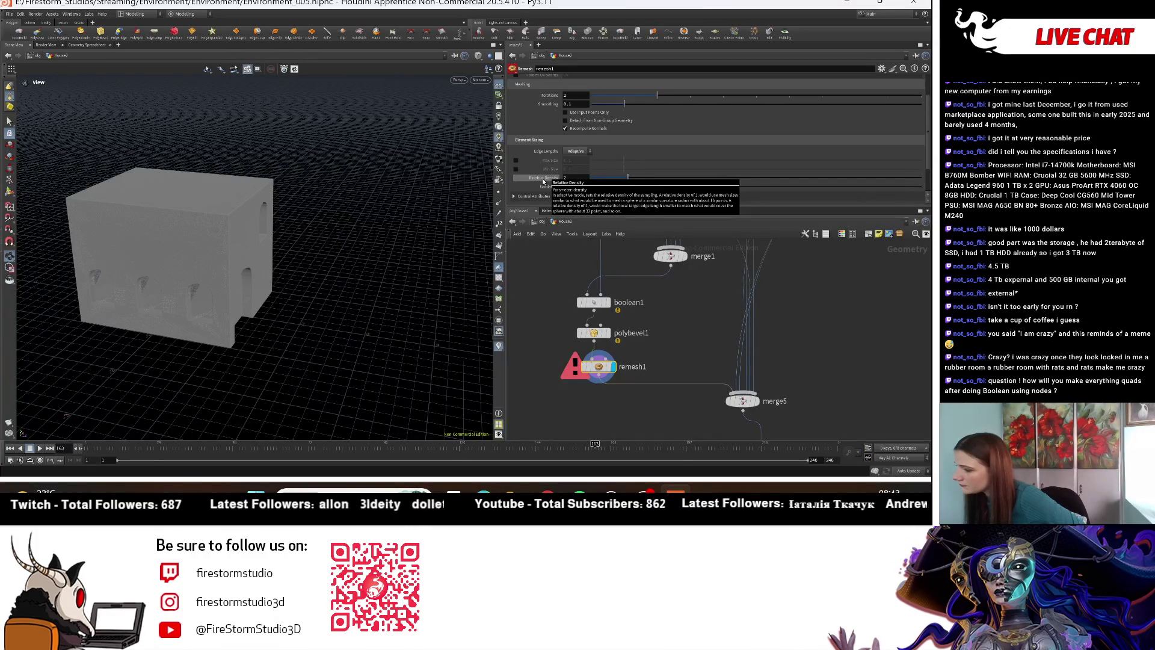
drag(544, 180, 555, 179)
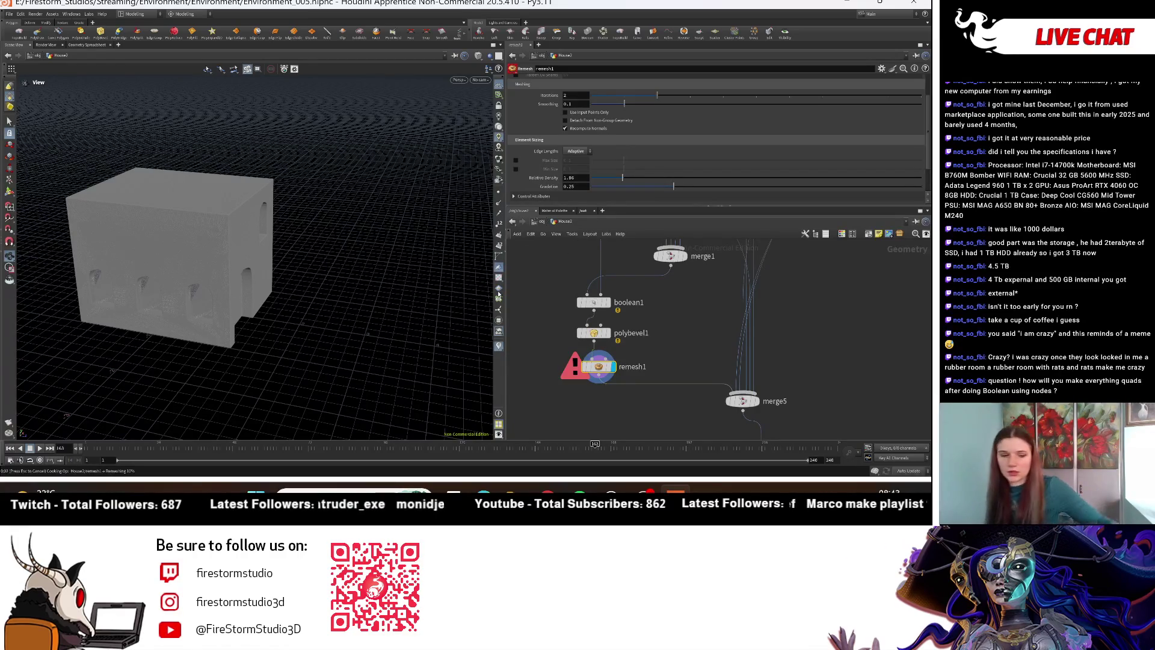
double_click(578, 179)
text(1)
key(Return)
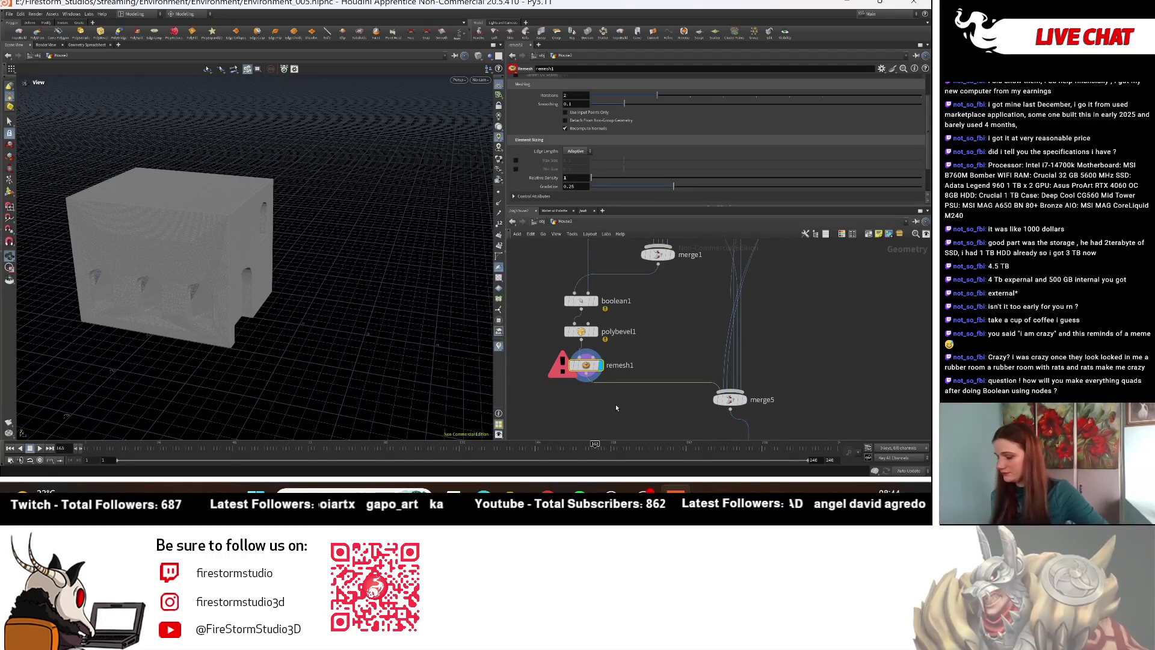
Step: Delete remesh1 and add a Labs Fast Remesh node, fast_remesh1, below polybevel1 with edge length 0.3
key(Delete)
mouse_move(323, 293)
mouse_down()
mouse_move(289, 281)
mouse_move(337, 271)
mouse_up()
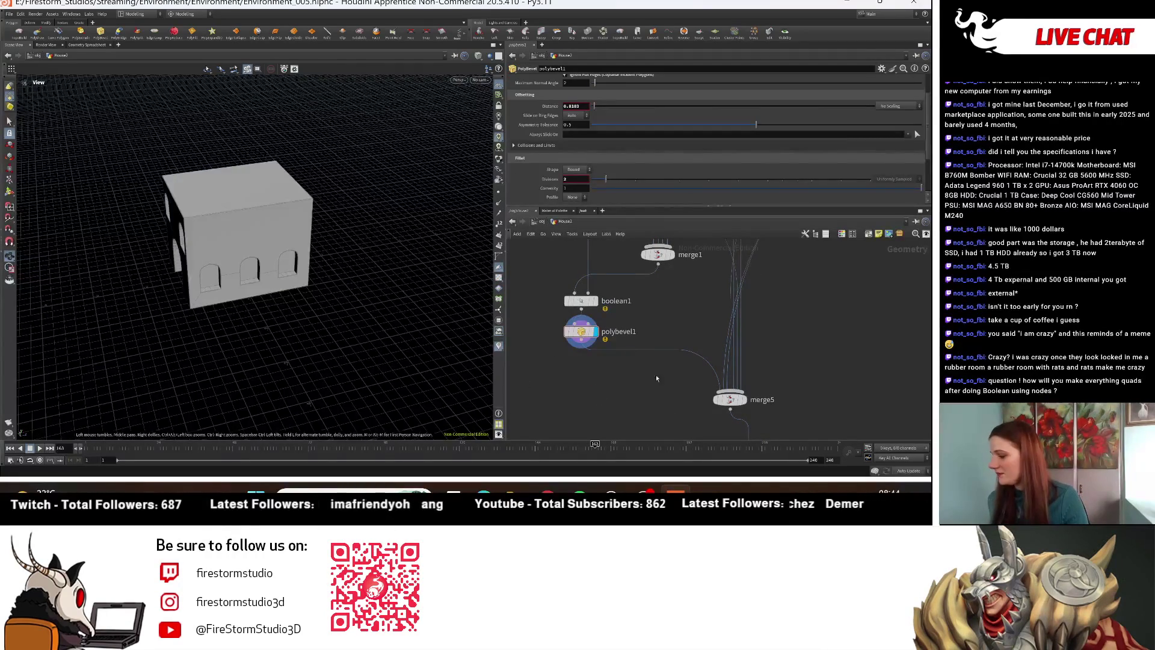
key(Tab)
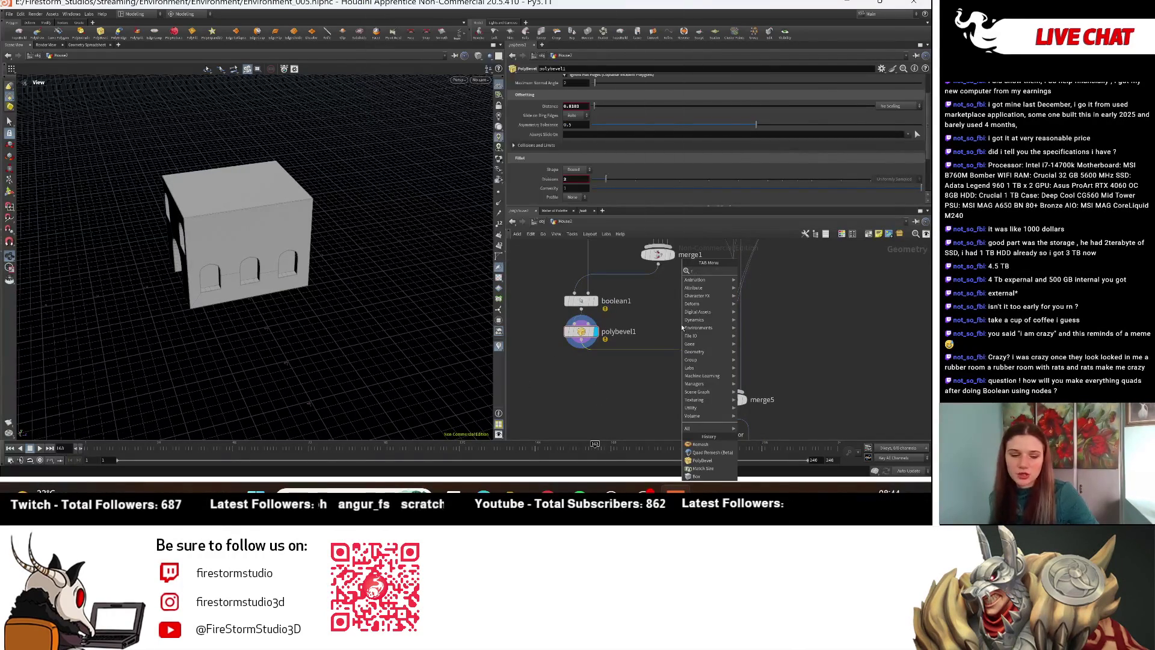
text(eme)
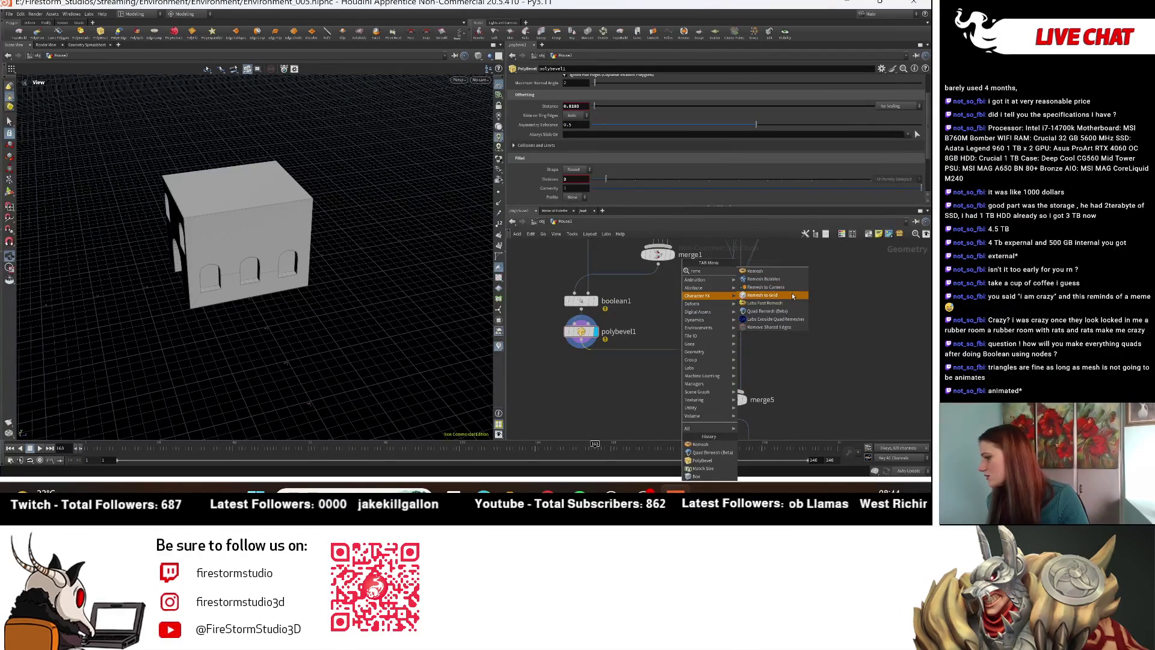
click(765, 302)
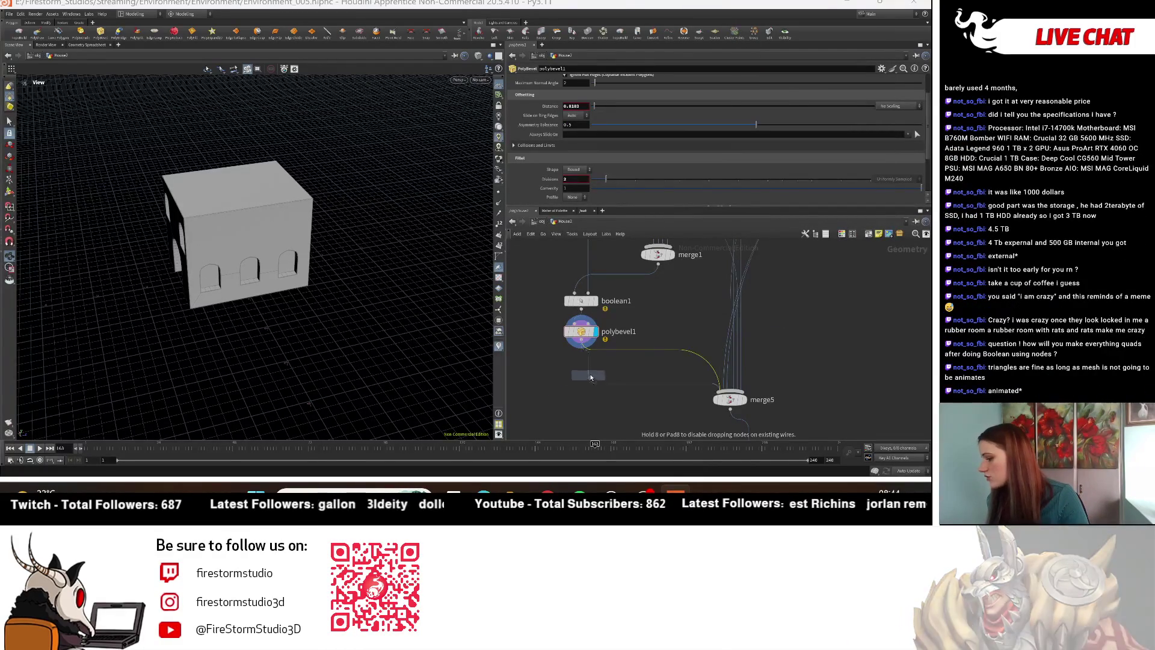
click(621, 373)
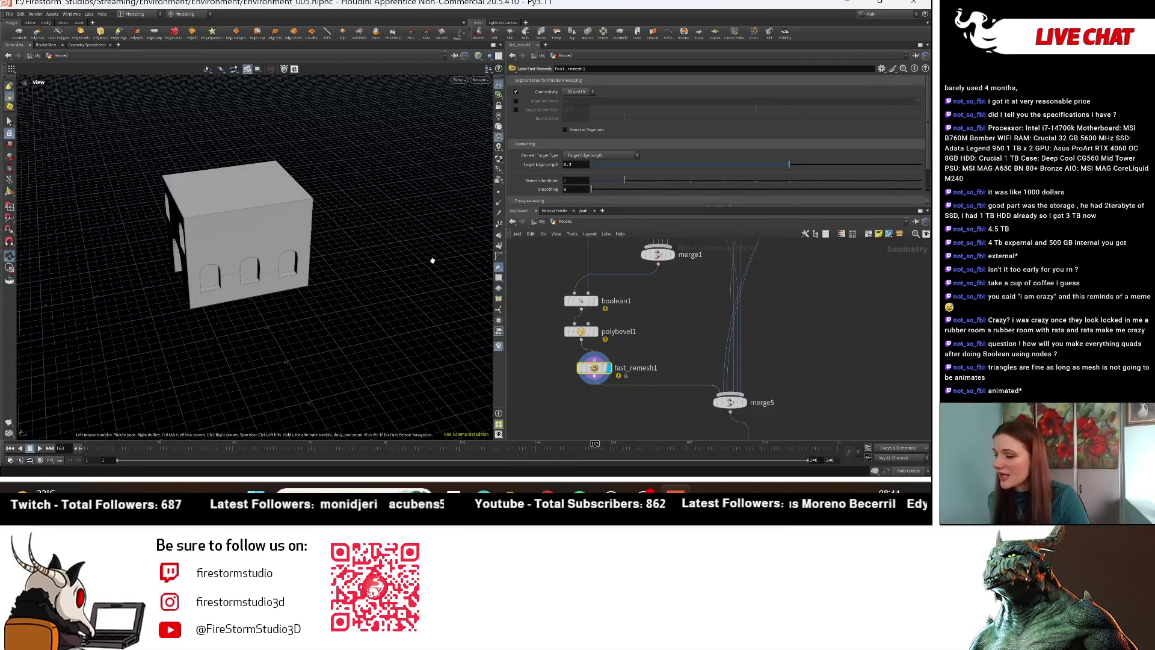
scroll(560, 388, up, 2)
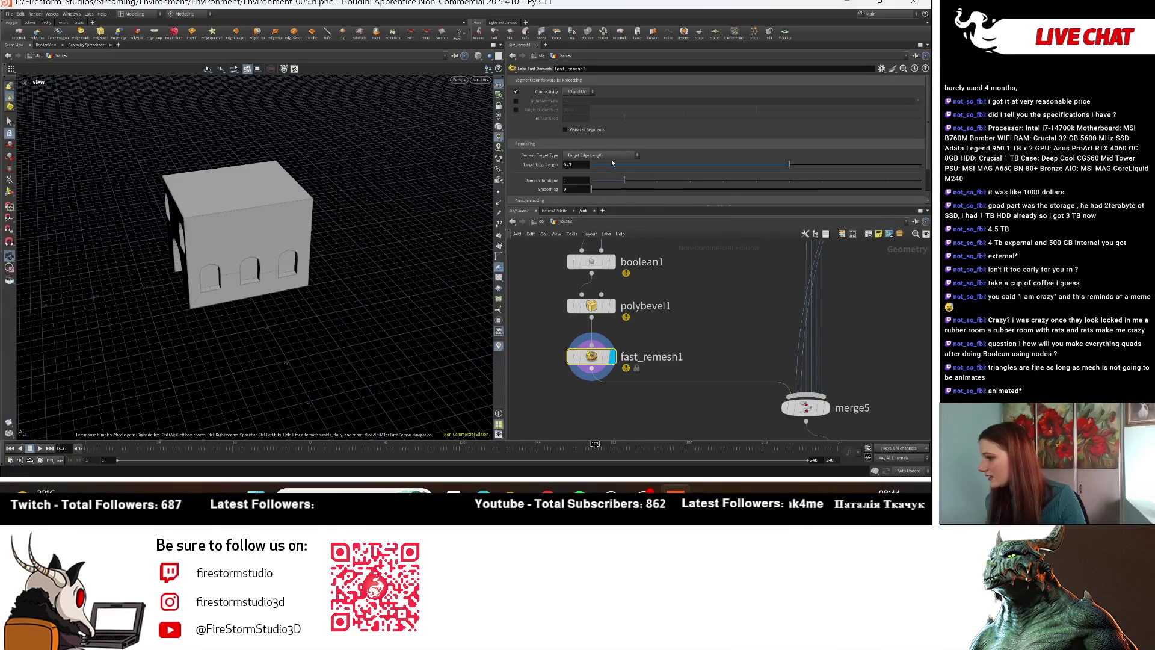
scroll(320, 307, up, 10)
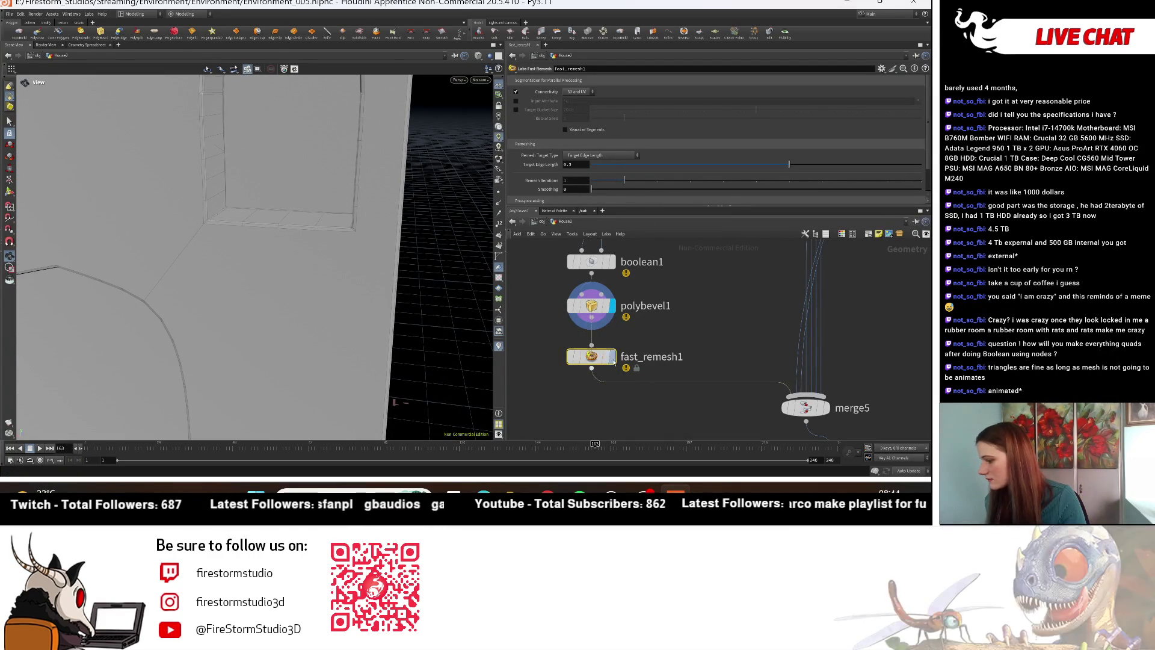
drag(588, 351, 593, 357)
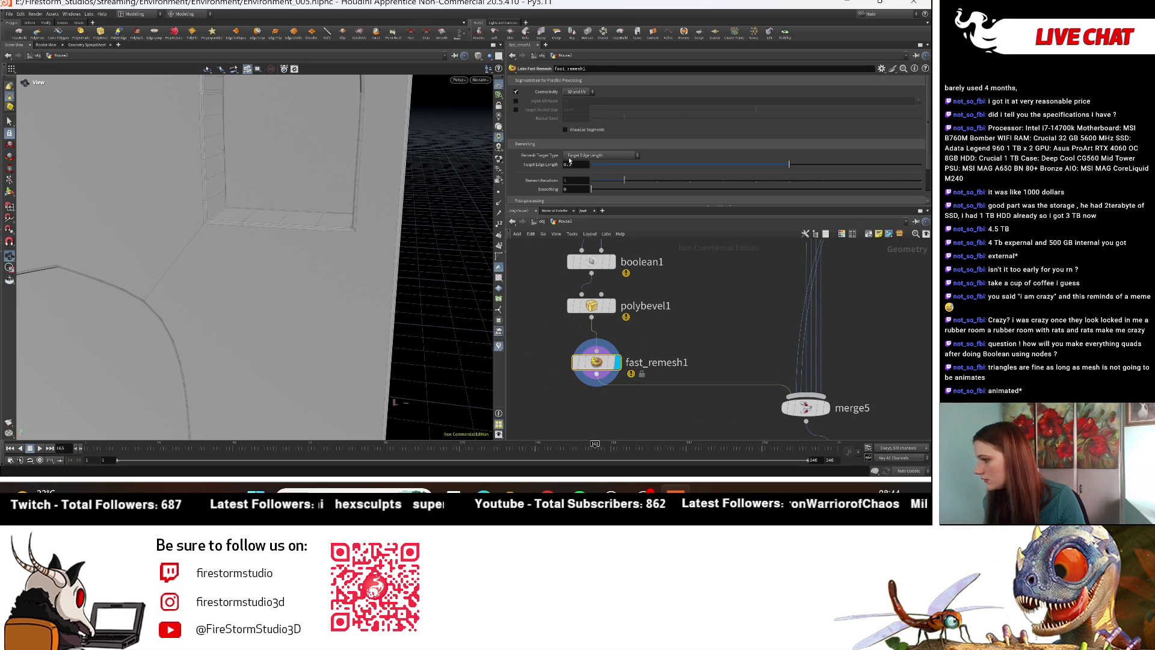
scroll(572, 162, down, 2)
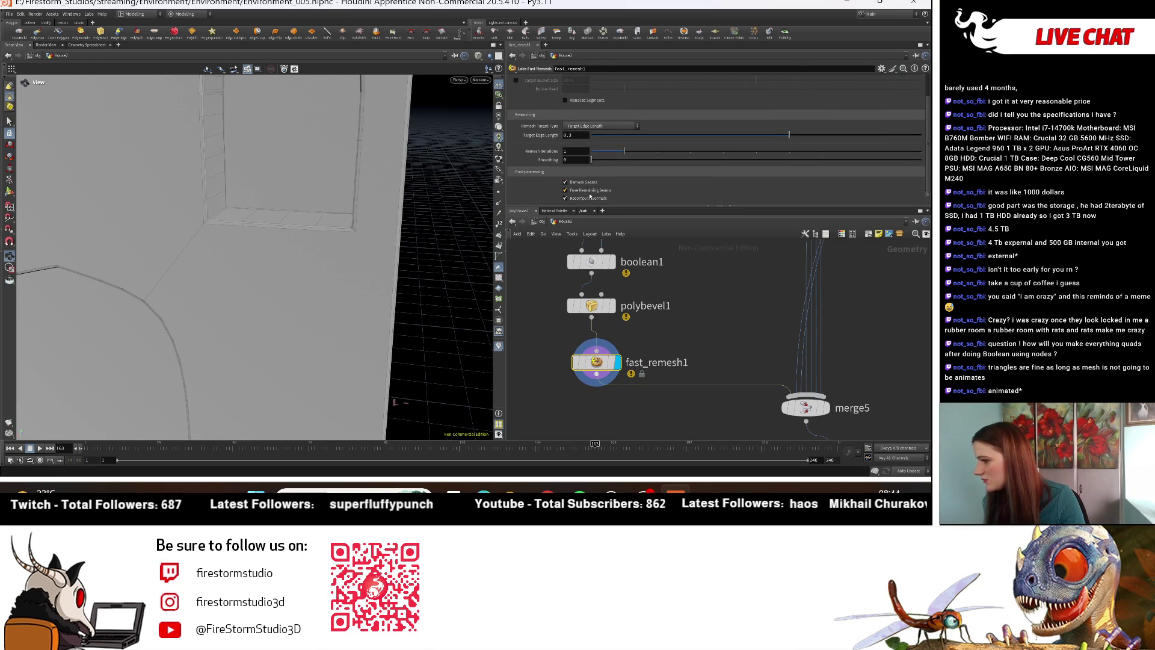
drag(232, 289, 376, 280)
Step: Set polybevel1's Maximum Normal Angle to 51.7 and inspect the bevelled openings
click(572, 305)
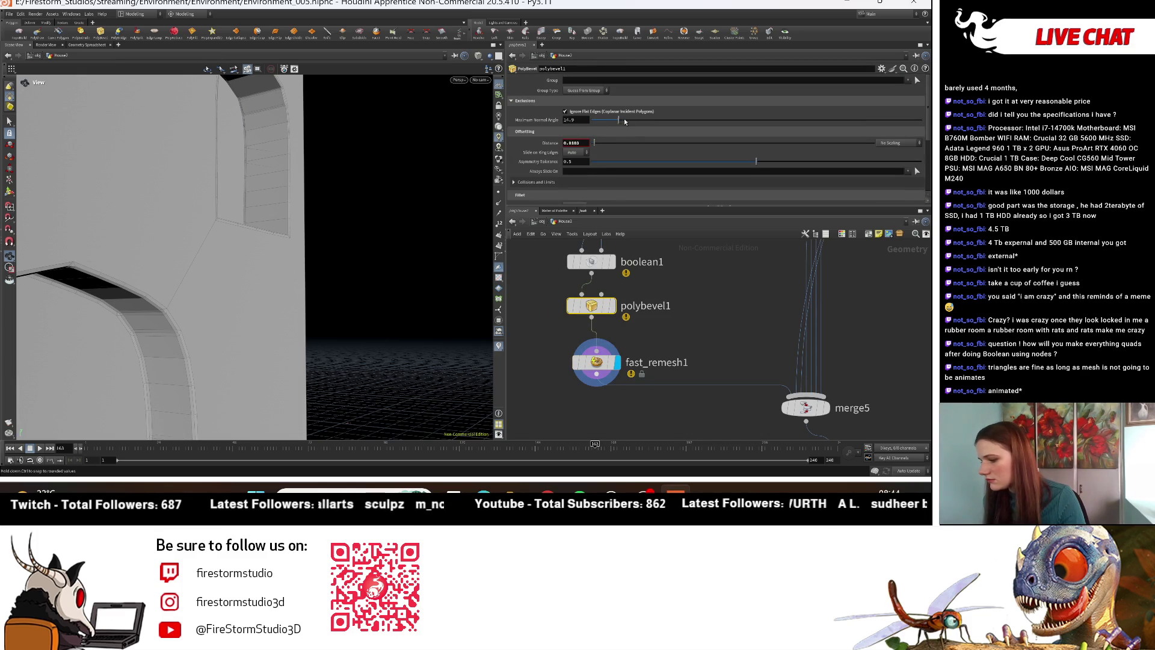
drag(686, 132, 688, 132)
drag(446, 162, 197, 213)
scroll(197, 213, down, 10)
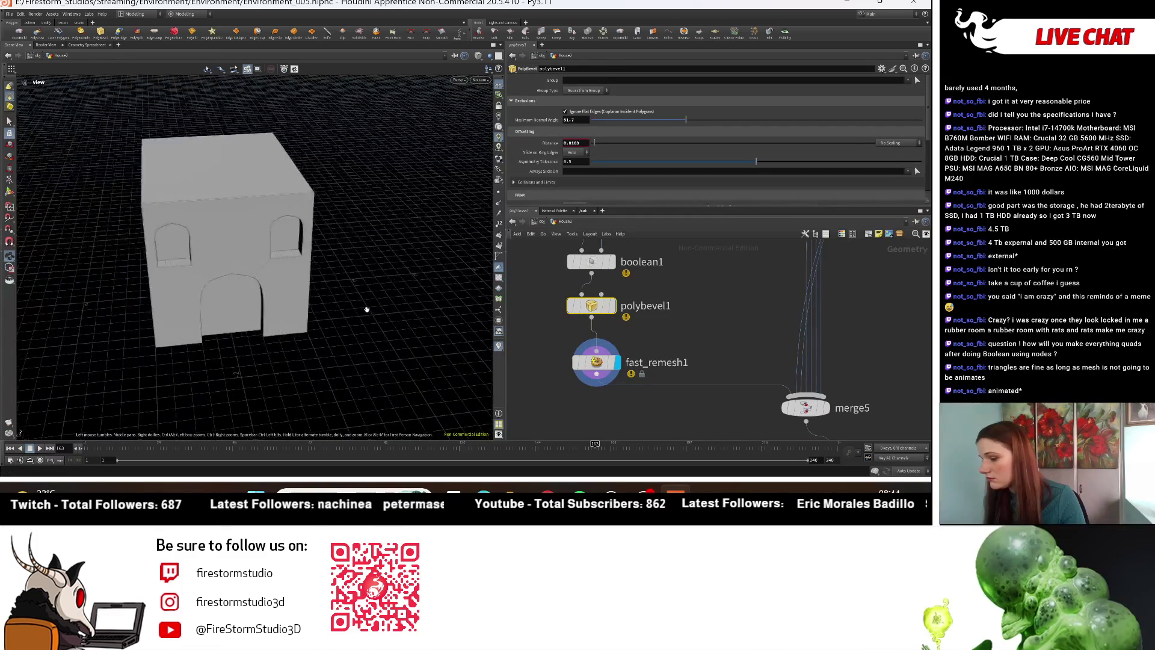
click(597, 364)
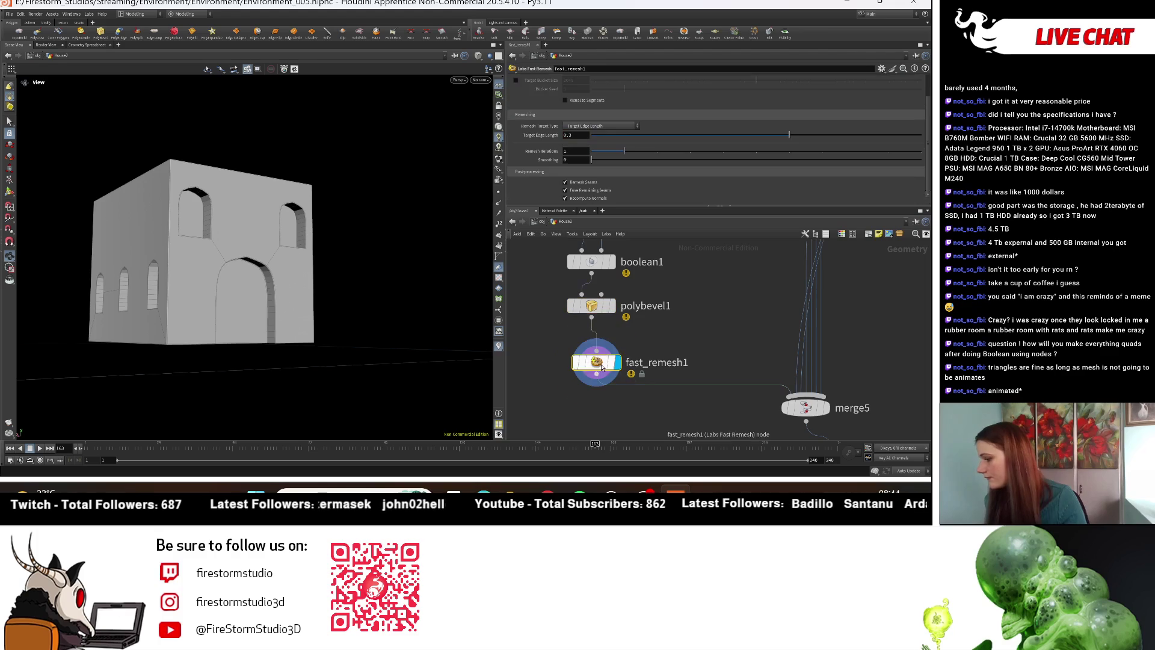
Step: Delete fast_remesh1 and check merge5's house from several angles
key(Delete)
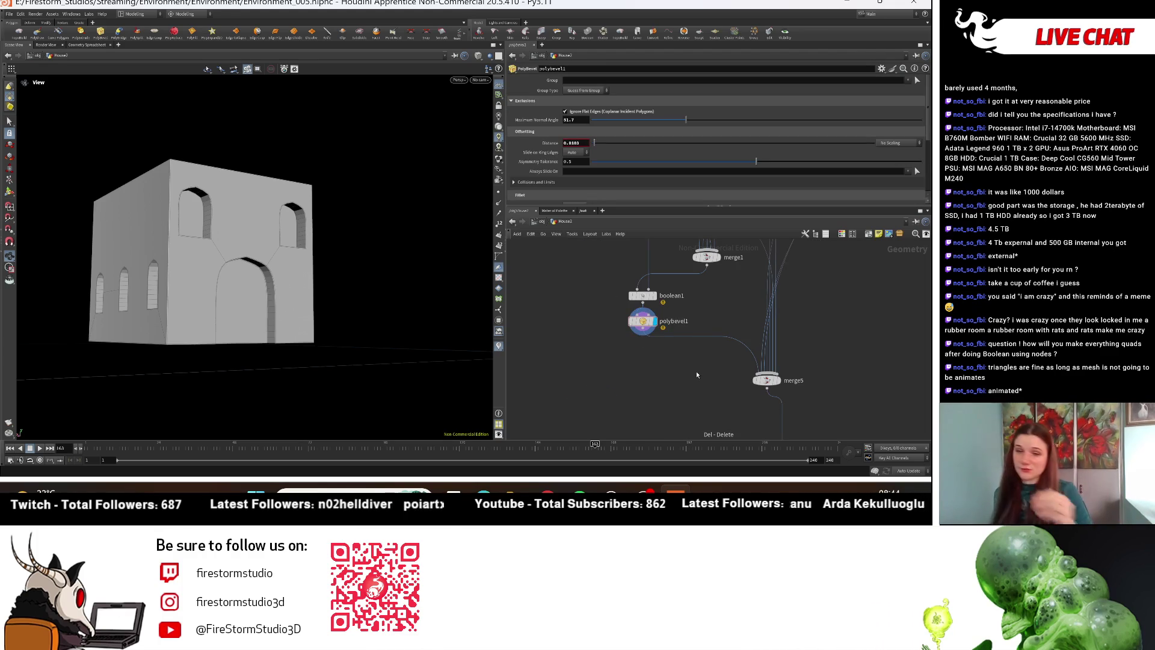
middle_drag(857, 422, 782, 388)
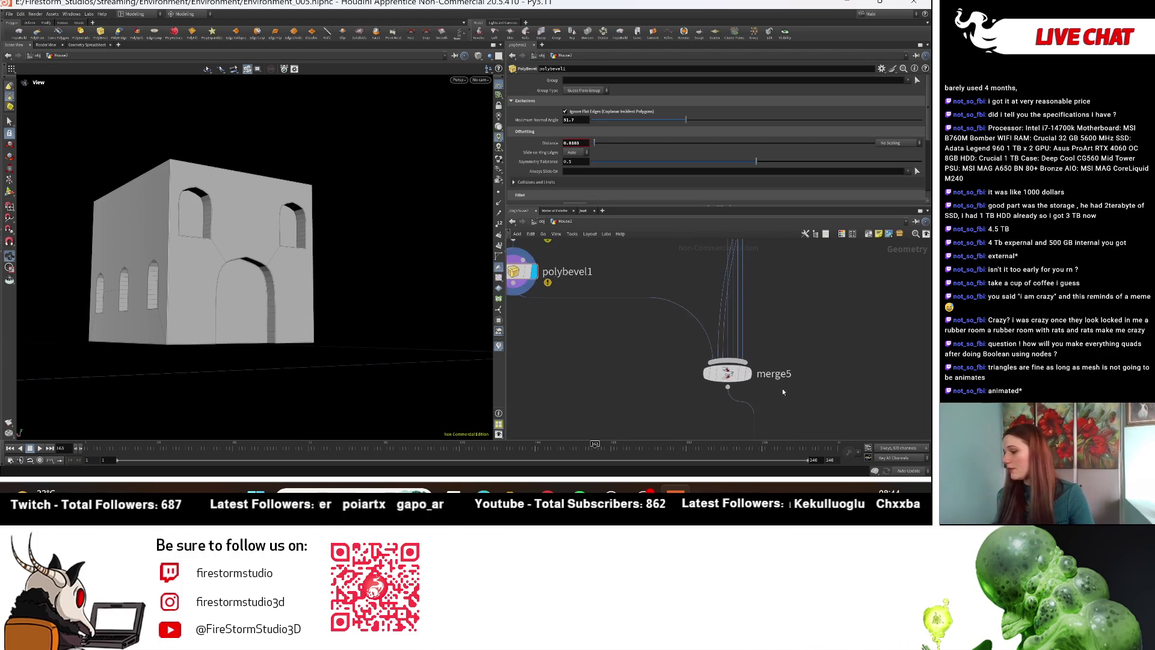
click(749, 374)
scroll(345, 305, up, 6)
scroll(346, 305, down, 5)
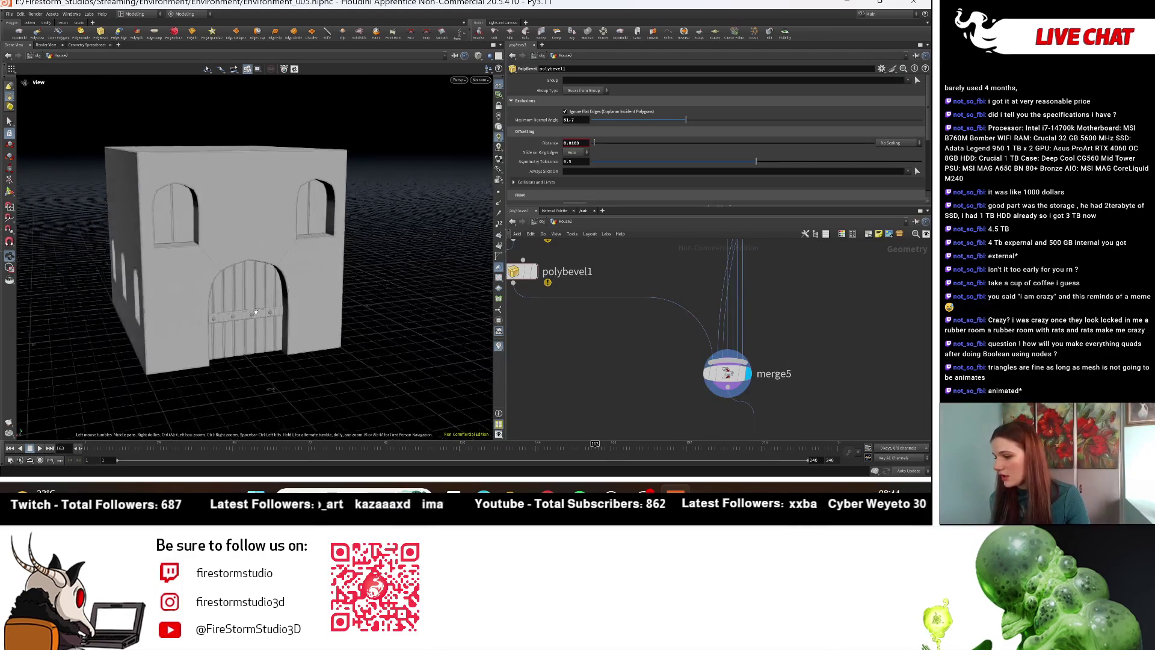
scroll(398, 358, up, 10)
mouse_move(398, 358)
mouse_down()
mouse_move(180, 295)
mouse_move(209, 295)
mouse_move(204, 234)
mouse_up()
scroll(95, 272, down, 5)
scroll(95, 273, down, 6)
scroll(208, 295, up, 5)
scroll(204, 233, down, 5)
scroll(204, 233, up, 2)
mouse_move(204, 141)
mouse_down()
mouse_move(309, 196)
mouse_move(245, 237)
mouse_up()
scroll(245, 237, down, 5)
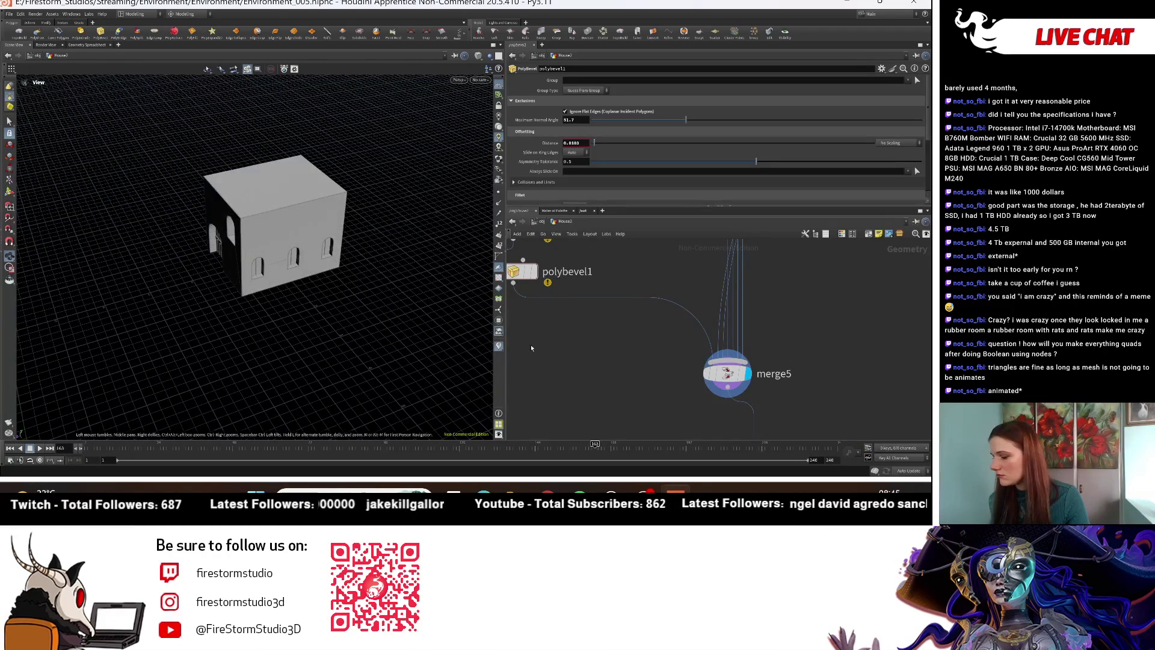
Step: Display polybevel1's result showing bare walls with bevelled arched openings
middle_drag(651, 343, 702, 466)
click(593, 396)
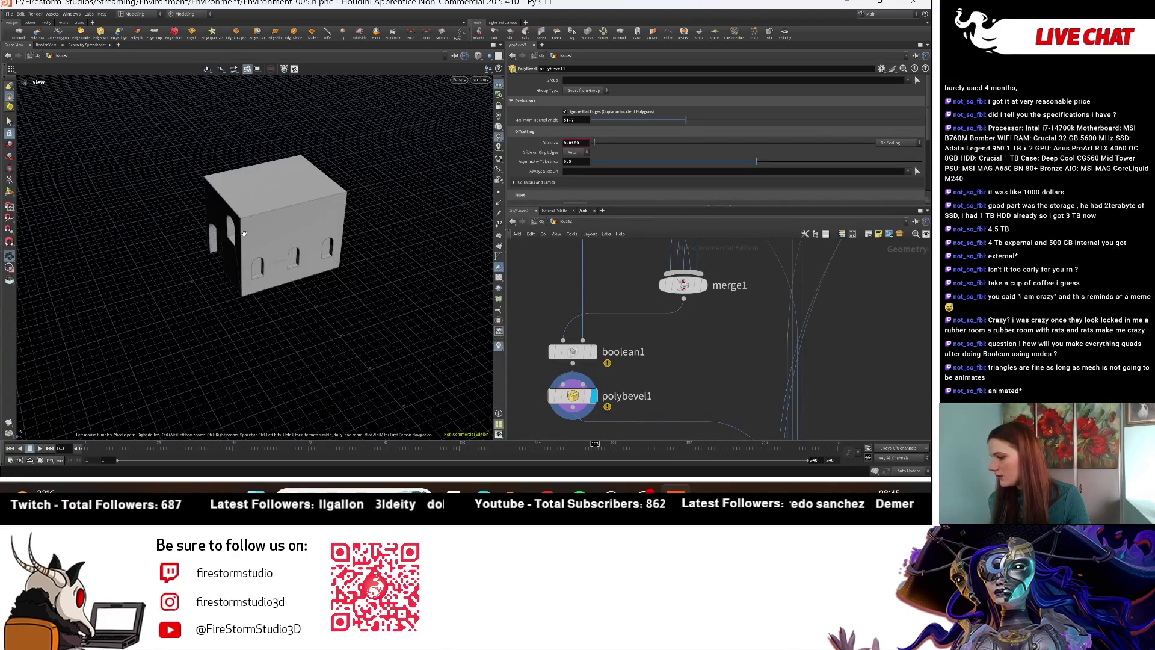
drag(289, 252, 343, 232)
scroll(343, 232, up, 3)
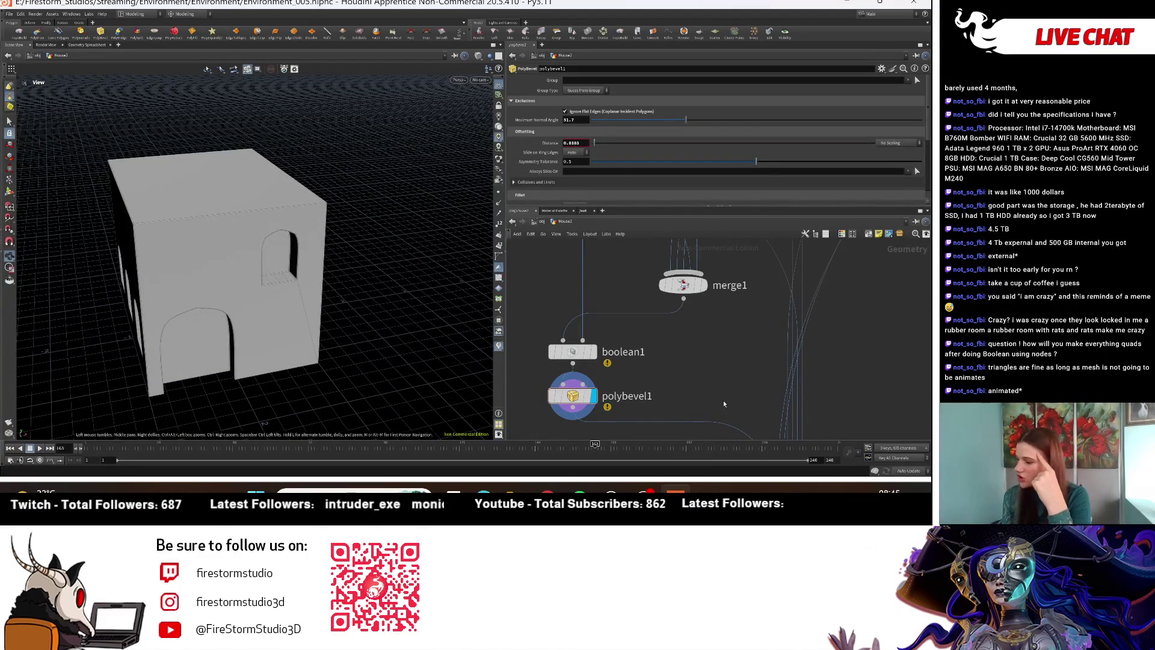
middle_drag(684, 403, 673, 337)
key(Tab)
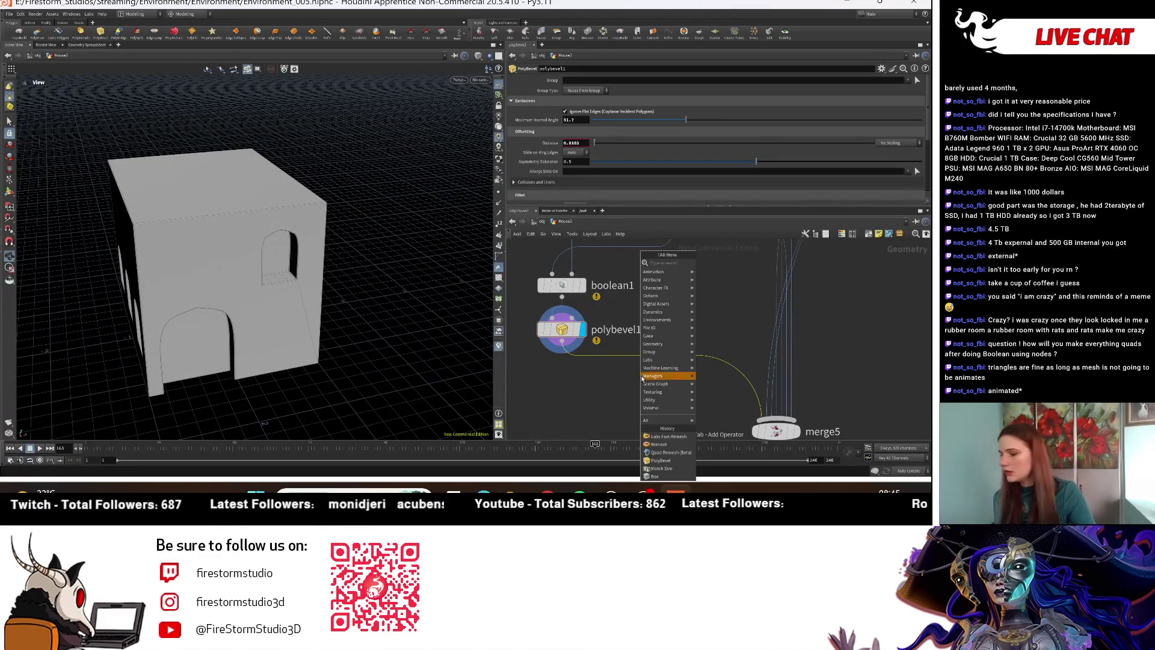
mouse_move(663, 328)
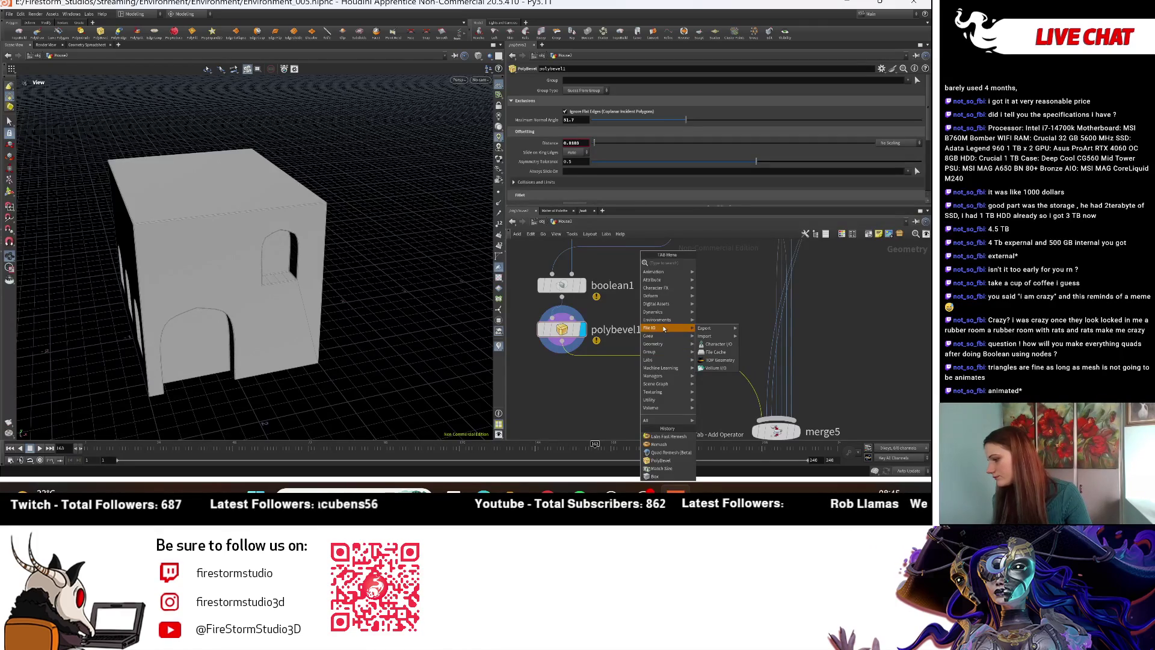
text(tria)
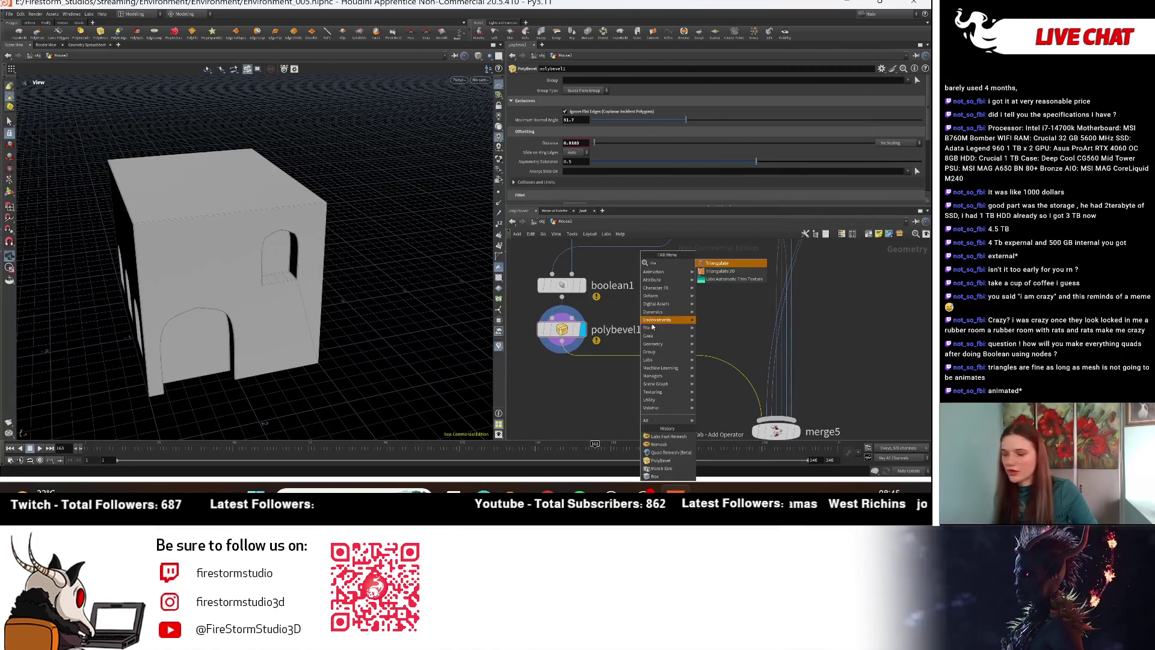
click(729, 267)
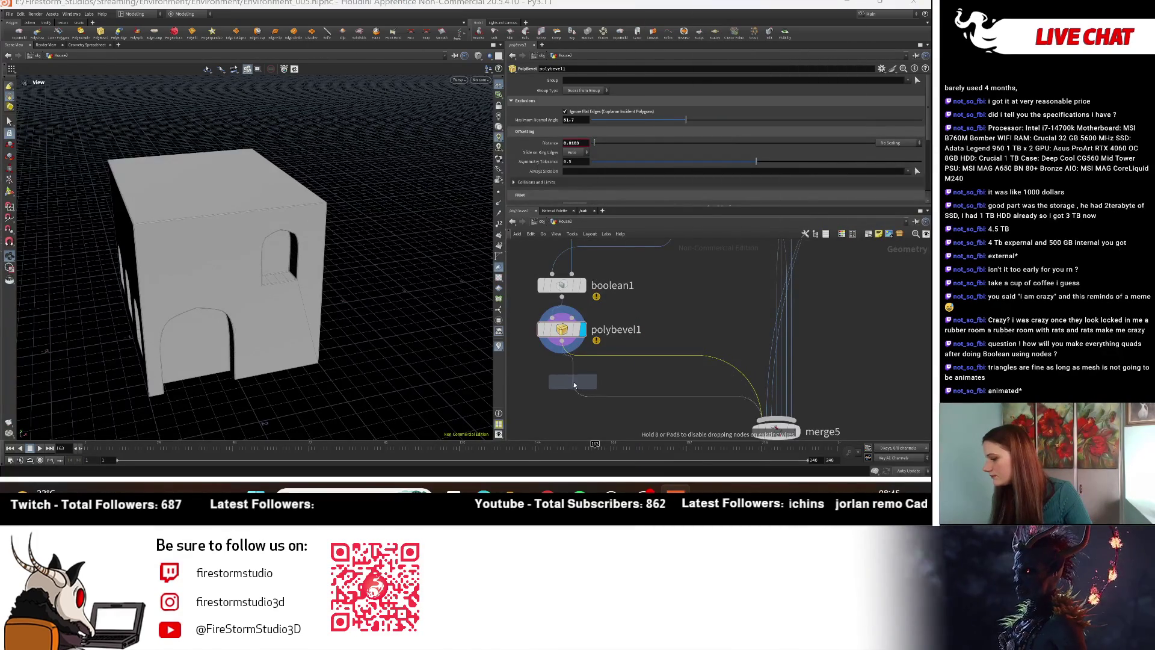
click(571, 384)
mouse_move(336, 329)
mouse_down()
mouse_move(312, 289)
mouse_move(228, 263)
mouse_move(259, 257)
mouse_move(193, 295)
mouse_move(181, 258)
mouse_move(205, 247)
mouse_move(124, 275)
mouse_move(361, 218)
mouse_move(226, 222)
mouse_move(349, 219)
mouse_move(282, 246)
mouse_move(176, 240)
mouse_move(212, 224)
mouse_up()
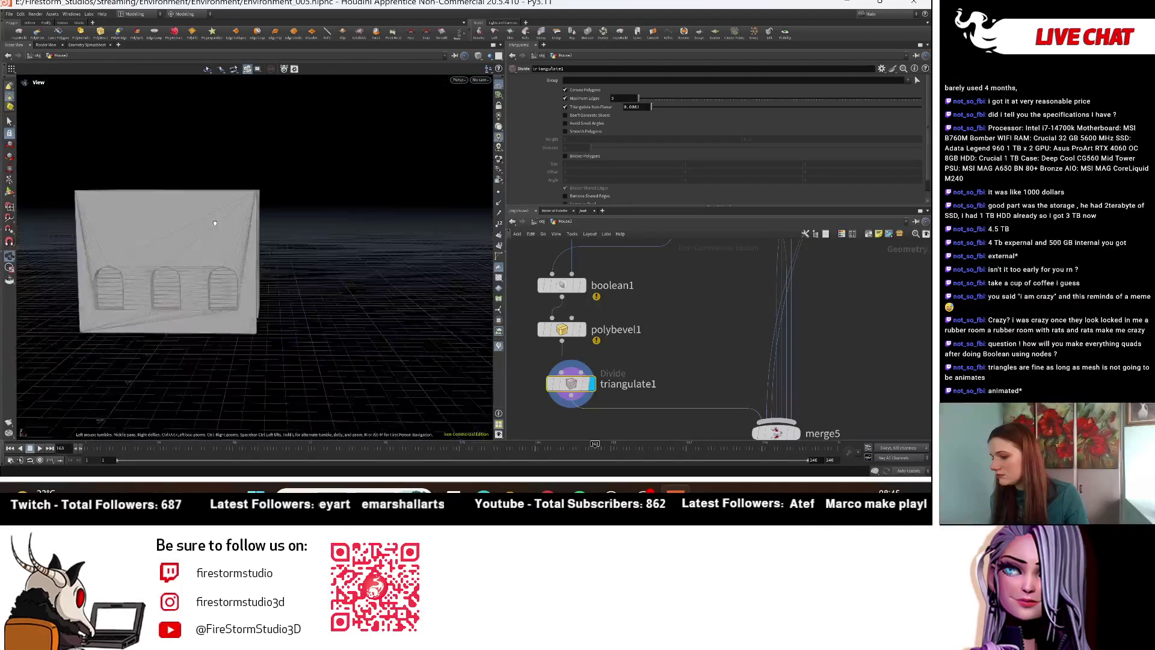
mouse_move(368, 269)
mouse_down()
mouse_move(399, 175)
mouse_move(357, 228)
mouse_move(265, 206)
mouse_move(358, 244)
mouse_up()
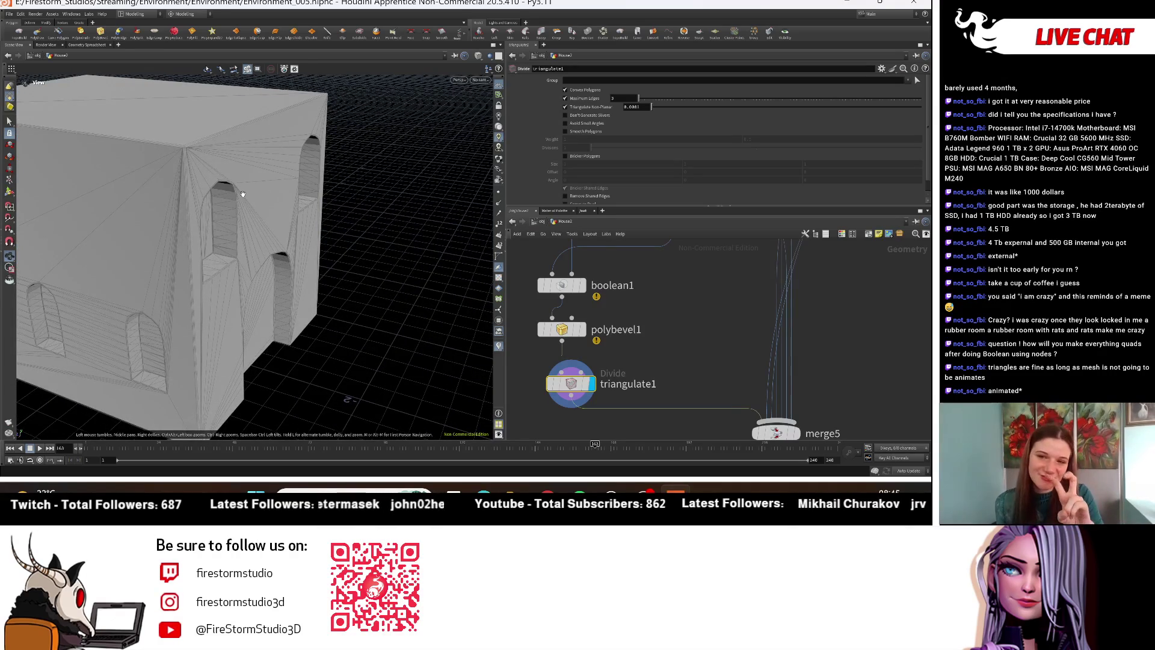
mouse_move(243, 193)
mouse_down()
mouse_move(156, 172)
mouse_move(162, 219)
mouse_move(237, 174)
mouse_move(184, 199)
mouse_move(261, 92)
mouse_move(289, 199)
mouse_move(316, 216)
mouse_up()
mouse_move(328, 295)
mouse_down()
mouse_move(250, 250)
mouse_move(274, 259)
mouse_move(231, 258)
mouse_move(399, 188)
mouse_move(271, 258)
mouse_move(335, 301)
mouse_up()
scroll(622, 373, down, 3)
scroll(622, 373, up, 3)
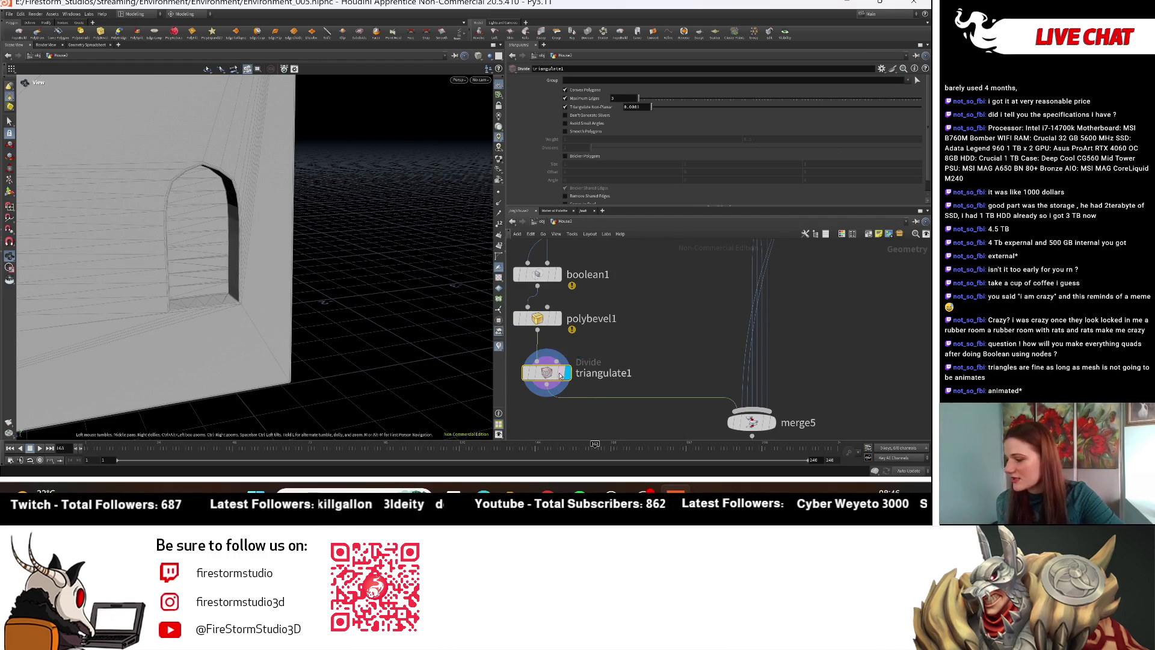
mouse_move(260, 259)
mouse_down()
mouse_move(271, 256)
mouse_move(181, 241)
mouse_move(240, 270)
mouse_up()
scroll(273, 255, down, 5)
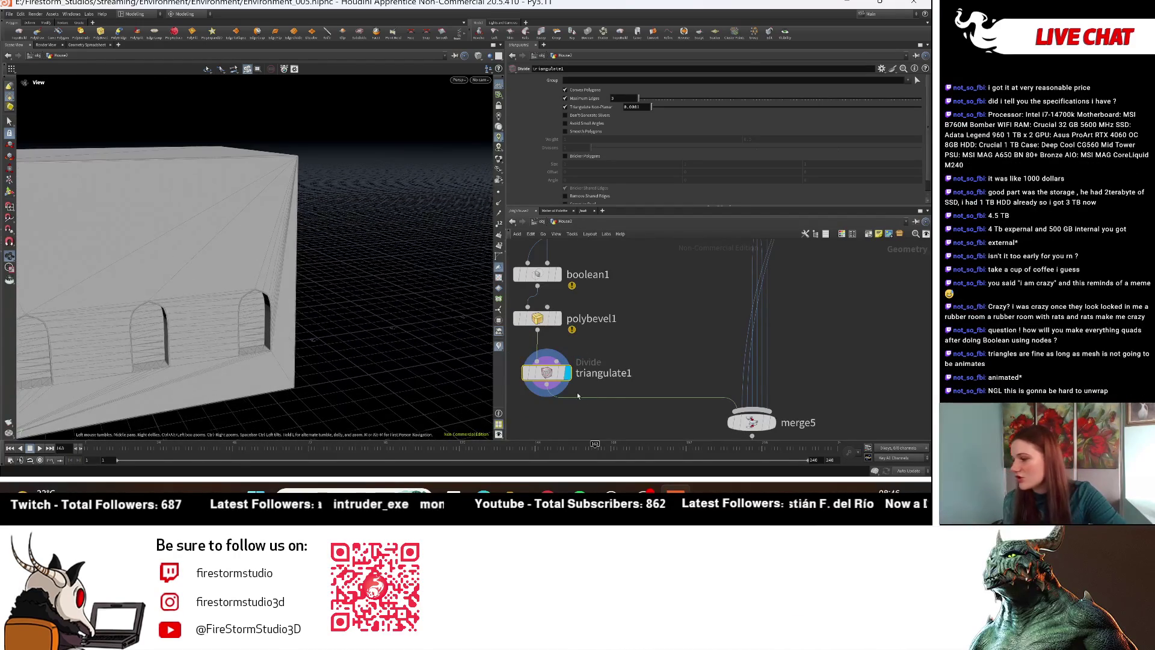
key(Delete)
middle_drag(580, 358, 580, 381)
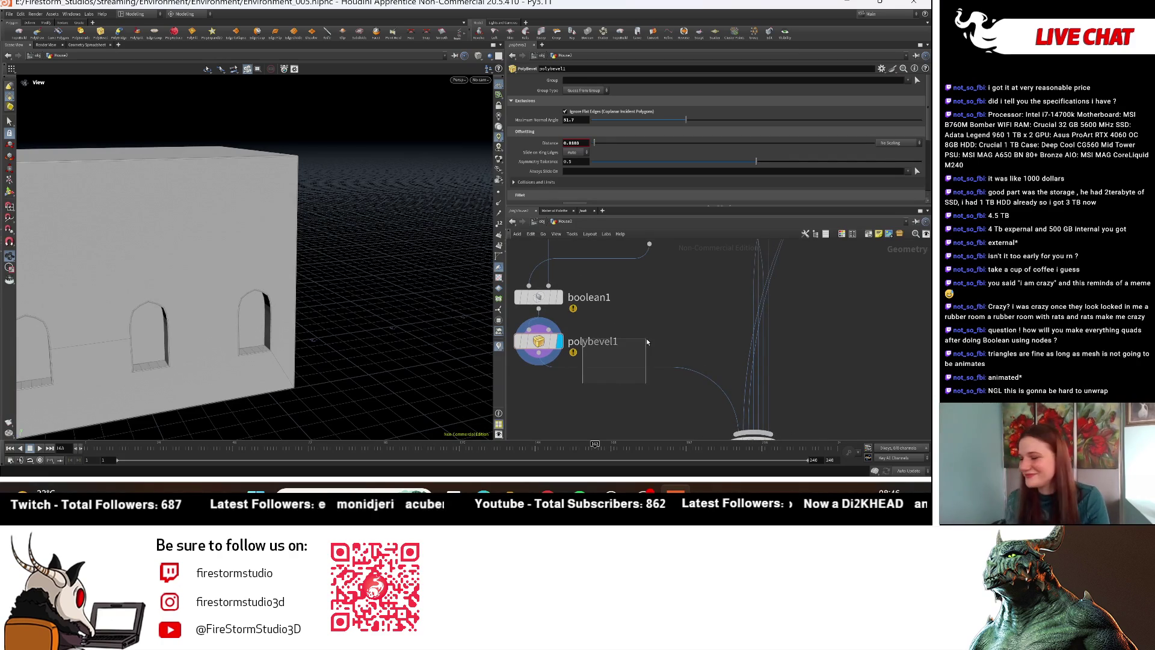
Step: Orbit around the house and display the boolean1 result in the viewport
key(Tab)
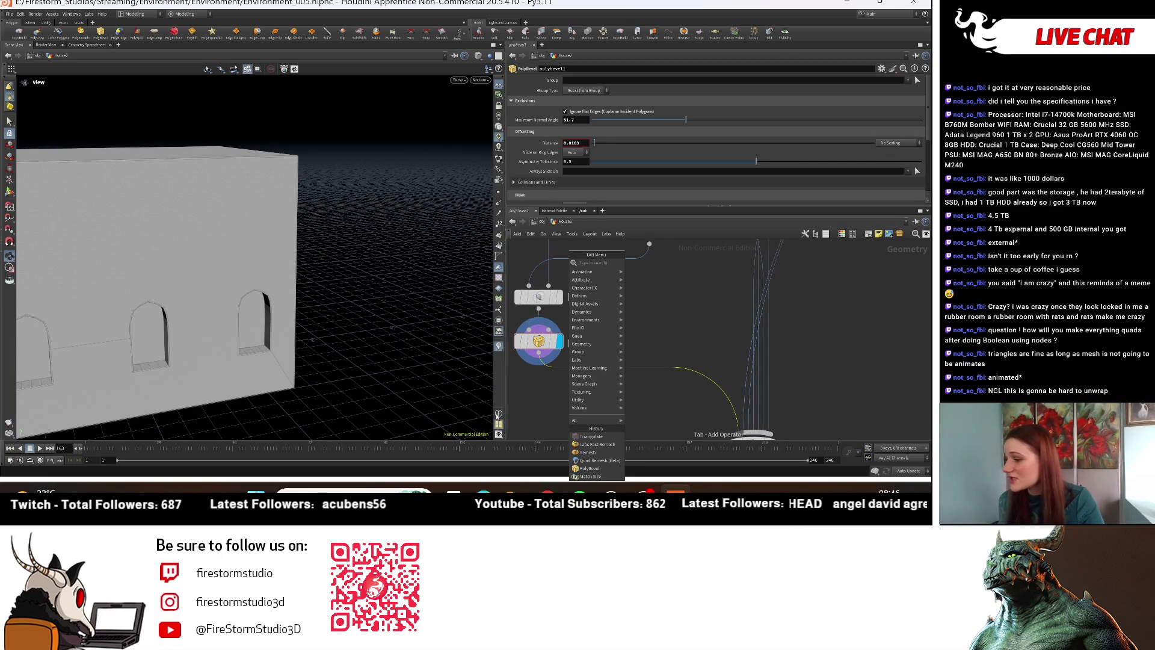
mouse_move(433, 385)
mouse_down()
mouse_move(322, 353)
mouse_move(232, 299)
mouse_up()
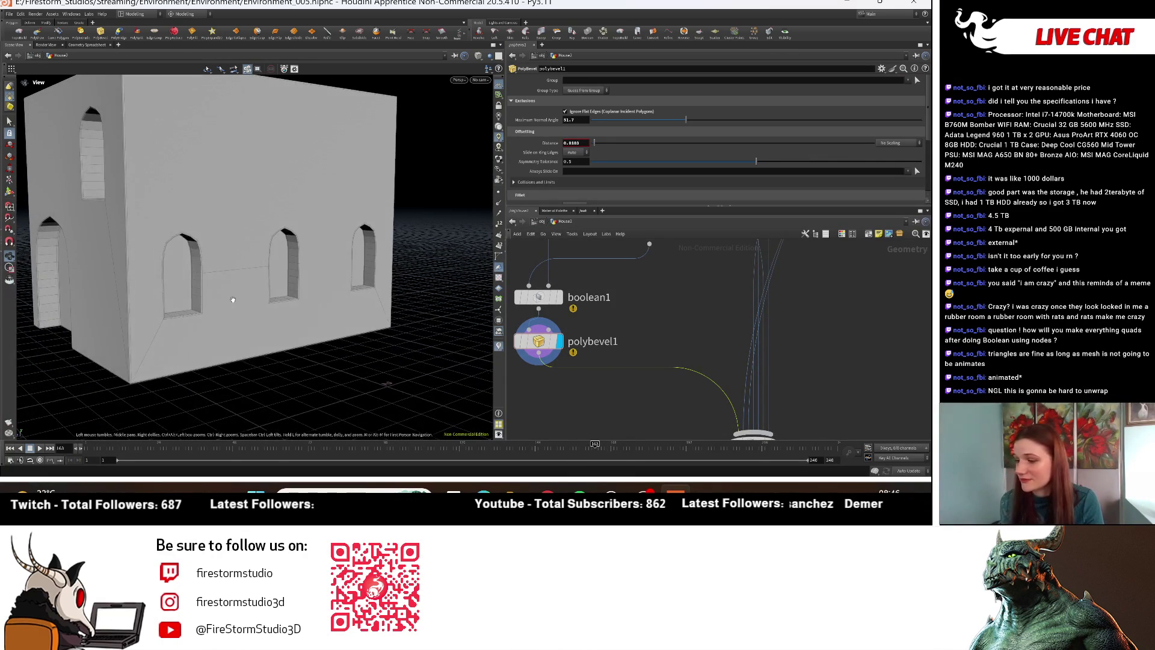
mouse_move(101, 268)
mouse_down()
mouse_move(129, 251)
mouse_move(248, 301)
mouse_move(232, 175)
mouse_move(232, 237)
mouse_up()
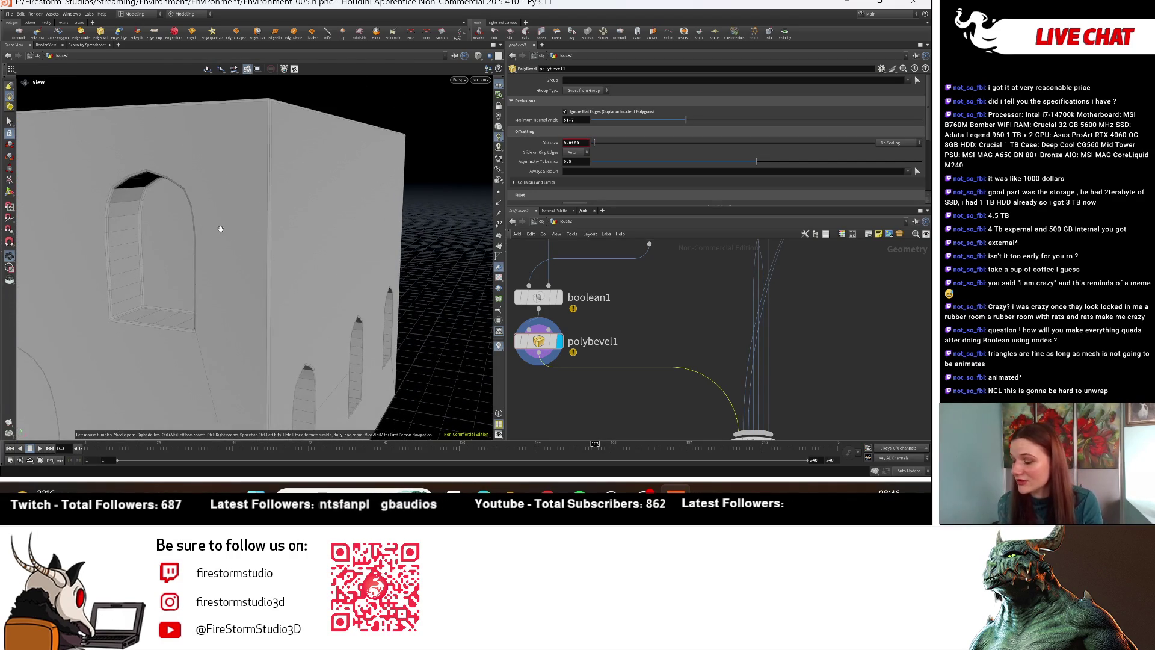
click(539, 354)
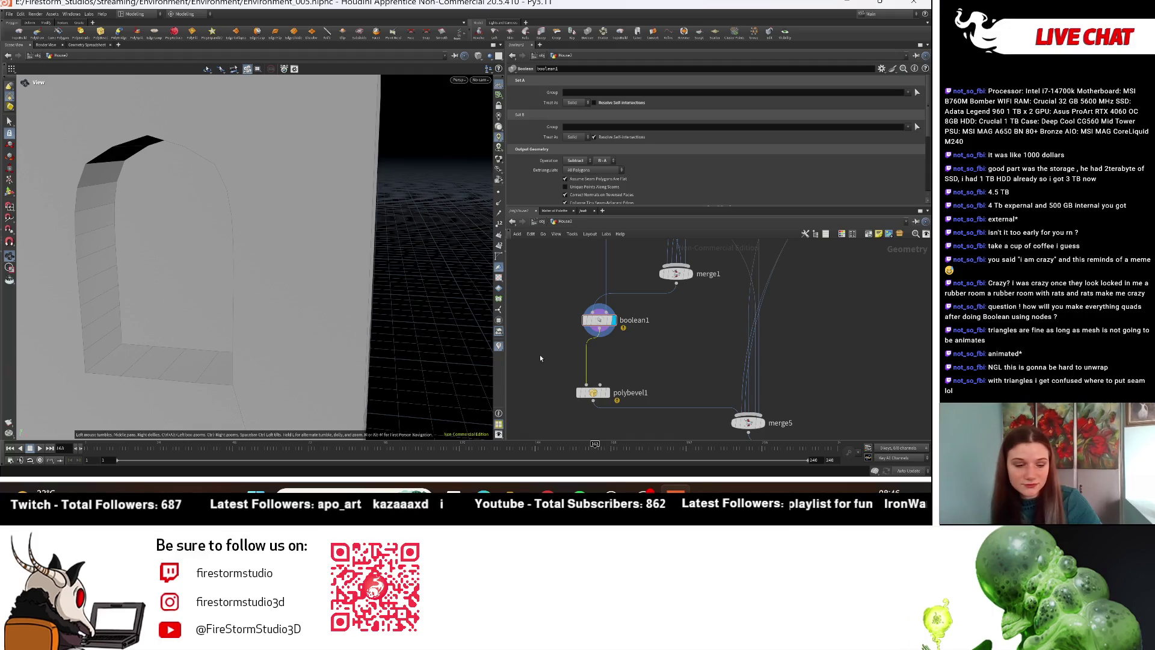
Step: Insert a Triangulate (Divide) node between boolean1 and polybevel1 and display it
key(Tab)
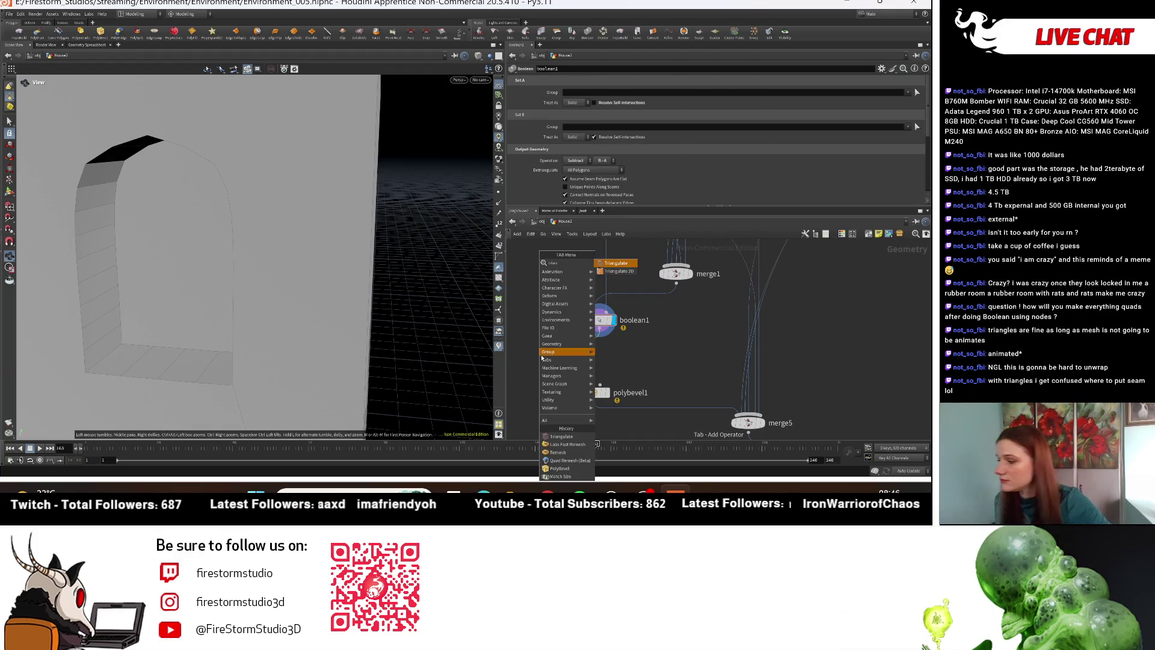
click(635, 268)
click(589, 362)
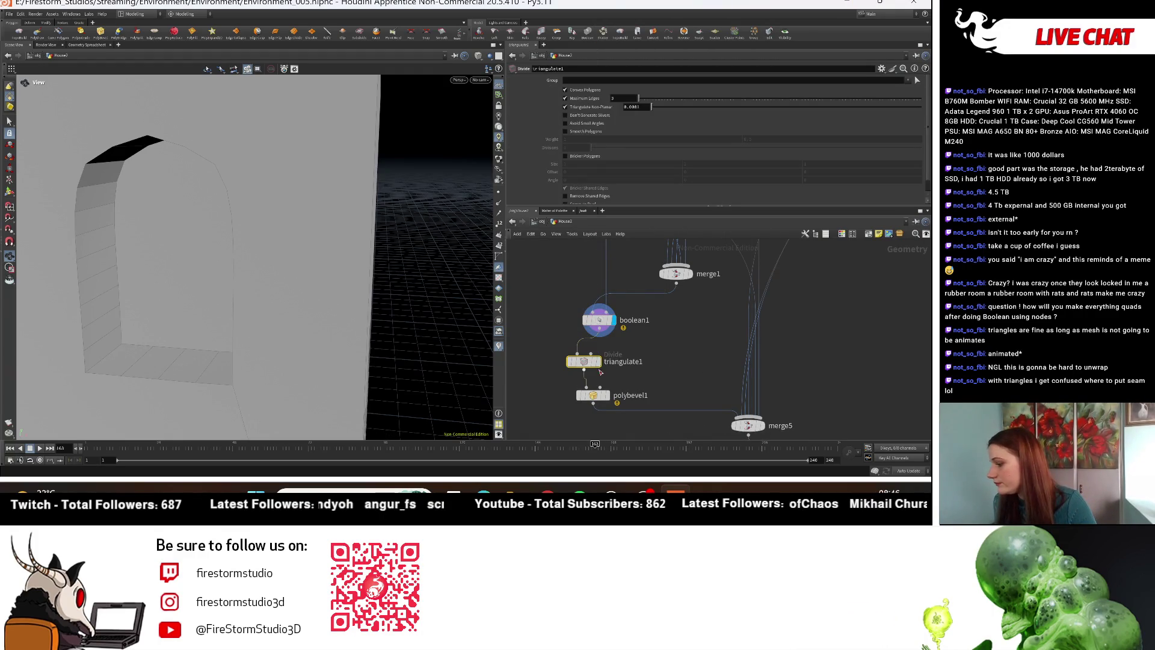
click(599, 364)
Step: Orbit and zoom around the house to inspect the triangulated arch openings
mouse_move(259, 252)
mouse_down()
mouse_move(337, 353)
mouse_move(361, 313)
mouse_move(313, 289)
mouse_up()
scroll(307, 312, up, 5)
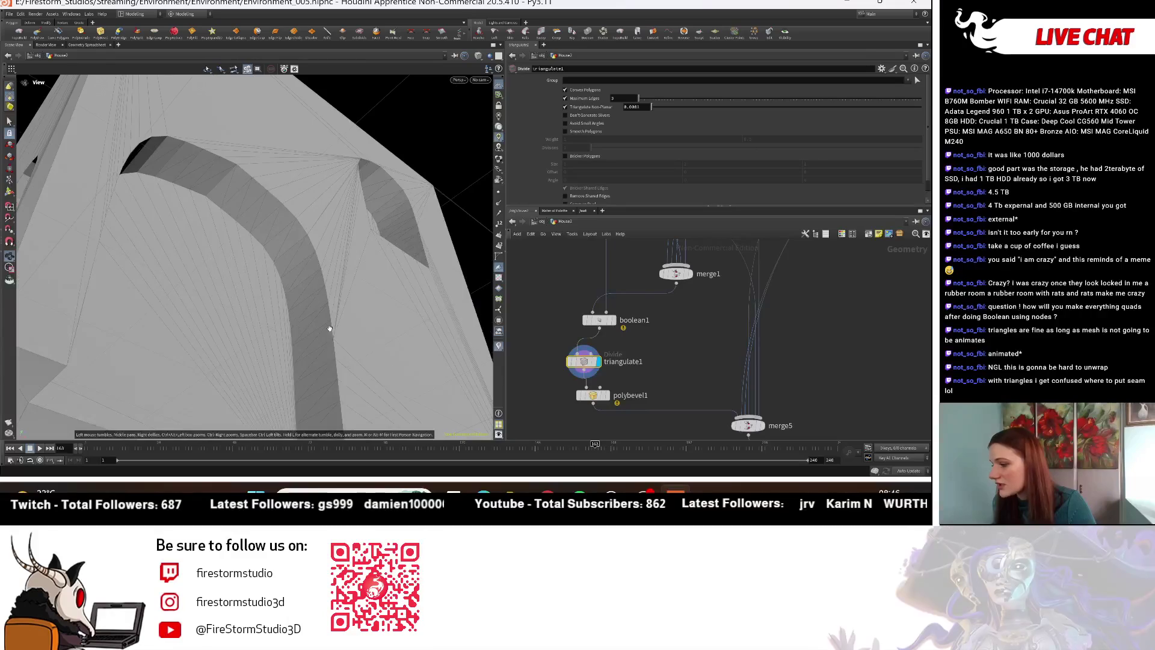
scroll(305, 345, down, 5)
mouse_move(305, 345)
mouse_down()
mouse_move(121, 269)
mouse_move(269, 303)
mouse_move(228, 289)
mouse_move(168, 313)
mouse_move(228, 359)
mouse_up()
scroll(148, 323, down, 5)
drag(273, 257, 253, 323)
scroll(297, 312, up, 5)
scroll(598, 353, up, 3)
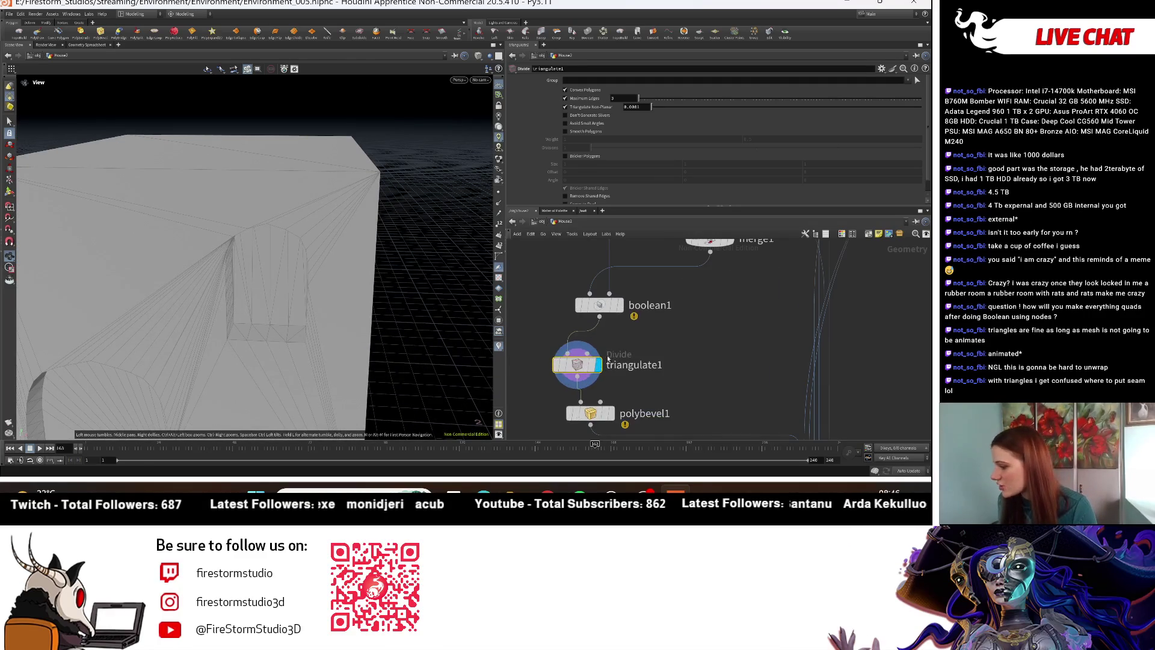
Step: Delete triangulate1 so boolean1 feeds polybevel1 directly again
mouse_move(581, 368)
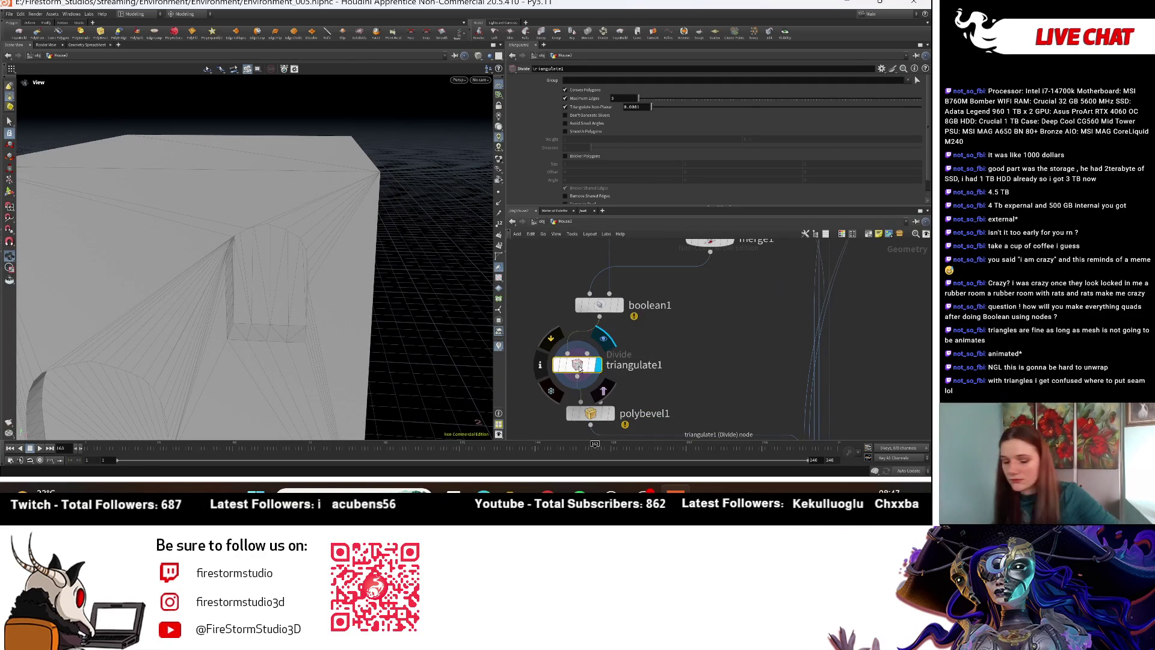
key(Delete)
key(Tab)
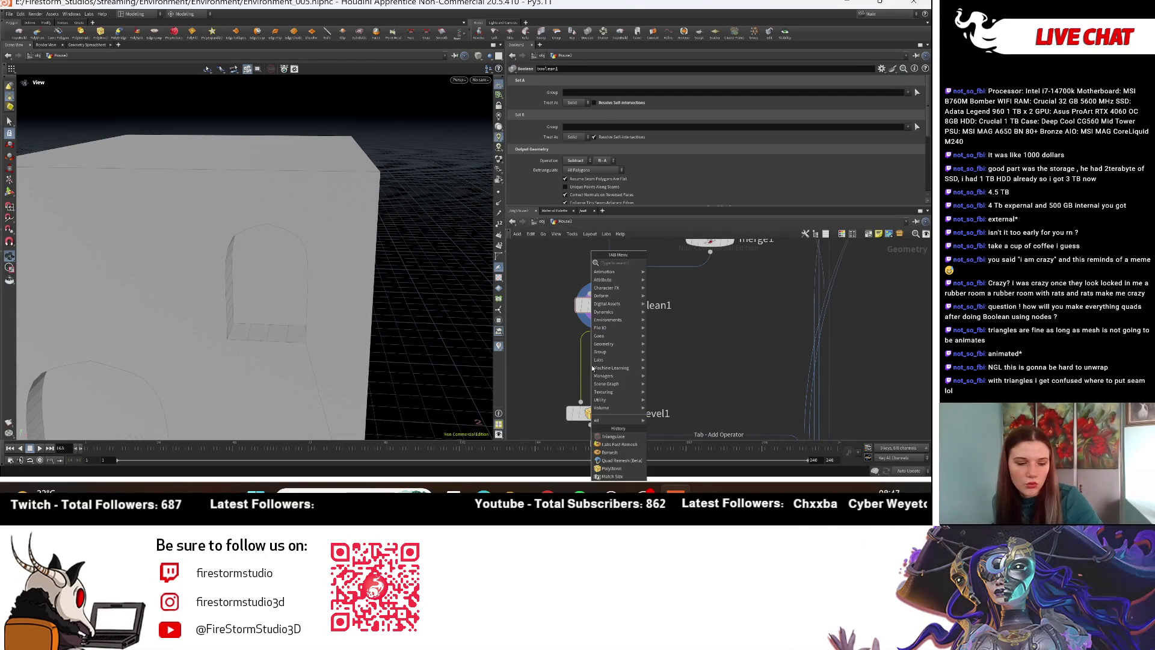
Step: Insert a Labs Quadrangulate node between boolean1 and polybevel1
mouse_move(595, 305)
text(gui)
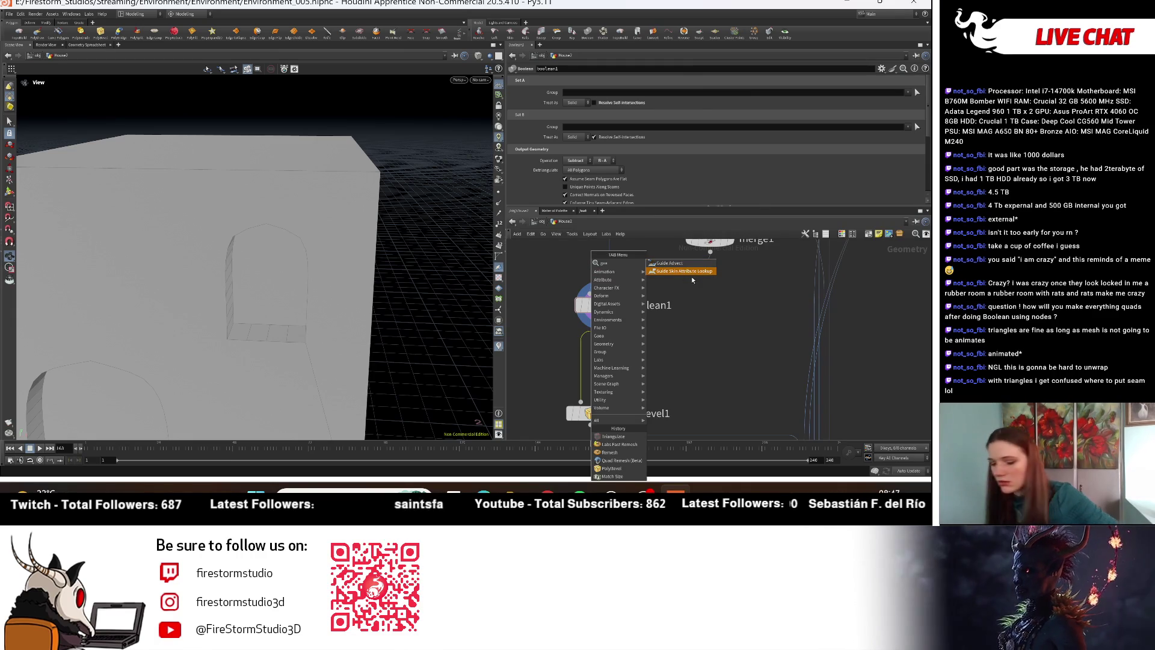
key(BackSpace)
key(BackSpace)
key(BackSpace)
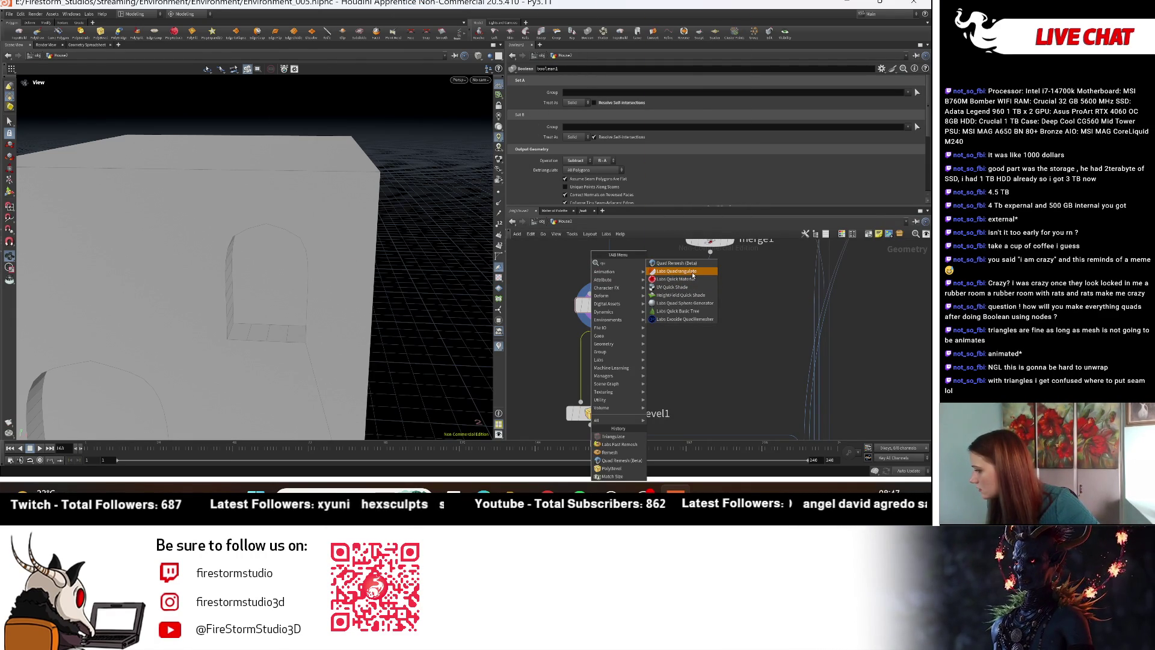
click(677, 270)
click(556, 381)
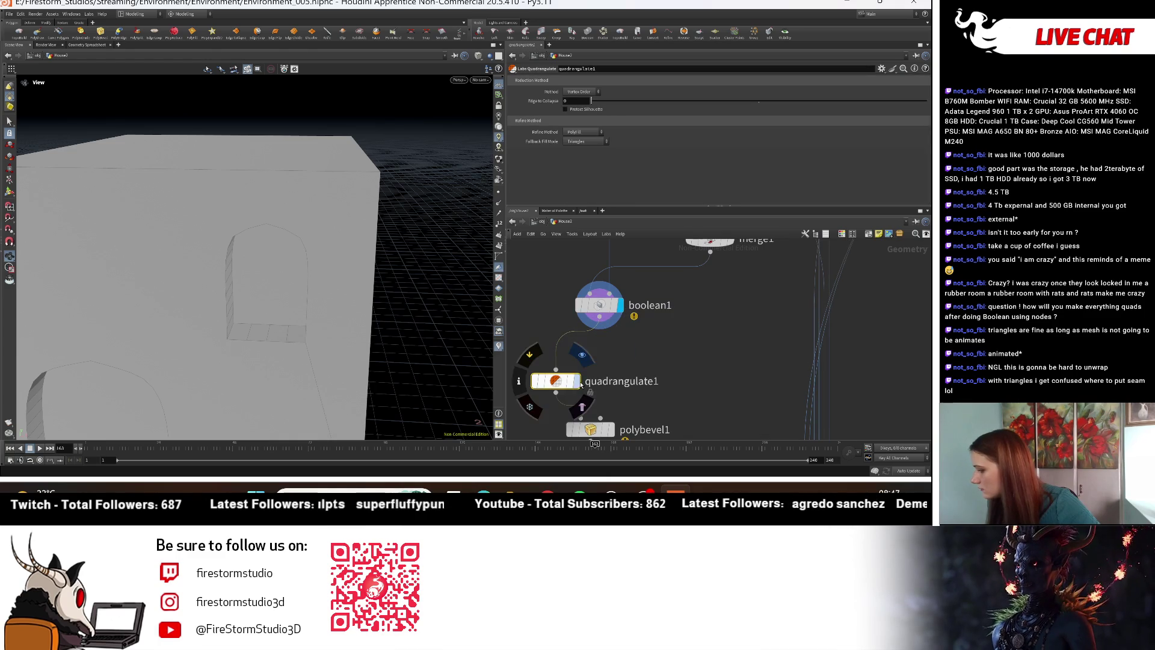
mouse_move(386, 314)
mouse_down()
mouse_move(323, 338)
mouse_move(299, 332)
mouse_move(392, 260)
mouse_move(378, 244)
mouse_move(361, 259)
mouse_up()
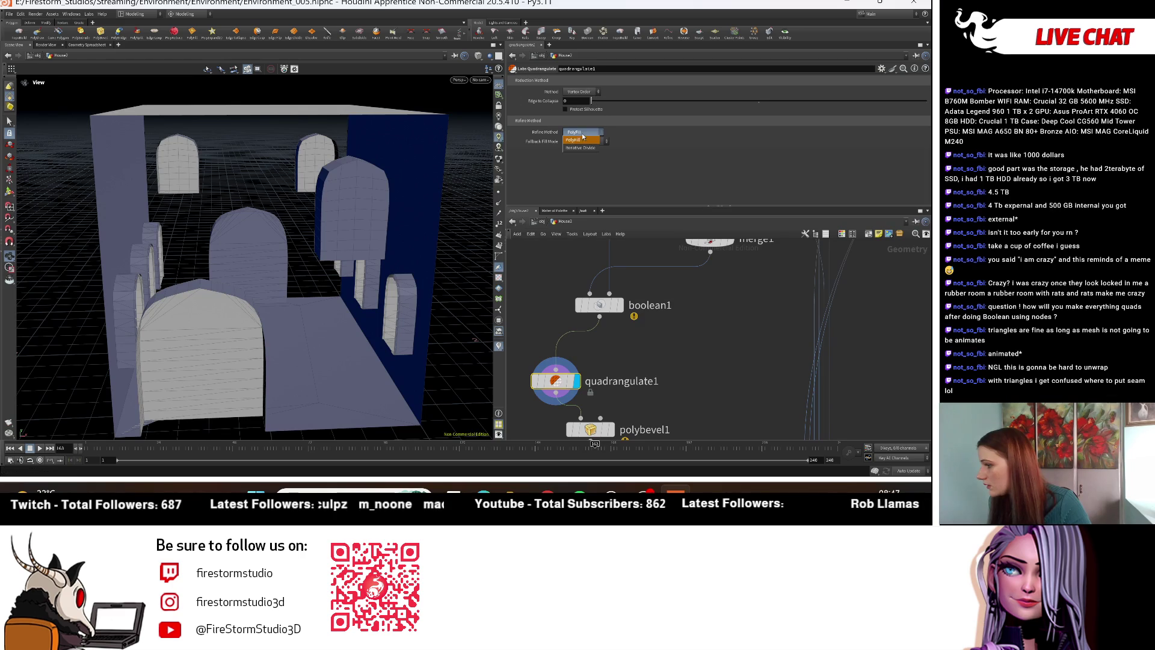
Step: Keep Refine Method at PolyFill and set Fallback Fill Mode to Quadrilateral Grid
click(589, 148)
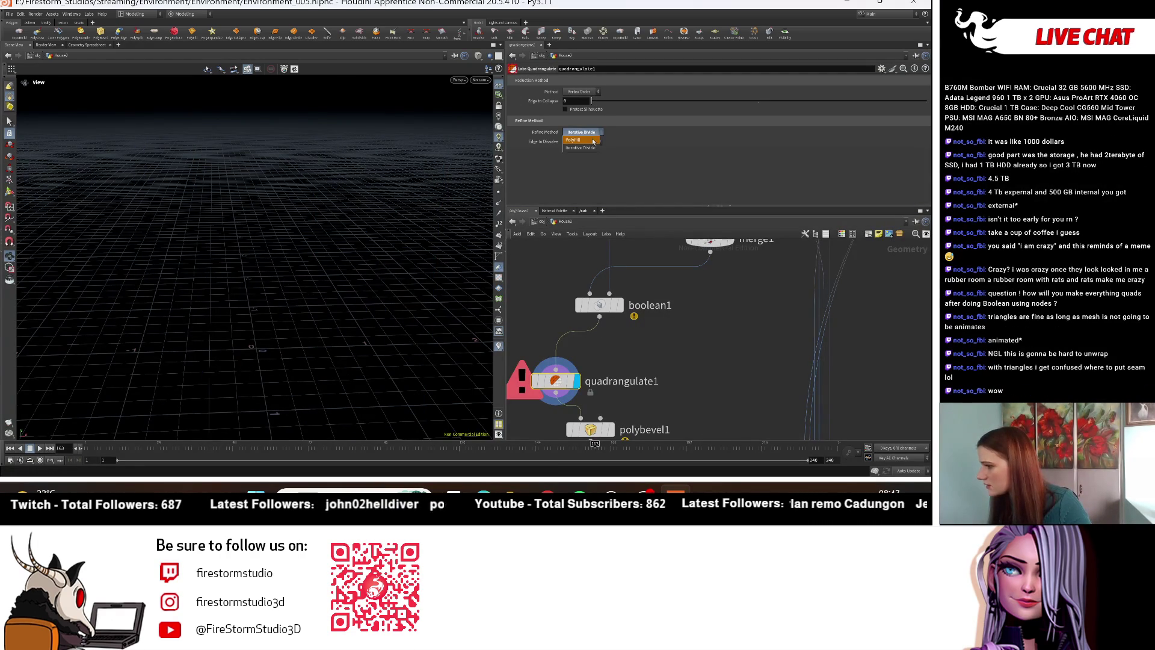
click(593, 141)
click(594, 143)
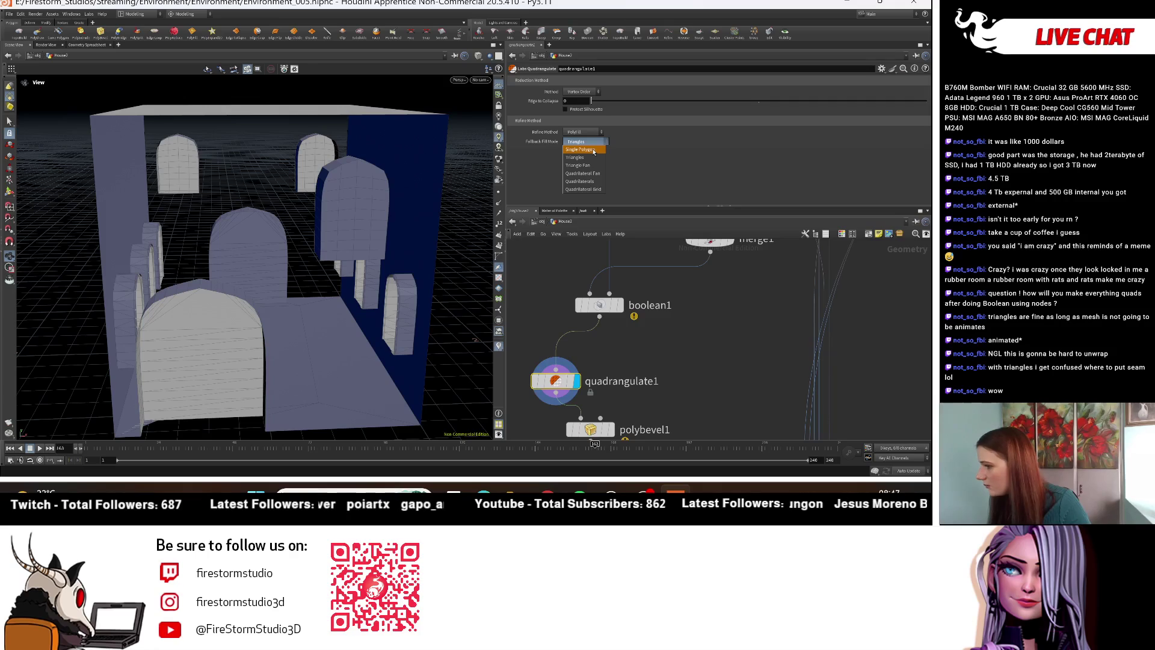
click(590, 166)
click(585, 142)
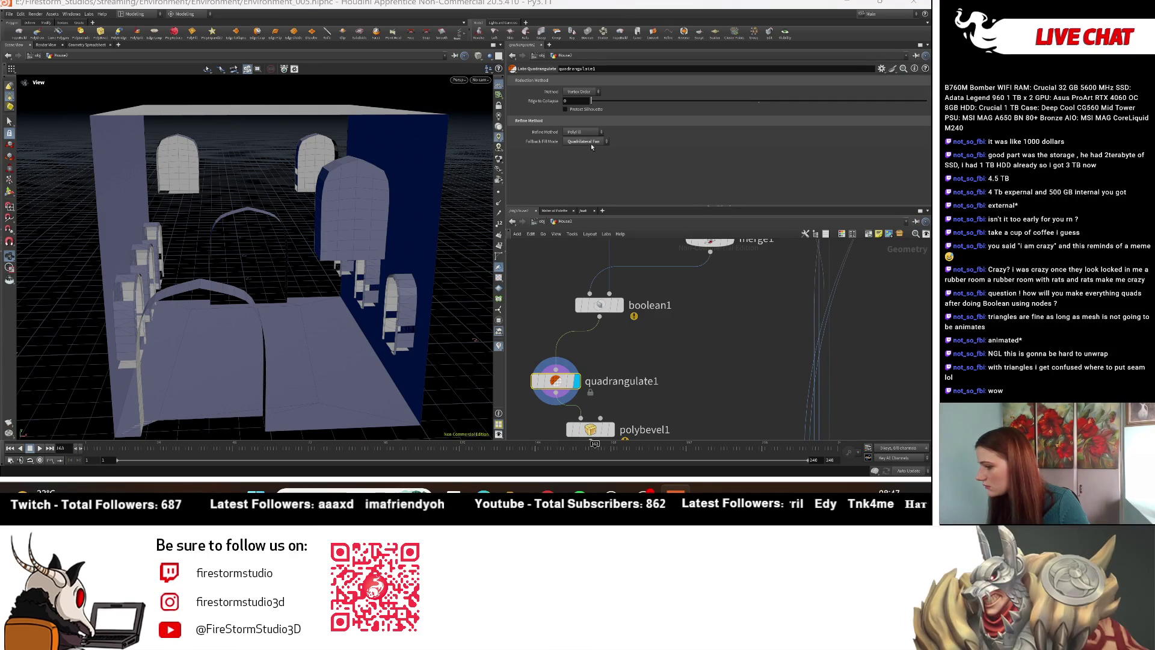
click(597, 142)
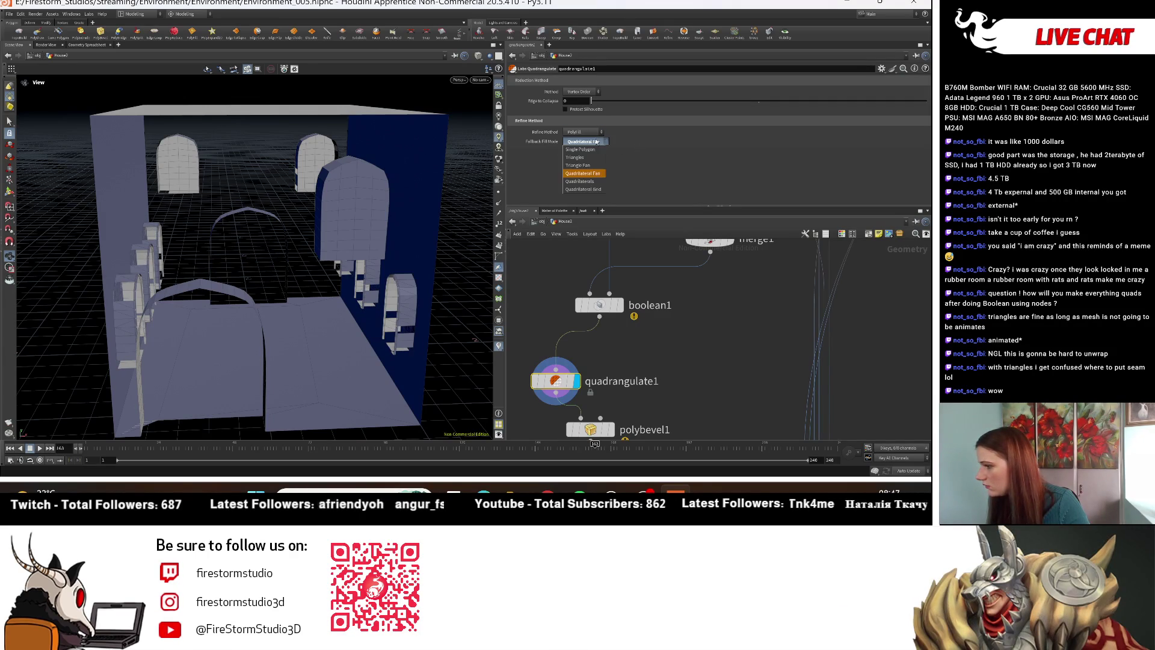
click(583, 190)
Step: Check the outside wall, then delete the quadrangulate1 node
mouse_move(259, 252)
mouse_down()
mouse_move(328, 246)
mouse_move(301, 217)
mouse_up()
scroll(328, 246, down, 10)
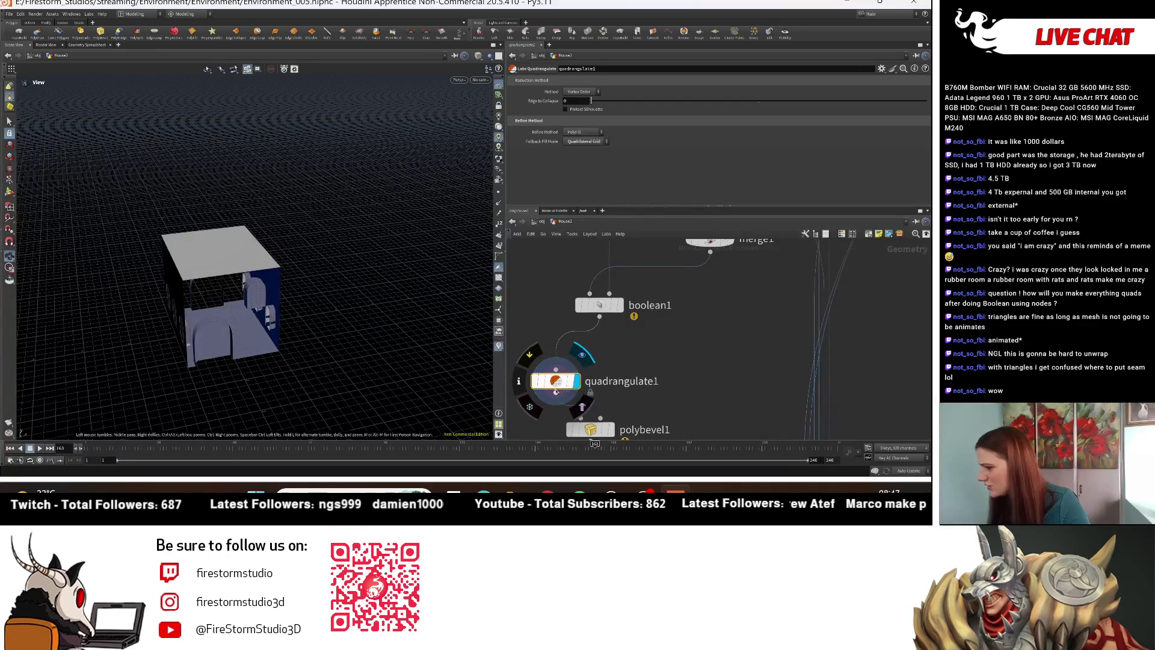
key(Delete)
mouse_move(608, 359)
mouse_down()
mouse_move(543, 359)
mouse_move(608, 366)
mouse_up()
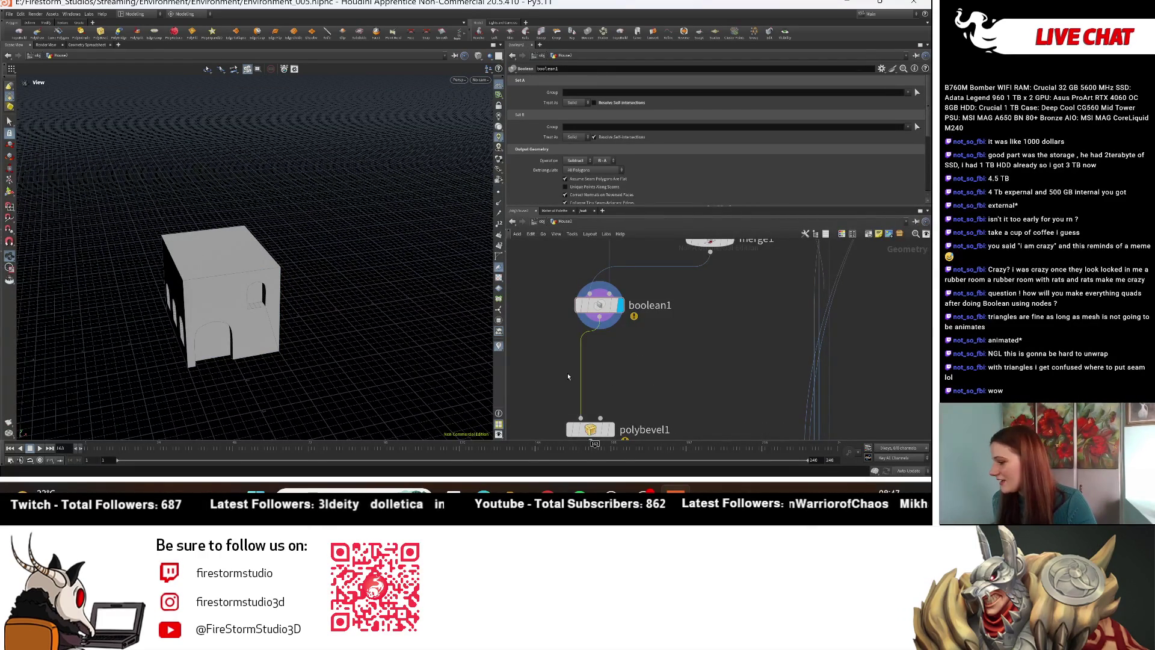
Step: Wire a Labs Exoside Quadremesher node between boolean1 and polybevel1, dismissing its download dialog
key(Tab)
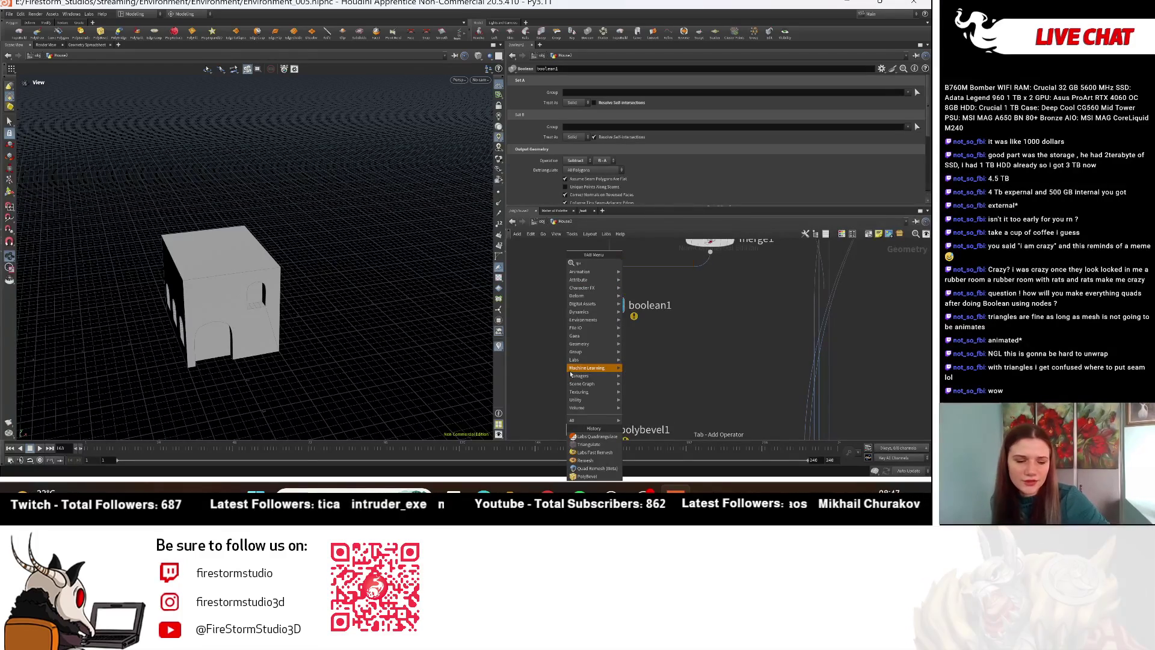
text(ad)
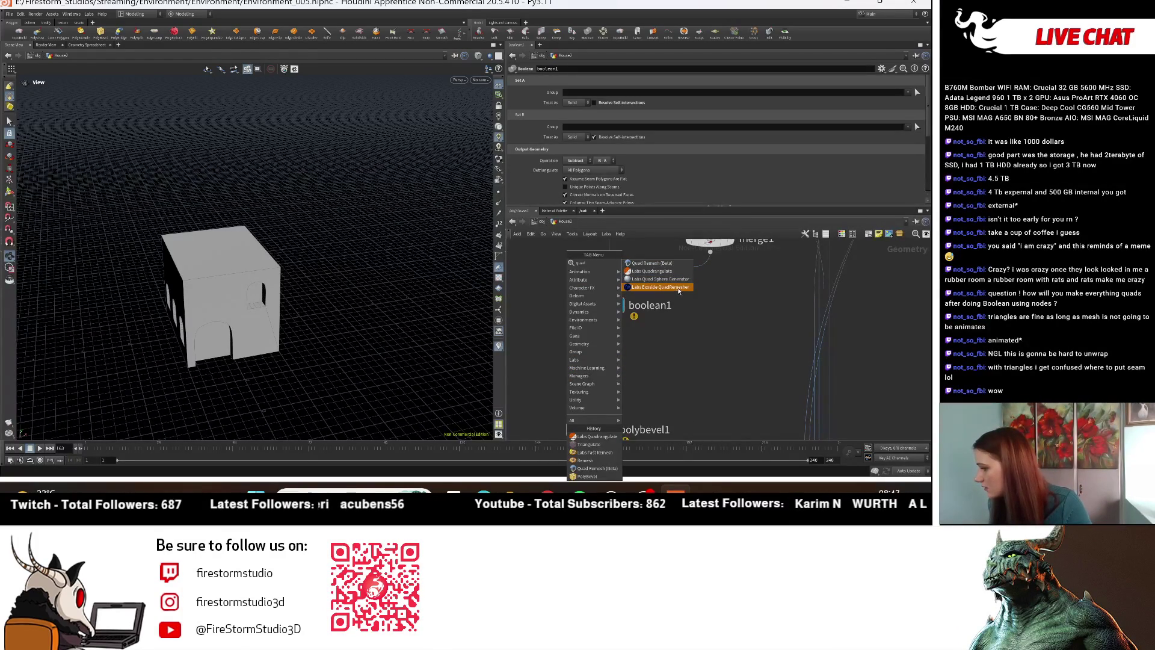
click(678, 289)
click(597, 370)
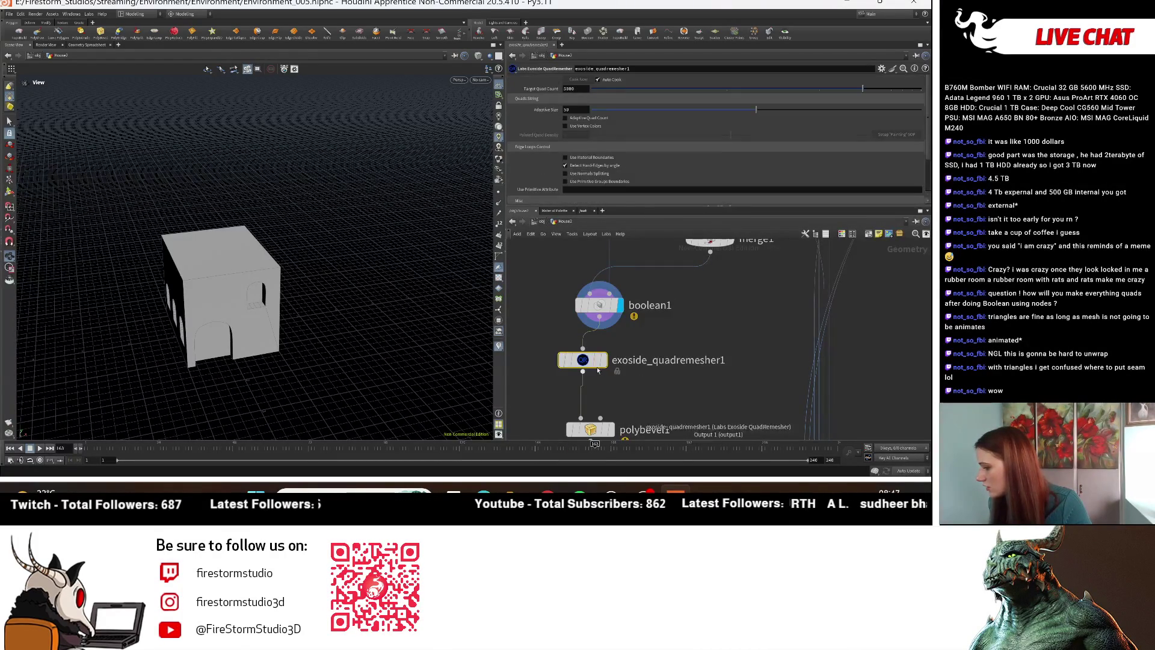
mouse_move(564, 396)
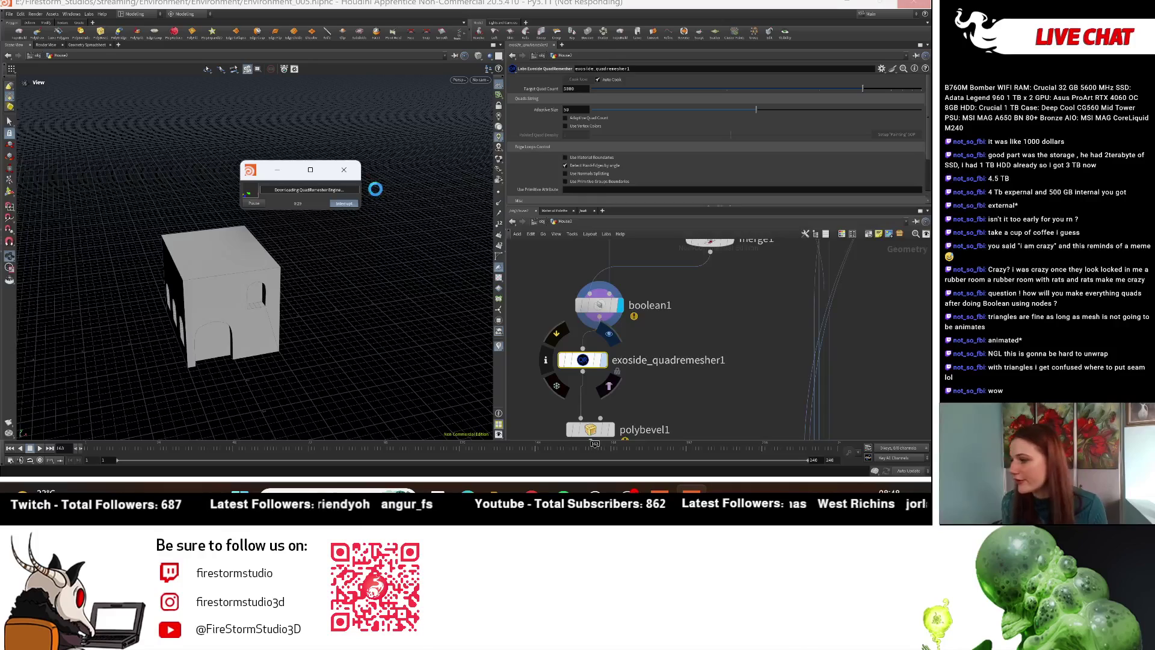
click(355, 176)
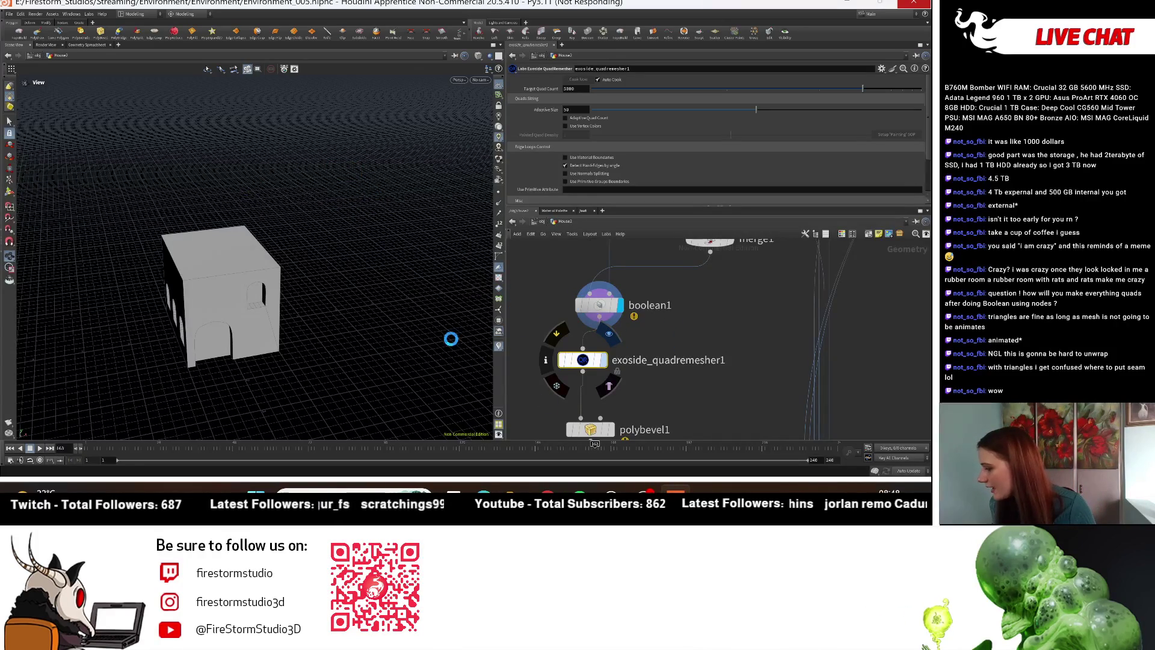
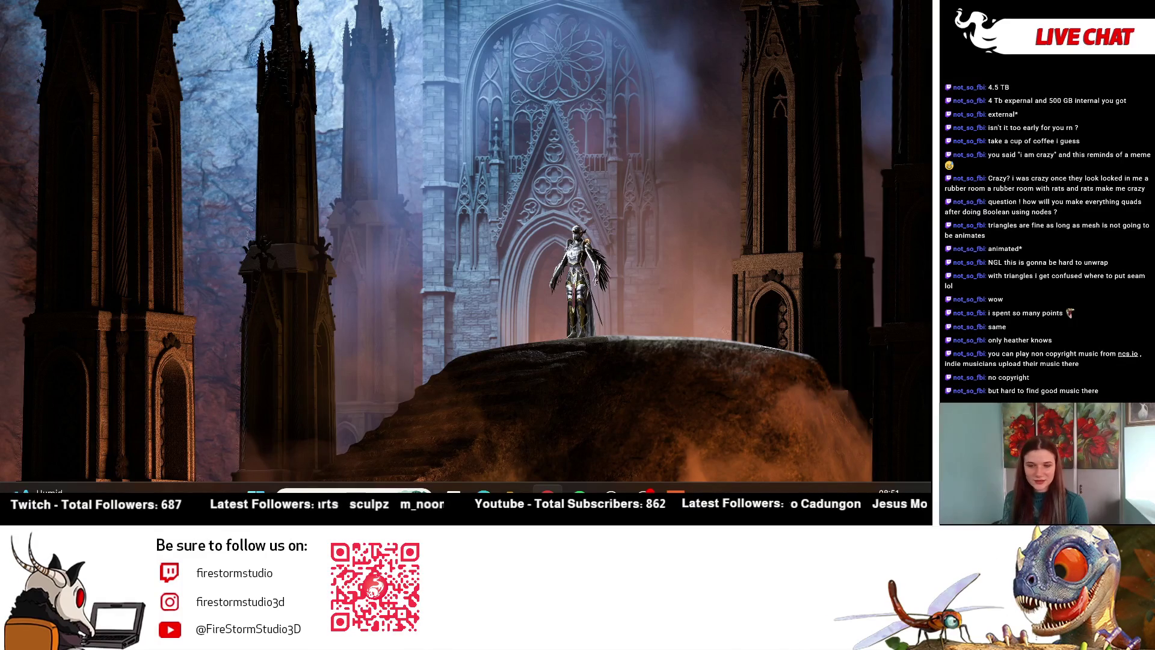
Step: Restore and maximize Houdini, dive into geo1, and bring up the Environment_005.hipnc house scene
click(547, 488)
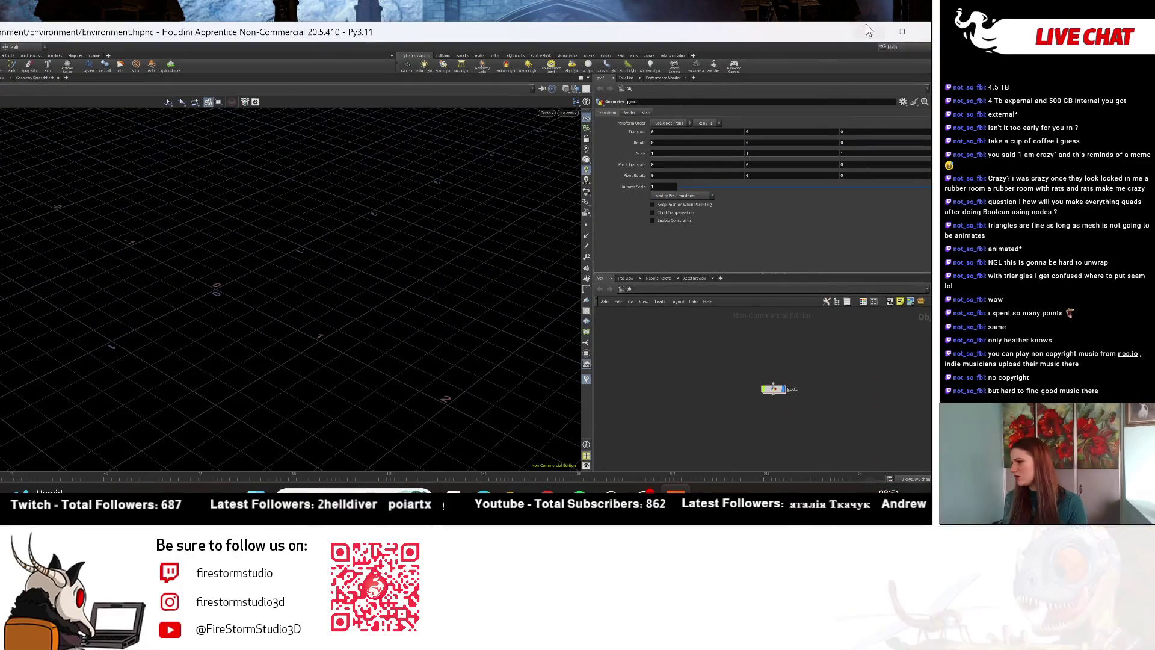
click(902, 33)
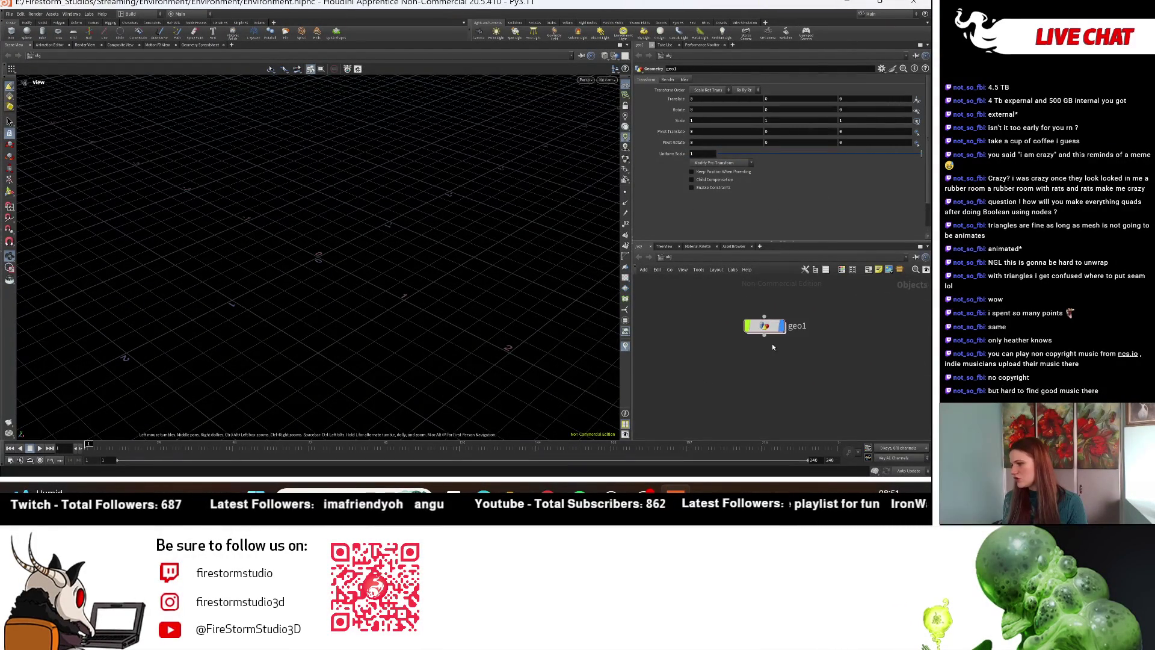
double_click(775, 358)
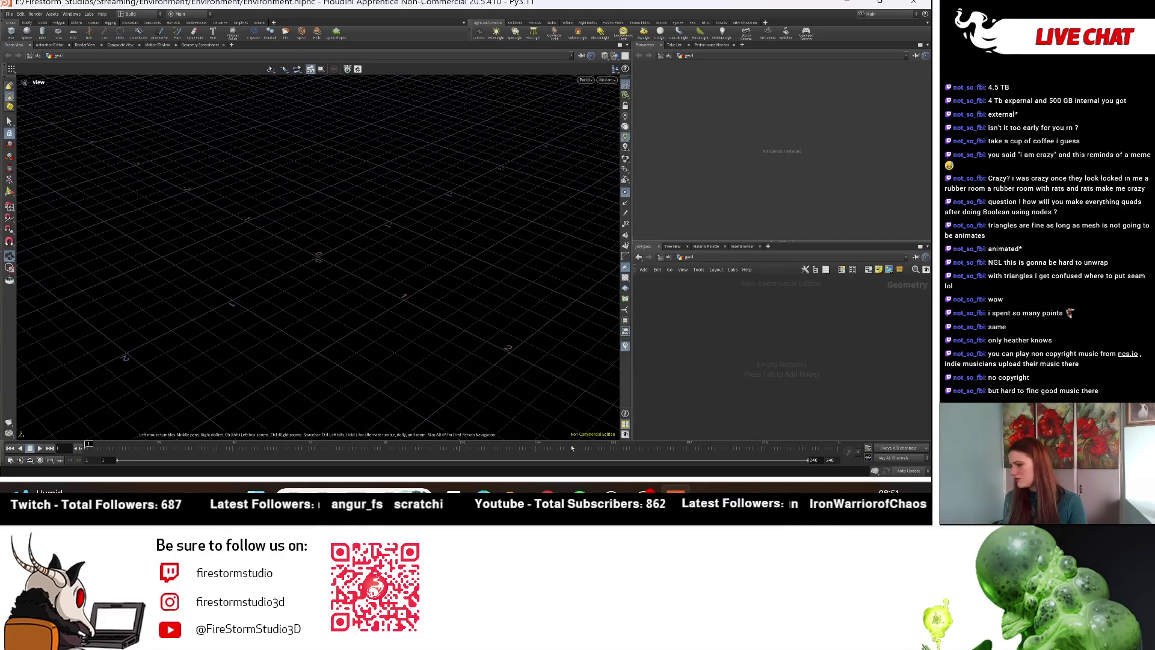
mouse_move(515, 491)
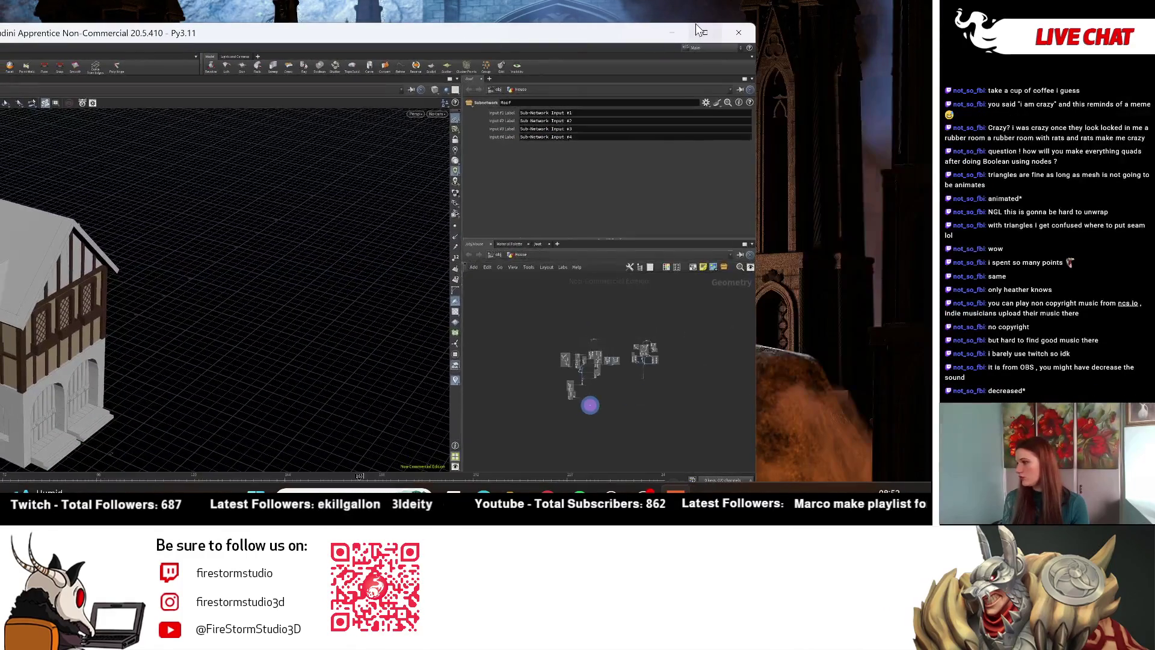
Step: Maximize Houdini and orbit around the house to inspect its upper storey, doors and steps
click(698, 29)
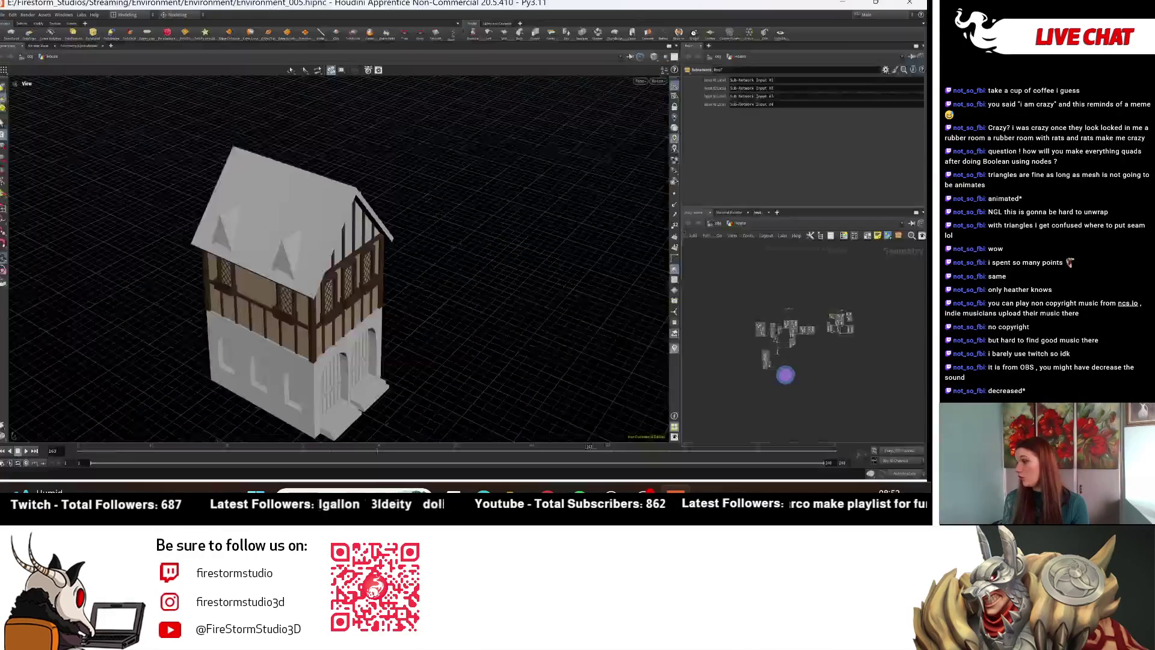
mouse_move(457, 229)
mouse_down()
mouse_move(415, 217)
mouse_move(437, 246)
mouse_up()
scroll(445, 271, up, 6)
scroll(450, 290, down, 5)
drag(450, 290, 328, 309)
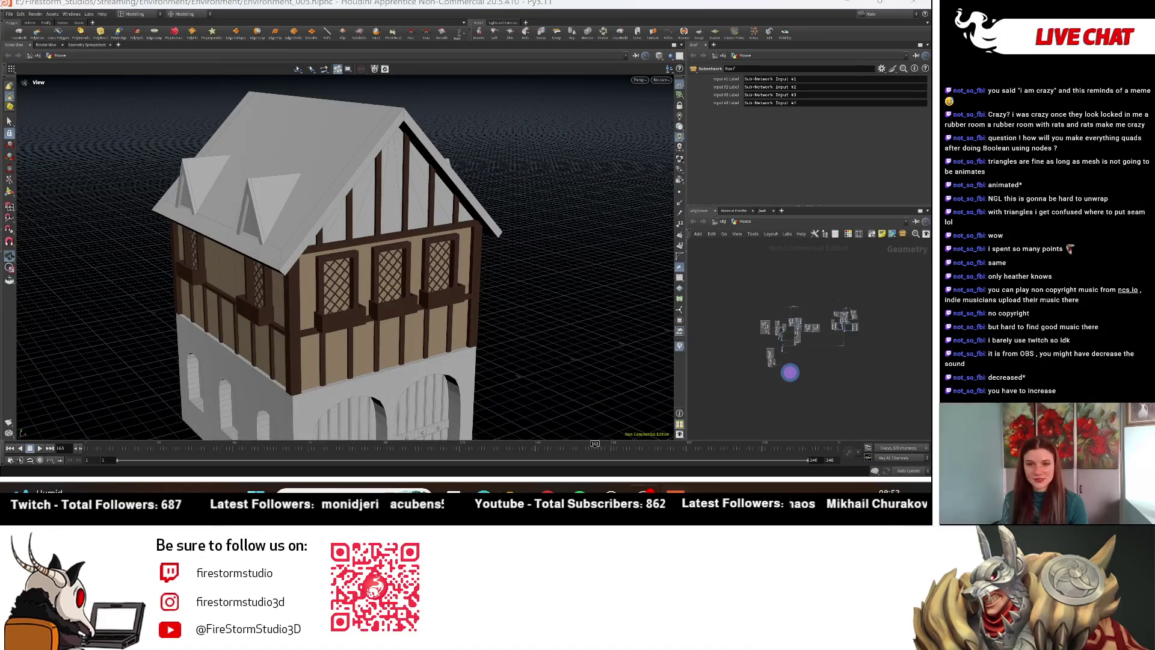
middle_drag(496, 236, 483, 113)
scroll(483, 113, down, 4)
drag(483, 113, 333, 246)
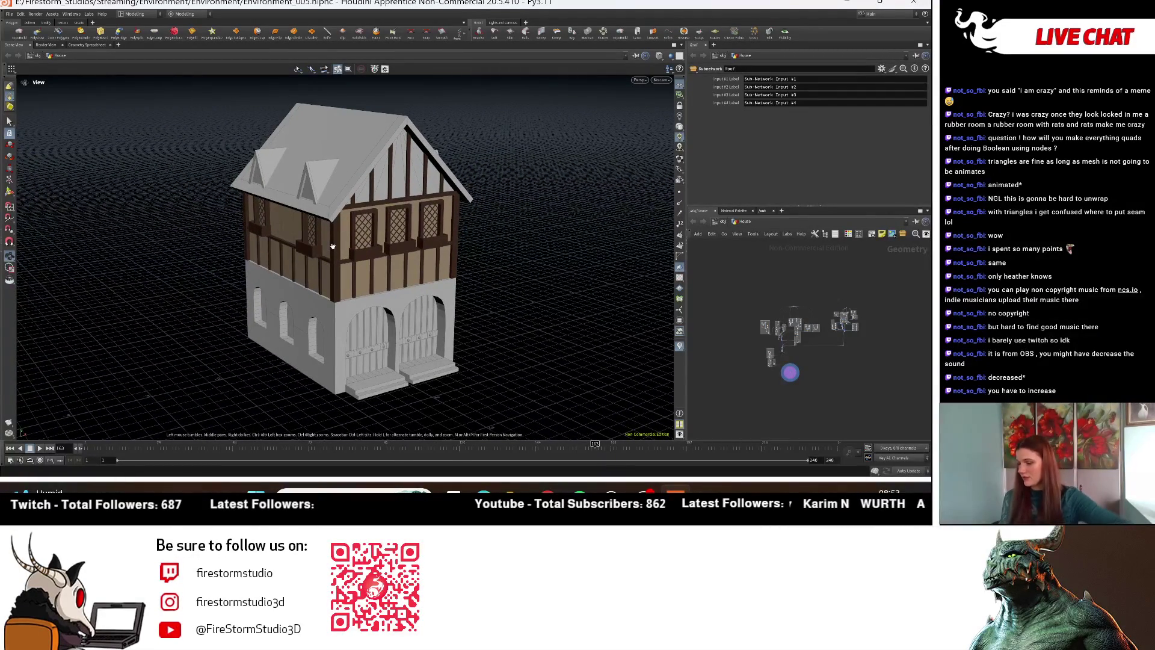
drag(333, 247, 357, 274)
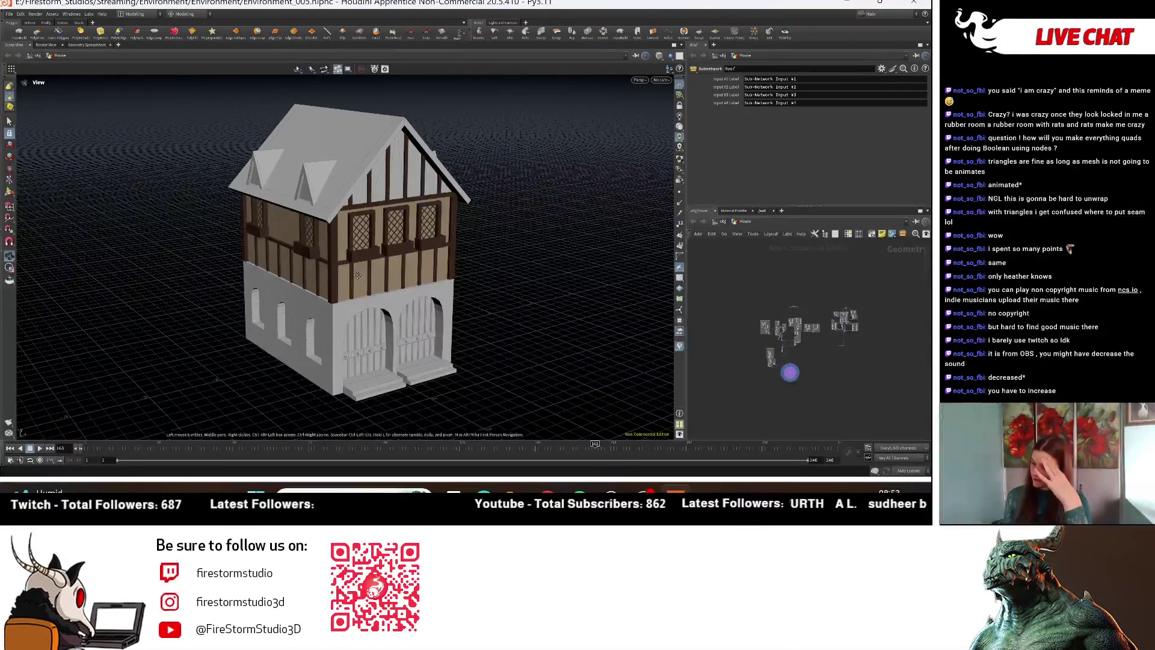
Step: Go up to /obj, frame the House node beside Tower_V02, and duplicate House
click(723, 222)
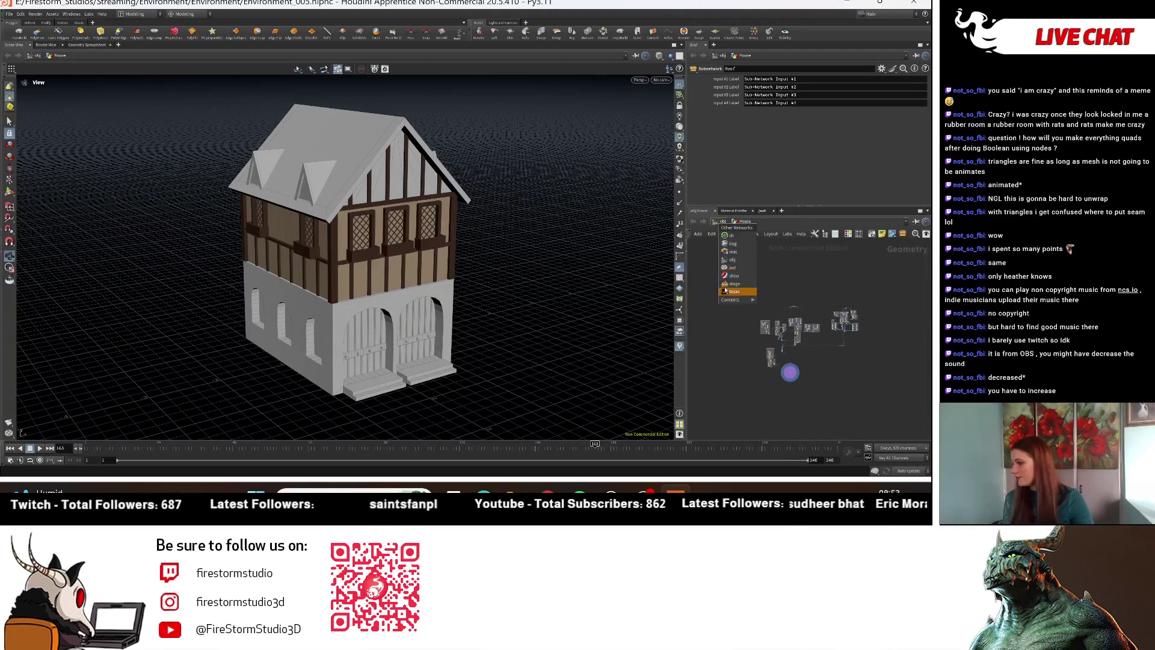
click(722, 222)
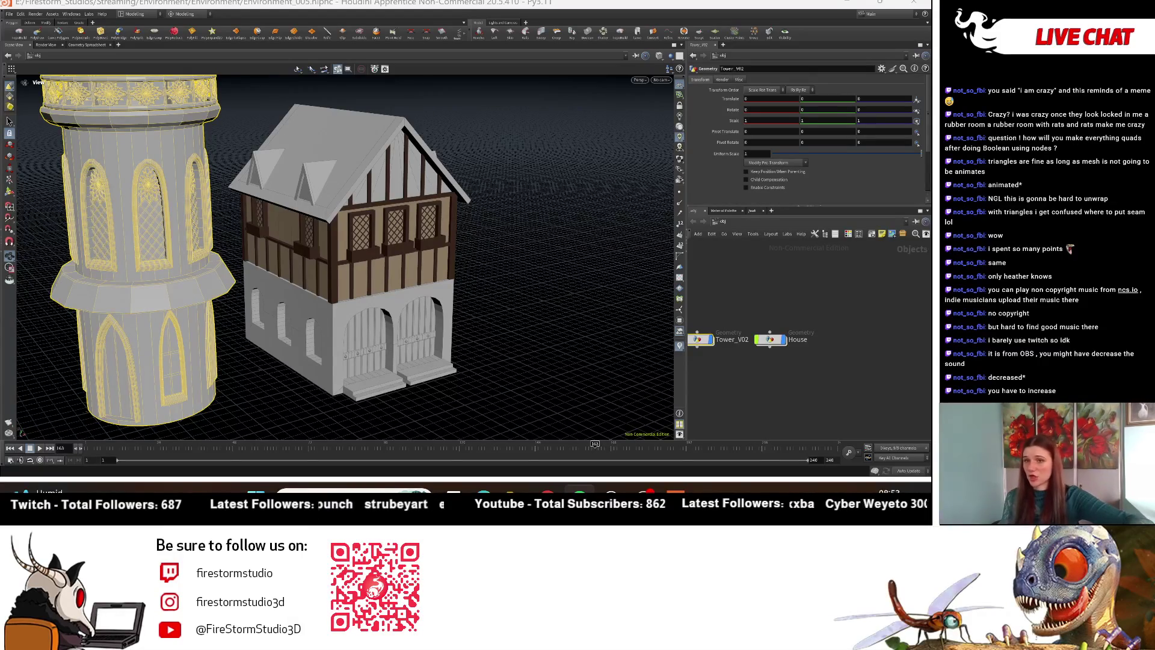
mouse_move(337, 289)
mouse_down()
mouse_move(280, 304)
mouse_move(290, 282)
mouse_move(112, 238)
mouse_up()
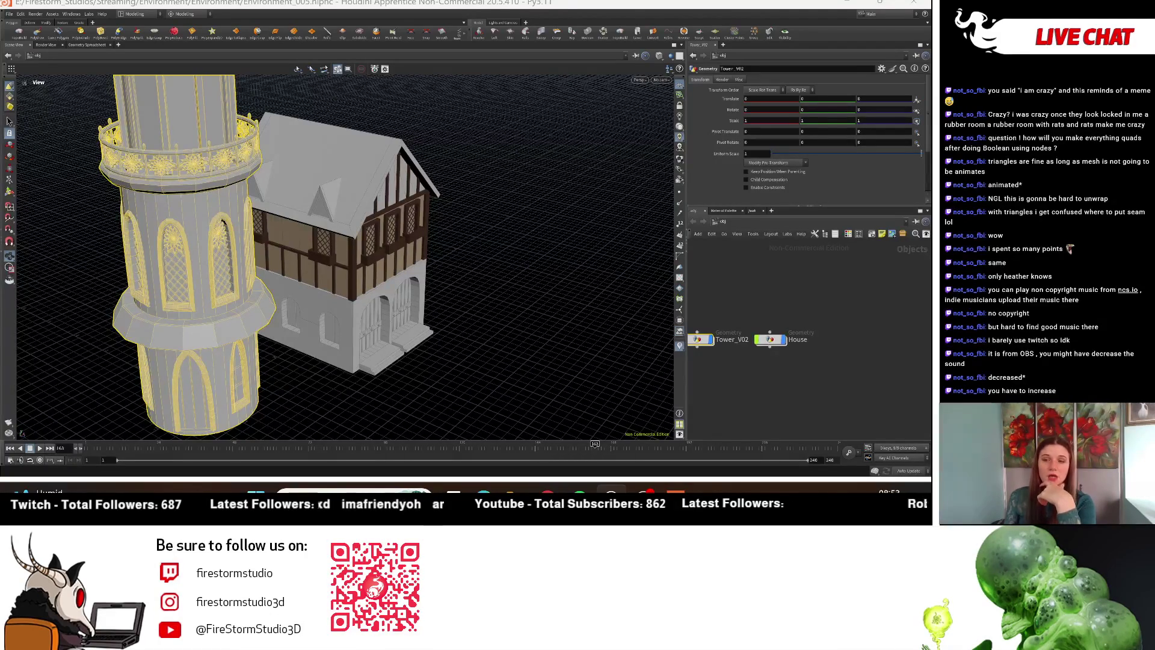
mouse_move(464, 301)
mouse_down()
mouse_move(507, 342)
mouse_move(308, 260)
mouse_up()
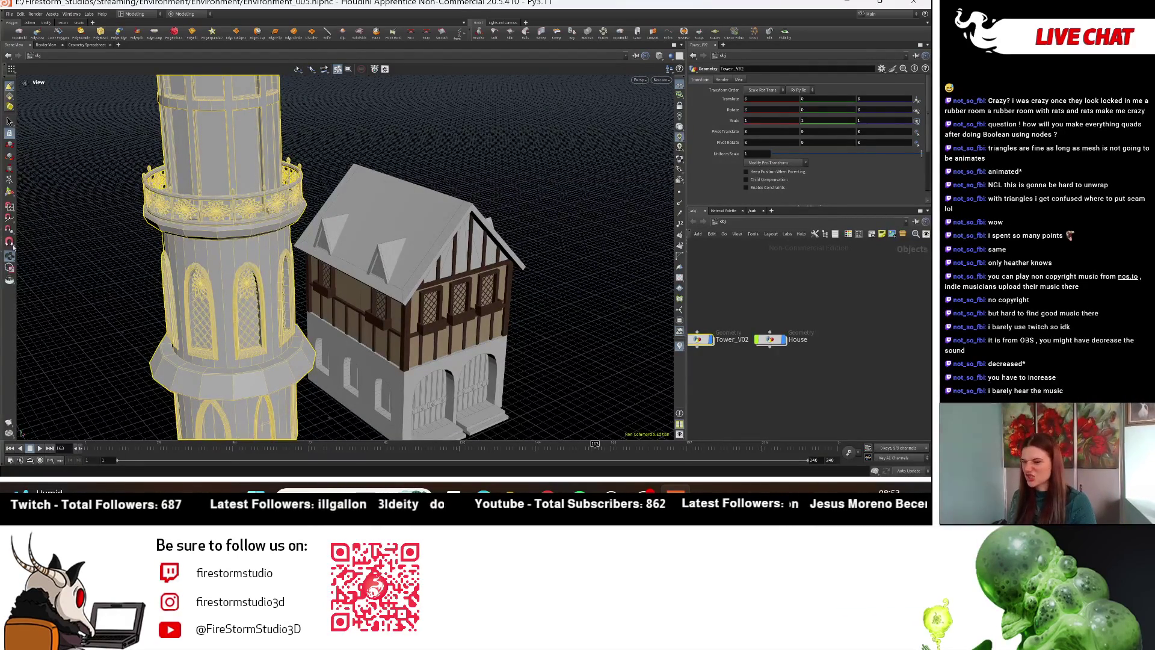
mouse_move(394, 150)
mouse_down()
mouse_move(446, 188)
mouse_move(397, 199)
mouse_move(369, 230)
mouse_up()
scroll(821, 352, down, 2)
mouse_move(822, 351)
middle_down()
mouse_move(910, 319)
mouse_move(752, 379)
middle_up()
scroll(723, 357, up, 2)
key(h)
click(810, 374)
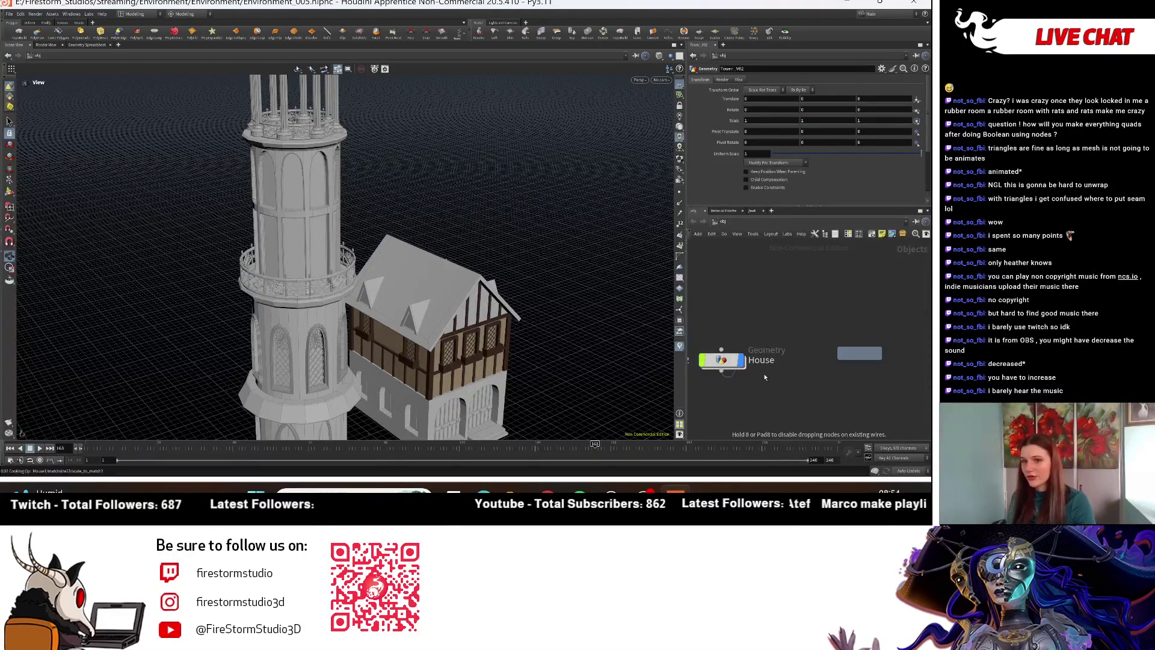
click(757, 319)
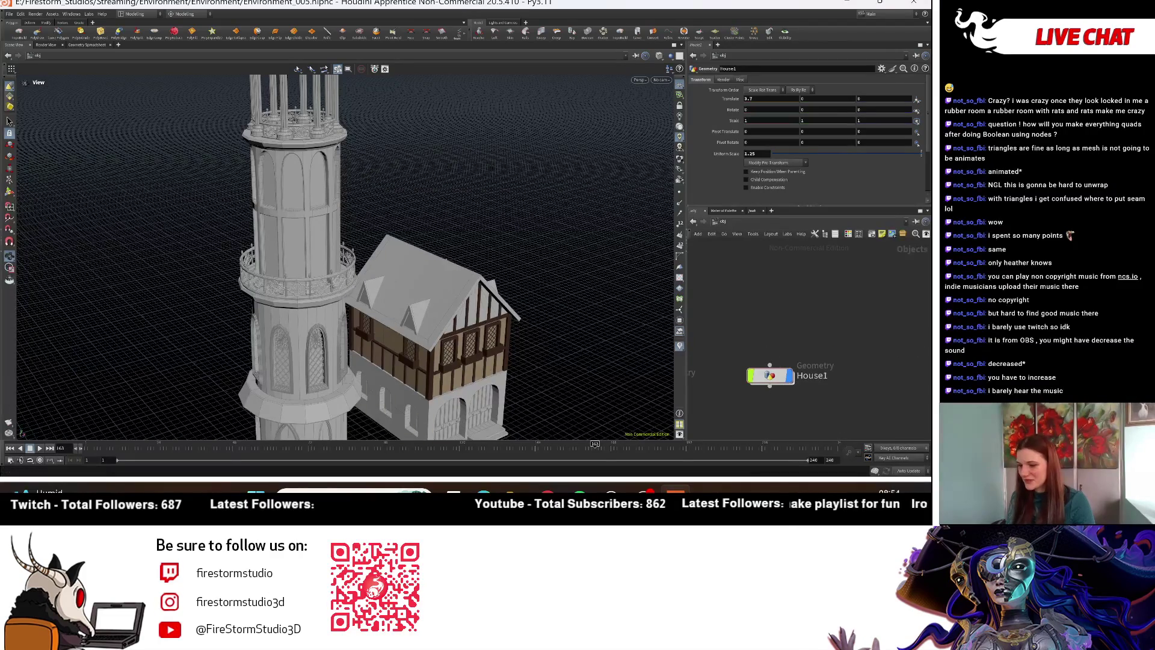
Step: Inside House1, delete the upper-storey nodes and the unneeded network box, keeping the ground floor
double_click(770, 375)
scroll(791, 389, down, 3)
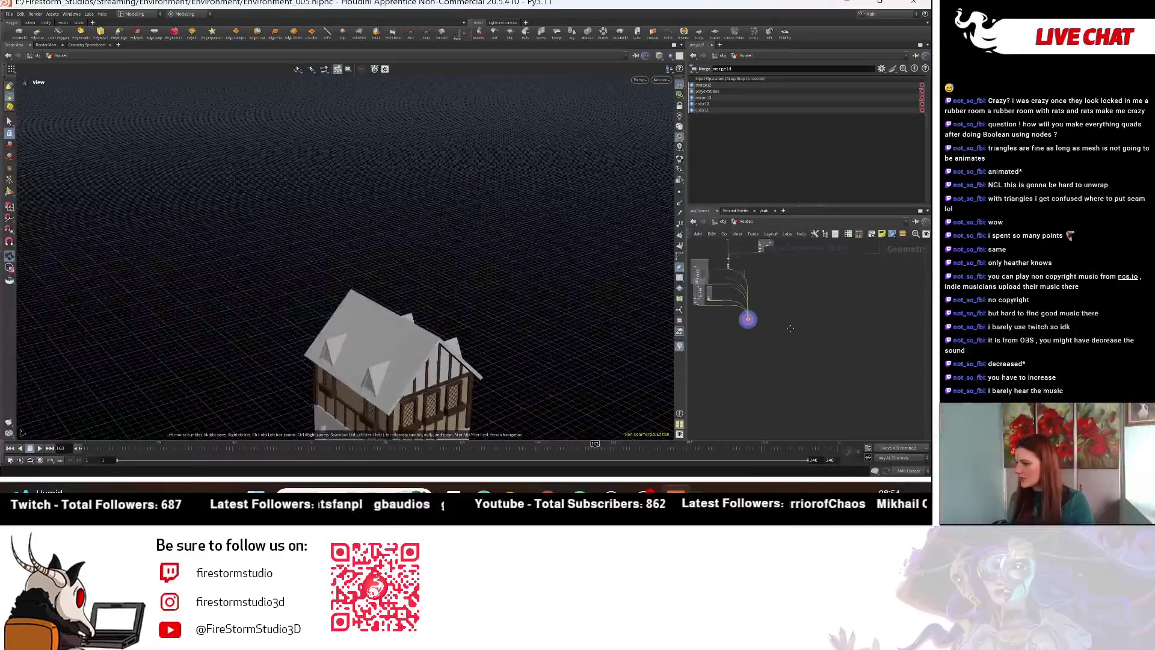
drag(820, 269, 691, 384)
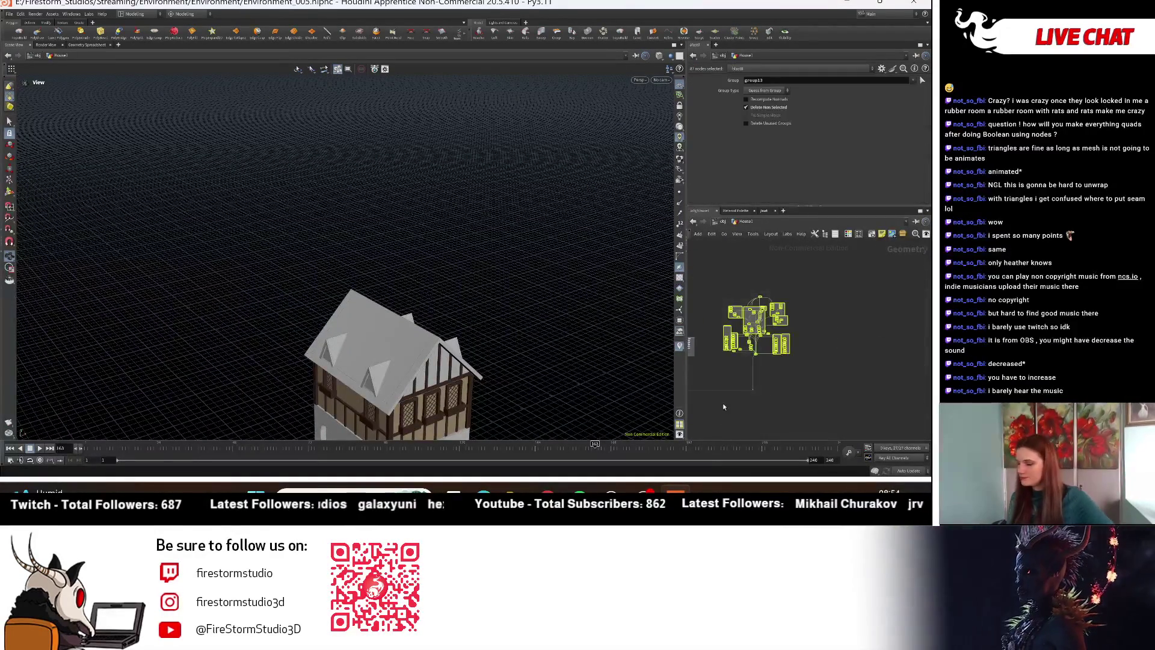
key(Delete)
scroll(785, 359, up, 5)
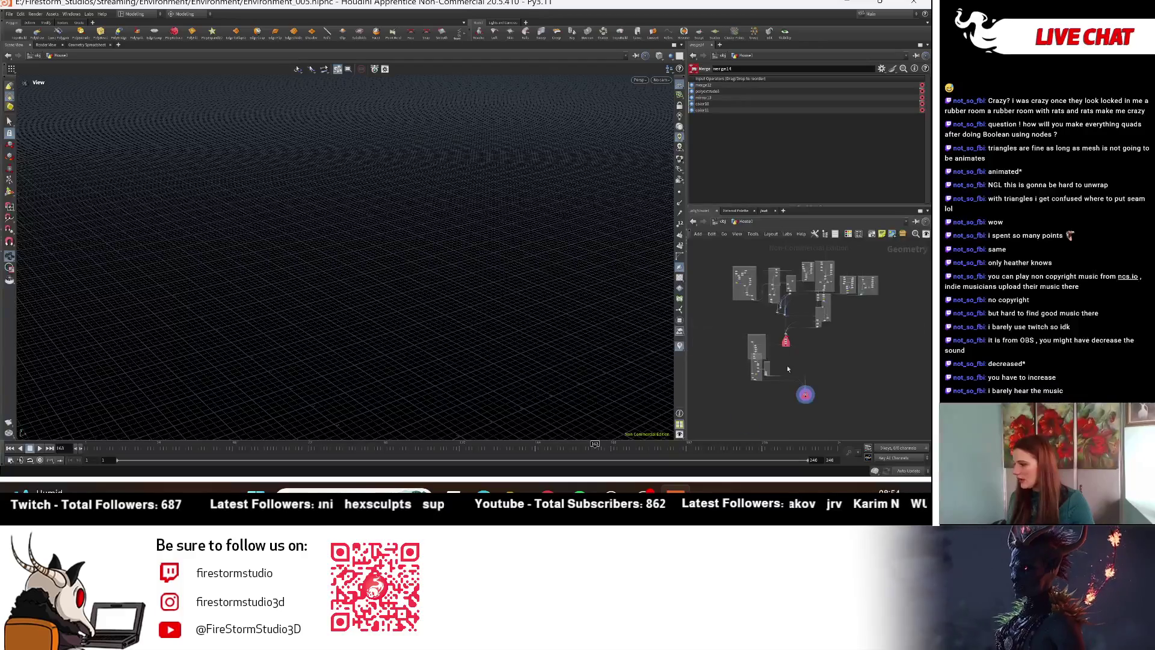
drag(708, 276, 746, 378)
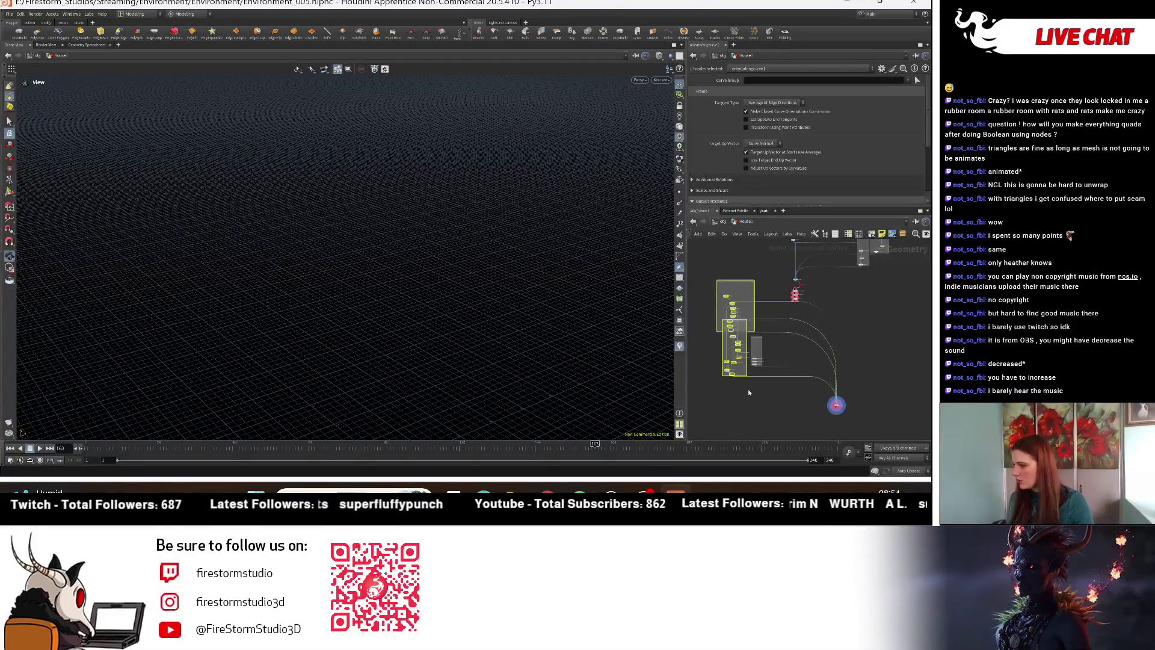
scroll(735, 329, up, 4)
drag(742, 304, 725, 301)
key(l)
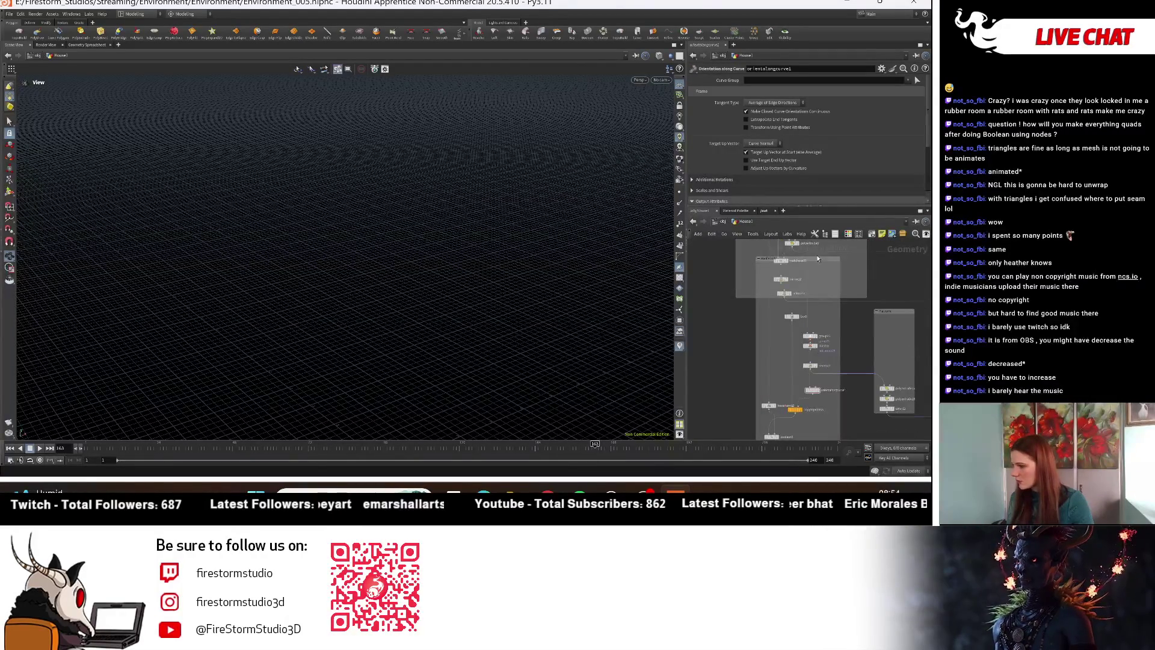
scroll(767, 346, down, 3)
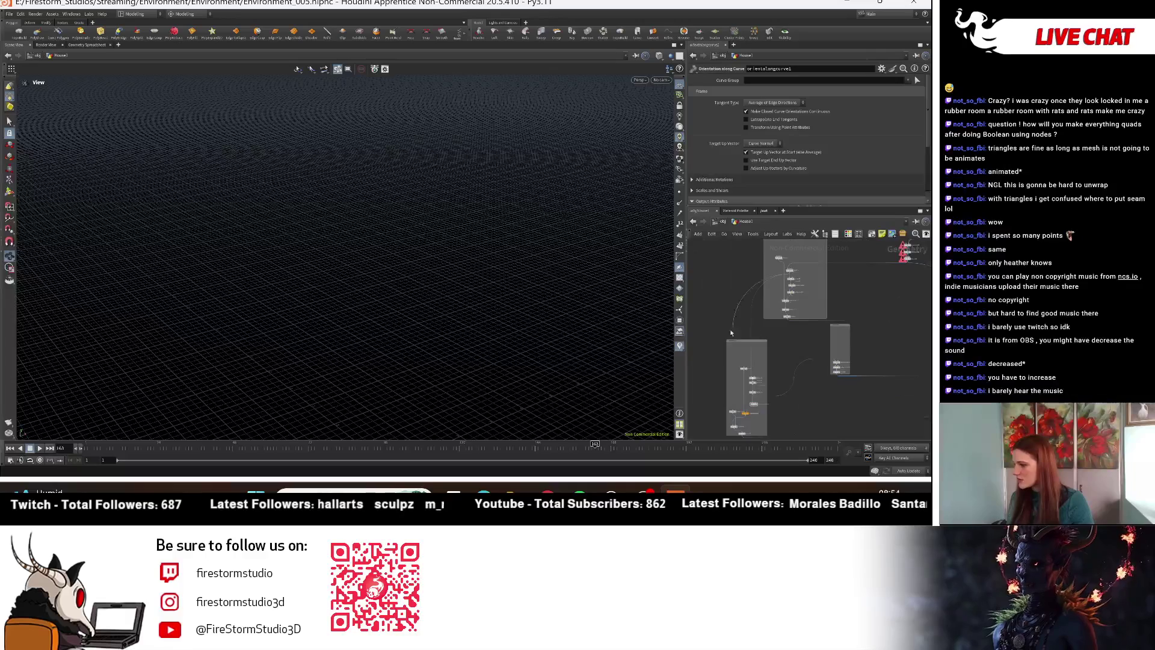
key(Delete)
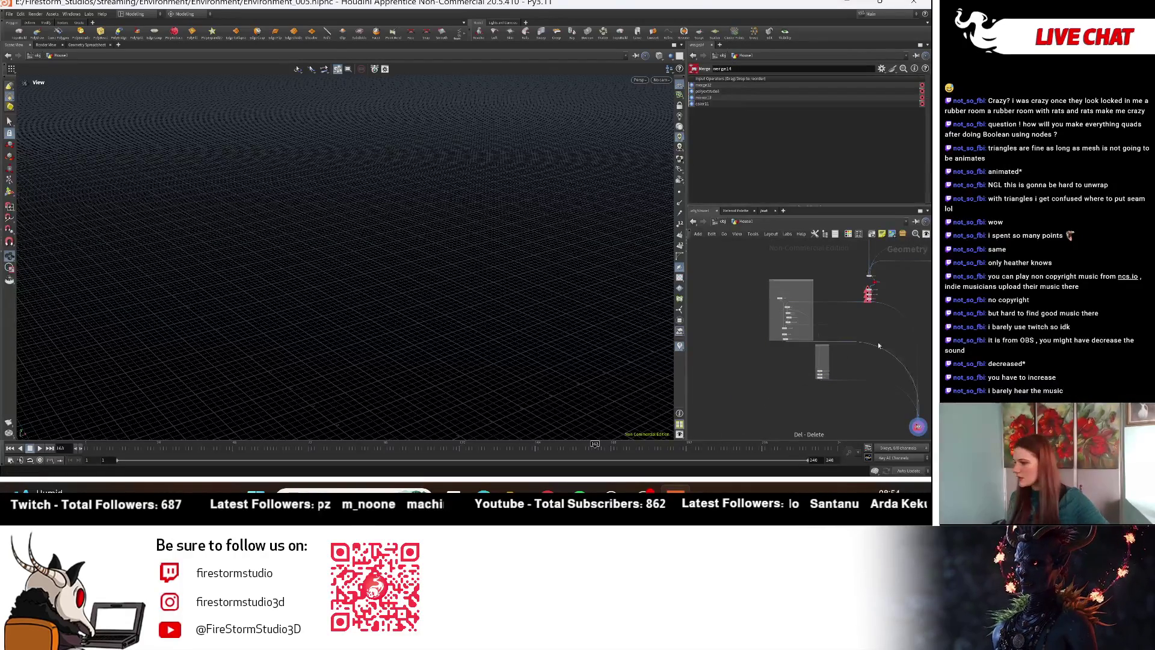
scroll(797, 388, up, 3)
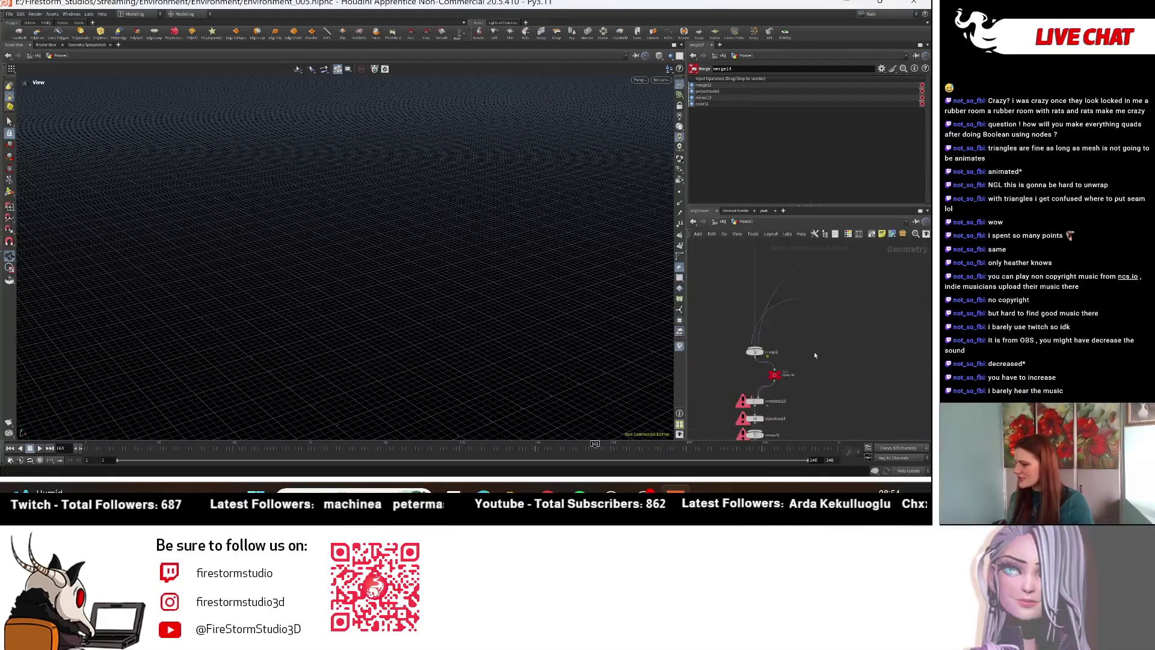
Step: Display merge2 and change Floor_1's Size Y from 1.25 to 2
click(745, 355)
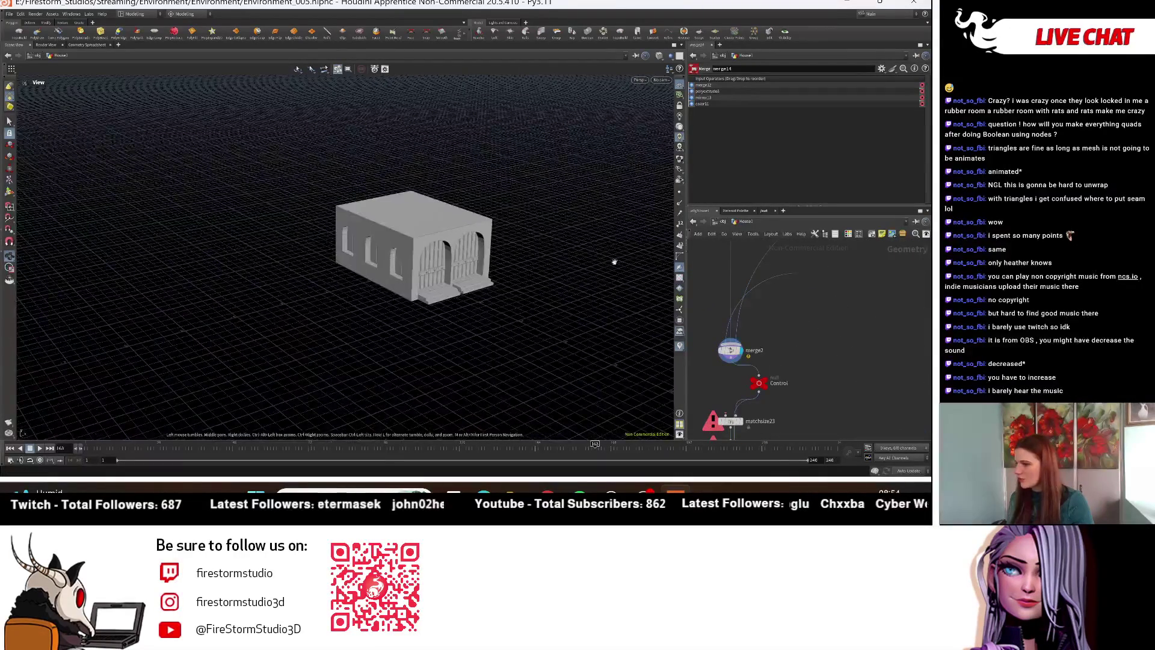
scroll(760, 299, down, 3)
mouse_move(759, 296)
middle_down()
mouse_move(795, 339)
mouse_move(773, 481)
middle_up()
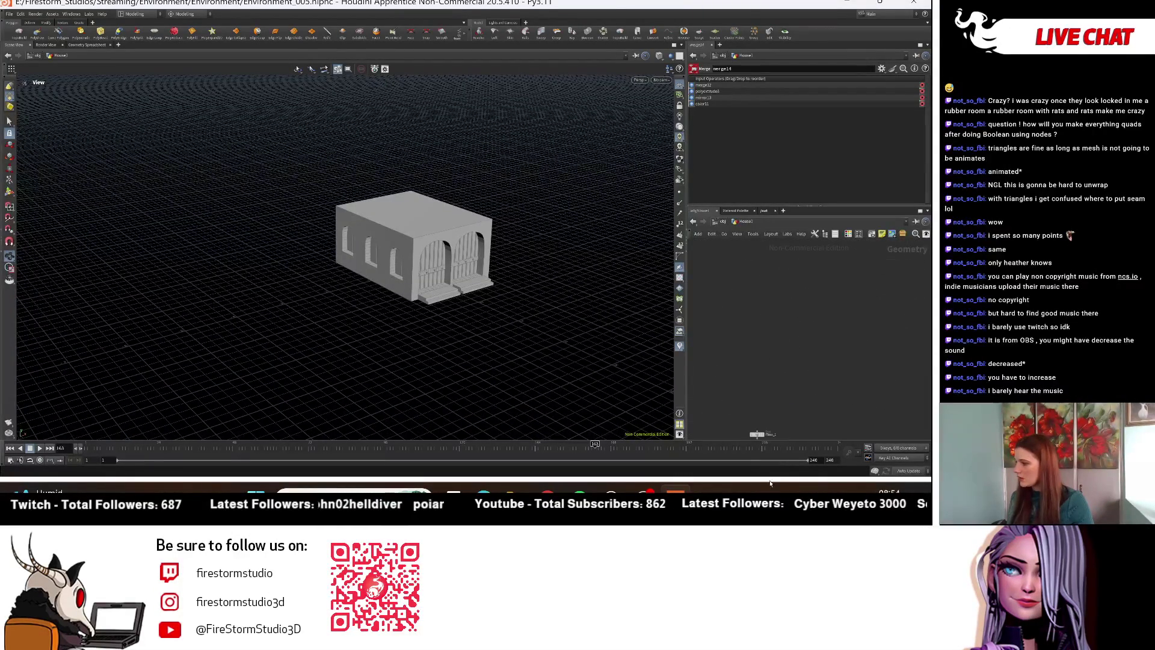
scroll(764, 361, up, 2)
click(742, 381)
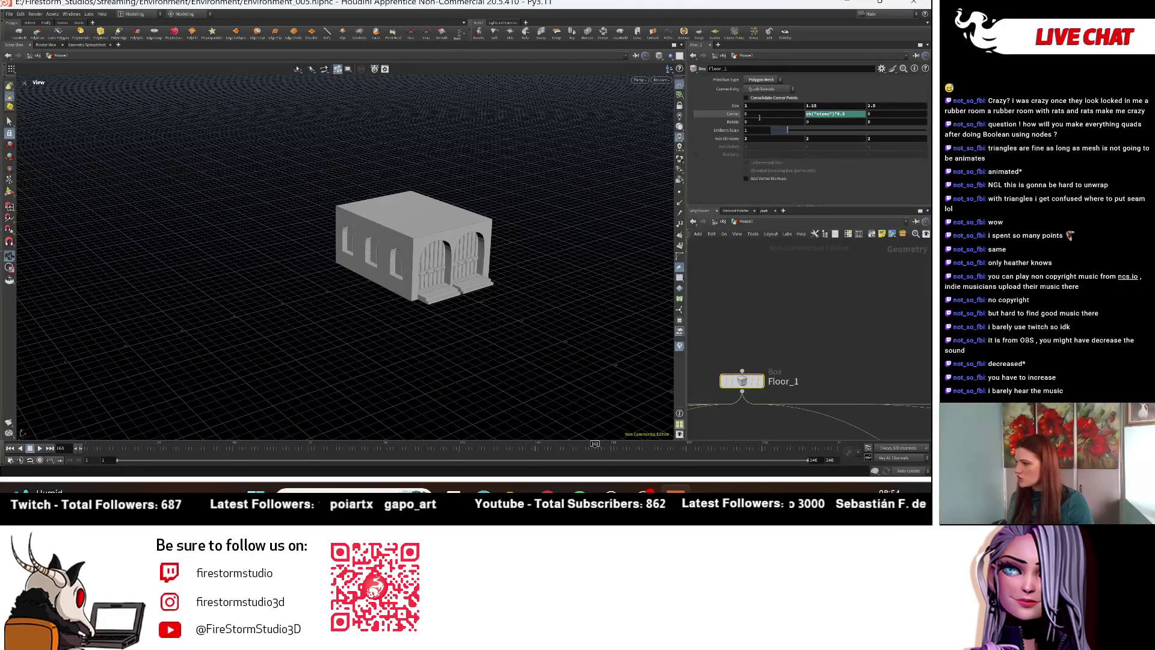
drag(828, 106, 732, 97)
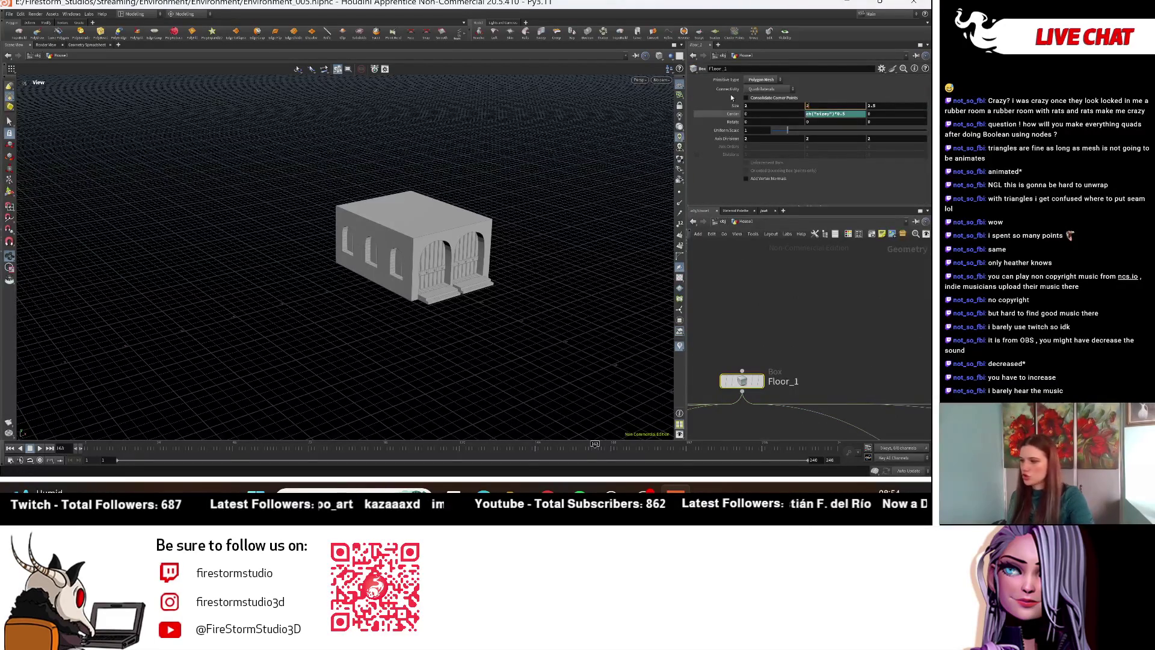
key(Return)
mouse_move(486, 329)
mouse_down()
mouse_move(466, 370)
mouse_move(414, 341)
mouse_move(170, 392)
mouse_move(107, 344)
mouse_move(433, 335)
mouse_move(533, 305)
mouse_move(431, 348)
mouse_up()
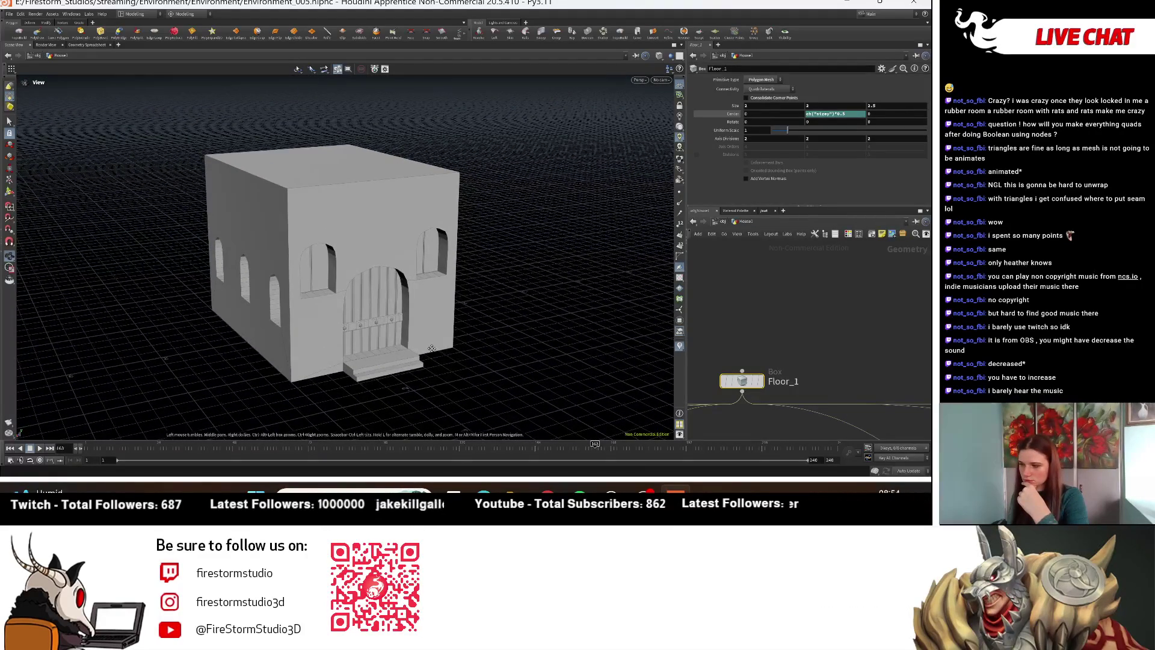
Step: Delete the thirteen Stairs Placement nodes so the front steps vanish
scroll(829, 315, down, 10)
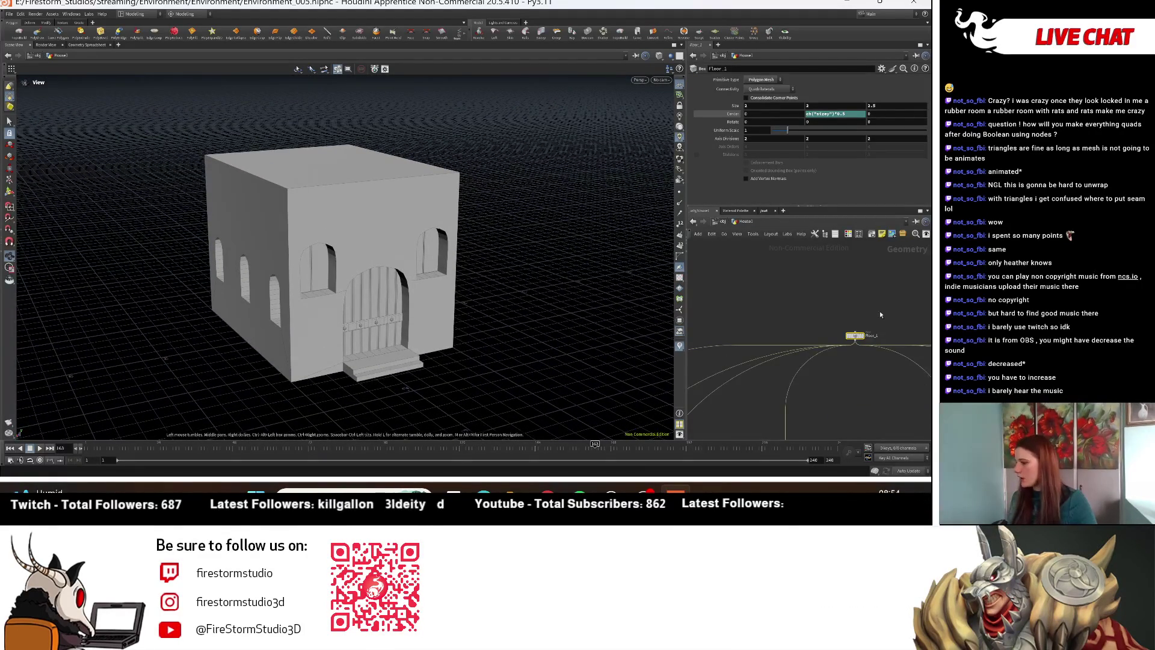
scroll(829, 315, up, 5)
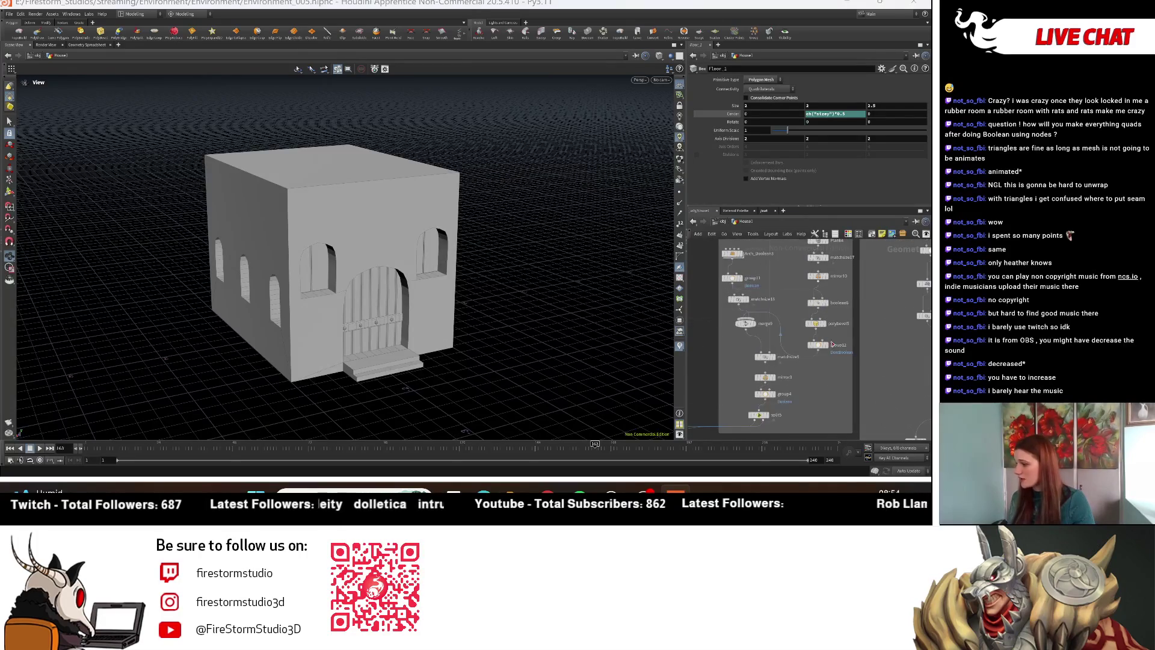
scroll(911, 377, down, 5)
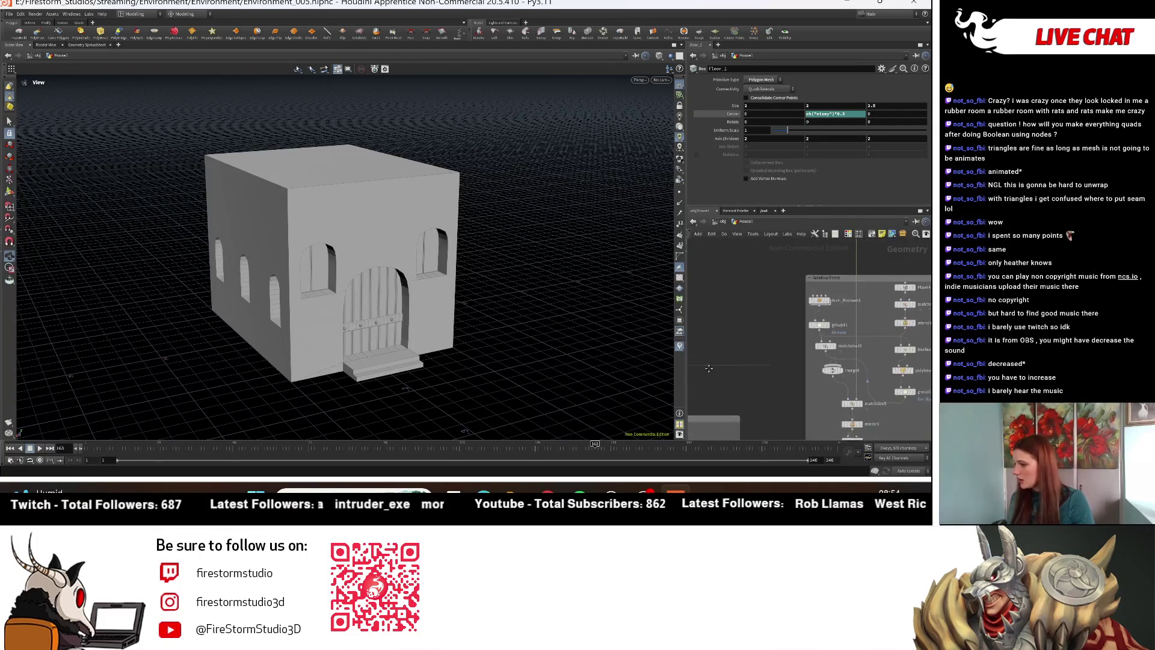
scroll(758, 307, up, 5)
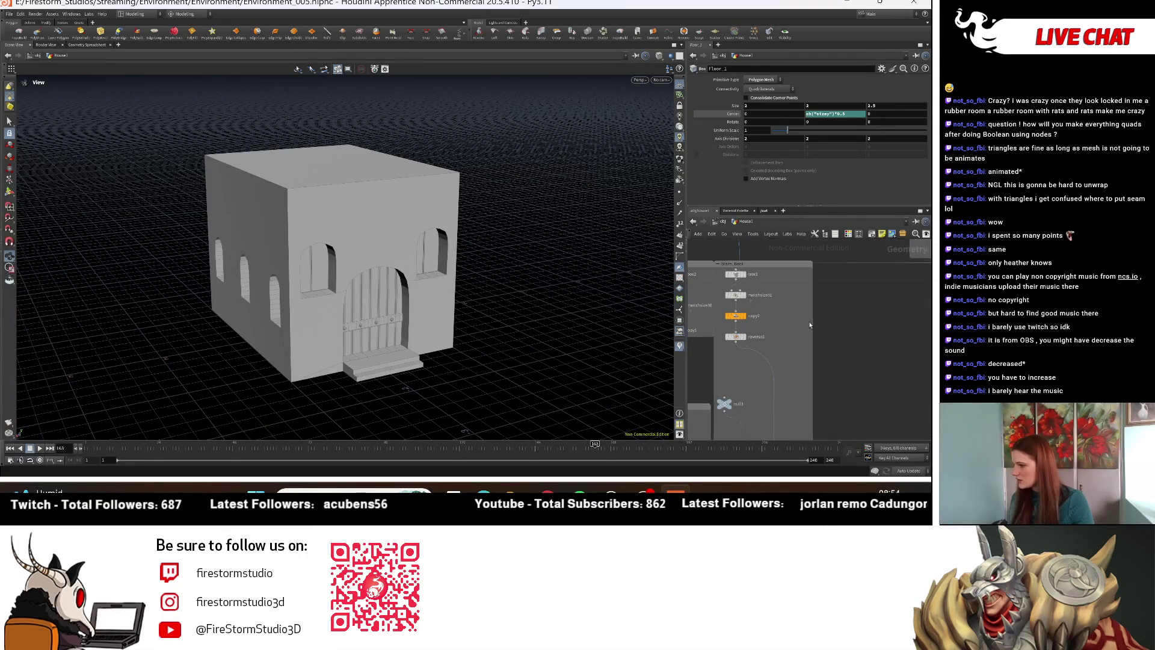
scroll(854, 328, up, 3)
scroll(868, 324, down, 5)
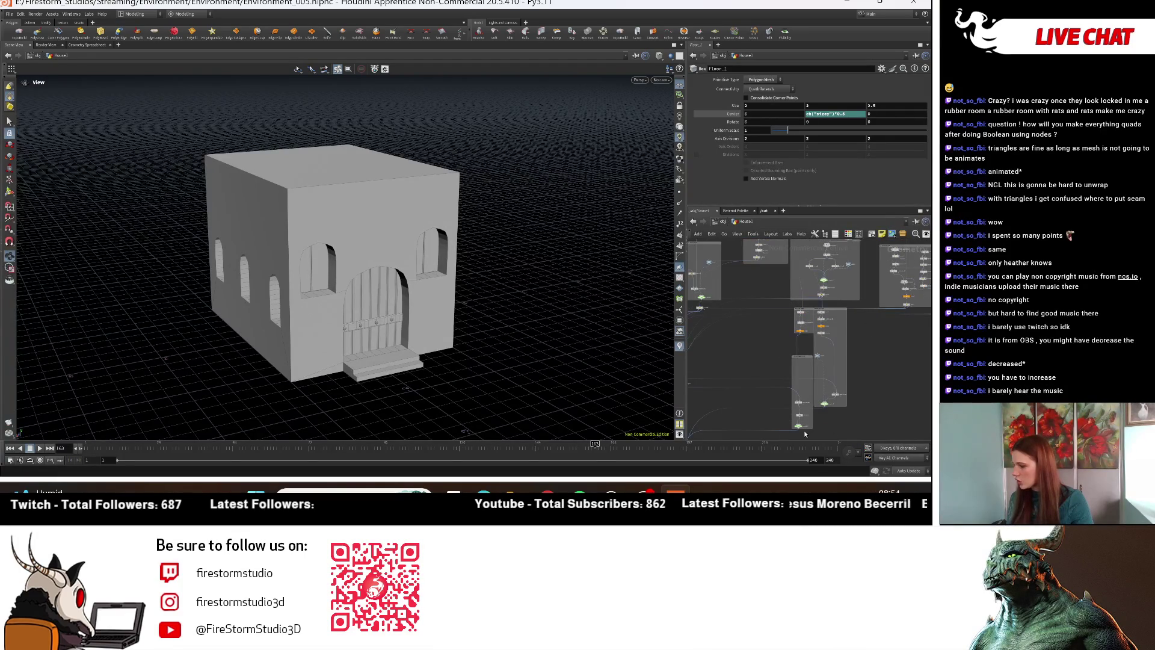
drag(851, 307, 782, 437)
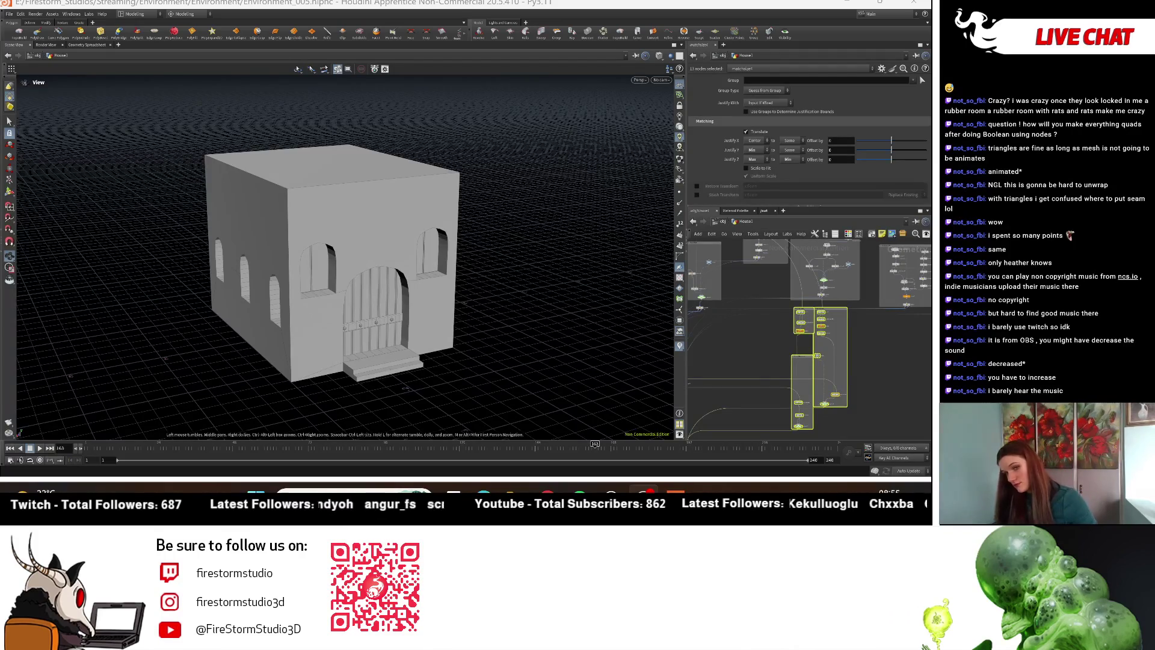
mouse_move(284, 277)
mouse_down()
mouse_move(336, 294)
mouse_move(336, 265)
mouse_up()
scroll(774, 361, down, 2)
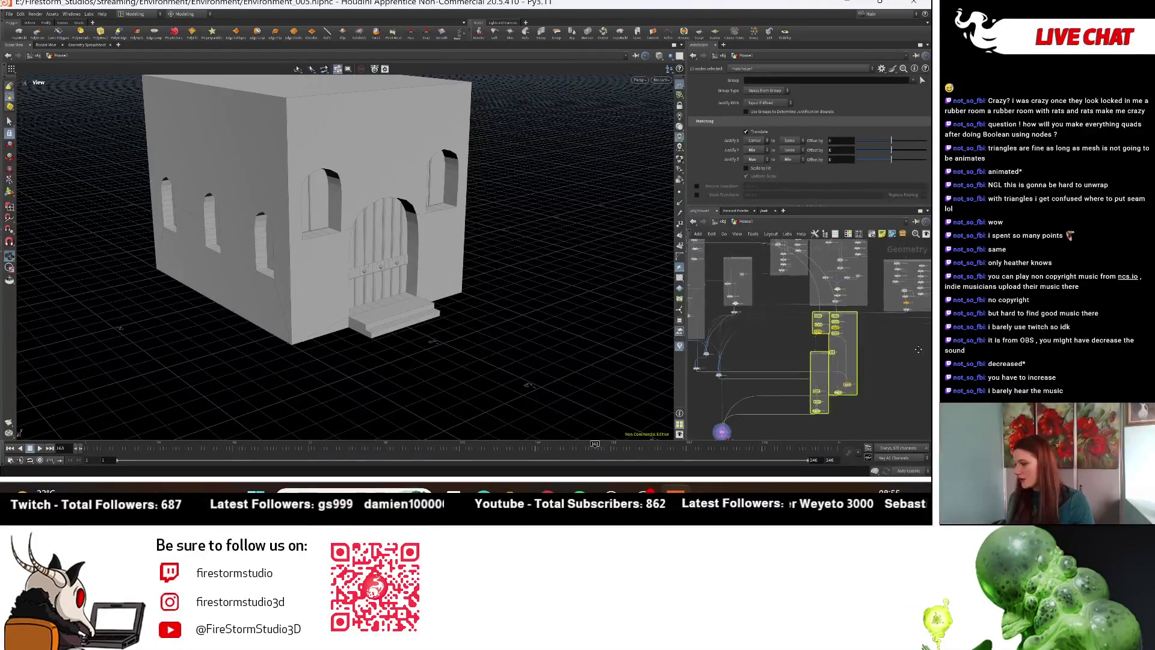
key(Delete)
Step: Reposition the Control null above matchsize23
scroll(771, 371, up, 6)
scroll(780, 372, up, 3)
key(Escape)
drag(778, 366, 742, 363)
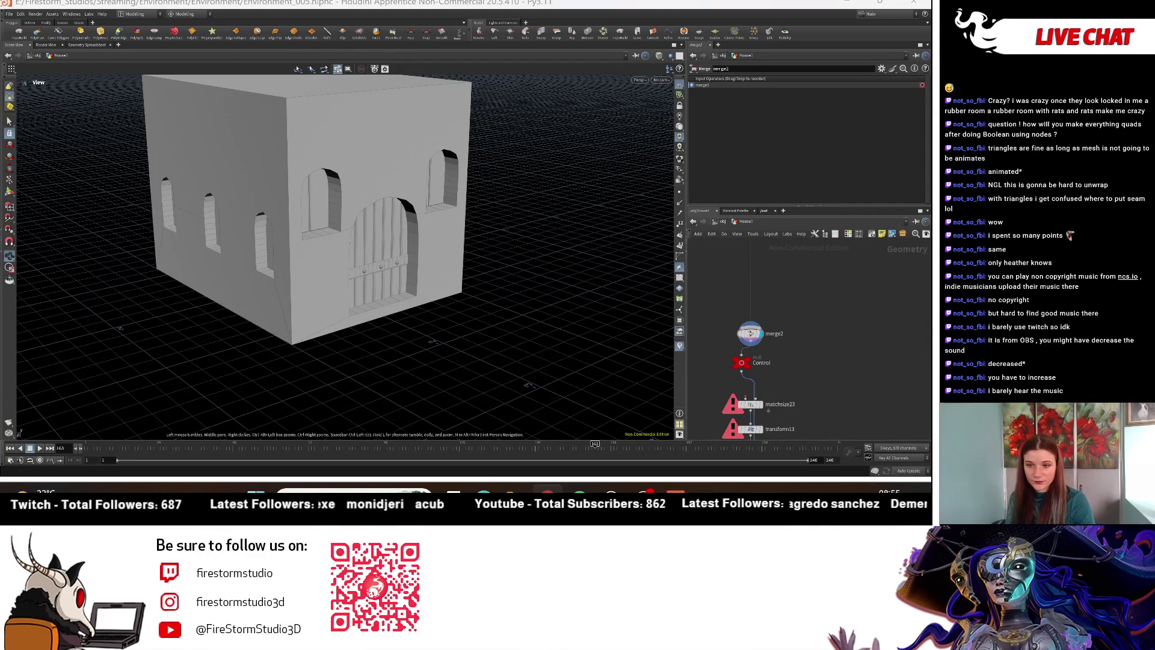
Step: Delete the broken matchsize23 and transform13 nodes below Control
scroll(802, 326, down, 2)
scroll(802, 326, up, 5)
click(793, 339)
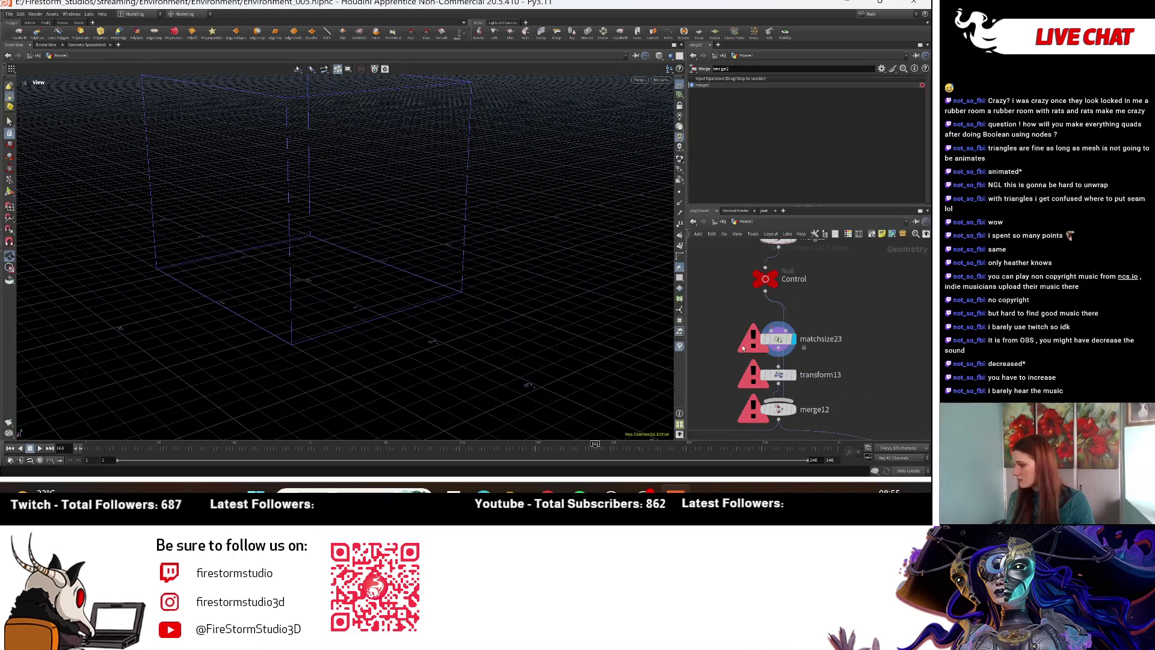
drag(775, 341, 748, 340)
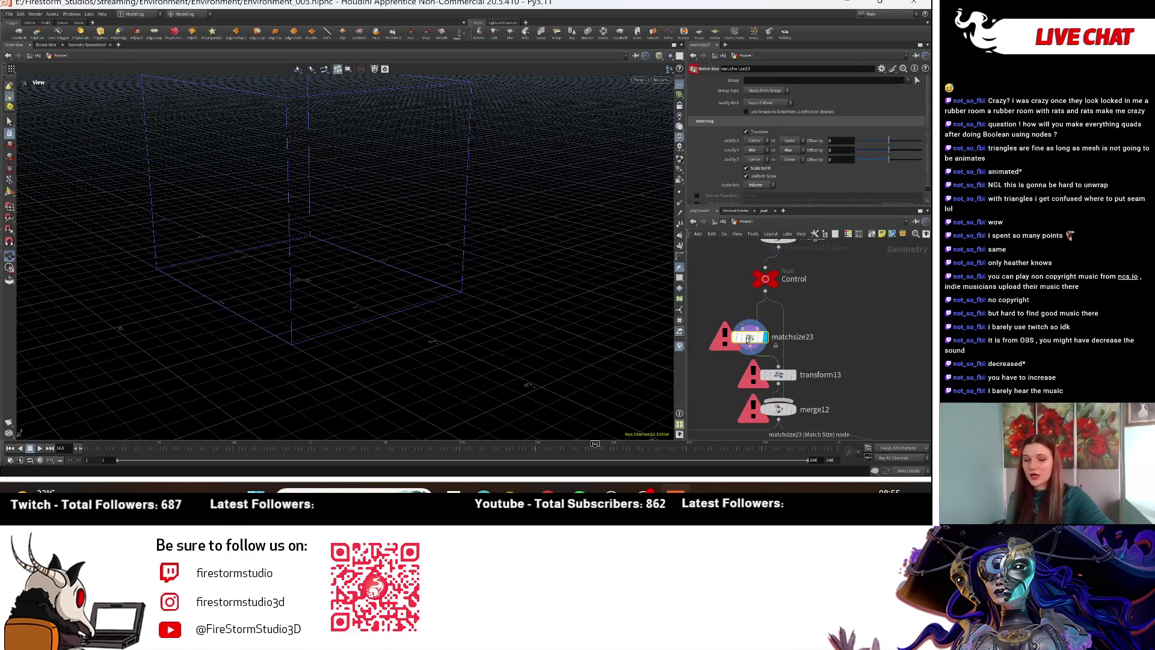
key(Delete)
drag(797, 374, 779, 375)
key(Delete)
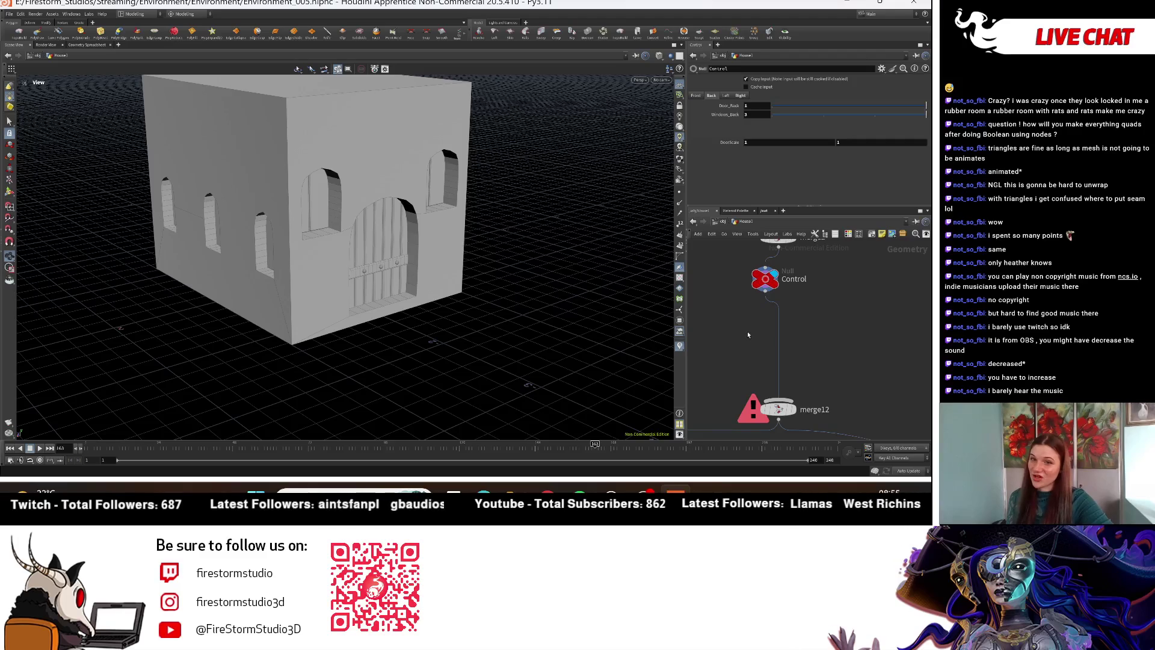
Step: Lay out the remaining node chain and frame the stepless house's door side
drag(849, 332, 845, 334)
key(l)
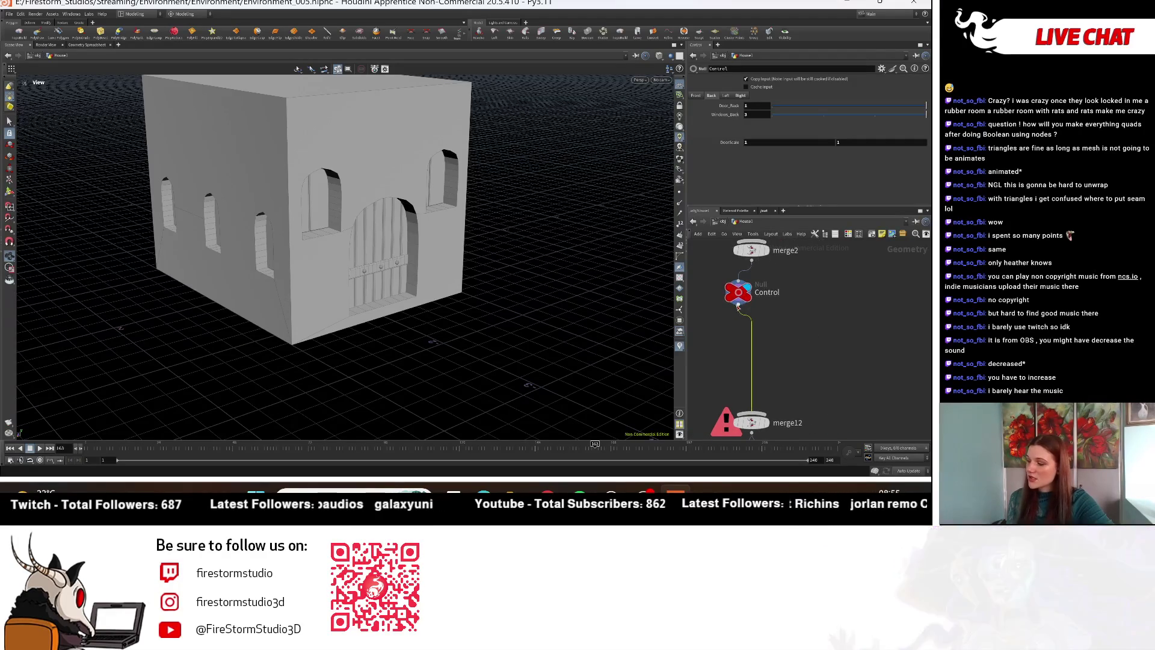
scroll(783, 349, up, 1)
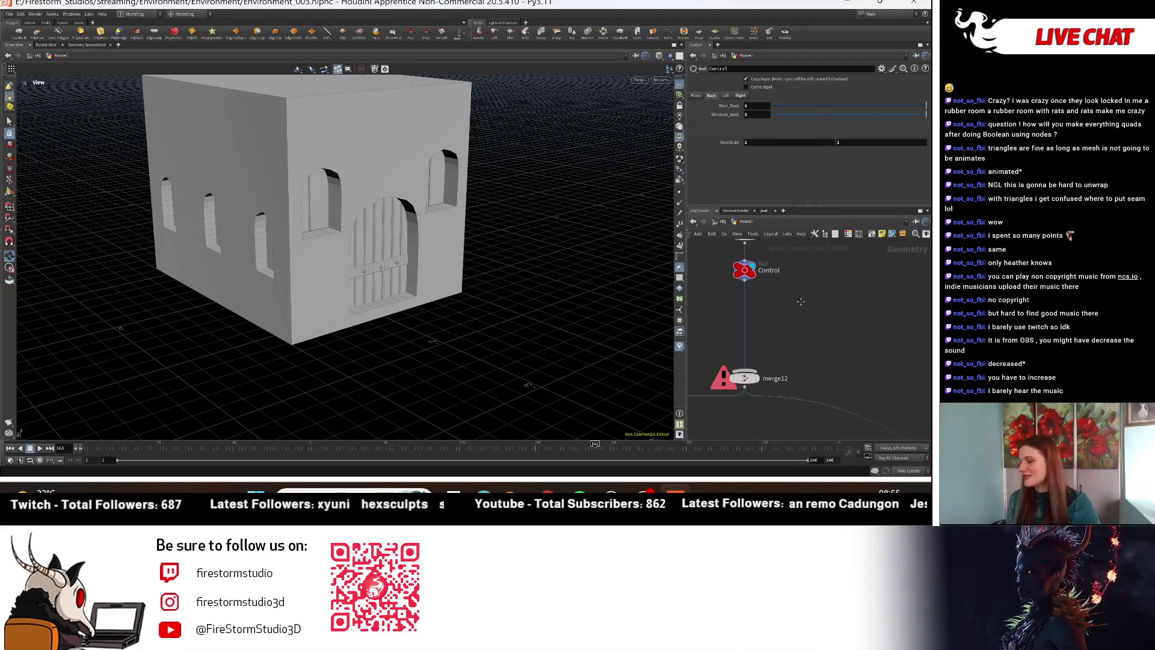
drag(391, 295, 426, 284)
key(h)
key(h)
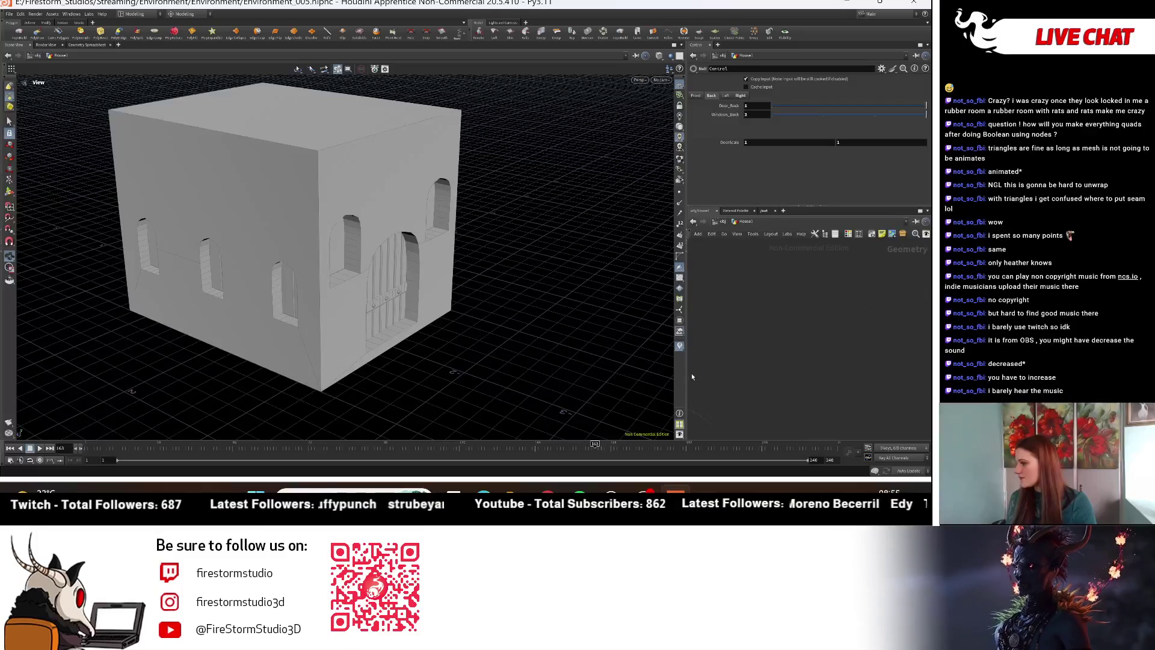
key(h)
mouse_move(421, 289)
mouse_down()
mouse_move(455, 311)
mouse_move(445, 304)
mouse_up()
scroll(792, 280, up, 3)
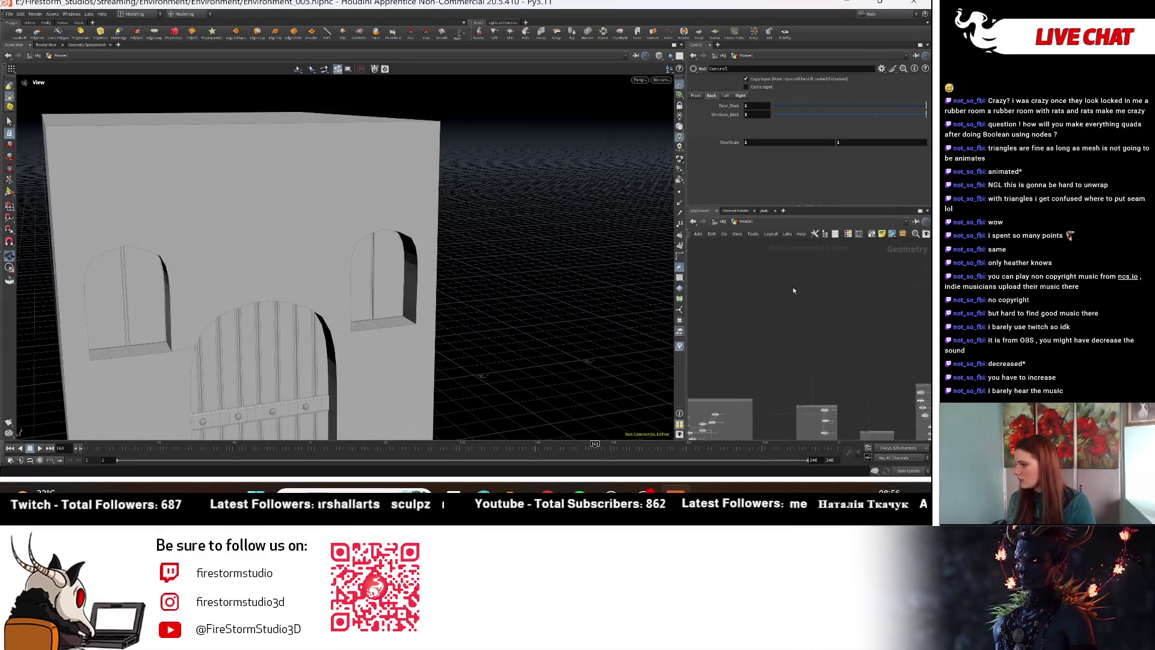
scroll(863, 353, up, 3)
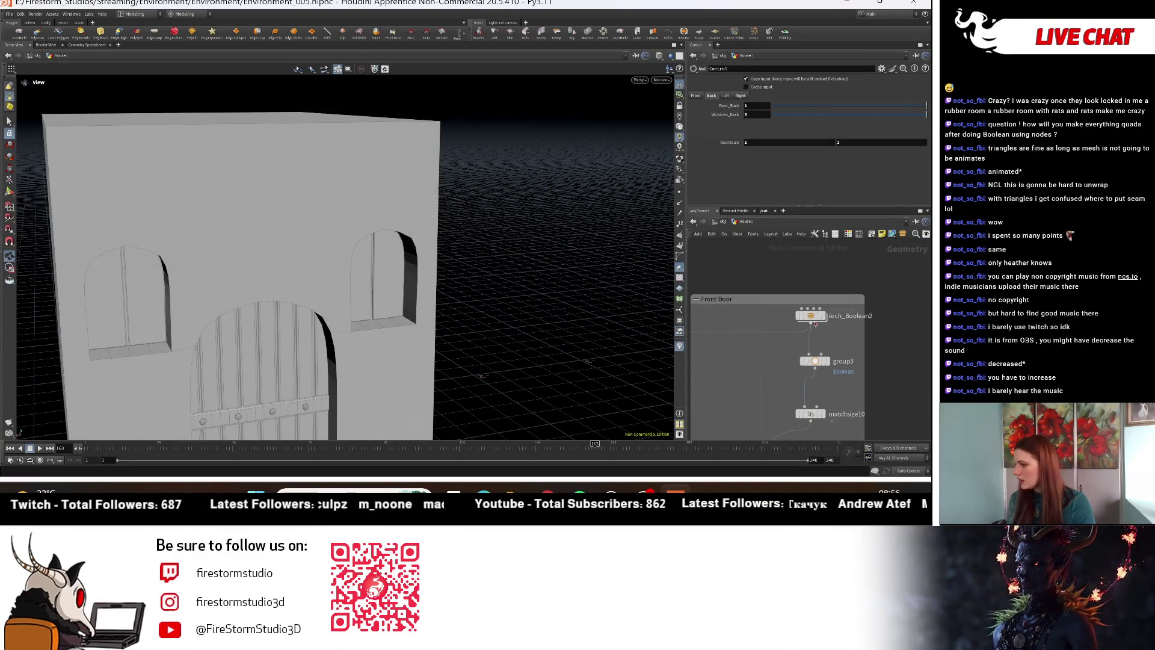
Step: Inside Arch_Boolean2, give transform1 a small negative Translate Y to lower the door arch
click(812, 321)
double_click(812, 321)
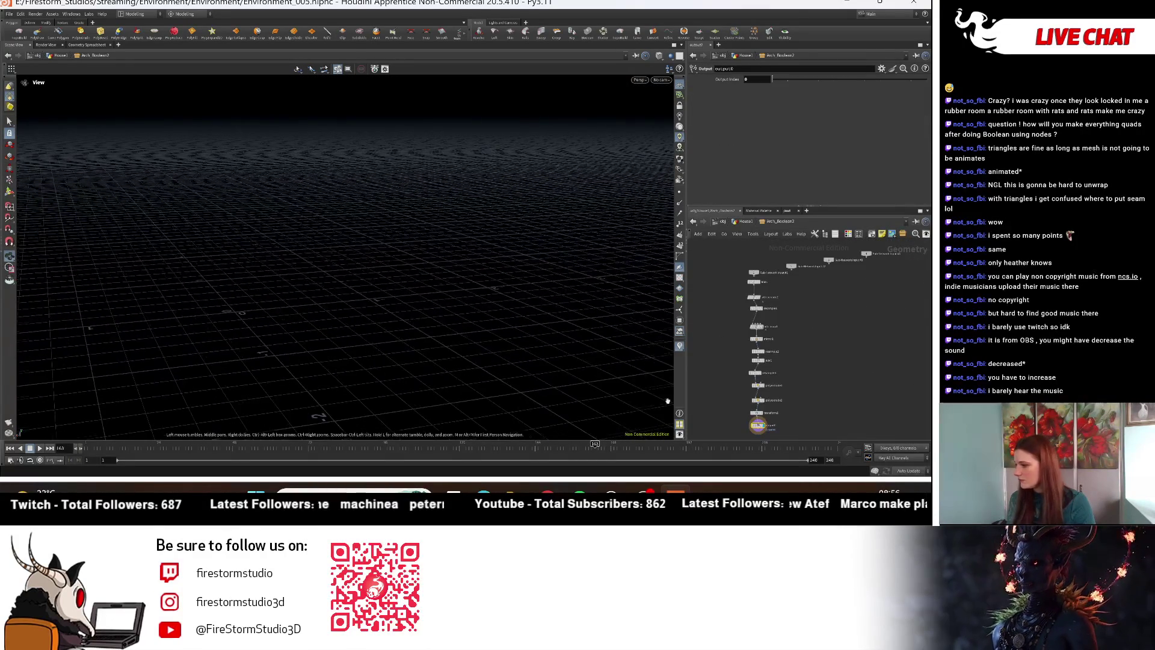
scroll(764, 415, up, 3)
click(751, 404)
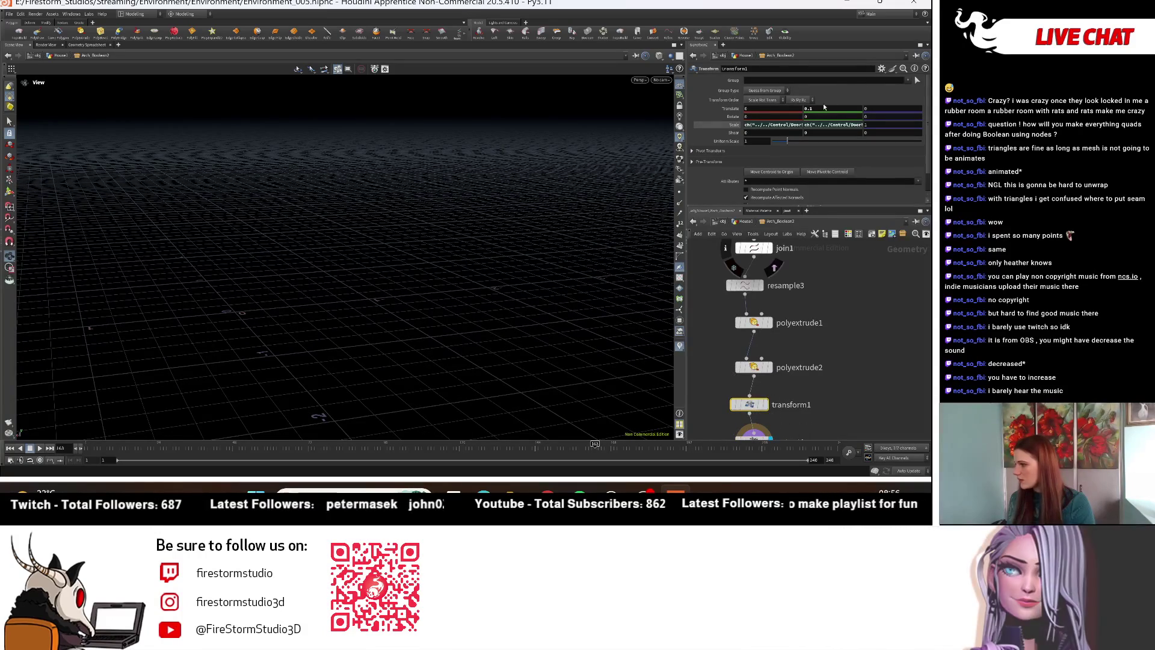
text(-0.)
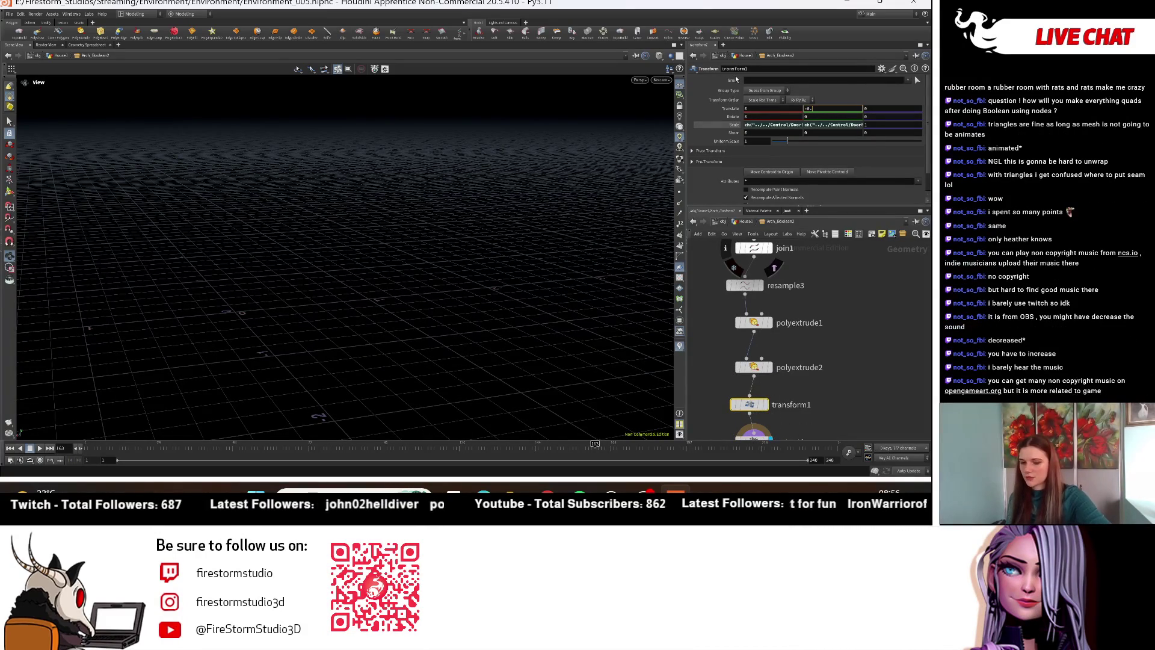
mouse_move(109, 188)
mouse_down()
mouse_move(227, 183)
mouse_move(232, 202)
mouse_up()
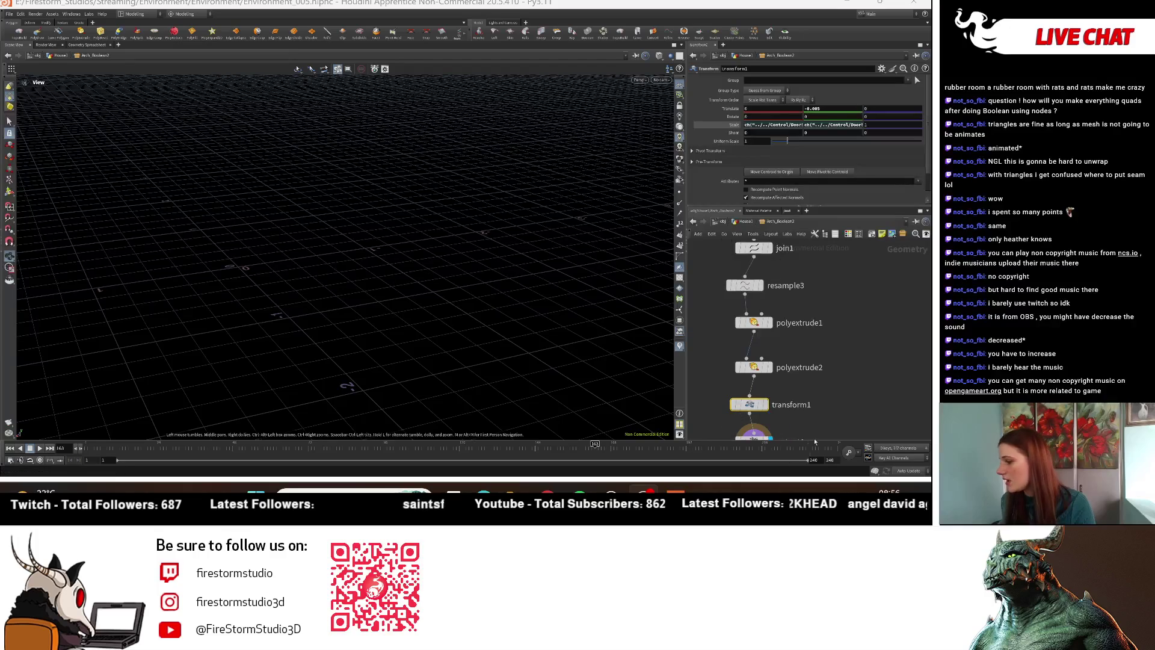
scroll(835, 422, down, 2)
scroll(834, 423, down, 3)
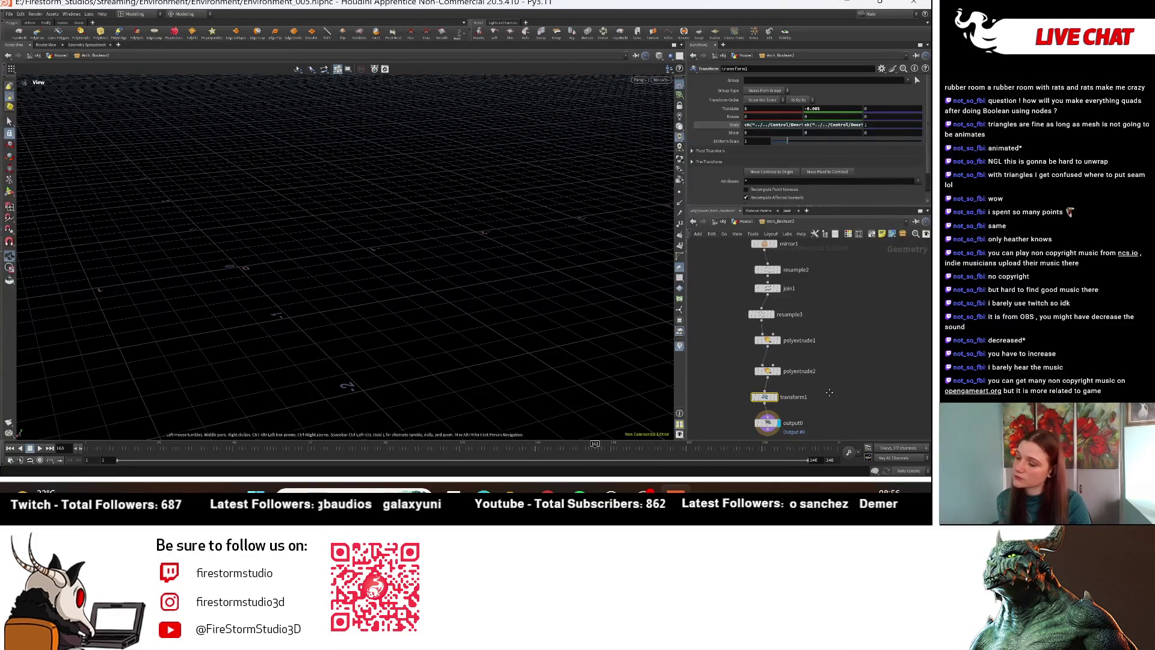
middle_drag(829, 392, 818, 384)
Step: Return to House1's network and select matchsize7 in the Windows_Left group
click(744, 224)
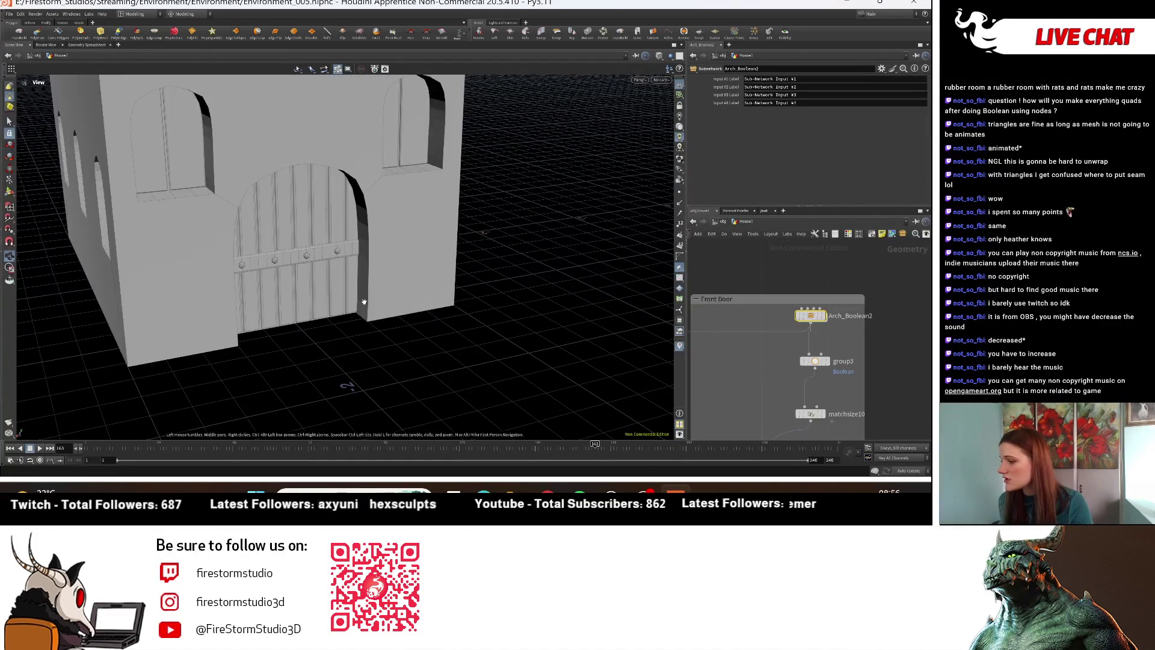
scroll(847, 413, down, 2)
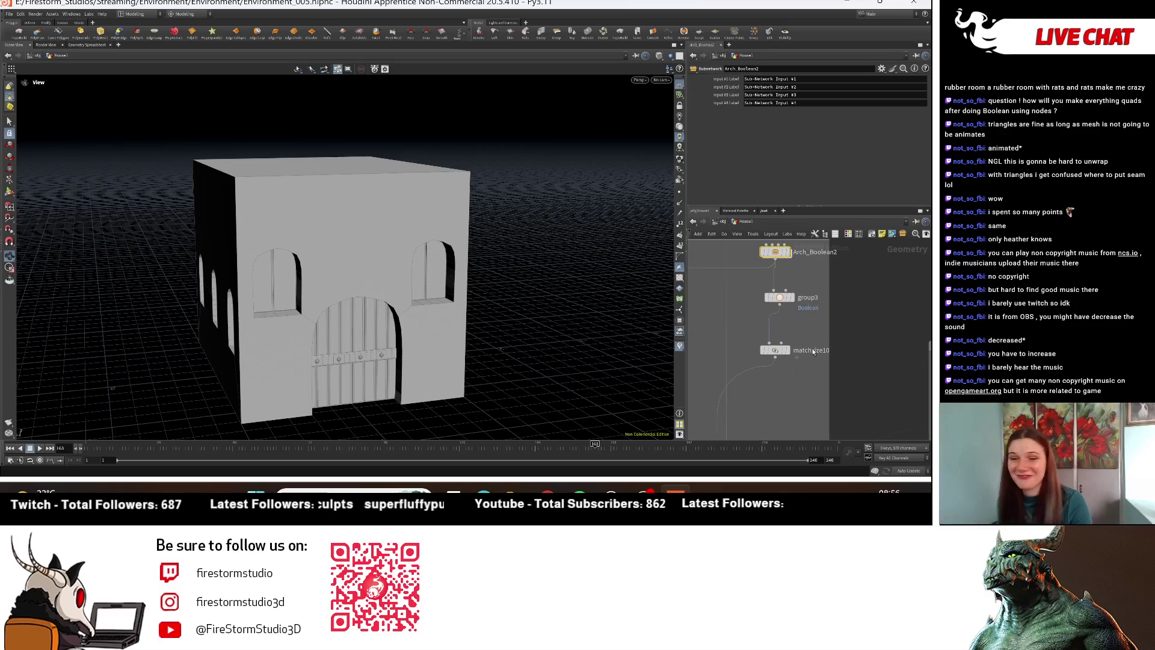
middle_drag(843, 392, 832, 340)
scroll(832, 340, up, 2)
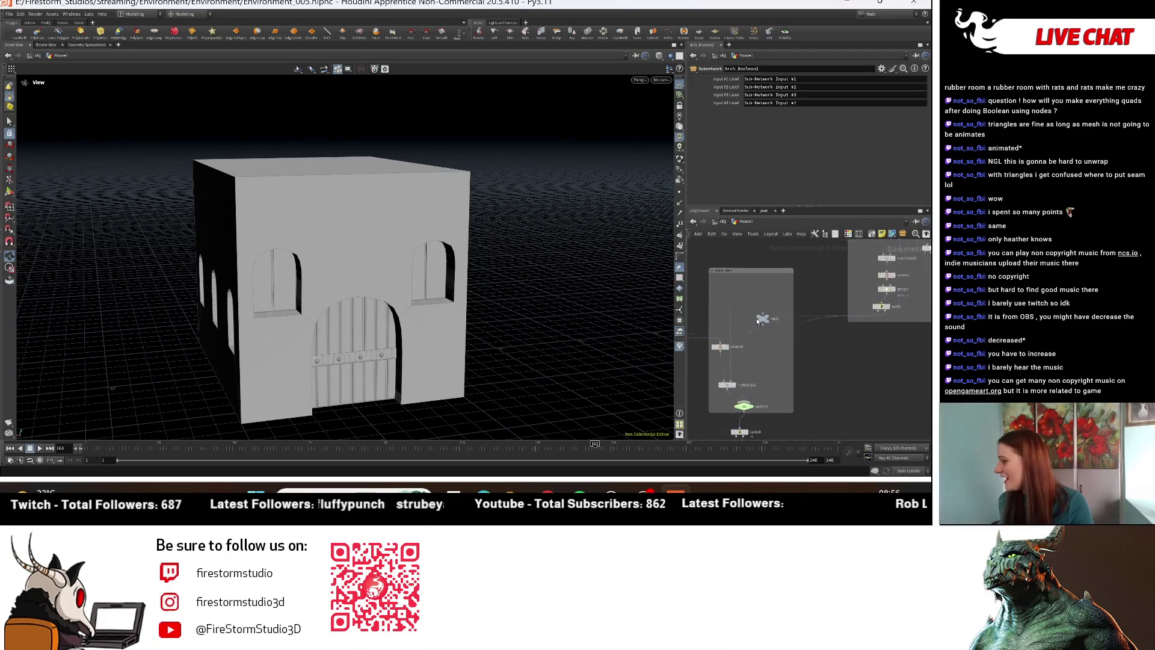
mouse_move(764, 304)
mouse_down()
mouse_move(753, 315)
mouse_move(820, 414)
mouse_move(753, 348)
mouse_up()
scroll(753, 347, down, 2)
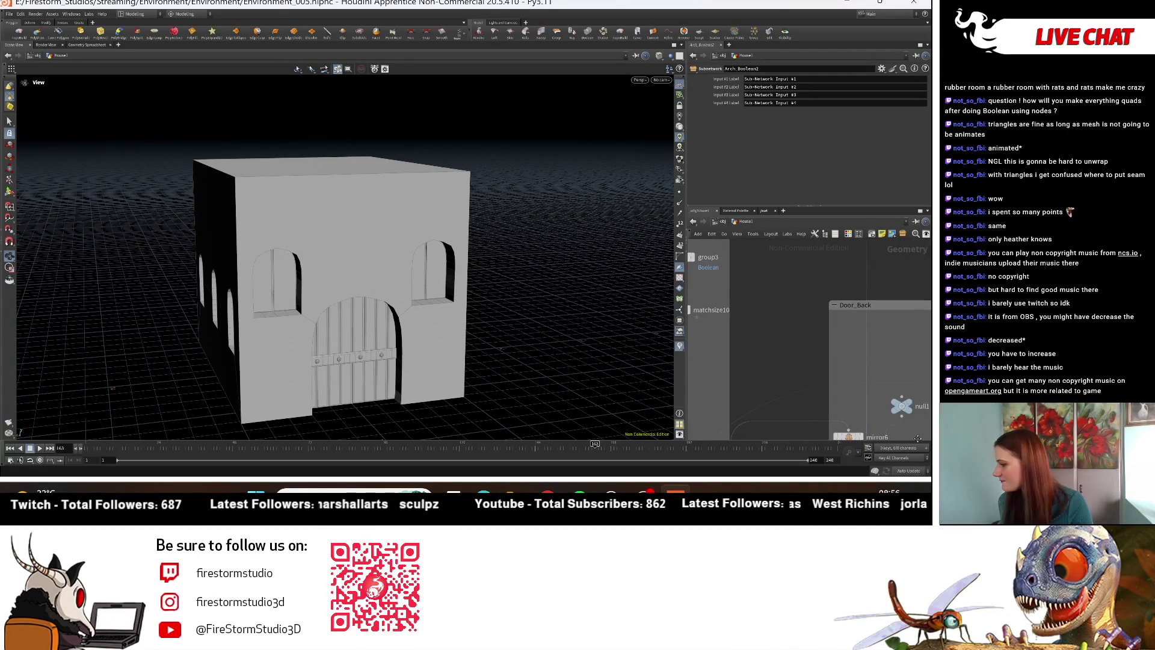
mouse_move(792, 319)
middle_down()
mouse_move(848, 362)
mouse_move(911, 385)
middle_up()
scroll(821, 358, up, 5)
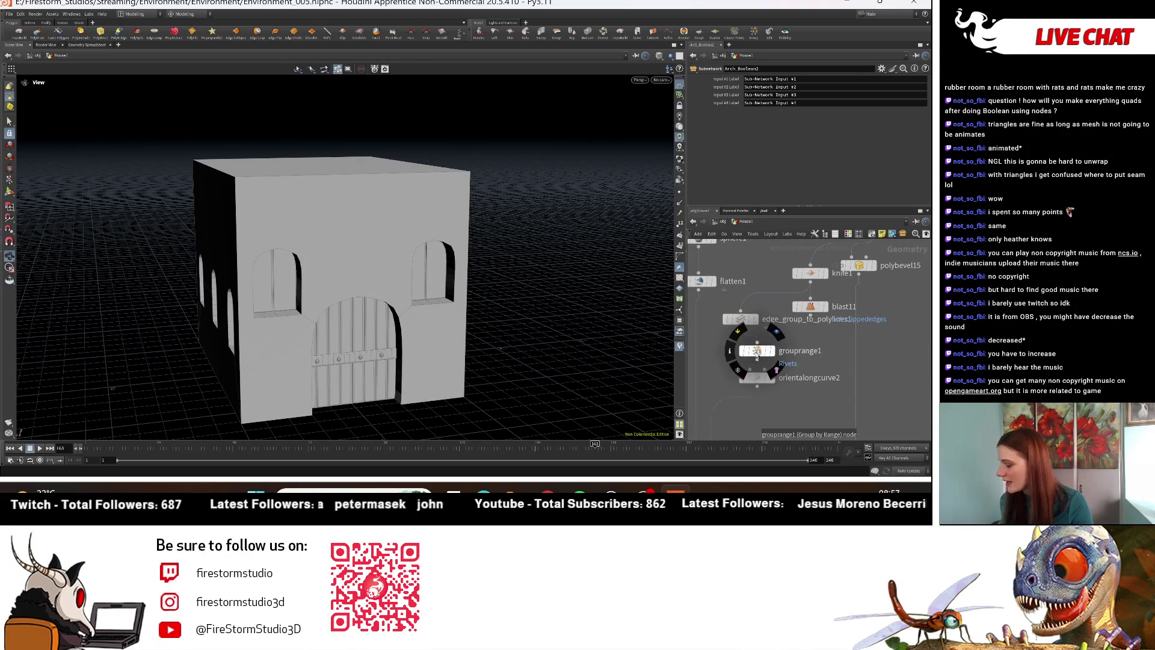
scroll(801, 384, down, 3)
scroll(821, 391, down, 4)
mouse_move(867, 350)
middle_down()
mouse_move(835, 339)
mouse_move(793, 291)
middle_up()
scroll(774, 289, up, 4)
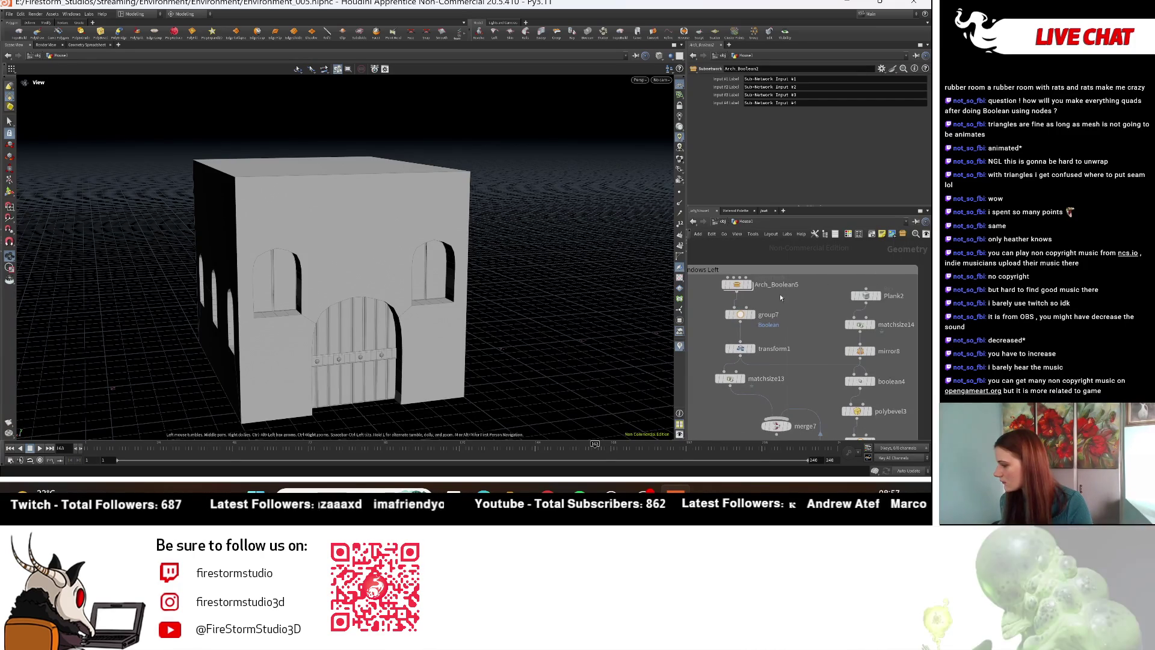
middle_drag(825, 313, 792, 188)
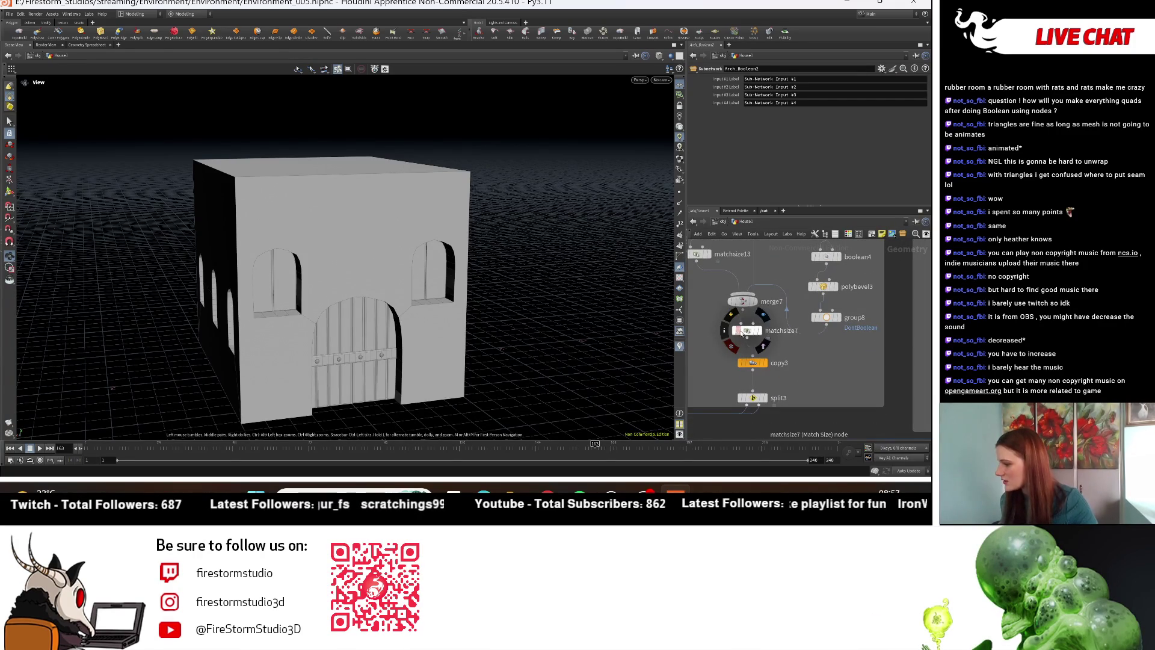
click(747, 331)
mouse_move(337, 293)
mouse_down()
mouse_move(255, 293)
mouse_move(928, 137)
mouse_move(895, 154)
mouse_move(905, 150)
mouse_move(879, 137)
mouse_move(891, 139)
mouse_up()
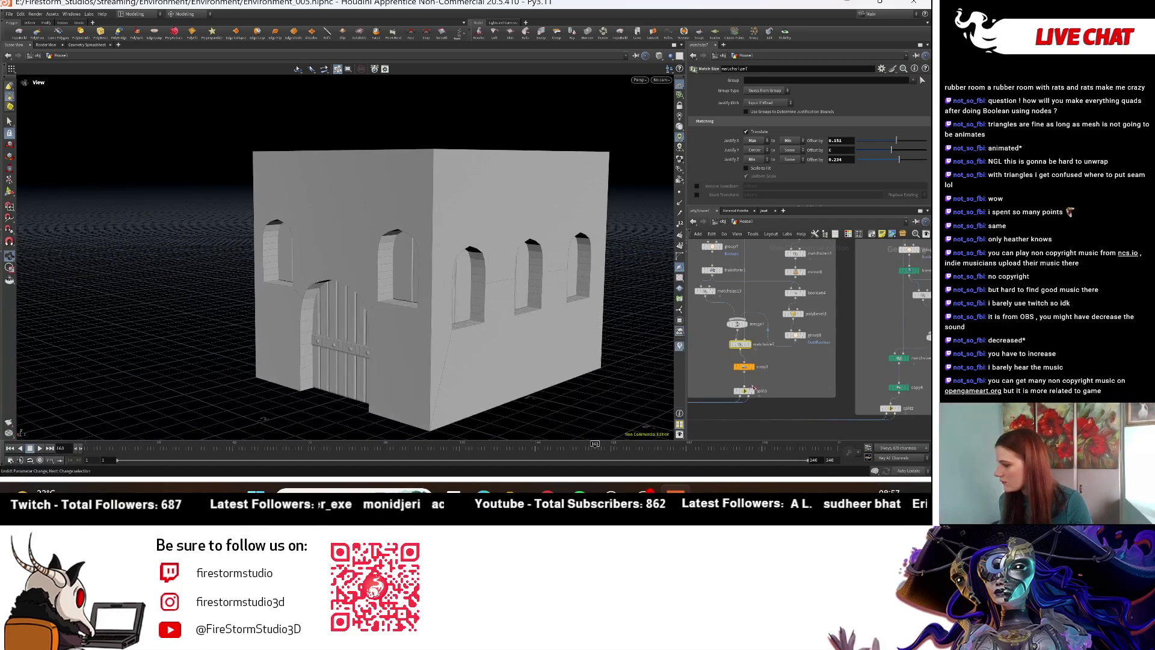
Step: Adjust the selected matchsize node's vertical offset to shift the window cut-outs on the wall
key(h)
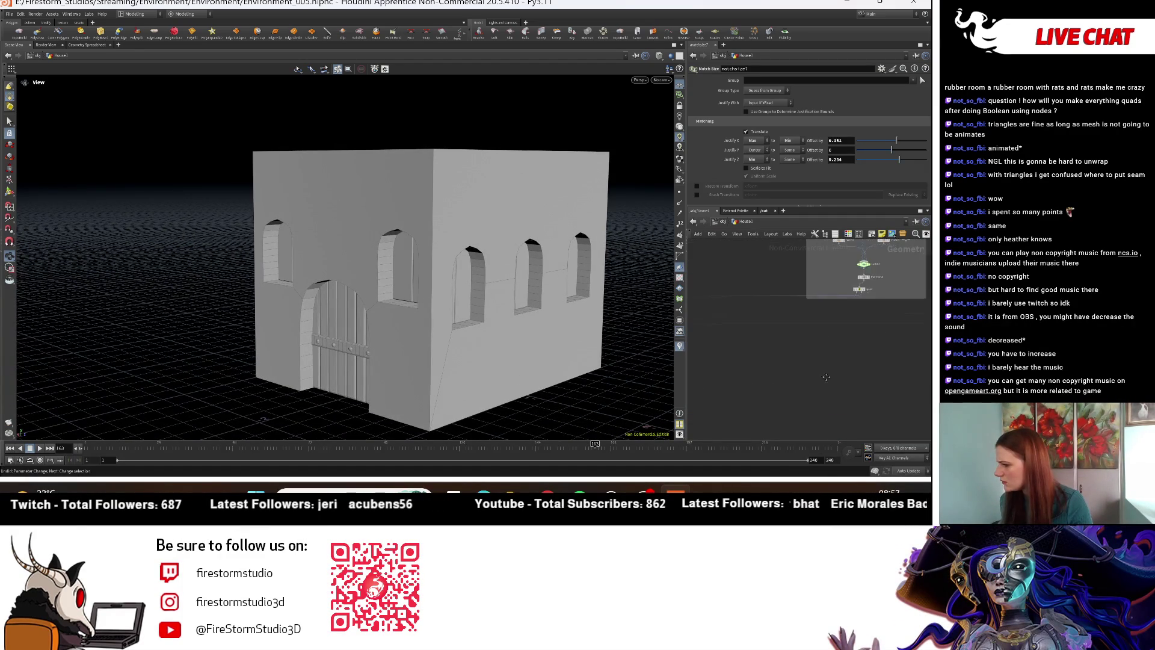
mouse_move(270, 301)
mouse_down()
mouse_move(69, 317)
mouse_move(545, 330)
mouse_move(383, 333)
mouse_move(481, 325)
mouse_up()
scroll(184, 314, up, 5)
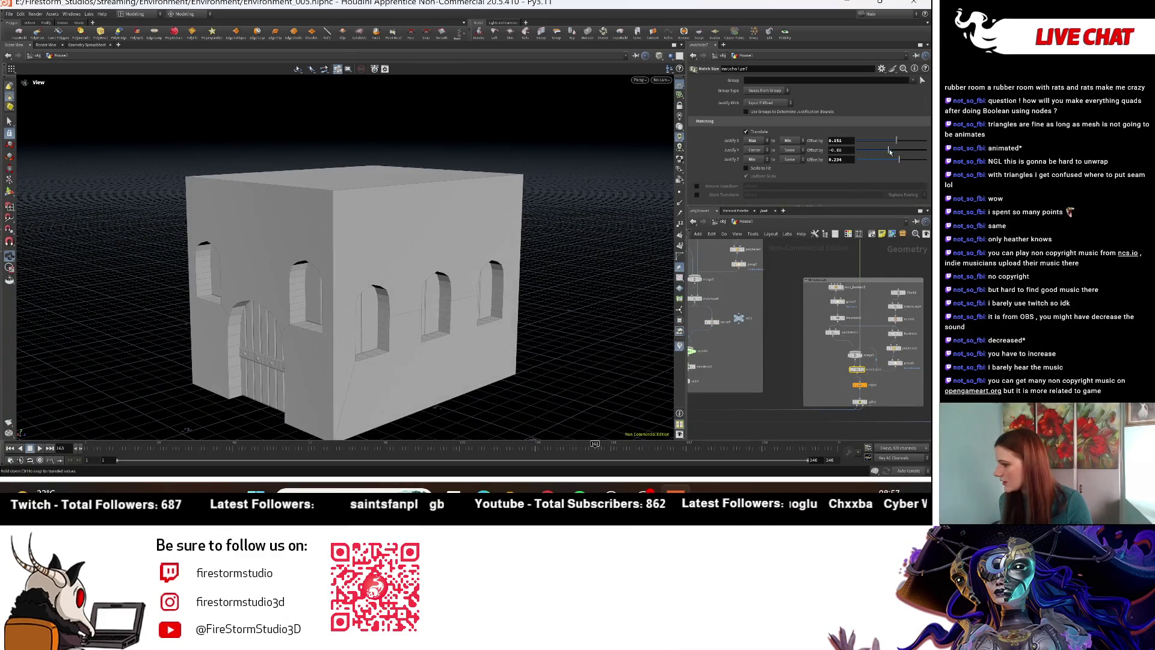
drag(889, 152, 879, 149)
mouse_move(493, 241)
mouse_down()
mouse_move(561, 241)
mouse_move(631, 299)
mouse_up()
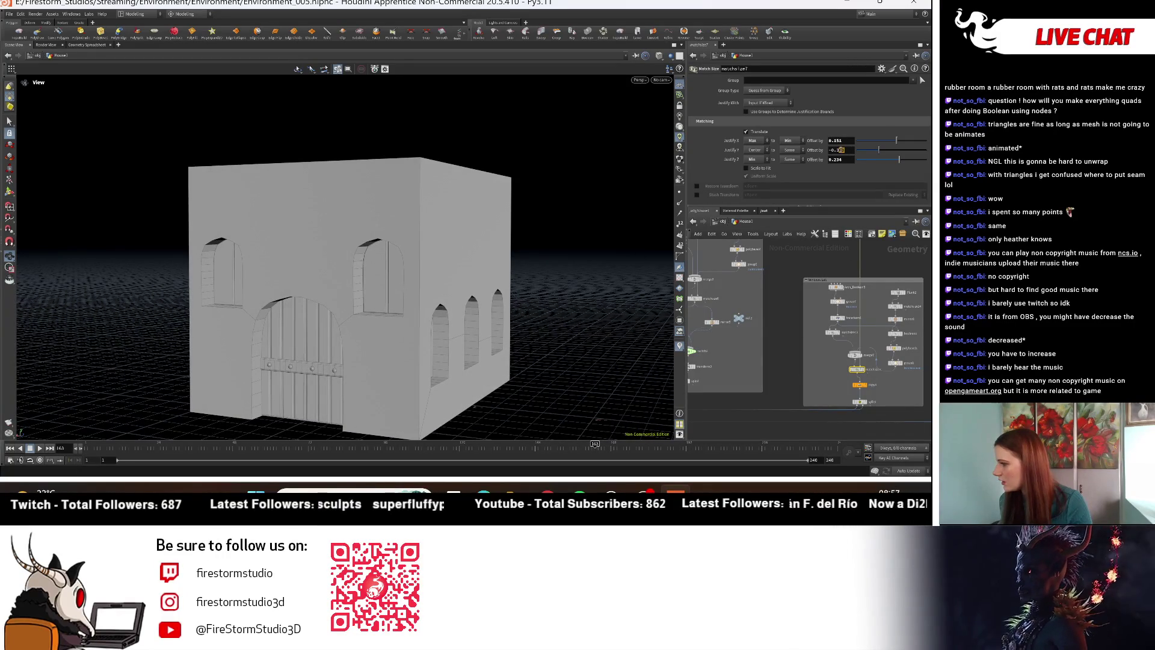
drag(836, 148, 830, 159)
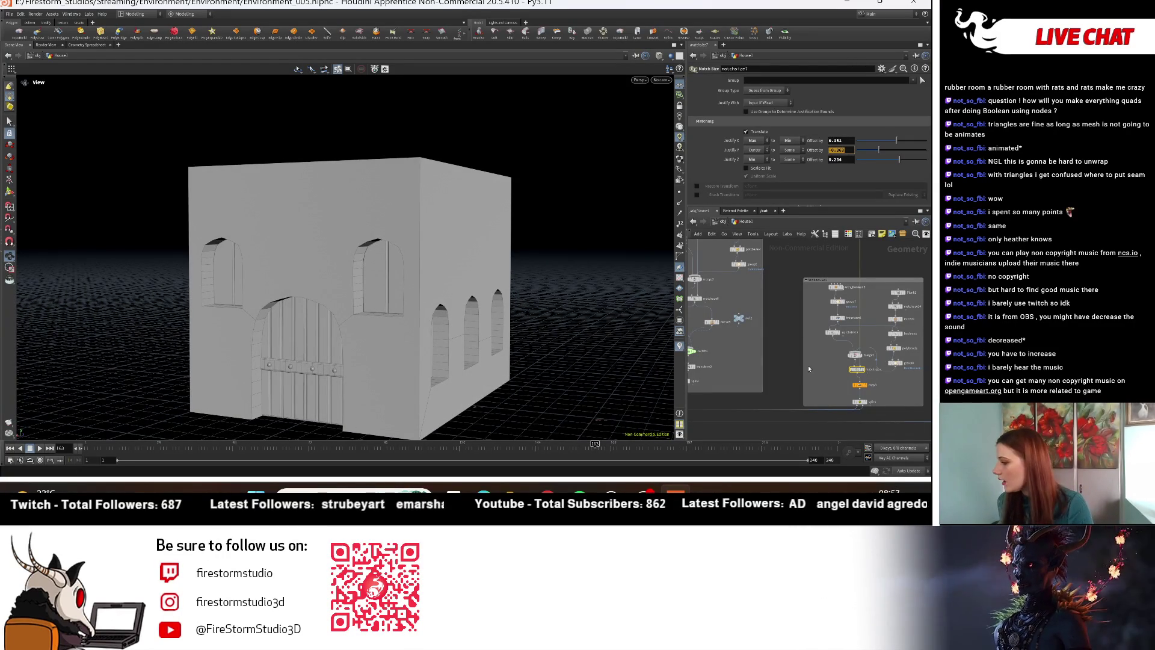
click(749, 364)
Step: In the Window Front box, set matchsize5's Justify Y offset to -0.121, after trying 0.246
scroll(749, 364, down, 5)
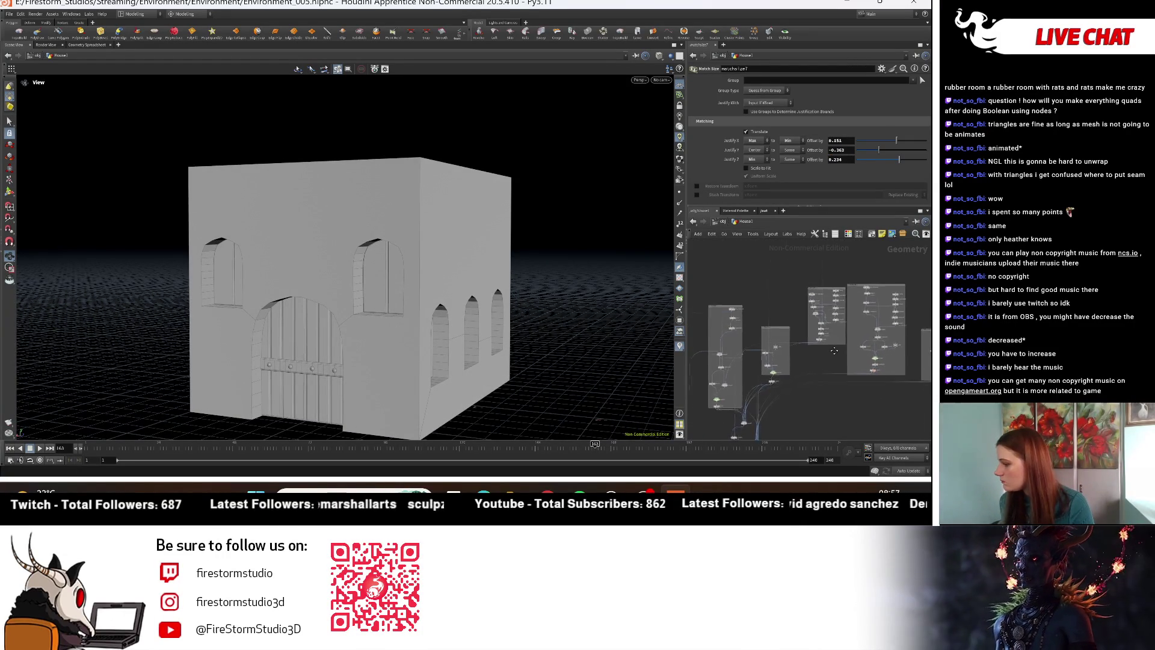
scroll(868, 327, up, 5)
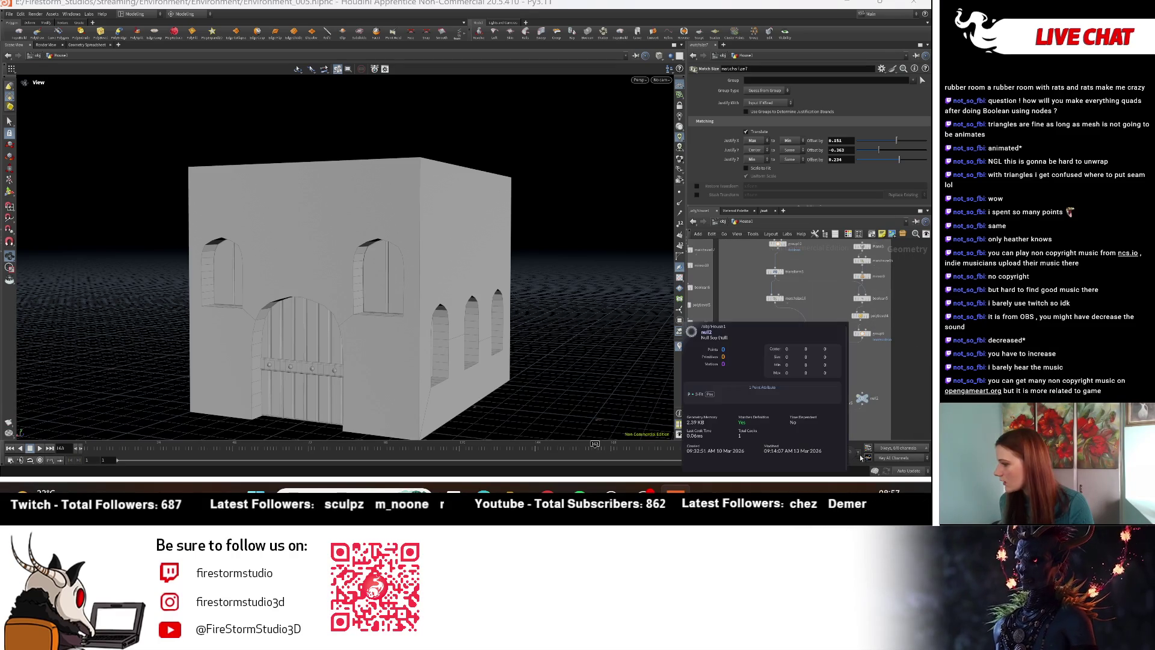
scroll(702, 308, up, 5)
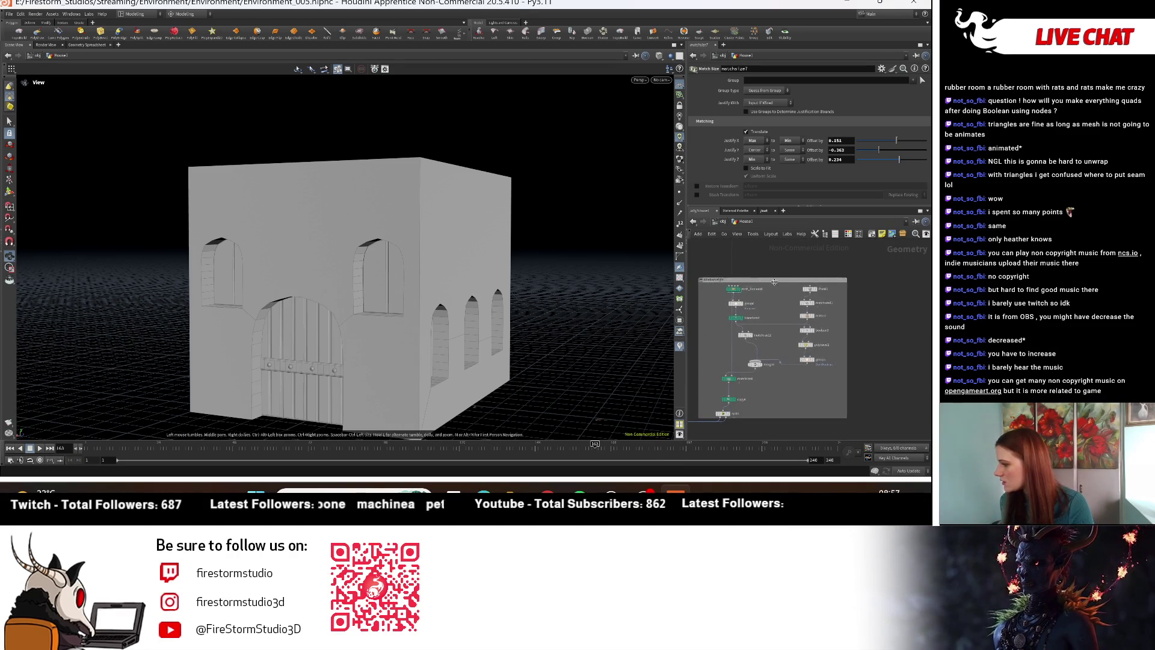
scroll(758, 327, down, 5)
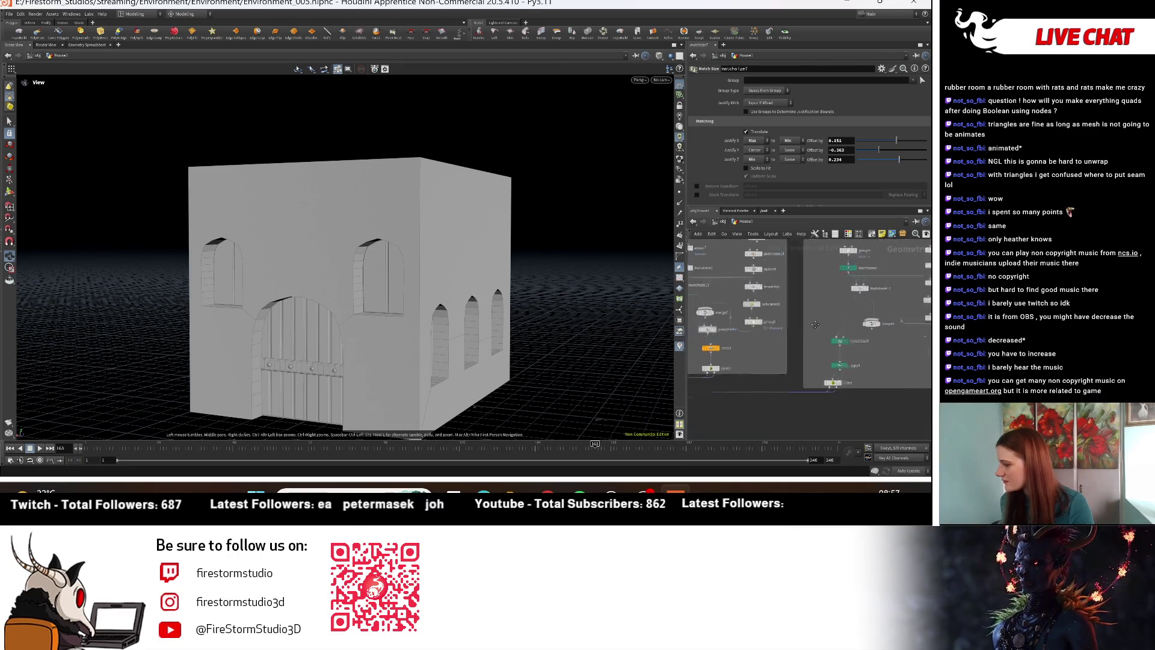
scroll(774, 325, up, 2)
mouse_move(775, 325)
middle_down()
mouse_move(883, 399)
mouse_move(886, 444)
middle_up()
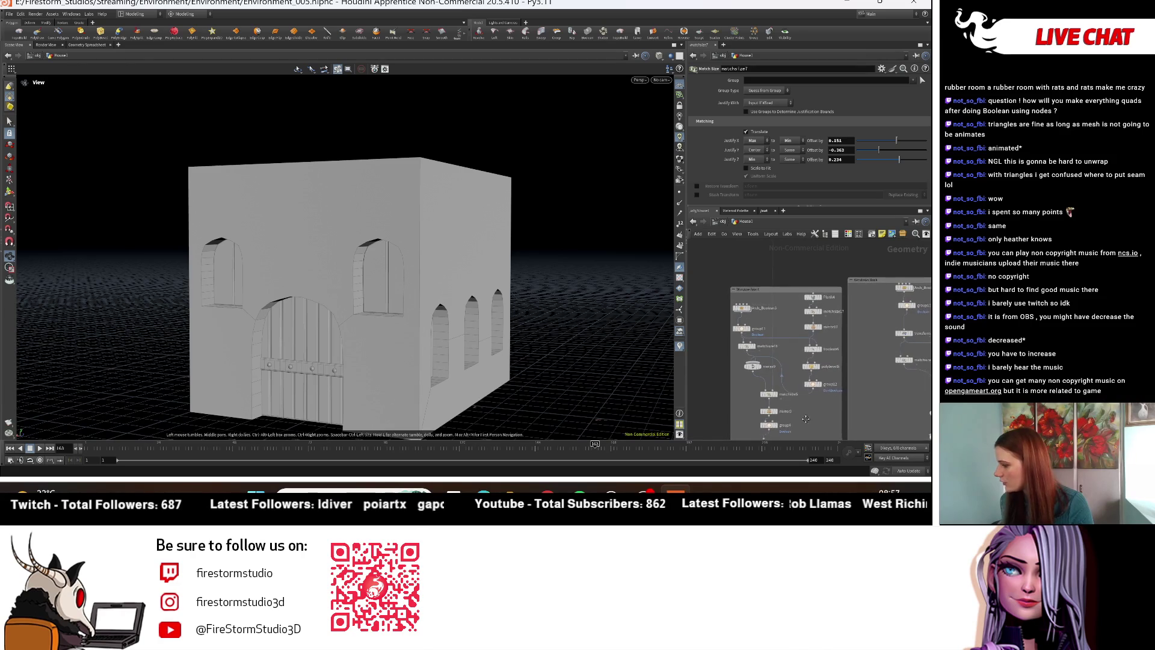
scroll(776, 373, up, 2)
click(762, 344)
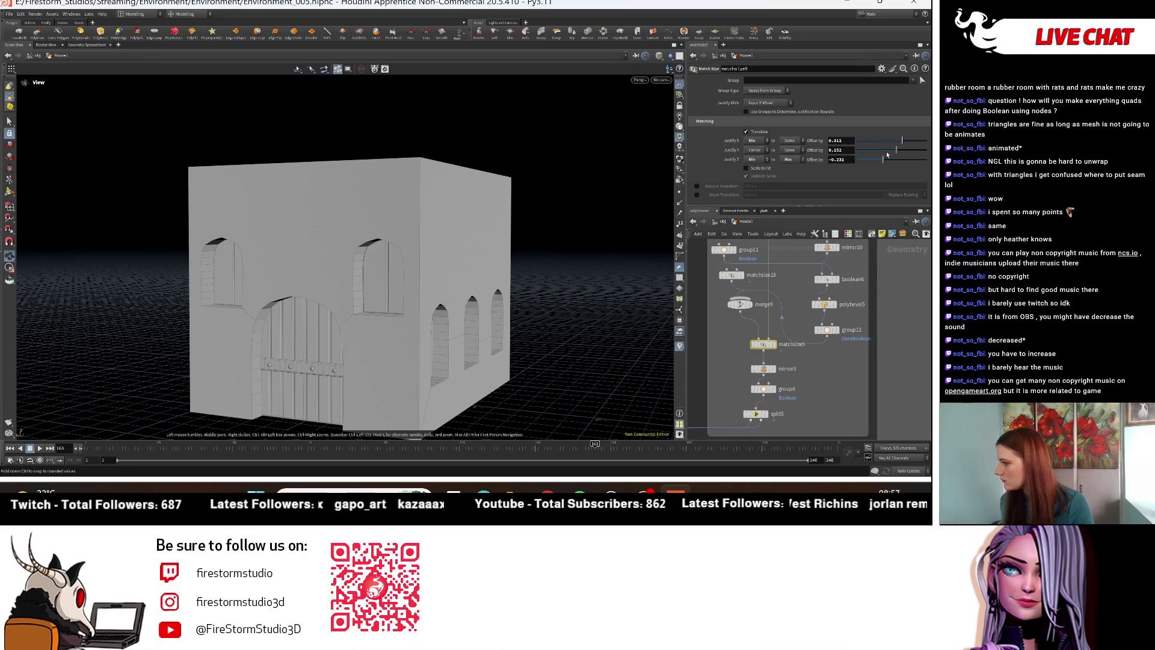
drag(897, 151, 902, 151)
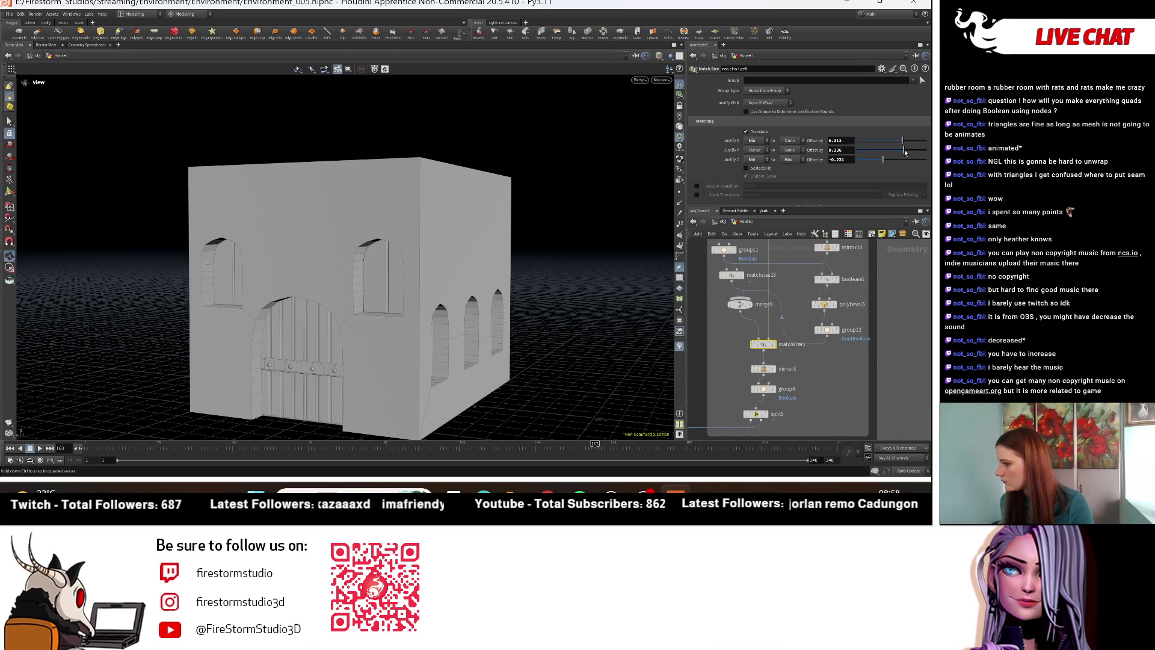
mouse_move(337, 253)
mouse_down()
mouse_move(264, 259)
mouse_move(259, 205)
mouse_move(313, 253)
mouse_move(325, 247)
mouse_up()
drag(906, 154, 887, 150)
scroll(773, 390, down, 3)
drag(421, 271, 295, 265)
scroll(822, 361, up, 5)
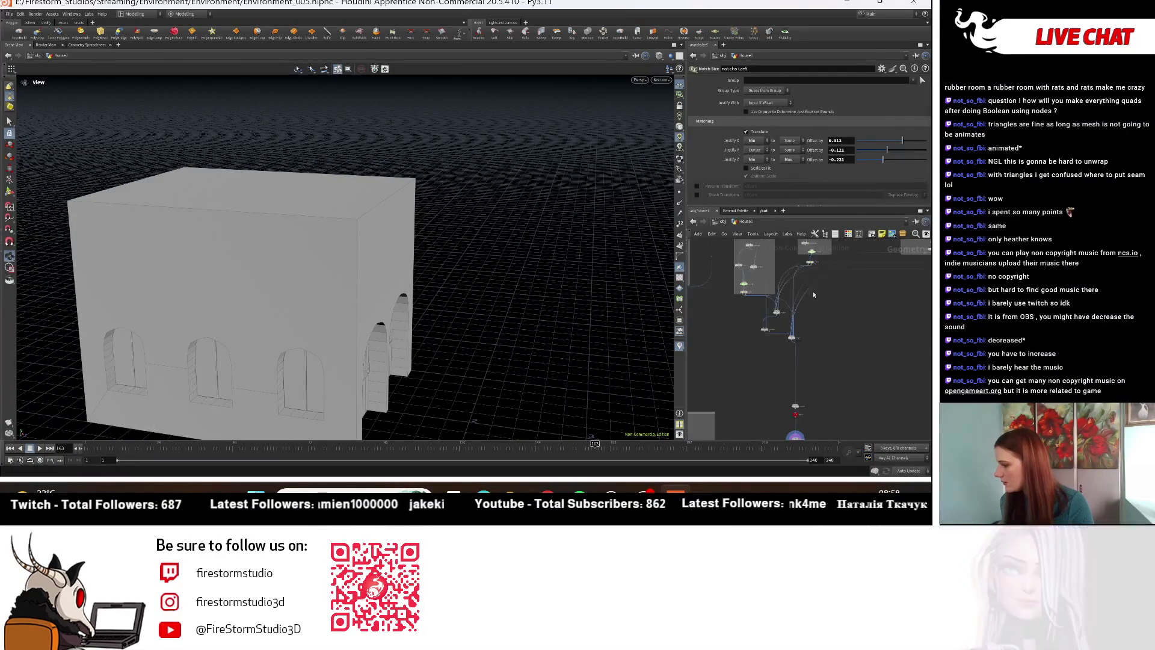
click(834, 305)
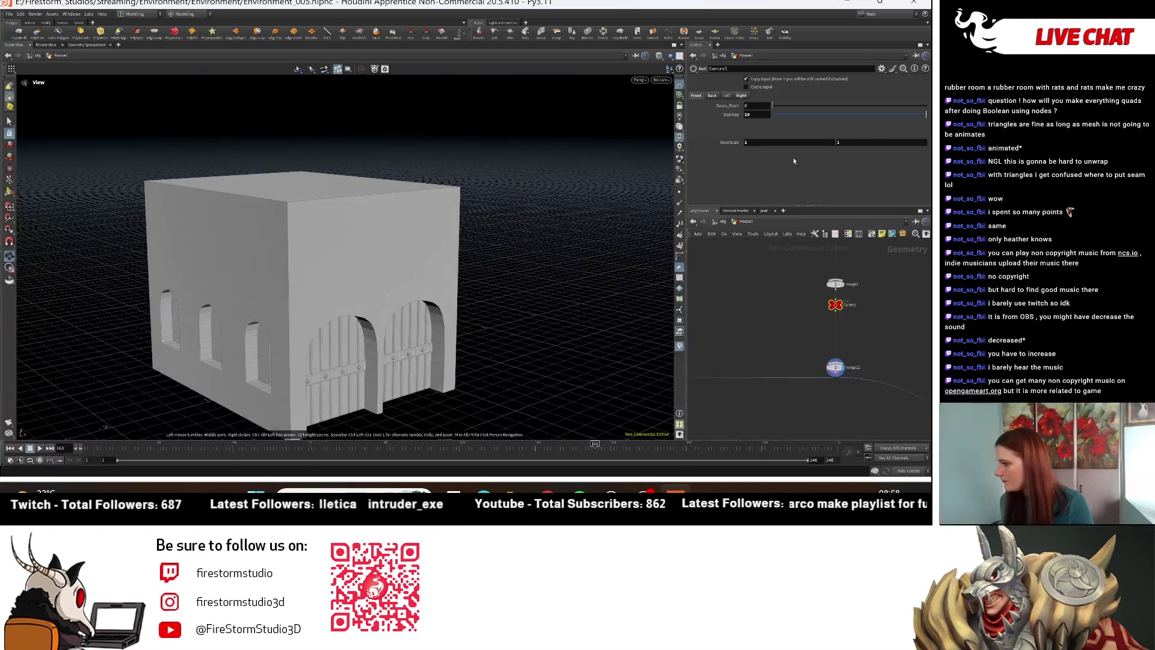
Step: Reduce StairSize to about 4.69 and set Doors_Front to 1 on the Control null
drag(901, 112, 650, 154)
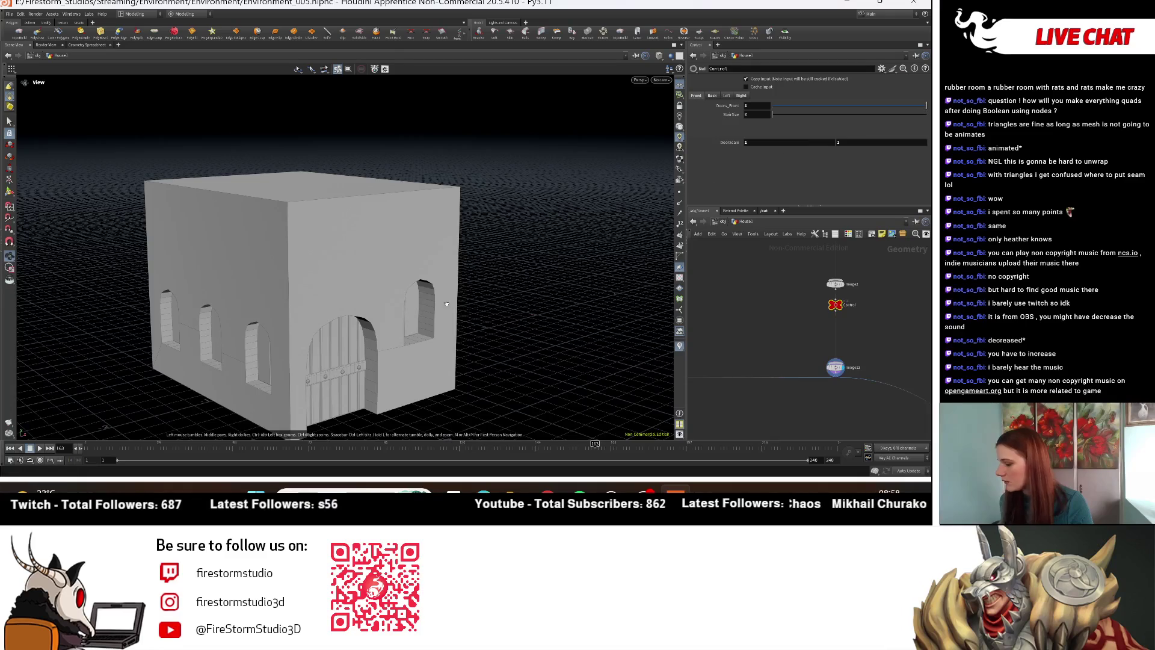
drag(785, 105, 926, 106)
scroll(876, 311, down, 2)
scroll(877, 311, down, 3)
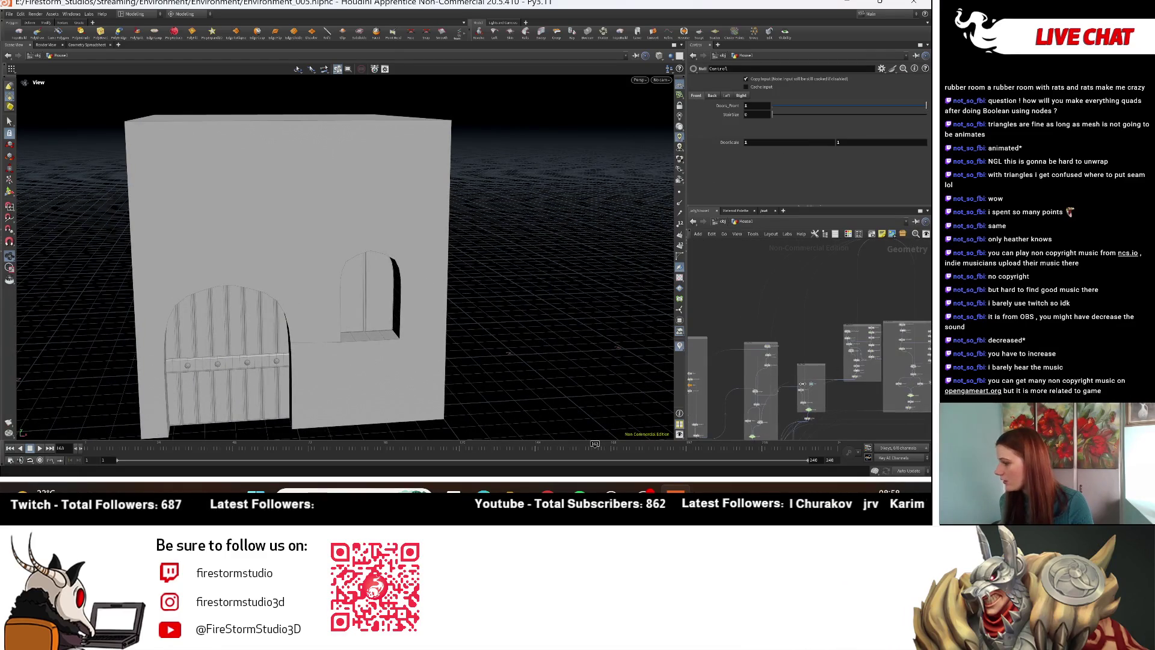
scroll(762, 330, up, 3)
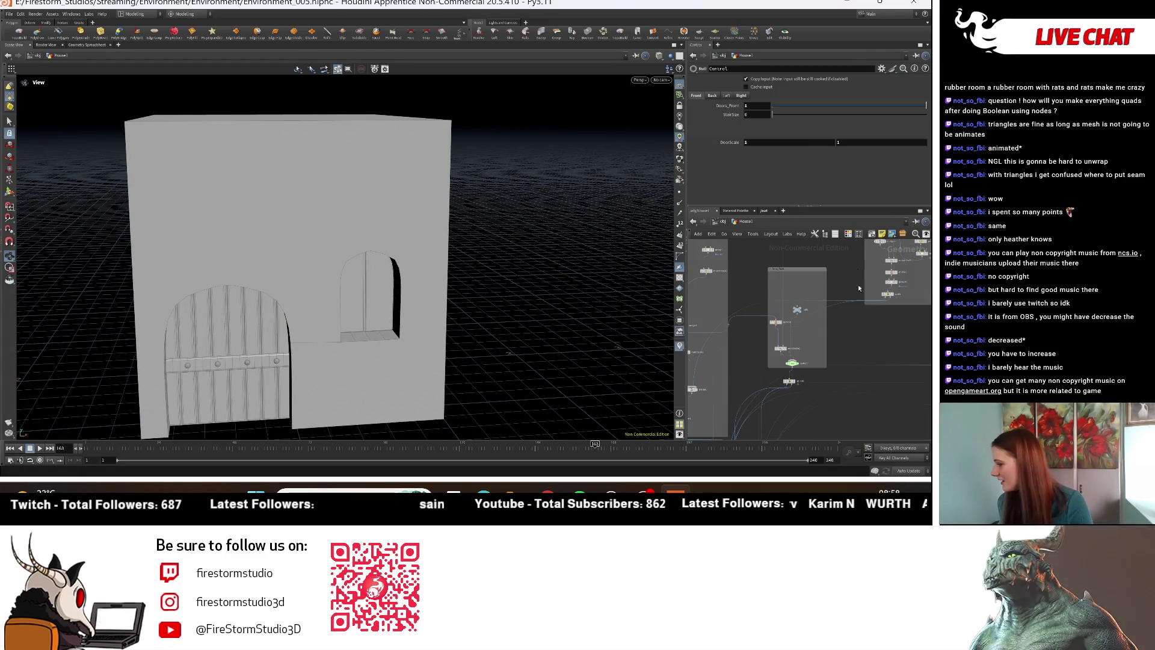
scroll(819, 359, up, 5)
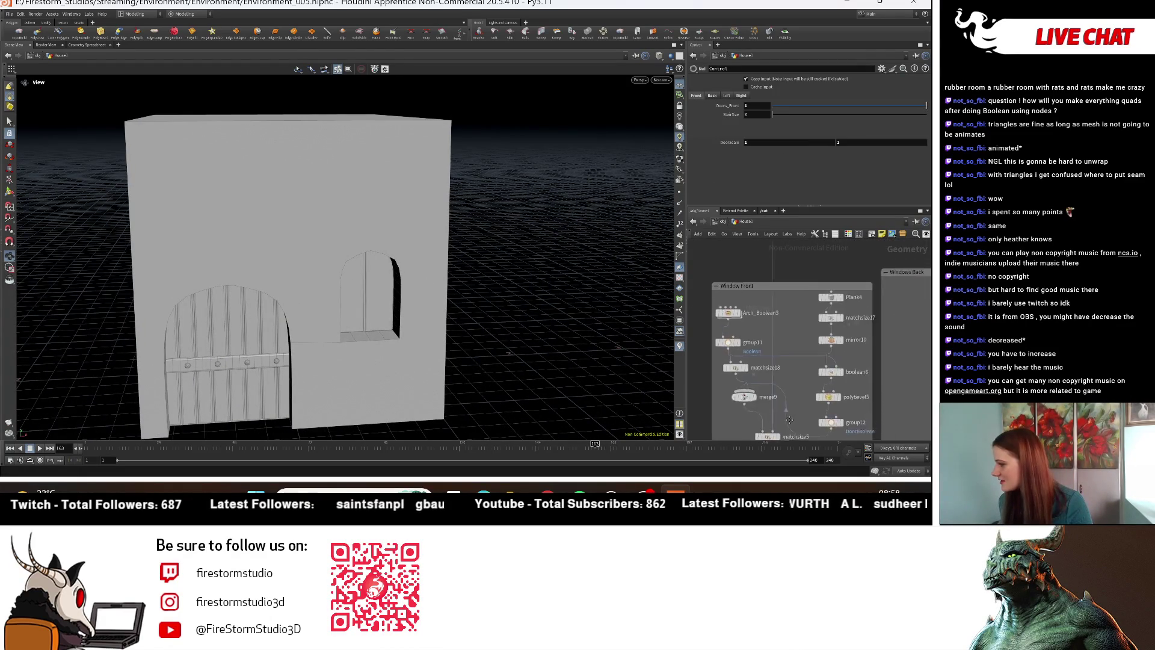
Step: Raise matchsize5's Justify Y offset to lift the window cut-out
middle_drag(799, 380, 925, 361)
middle_drag(849, 402, 781, 341)
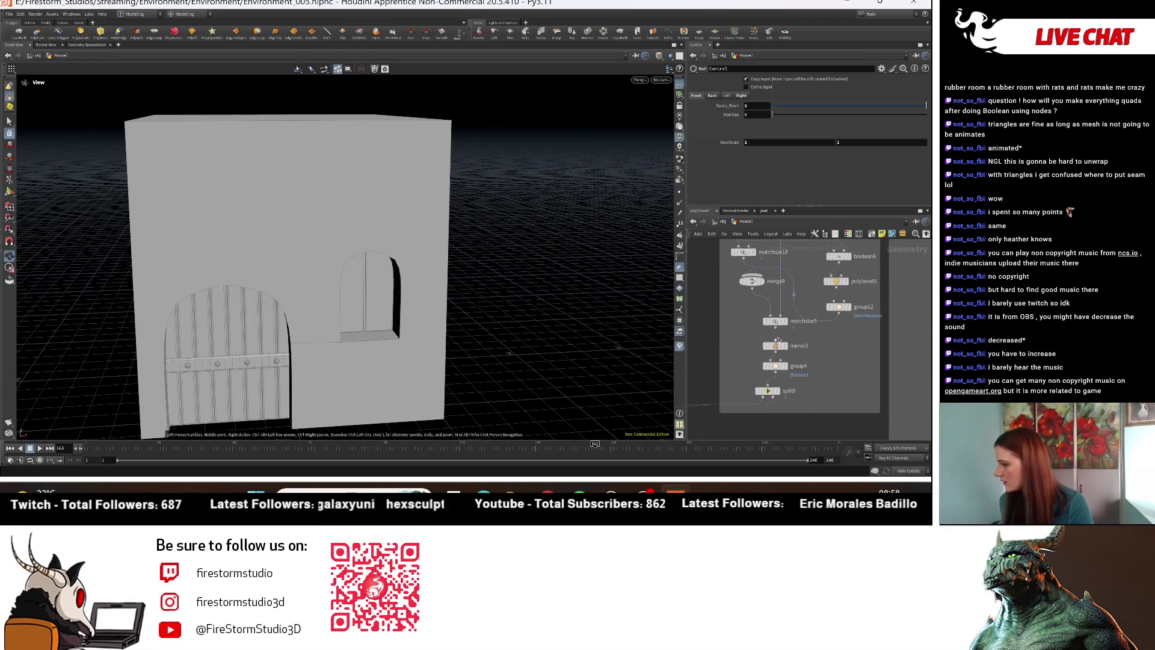
click(777, 326)
drag(887, 150, 907, 155)
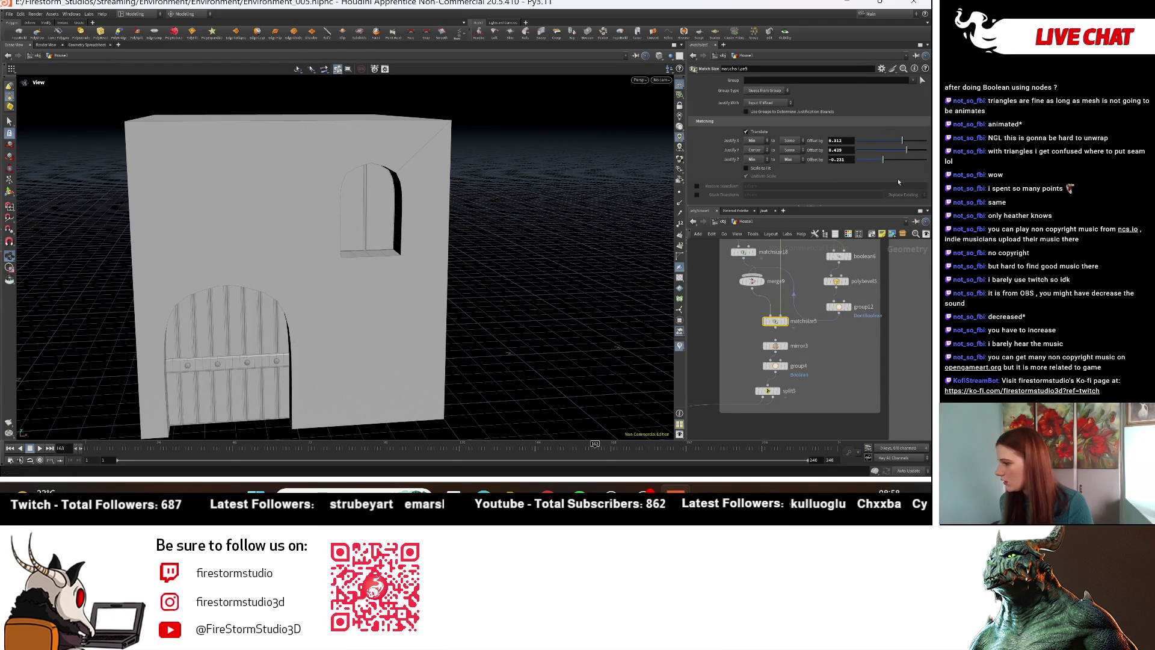
scroll(828, 327, down, 5)
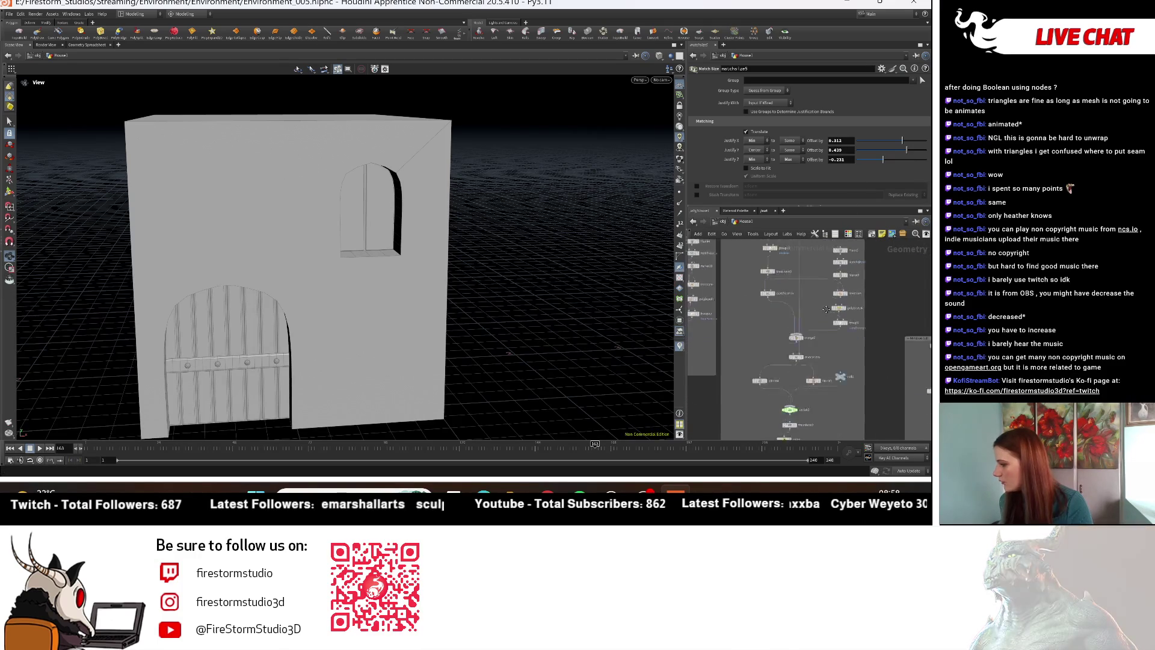
scroll(828, 327, up, 4)
Step: Set matchsize6's Justify Y offset to 0.46 so the small windows sit above the door
click(752, 375)
mouse_move(285, 228)
right_down()
mouse_move(325, 258)
mouse_move(330, 279)
right_up()
mouse_move(331, 278)
mouse_down()
mouse_move(536, 279)
mouse_move(491, 268)
mouse_up()
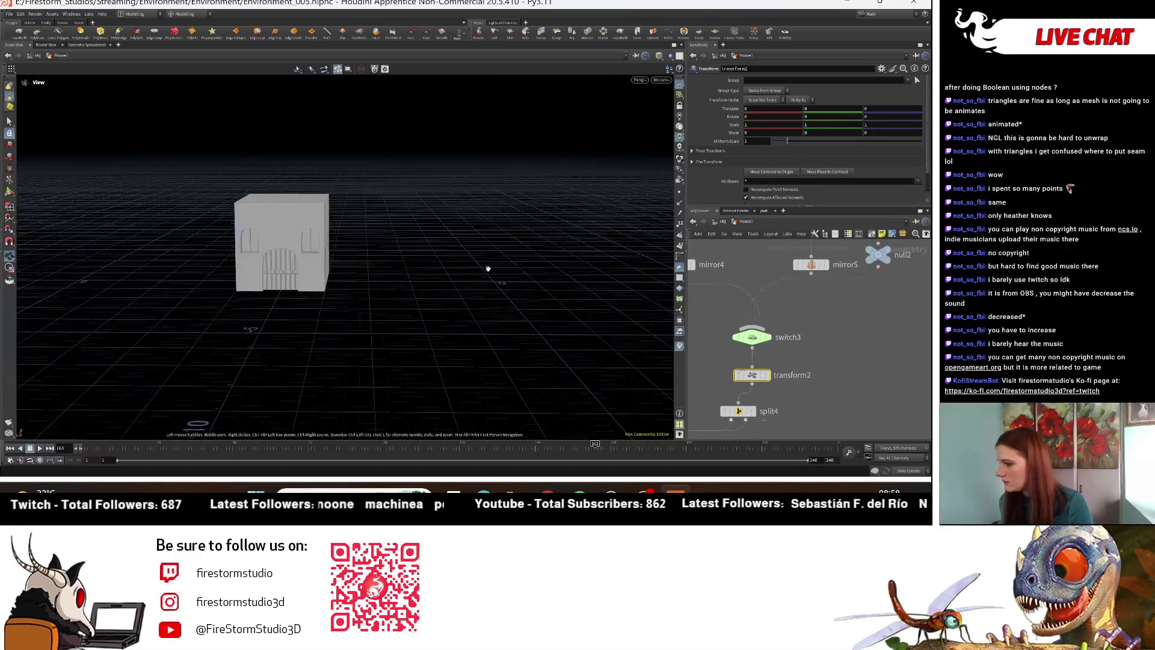
right_drag(491, 268, 517, 252)
drag(518, 252, 529, 229)
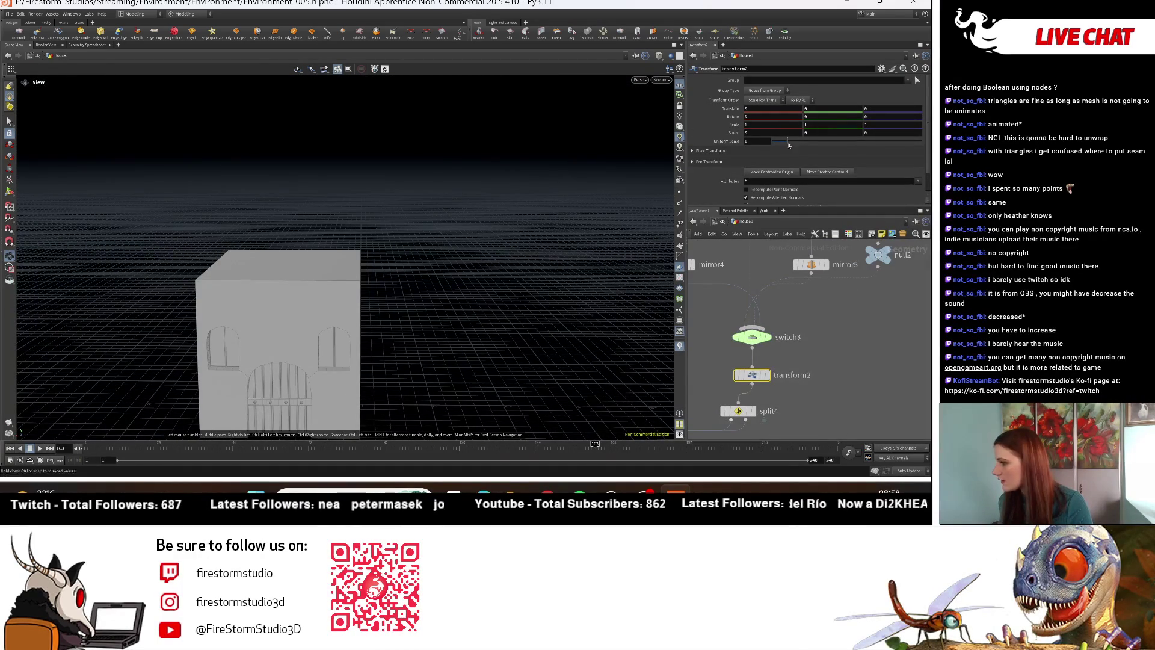
scroll(761, 392, down, 3)
middle_drag(812, 342, 816, 384)
click(781, 341)
drag(896, 154, 908, 154)
mouse_move(495, 240)
mouse_down()
mouse_move(404, 262)
mouse_move(346, 250)
mouse_move(513, 302)
mouse_move(578, 307)
mouse_up()
scroll(826, 355, down, 5)
scroll(806, 400, up, 6)
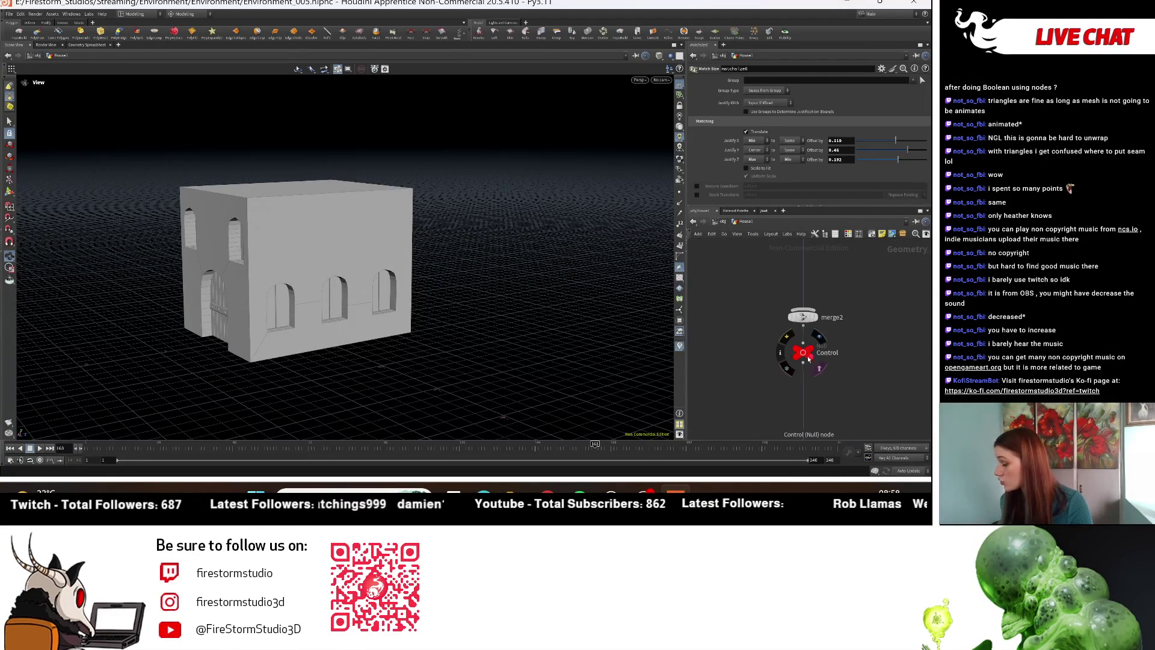
Step: On the Control node's Right tab, set Placement_Height to 0.363
click(803, 353)
click(741, 95)
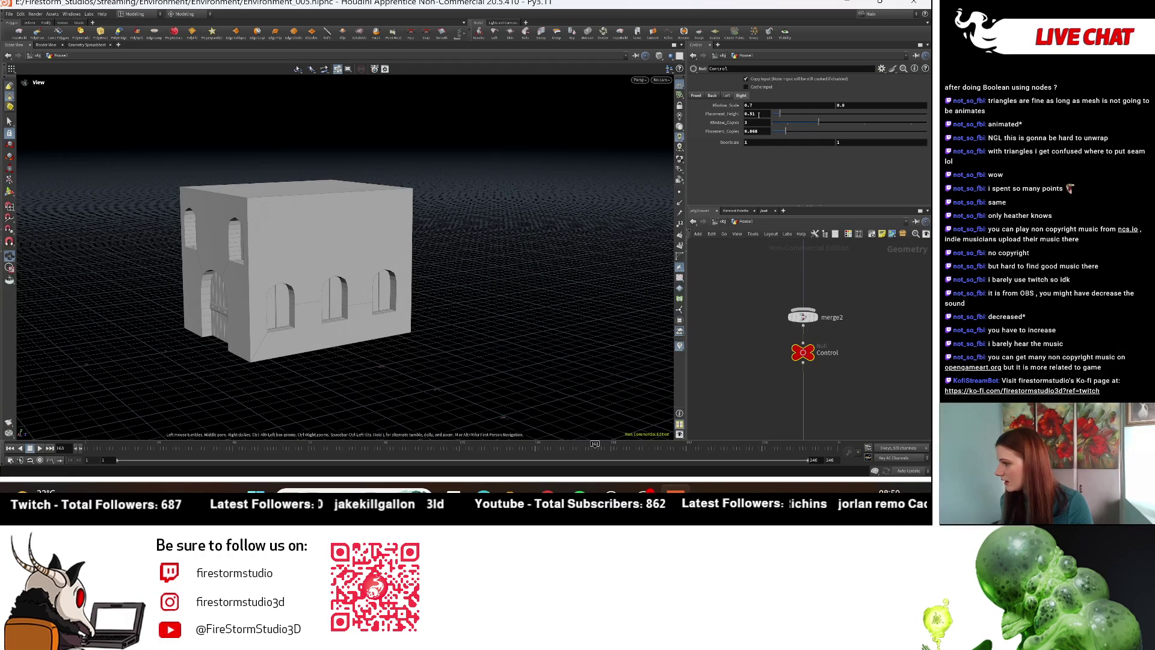
drag(722, 114, 730, 119)
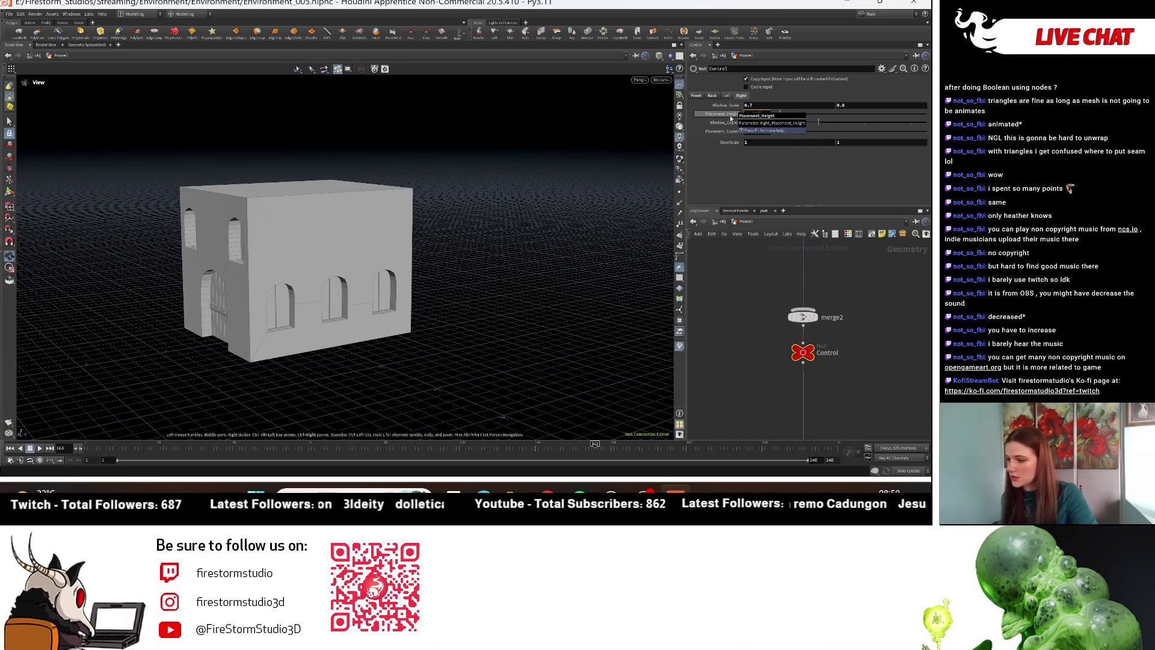
mouse_move(303, 299)
mouse_down()
mouse_move(427, 322)
mouse_move(518, 264)
mouse_up()
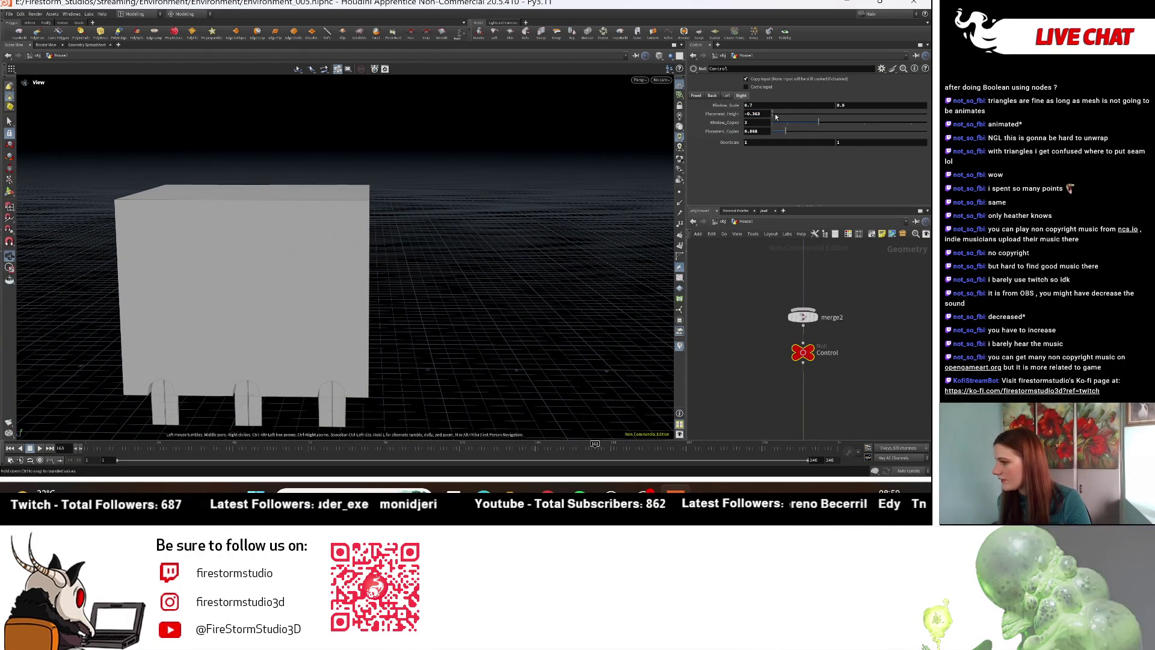
drag(773, 114, 793, 119)
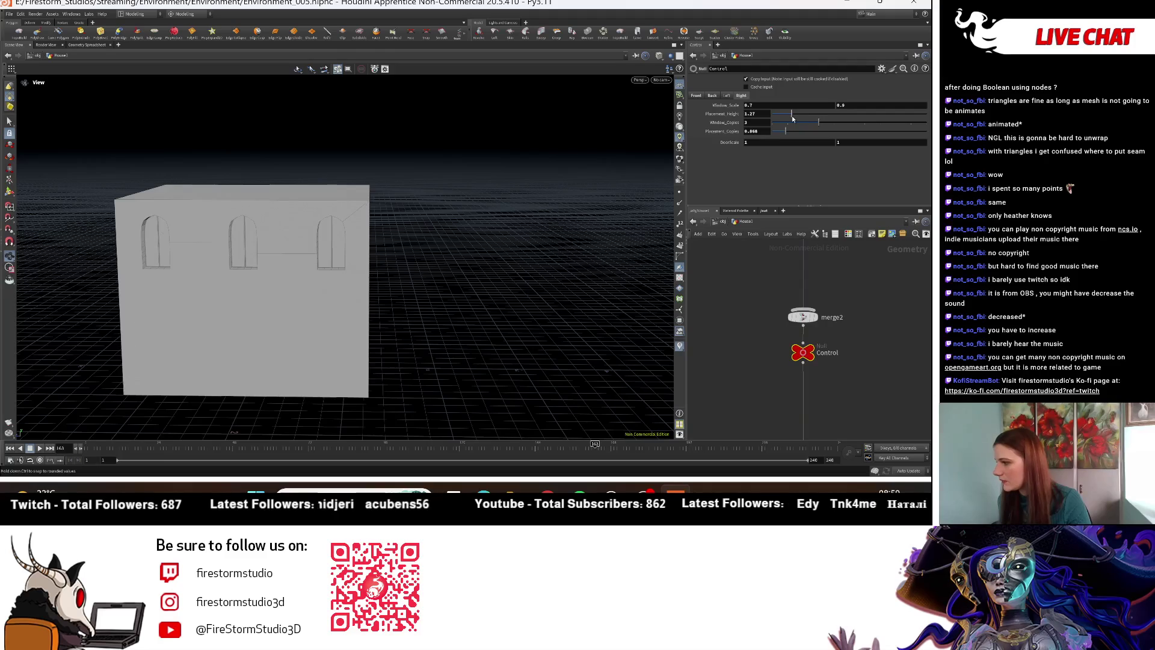
key(ctrl+z)
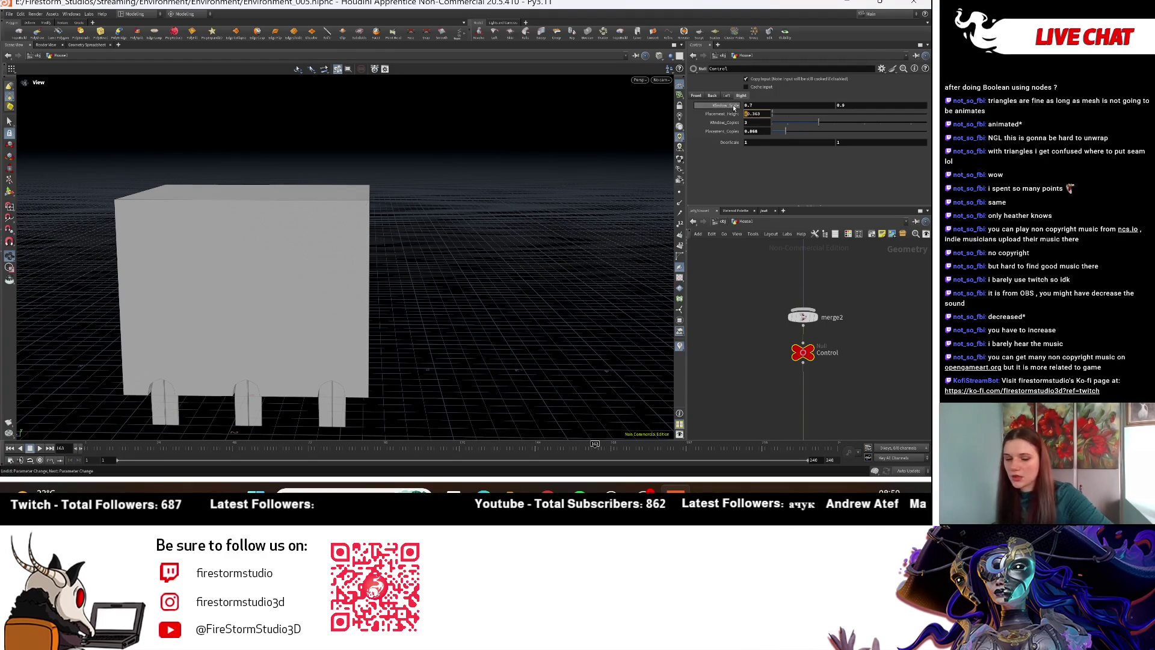
key(Delete)
key(Return)
mouse_move(337, 216)
mouse_down()
mouse_move(434, 214)
mouse_move(399, 207)
mouse_move(361, 240)
mouse_move(382, 266)
mouse_move(483, 259)
mouse_up()
Step: Display merge14 to show the complete house with its roof and orbit around it
scroll(824, 348, down, 3)
scroll(803, 386, up, 3)
click(741, 380)
mouse_move(196, 272)
mouse_down()
mouse_move(189, 307)
mouse_move(460, 276)
mouse_move(508, 240)
mouse_move(487, 259)
mouse_move(384, 272)
mouse_move(258, 257)
mouse_up()
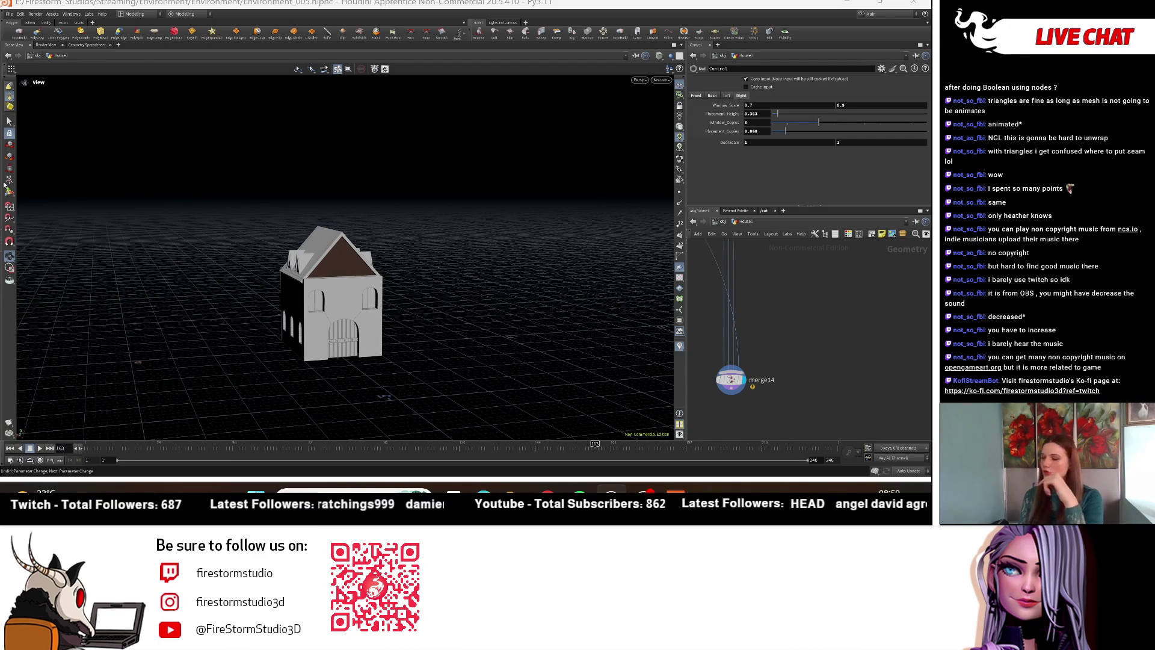
mouse_move(443, 399)
mouse_down()
mouse_move(412, 279)
mouse_move(272, 305)
mouse_move(475, 289)
mouse_up()
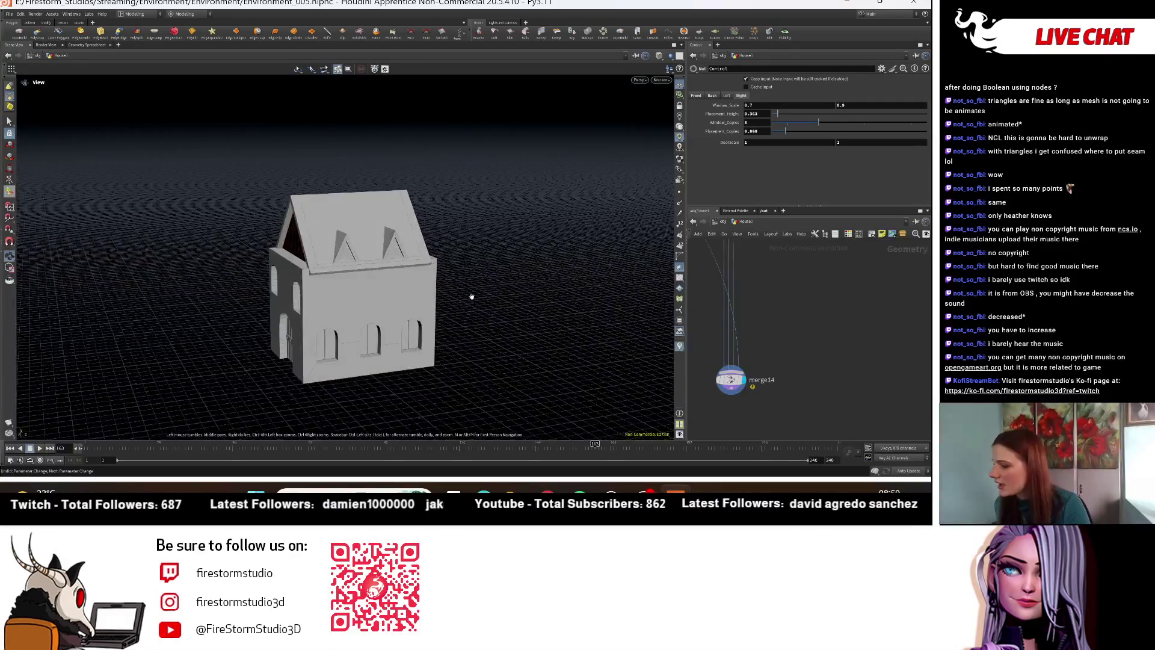
Step: Orbit and zoom around the finished gabled house to inspect its dormers and arched windows
scroll(484, 329, up, 5)
scroll(320, 286, down, 10)
mouse_move(320, 287)
mouse_down()
mouse_move(356, 240)
mouse_move(79, 222)
mouse_move(300, 252)
mouse_move(397, 247)
mouse_move(335, 264)
mouse_move(402, 327)
mouse_up()
scroll(408, 331, up, 5)
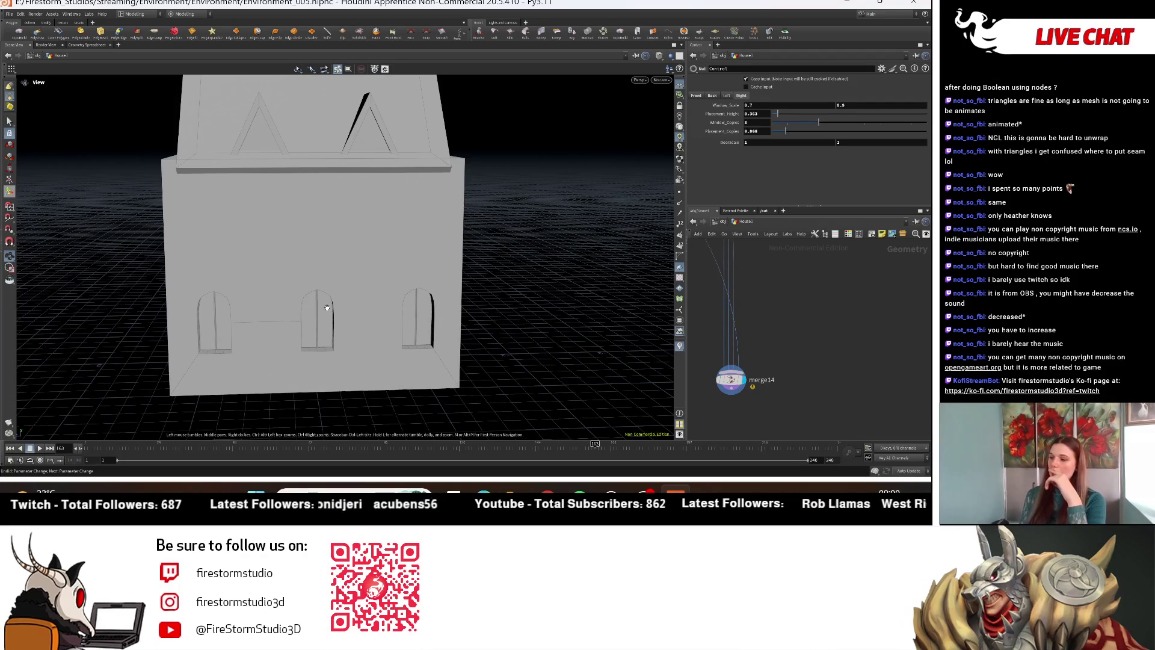
drag(337, 335, 362, 284)
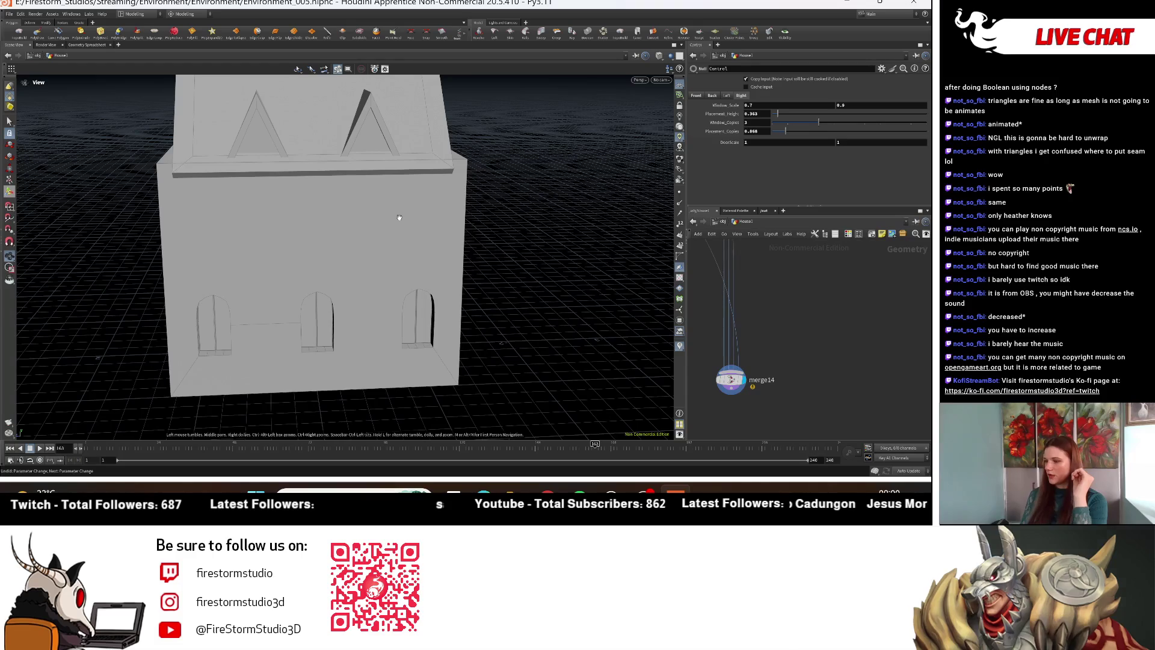
drag(385, 250, 457, 256)
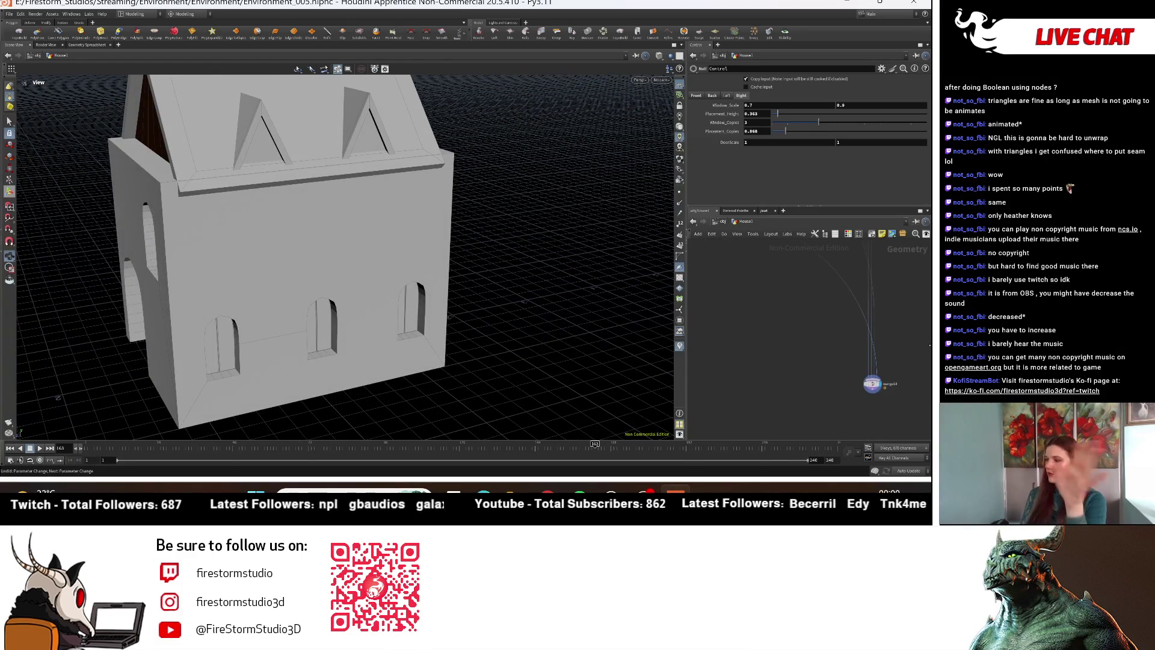
scroll(812, 367, down, 5)
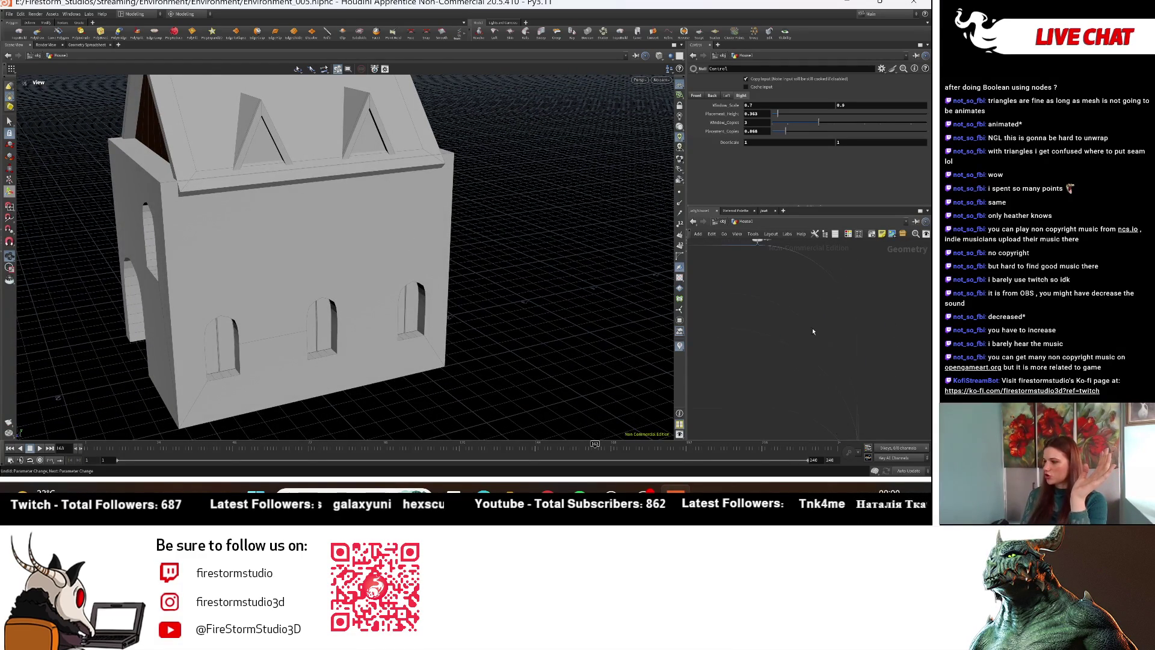
scroll(785, 369, up, 3)
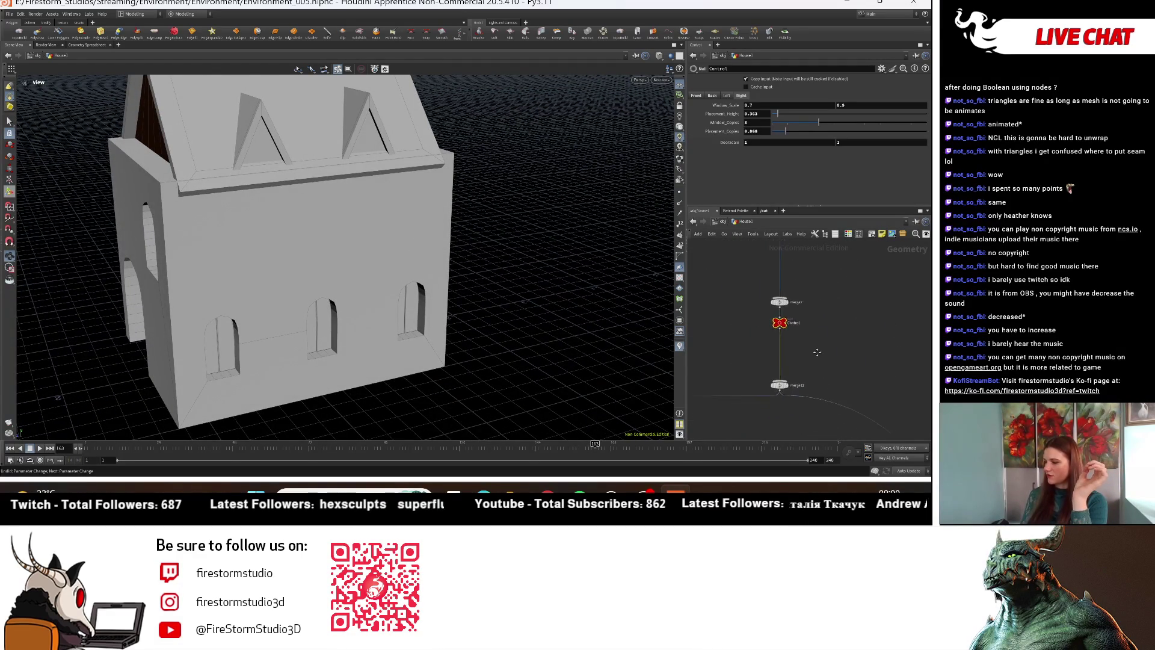
Step: Display merge12 to show the house without its roof, moving the node up below Control
click(774, 398)
drag(769, 402, 768, 331)
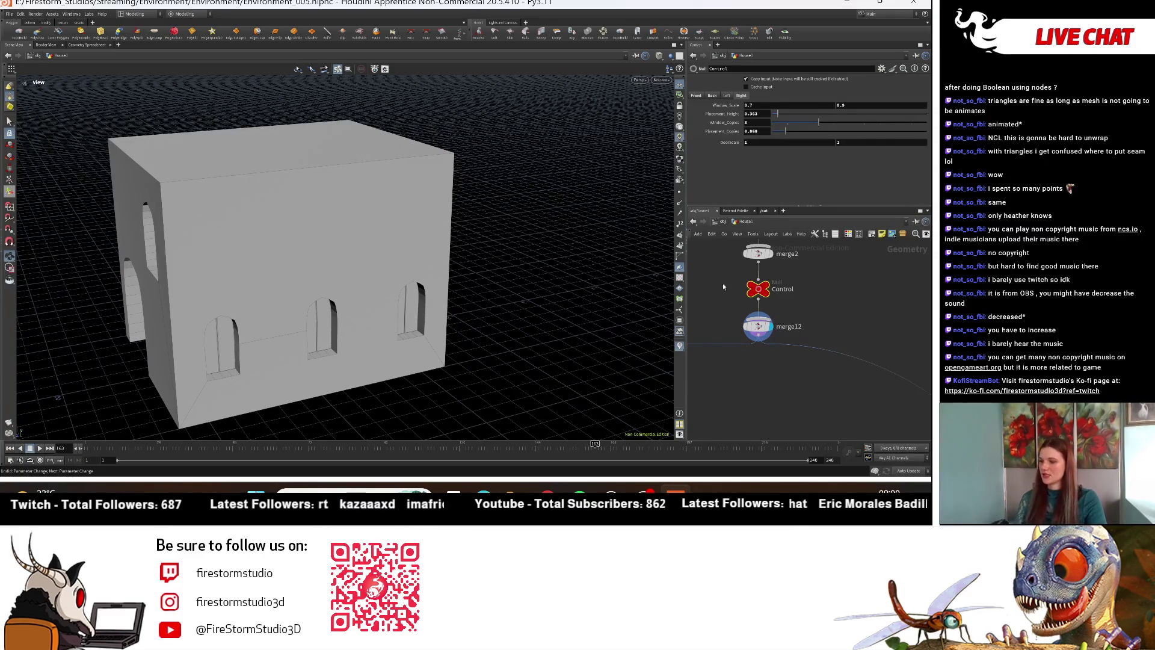
mouse_move(181, 247)
mouse_down()
mouse_move(327, 251)
mouse_move(271, 291)
mouse_move(421, 312)
mouse_move(337, 283)
mouse_move(192, 155)
mouse_up()
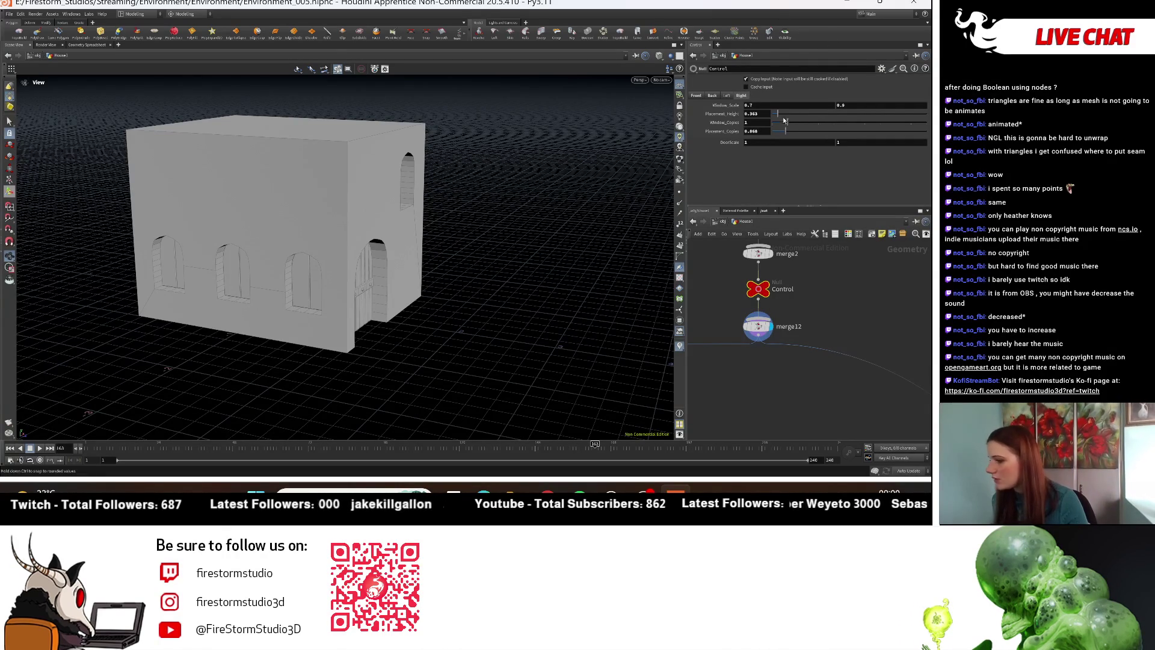
Step: Reduce Window_Copies to 1 so each wall gets a single window
mouse_move(873, 129)
mouse_down()
mouse_move(885, 123)
mouse_move(803, 123)
mouse_up()
mouse_move(301, 240)
mouse_down()
mouse_move(429, 209)
mouse_move(409, 216)
mouse_move(565, 194)
mouse_up()
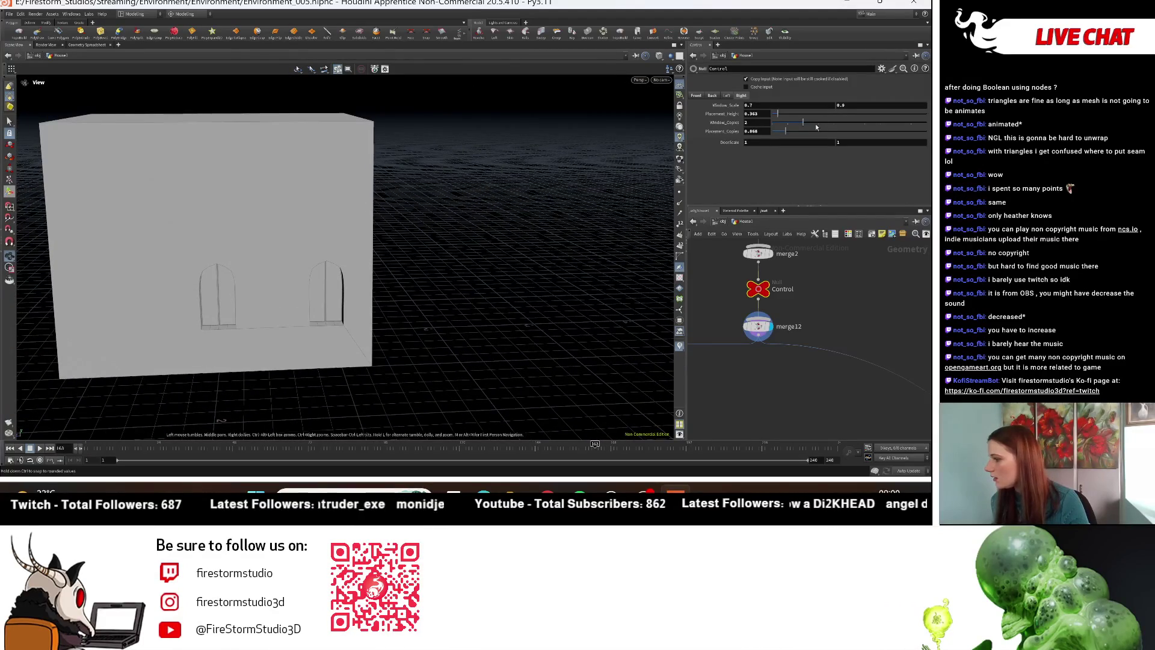
drag(816, 126, 788, 118)
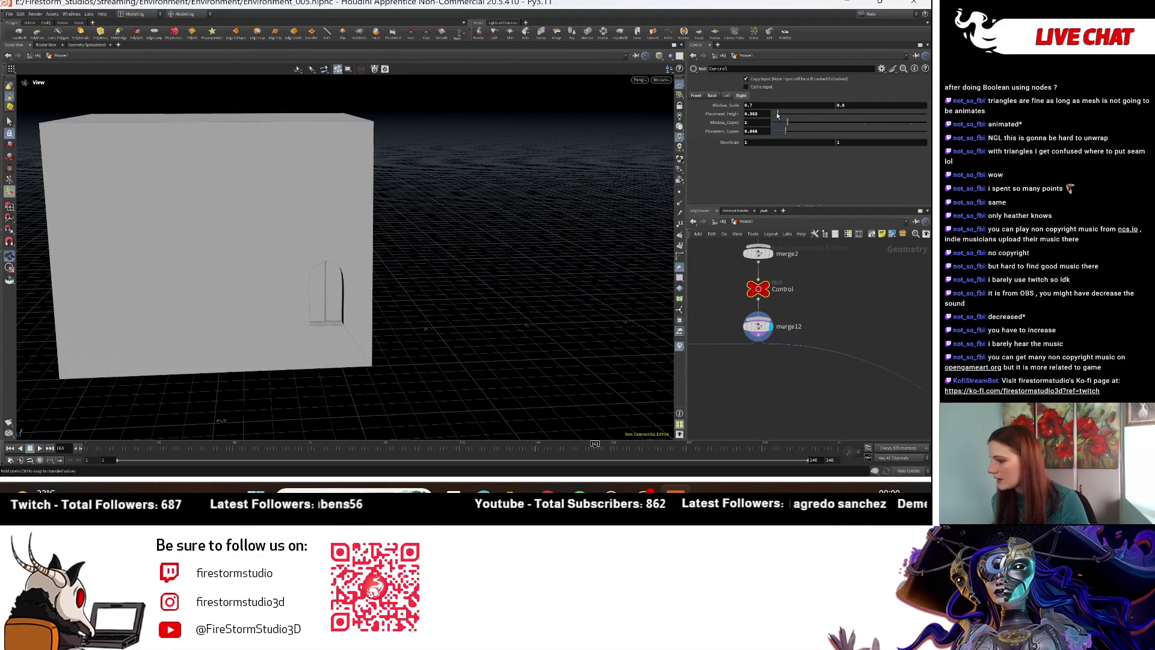
mouse_move(268, 279)
middle_down()
mouse_move(287, 291)
mouse_move(193, 342)
middle_up()
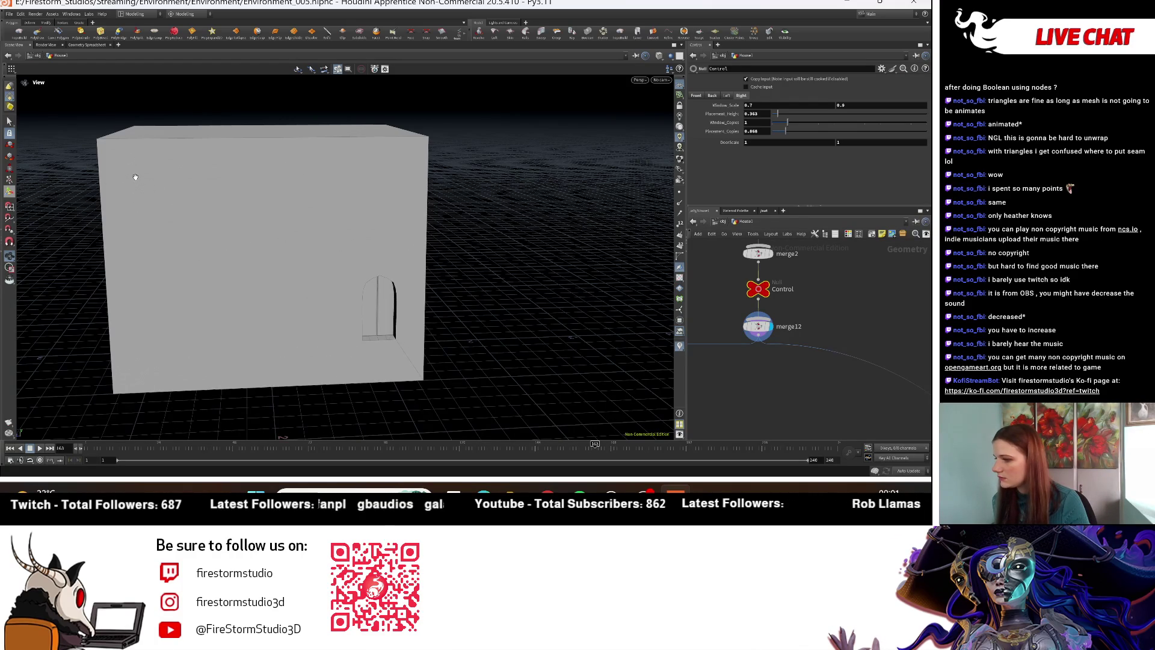
mouse_move(144, 174)
mouse_down()
mouse_move(277, 253)
mouse_move(271, 273)
mouse_move(178, 204)
mouse_move(251, 227)
mouse_move(258, 217)
mouse_move(368, 266)
mouse_move(383, 181)
mouse_move(374, 206)
mouse_up()
mouse_move(827, 345)
middle_down()
mouse_move(885, 323)
mouse_move(823, 313)
mouse_move(847, 338)
mouse_move(819, 364)
mouse_move(805, 347)
mouse_move(804, 297)
mouse_move(821, 299)
mouse_move(806, 344)
middle_up()
Step: Add a Cube (box1) node to the network via a 'cube' search
key(Tab)
mouse_move(807, 345)
text(cube)
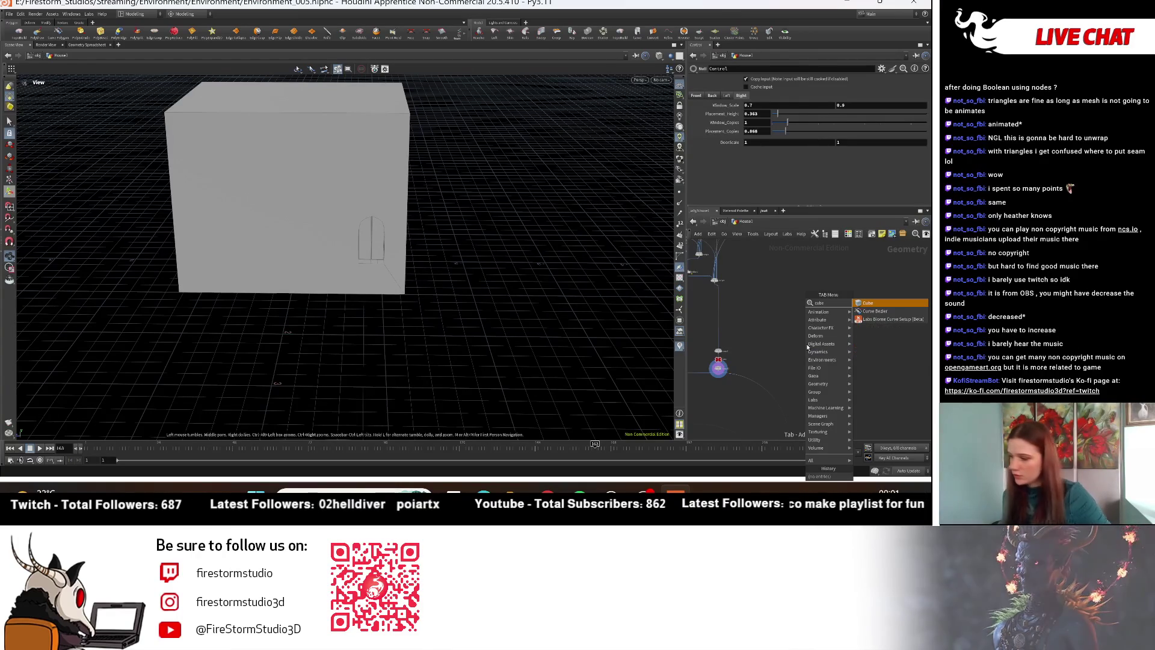
key(Return)
click(835, 352)
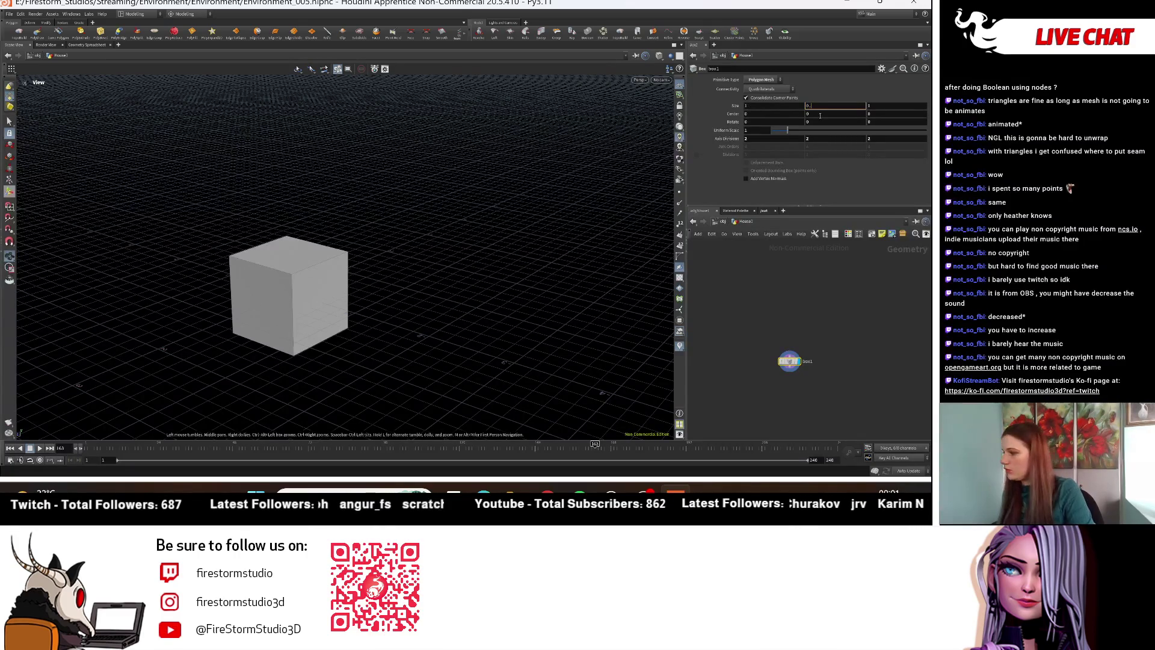
Step: Set box1's height to 0.1 and display the merged house geometry alongside it
key(Return)
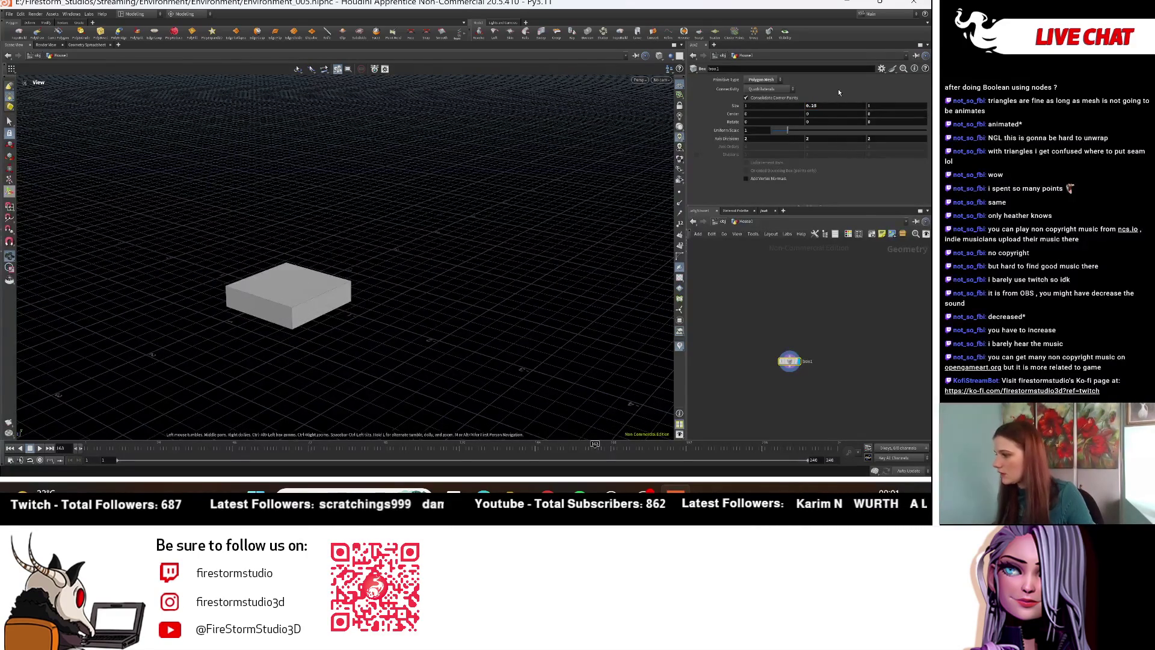
text(.1)
key(Return)
drag(390, 229, 499, 275)
middle_drag(731, 402, 809, 348)
scroll(800, 355, up, 4)
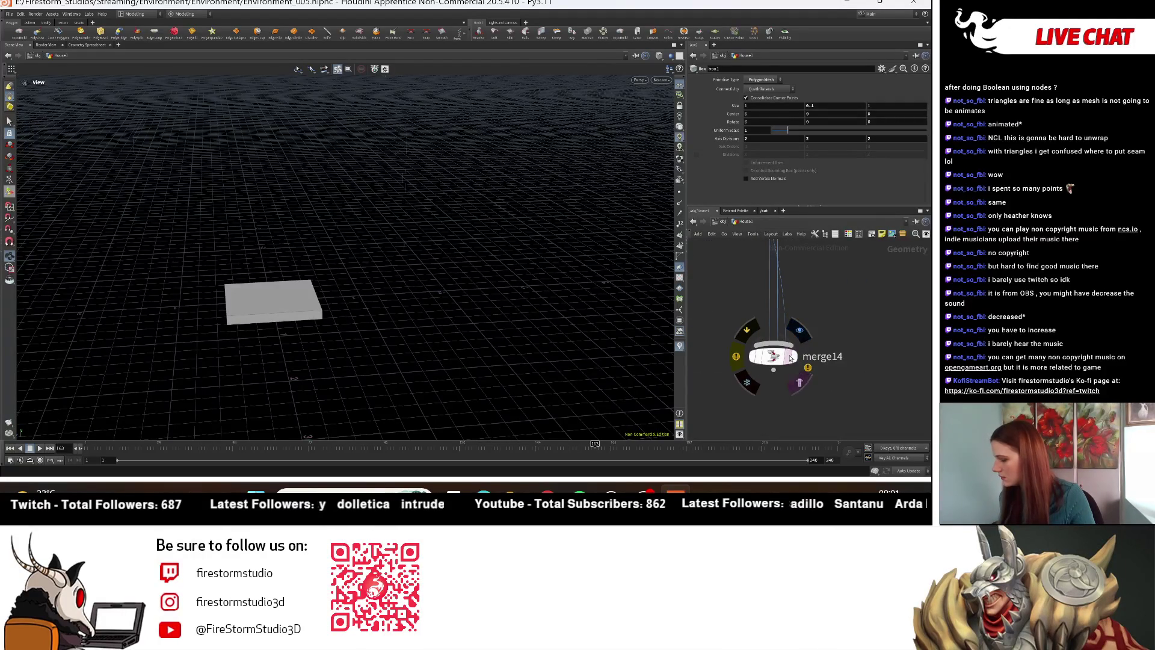
click(791, 358)
mouse_move(361, 241)
mouse_down()
mouse_move(385, 252)
mouse_move(366, 272)
mouse_move(798, 137)
mouse_up()
Step: Set box1's Size Y to 0.05 and link Center Y to reference sizey
click(838, 105)
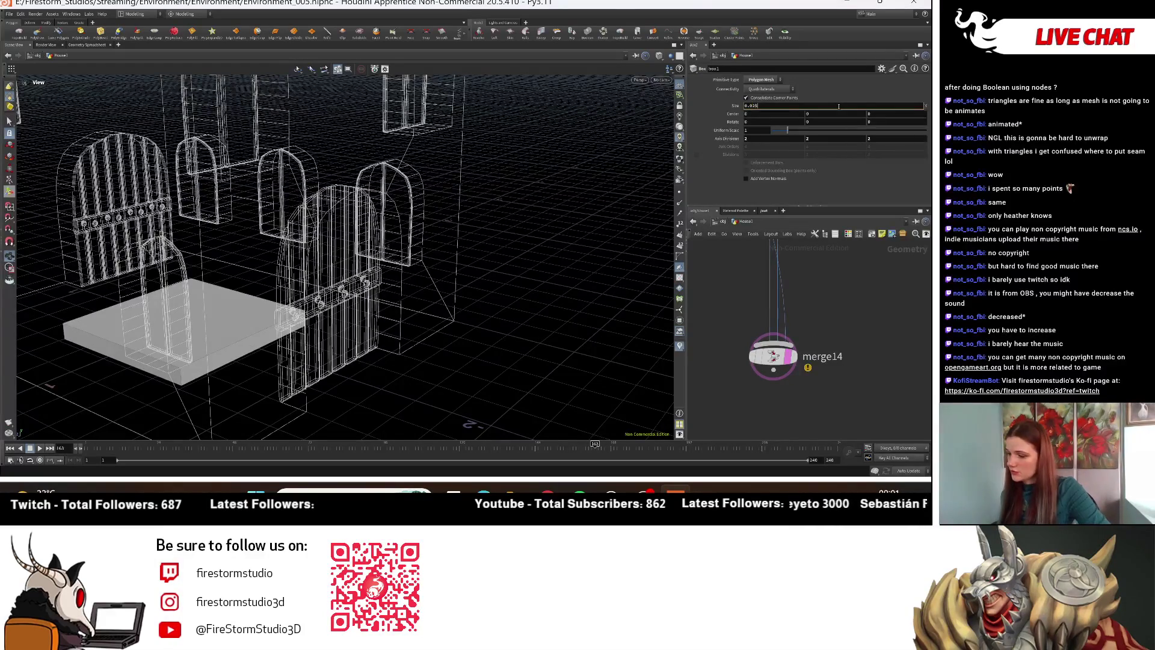
key(Return)
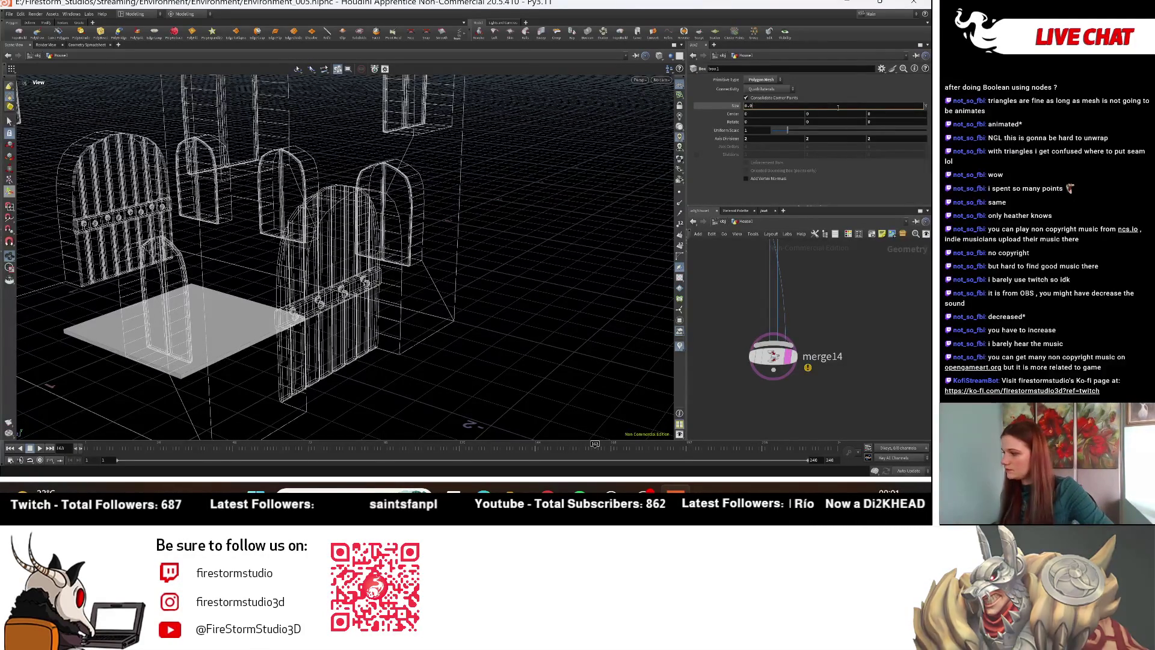
key(Return)
mouse_move(361, 271)
mouse_down()
mouse_move(385, 268)
mouse_move(472, 307)
mouse_move(359, 293)
mouse_move(427, 290)
mouse_up()
right_click(821, 107)
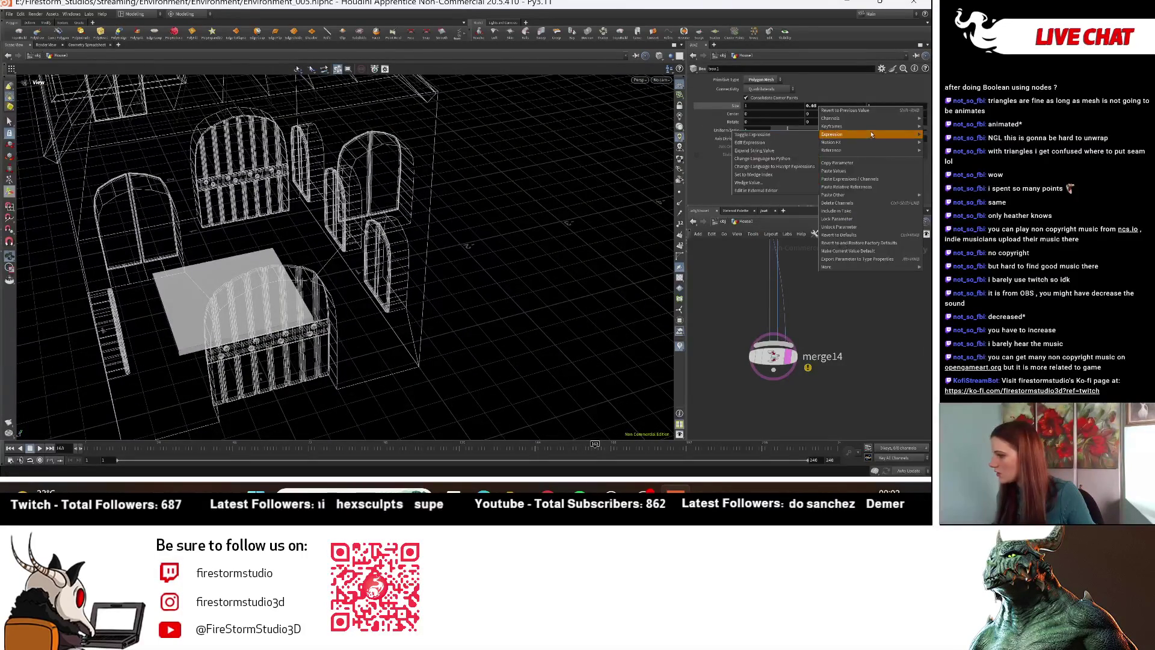
key(Escape)
right_click(836, 114)
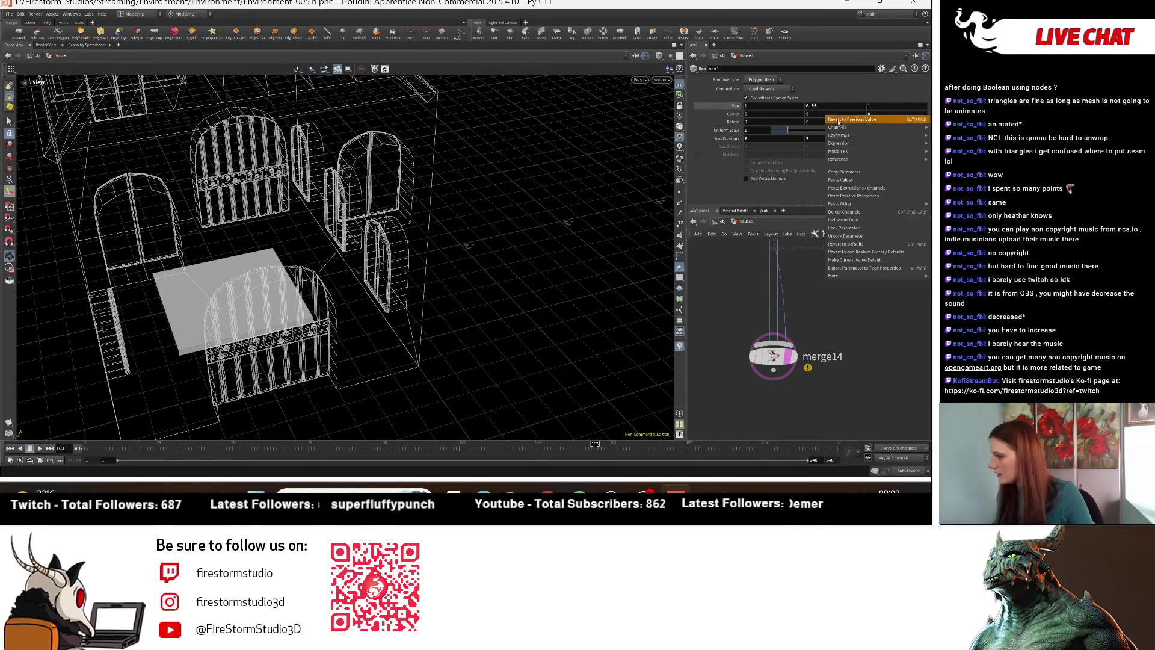
click(845, 195)
mouse_move(361, 283)
mouse_down()
mouse_move(299, 259)
mouse_move(274, 216)
mouse_up()
Step: Add a Copy and Transform node below box1 using the 'copan' search
middle_drag(900, 380, 763, 375)
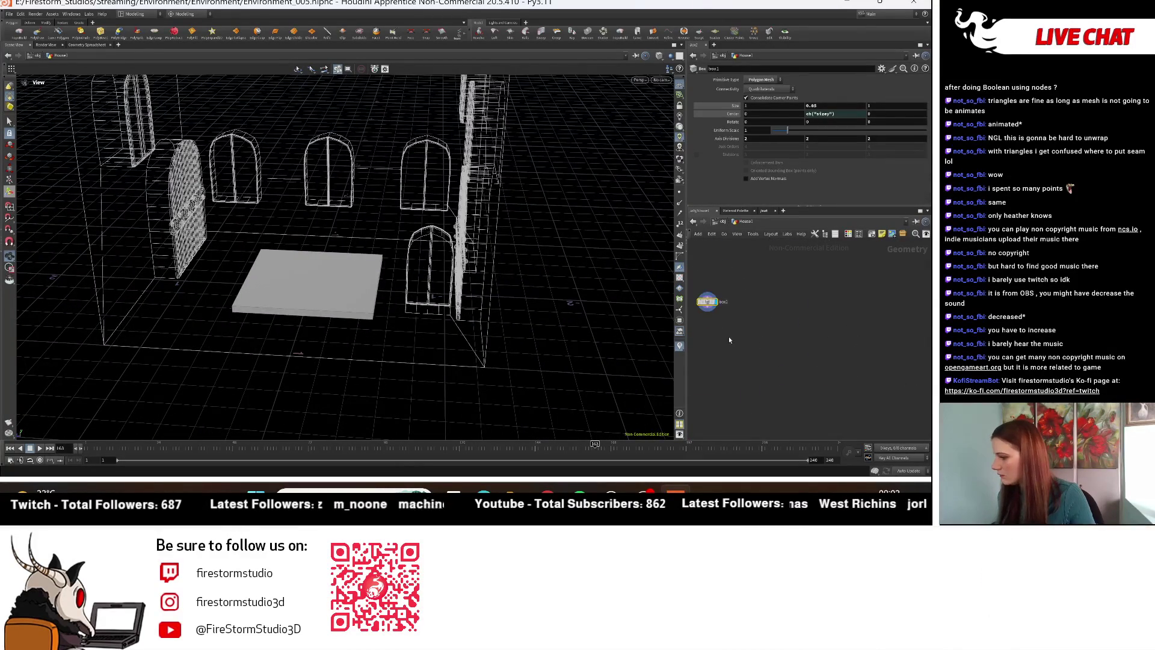
key(f)
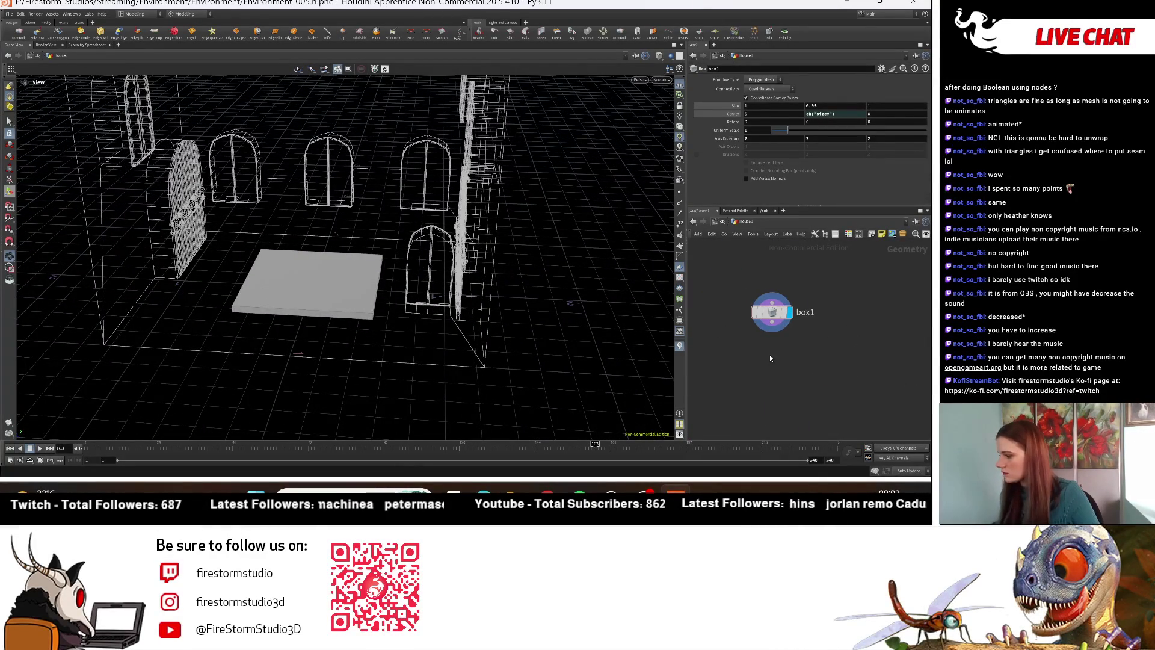
key(Tab)
text(cop)
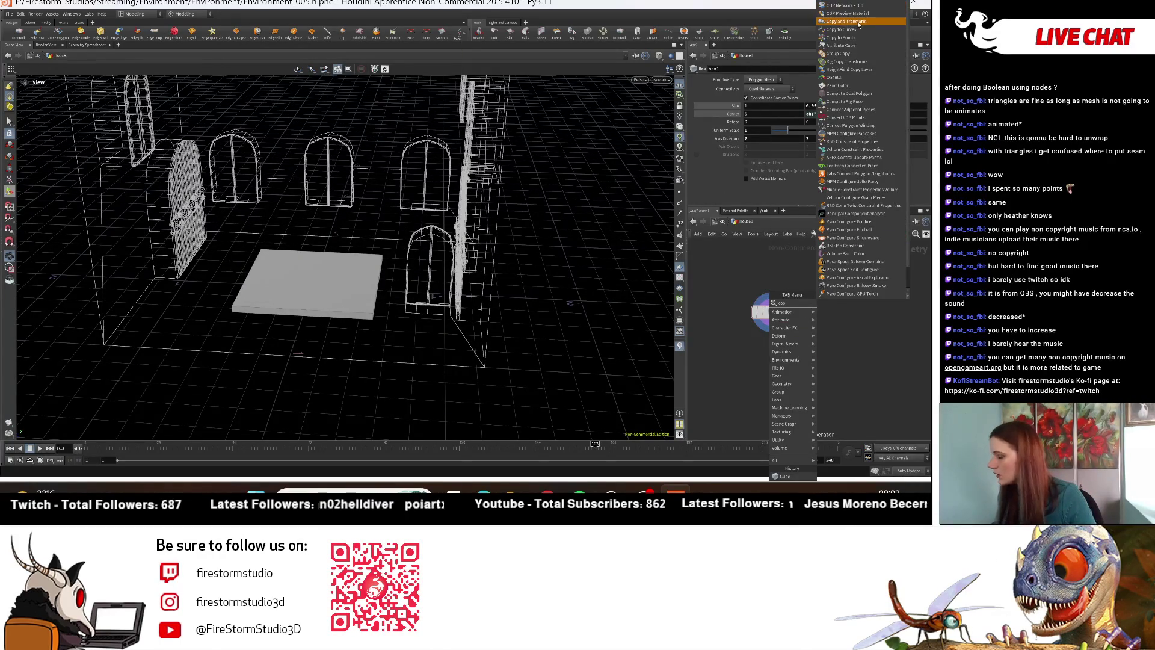
text(an)
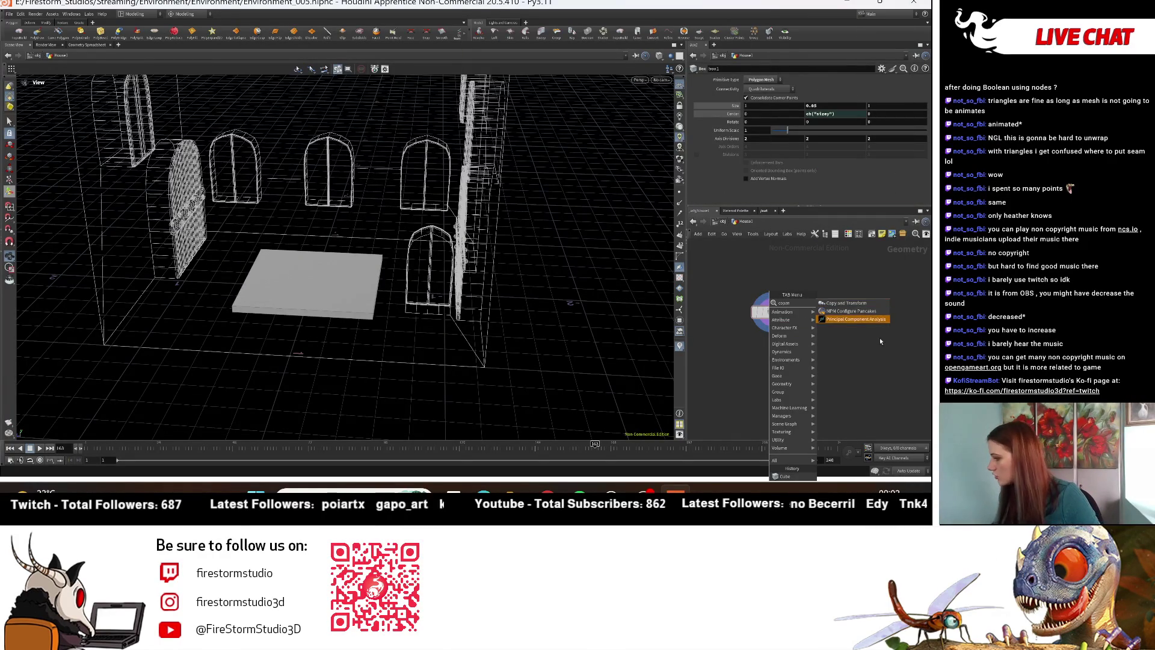
click(846, 303)
Step: Wire box1 into copy1 and set the upward offset between copies to 0.85
drag(421, 241, 337, 228)
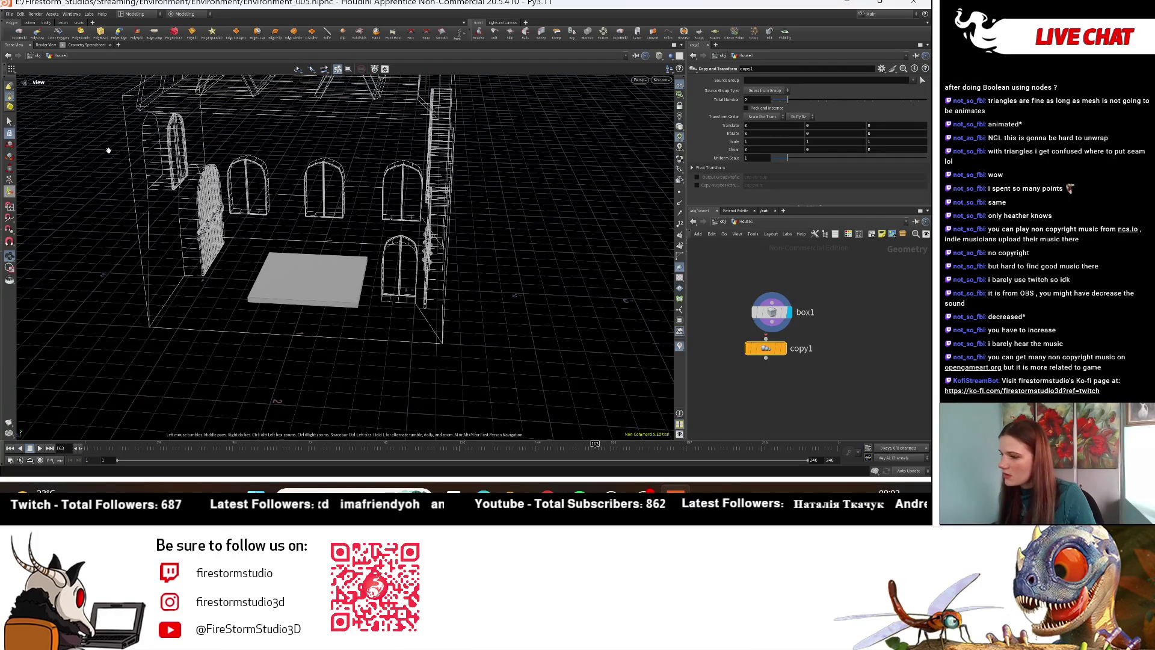
drag(267, 180, 336, 278)
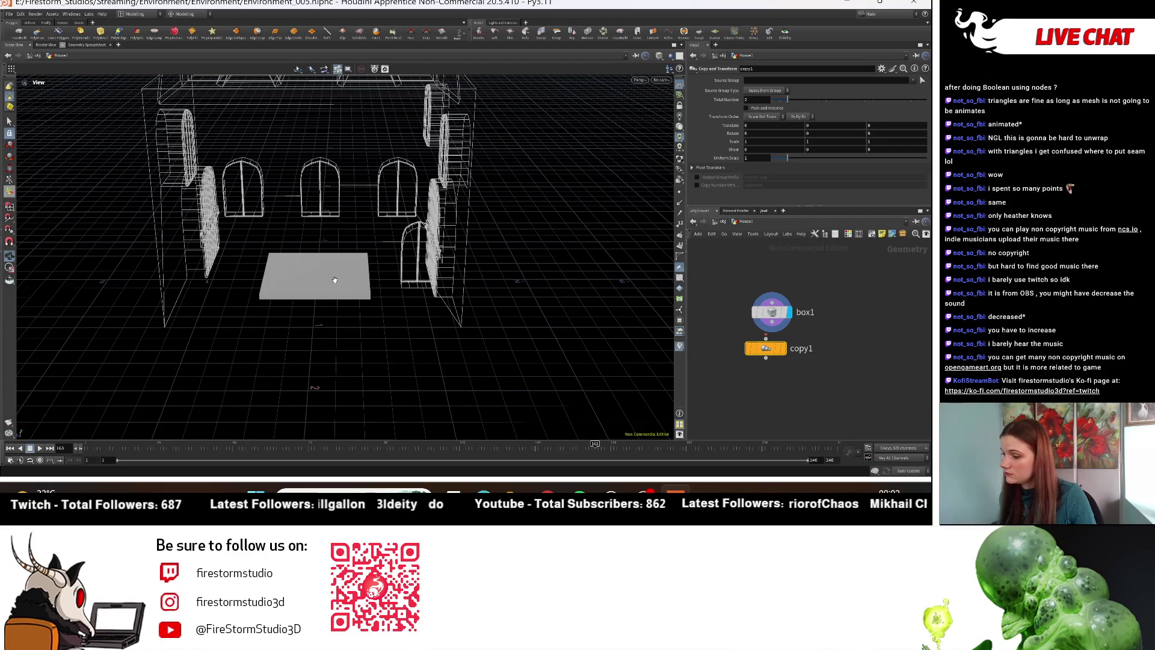
scroll(765, 340, up, 1)
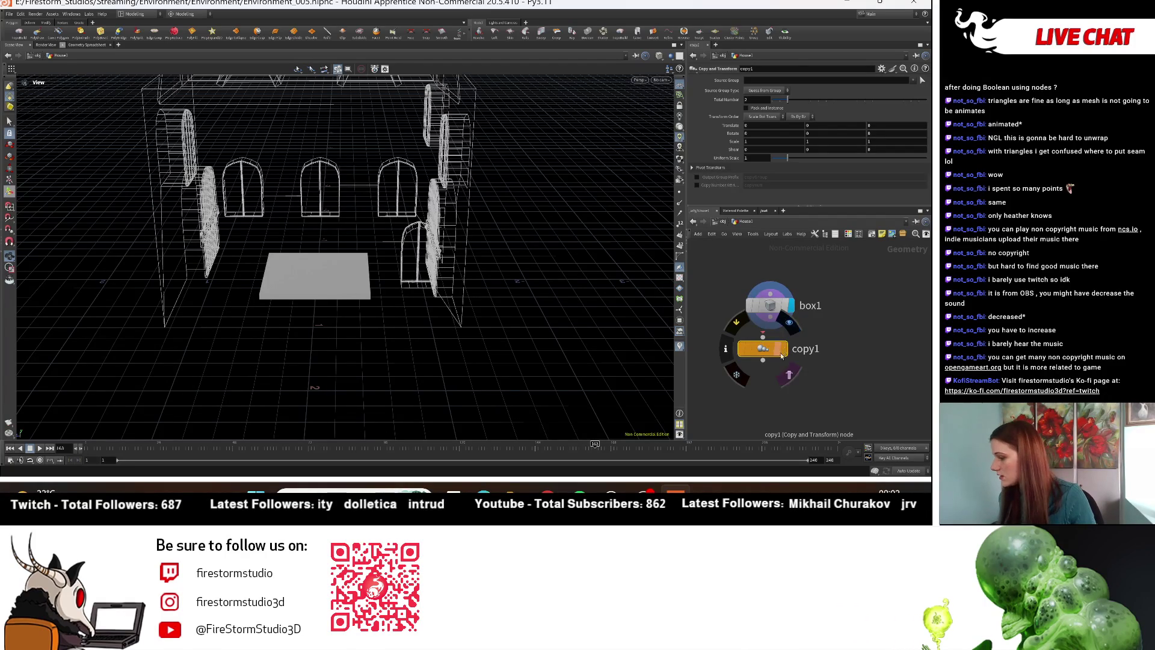
click(763, 335)
click(764, 336)
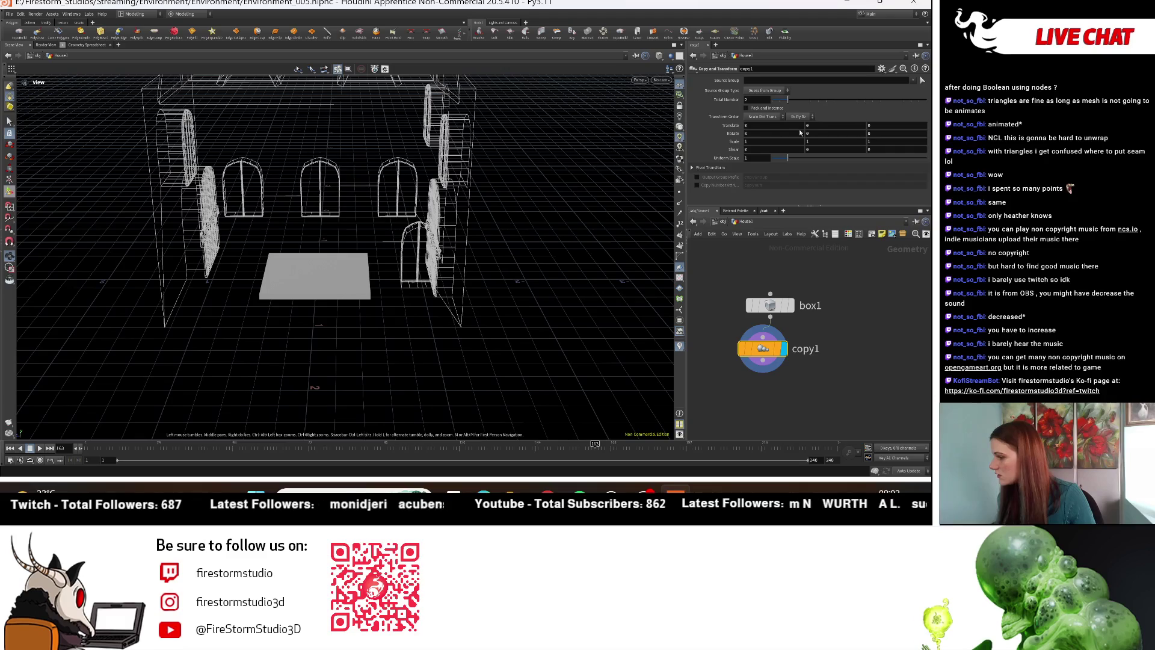
text(0.85)
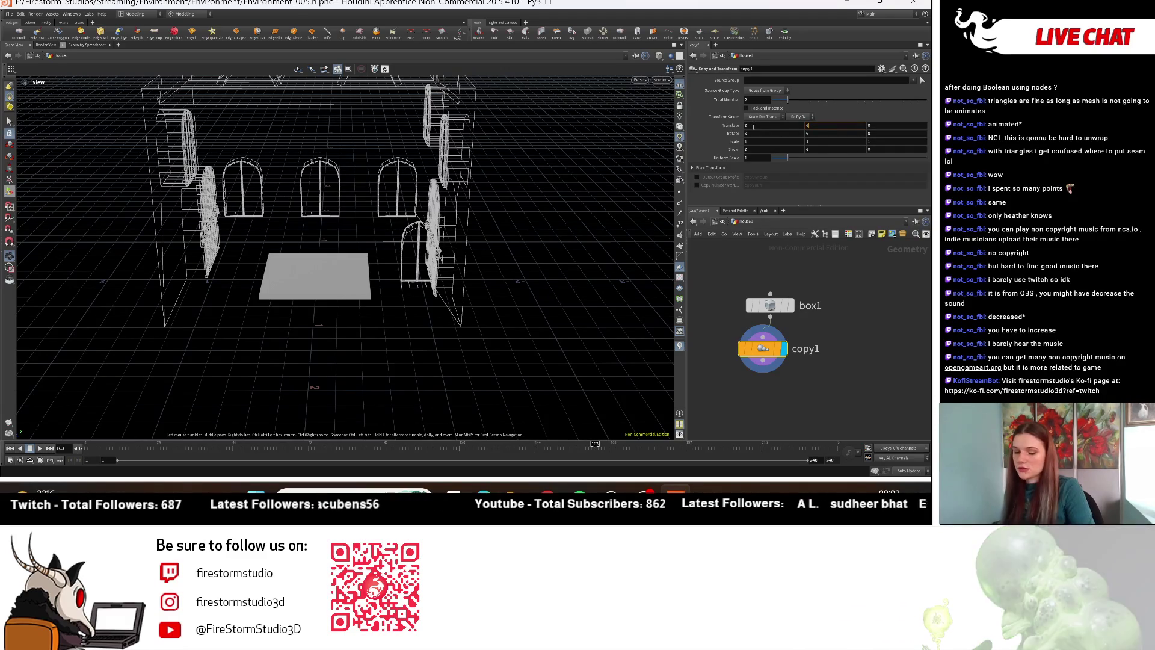
key(Return)
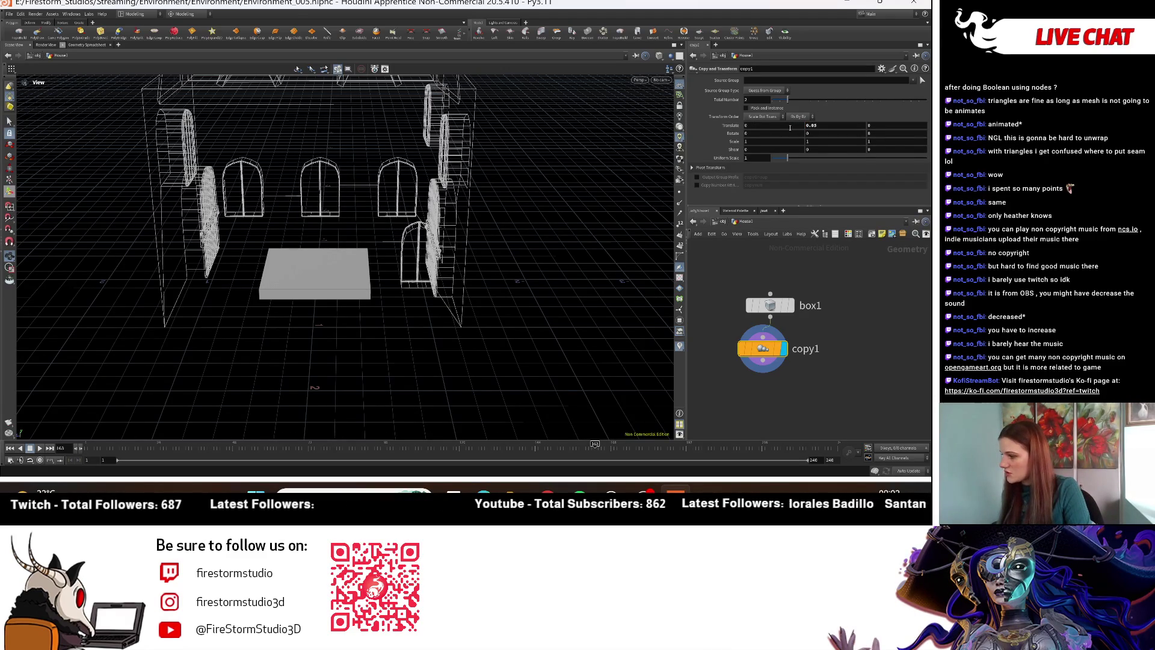
Step: Set the copies' Z translate offset to 0.07
middle_drag(788, 128, 782, 128)
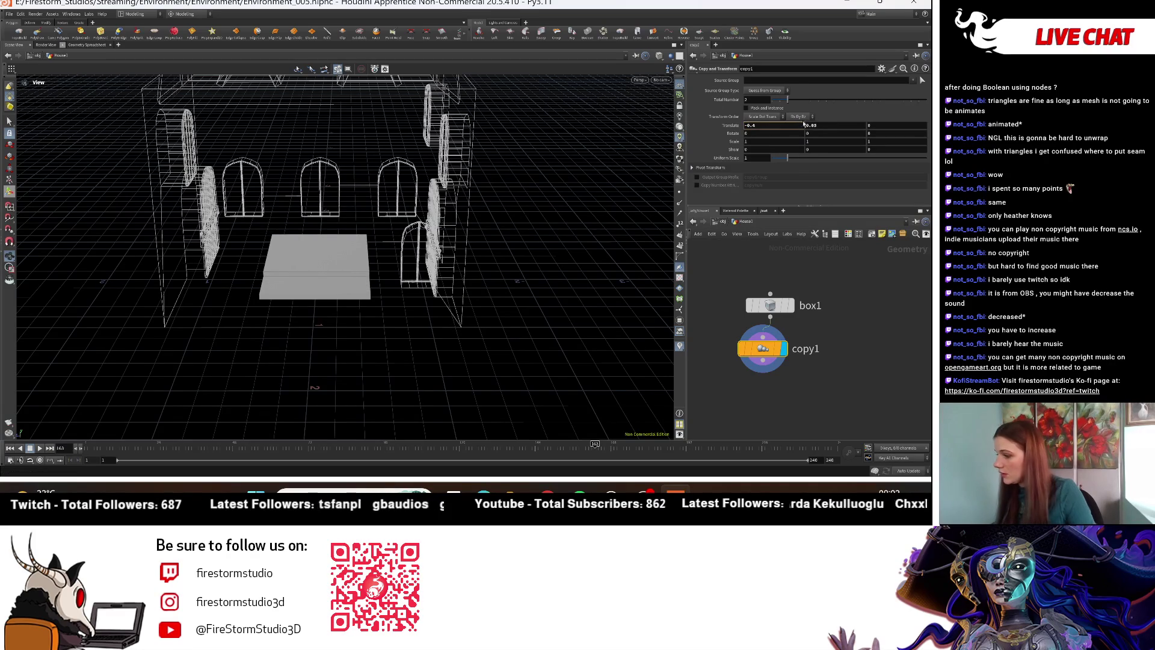
key(ctrl+z)
middle_drag(880, 125, 880, 125)
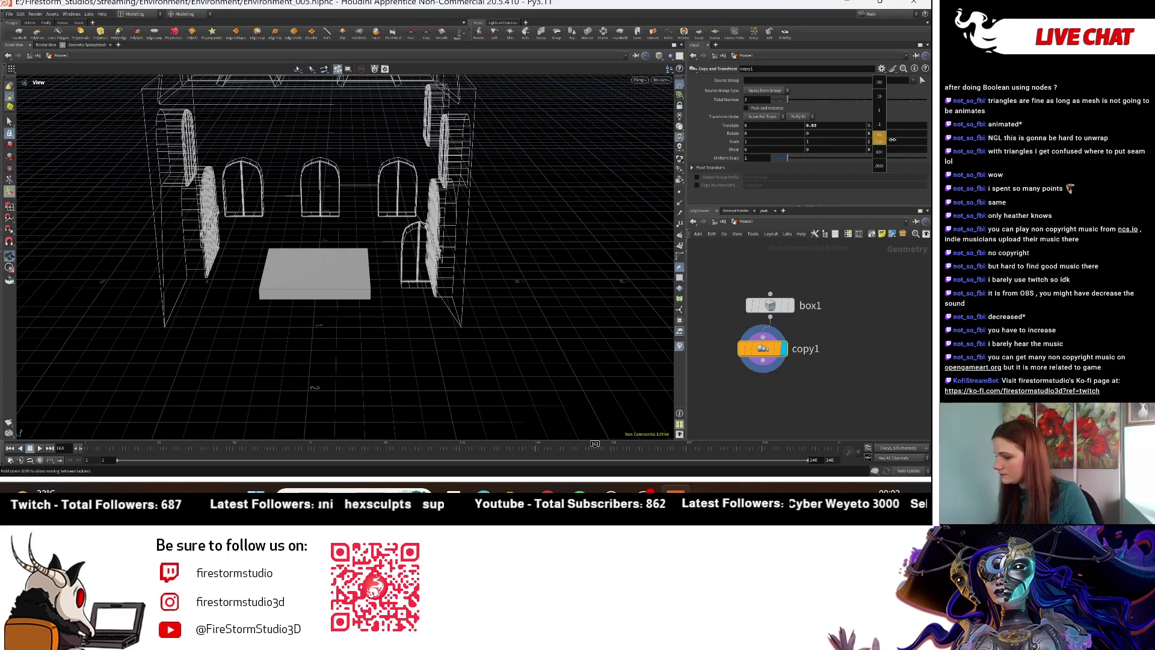
middle_drag(908, 135, 868, 127)
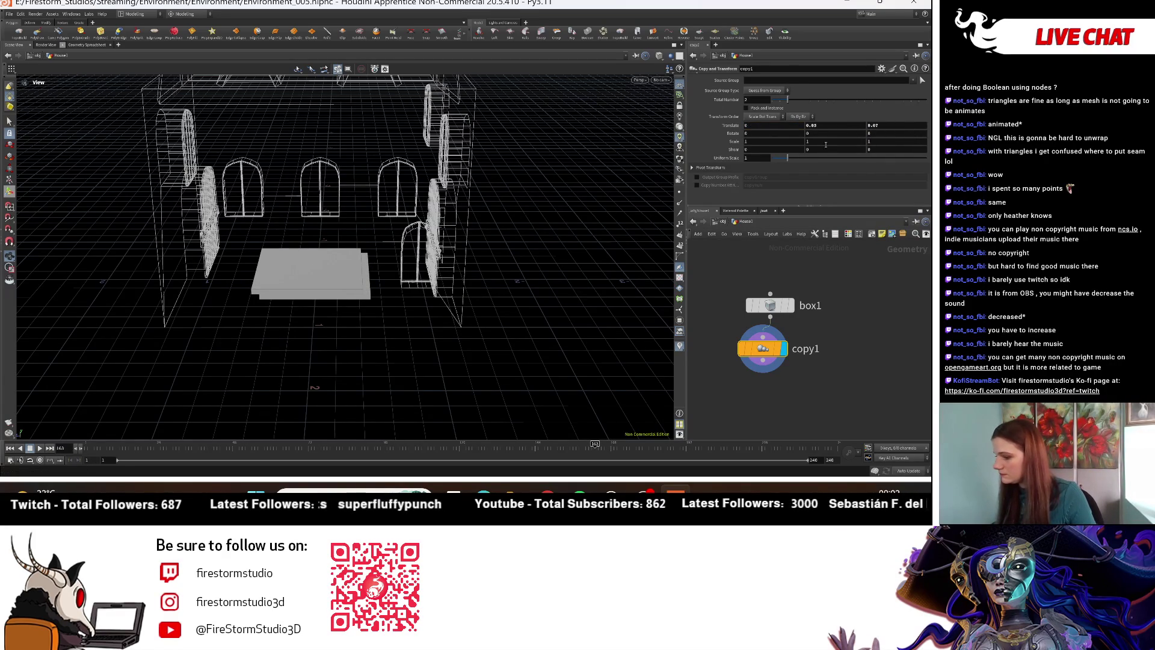
scroll(463, 348, up, 10)
scroll(463, 348, down, 1)
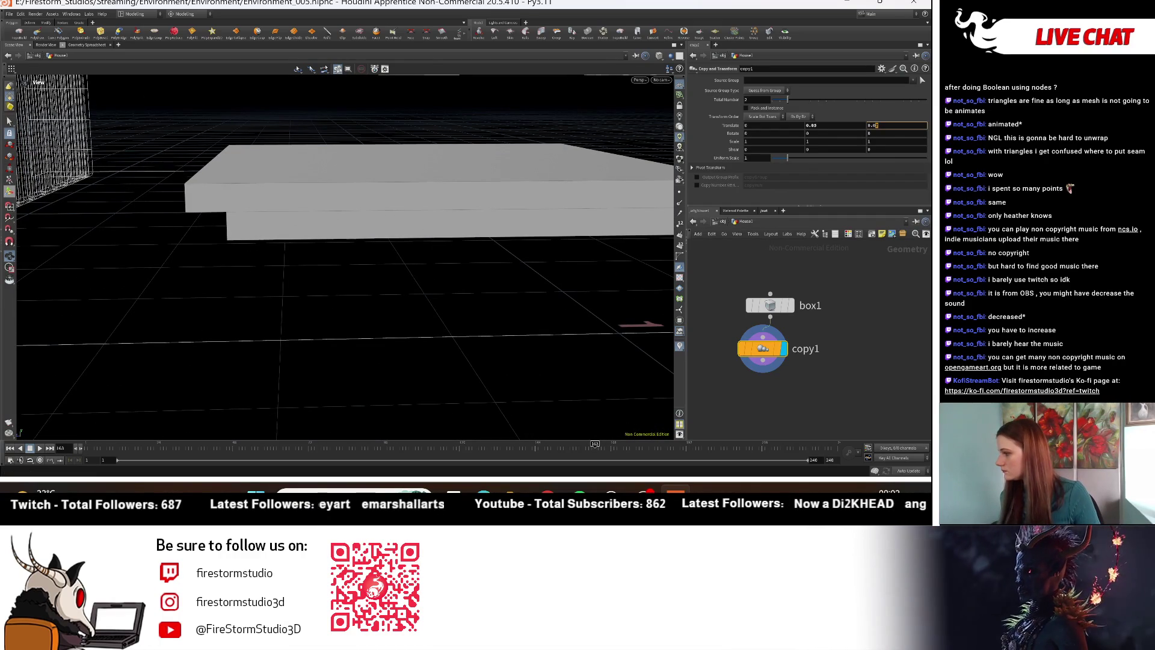
Step: Raise copy1's Total Number to 14 copies
text(8)
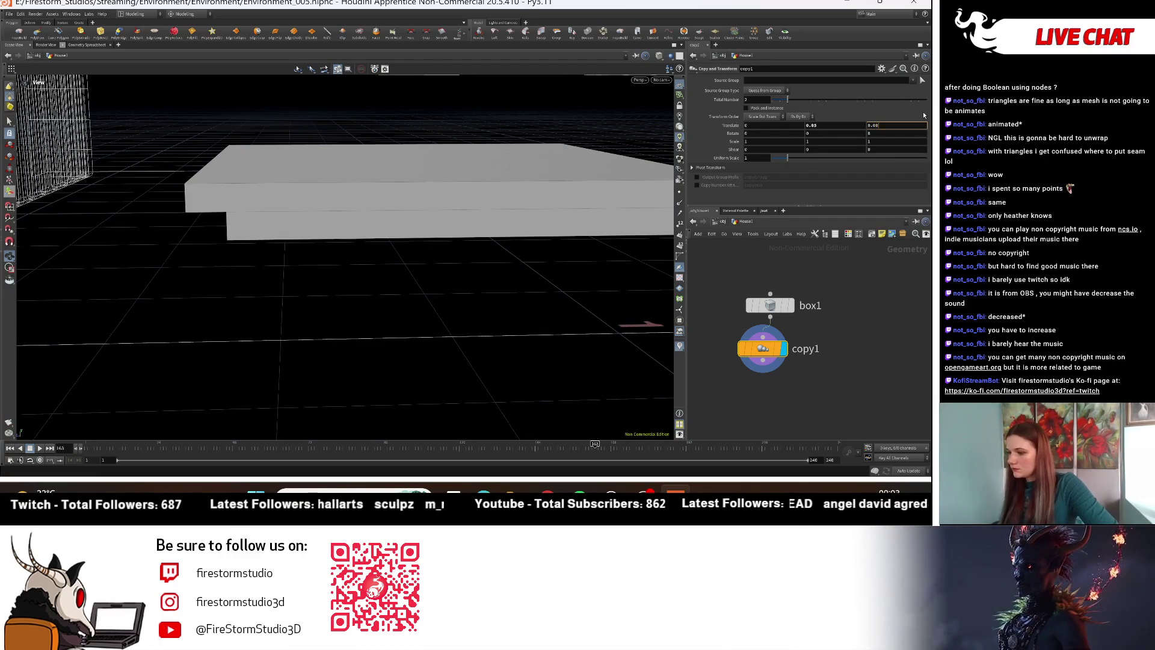
scroll(194, 234, down, 8)
drag(194, 234, 347, 236)
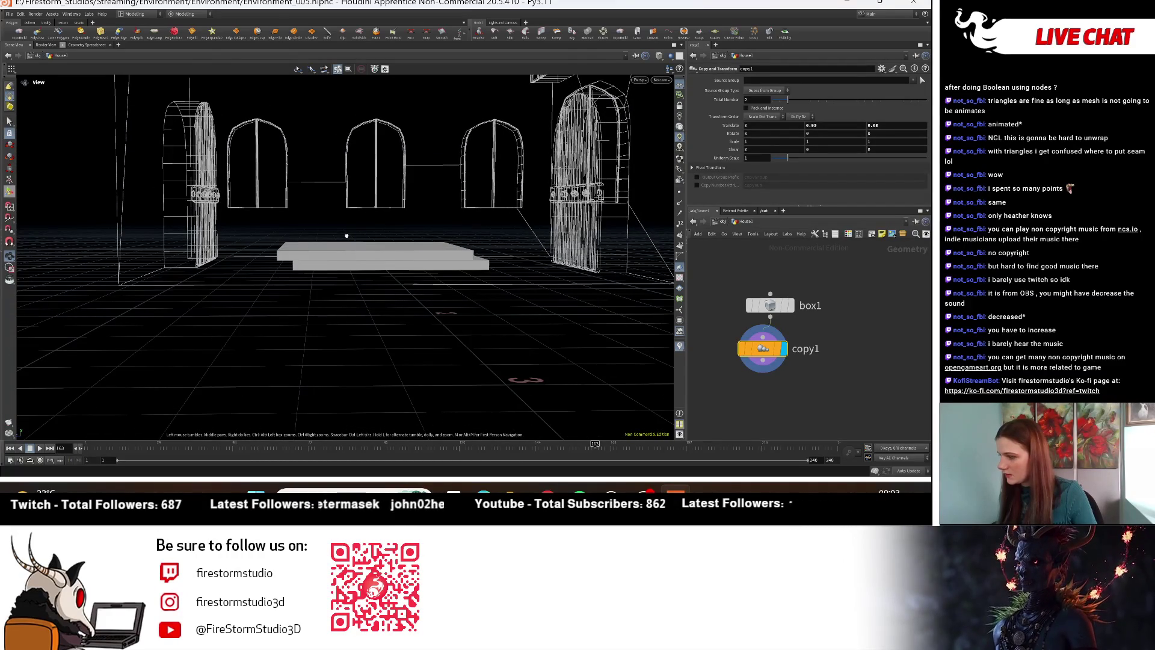
scroll(796, 374, down, 2)
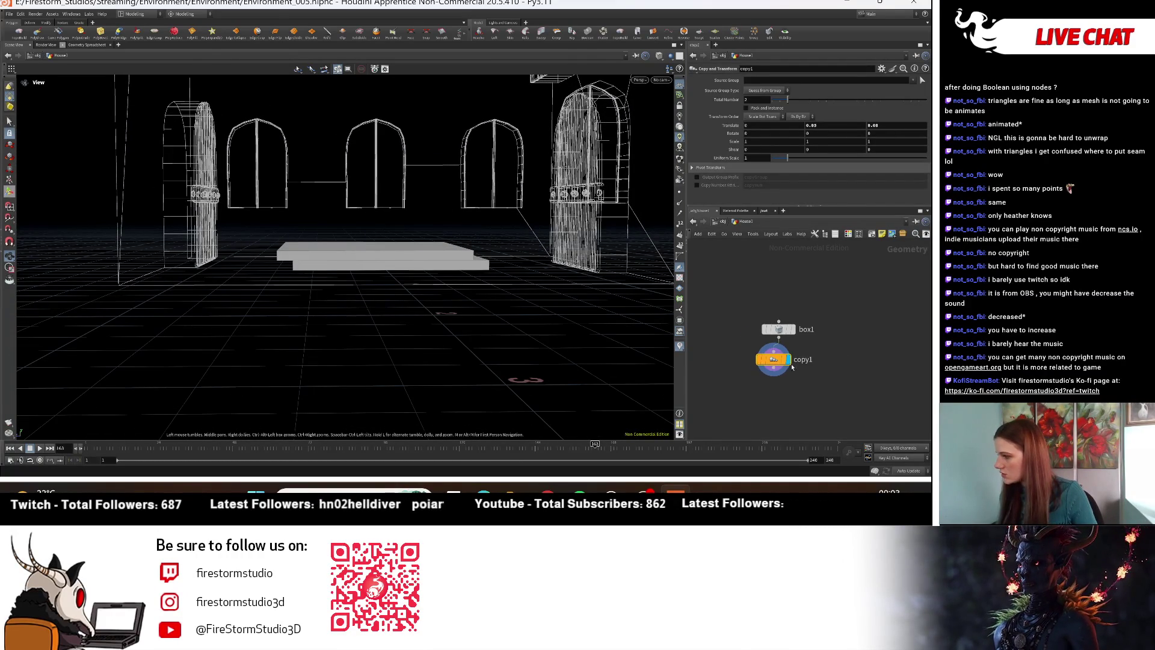
drag(788, 101, 927, 101)
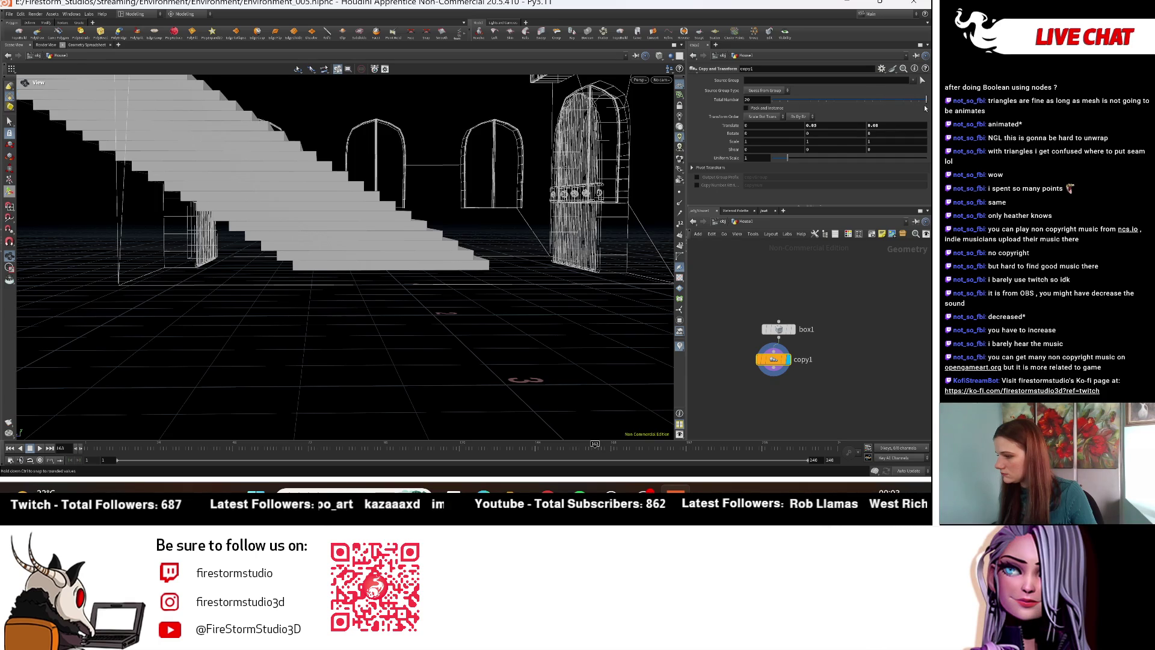
Step: Set the step box's Size Y to 0.875
scroll(198, 232, down, 5)
mouse_move(198, 232)
mouse_down()
mouse_move(455, 296)
mouse_move(461, 260)
mouse_up()
scroll(455, 296, up, 2)
scroll(455, 296, up, 3)
scroll(460, 261, down, 4)
scroll(815, 313, up, 2)
click(763, 331)
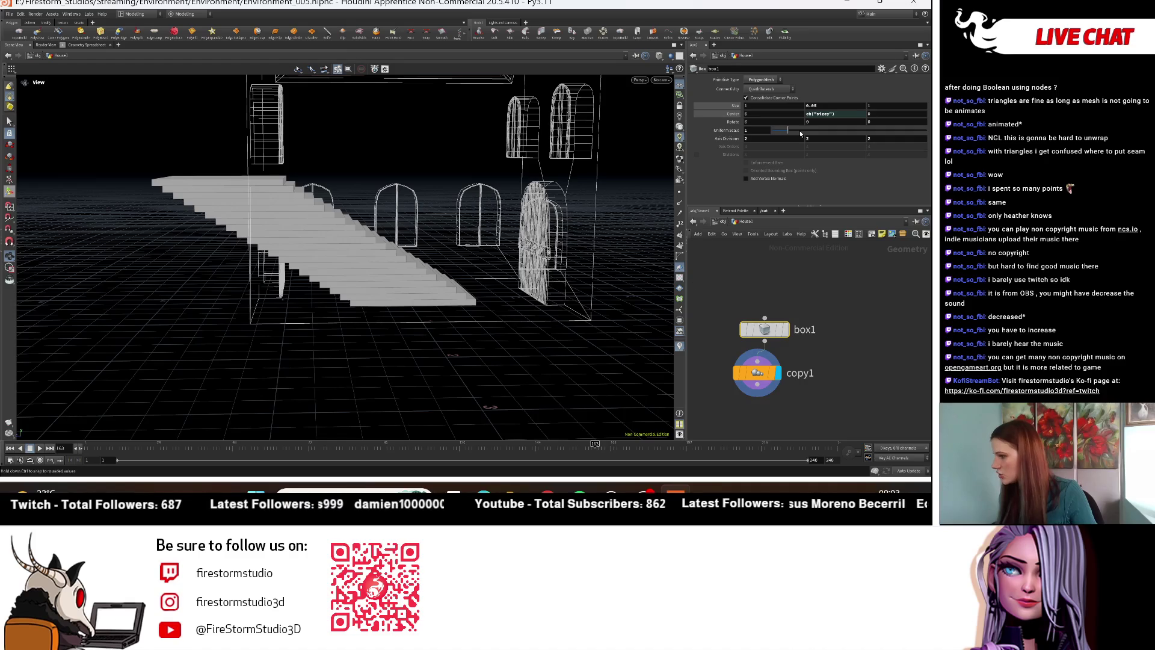
text(75)
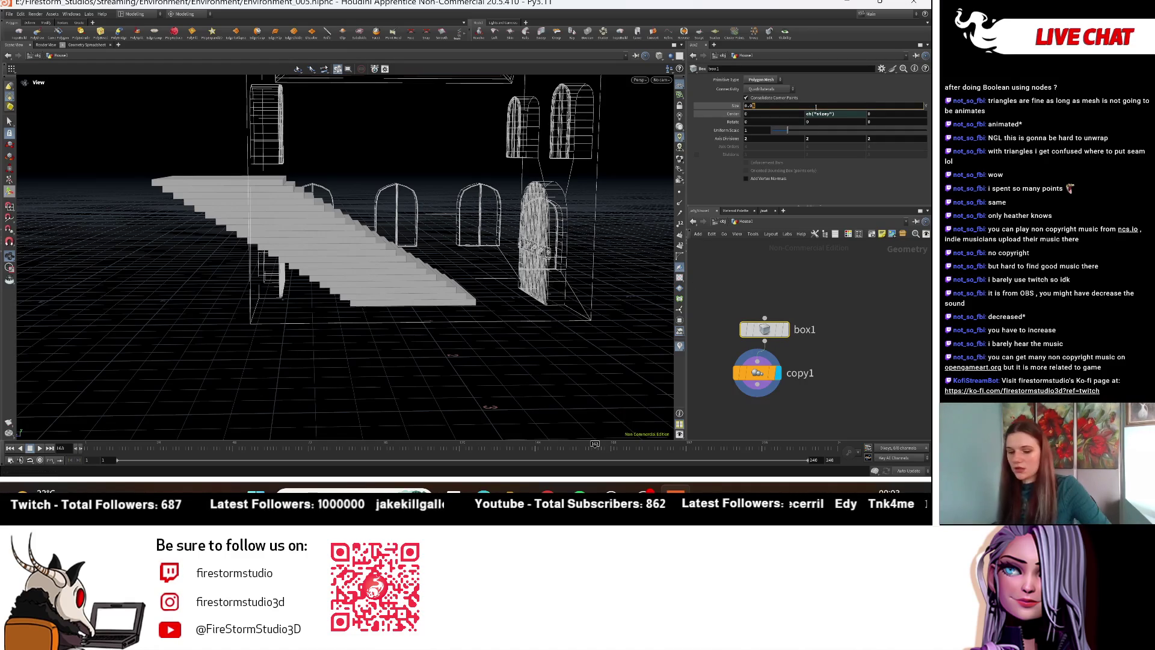
key(Return)
Step: Set copy1's translate offsets to Y 0.875 and Z 0.125 per step
click(757, 373)
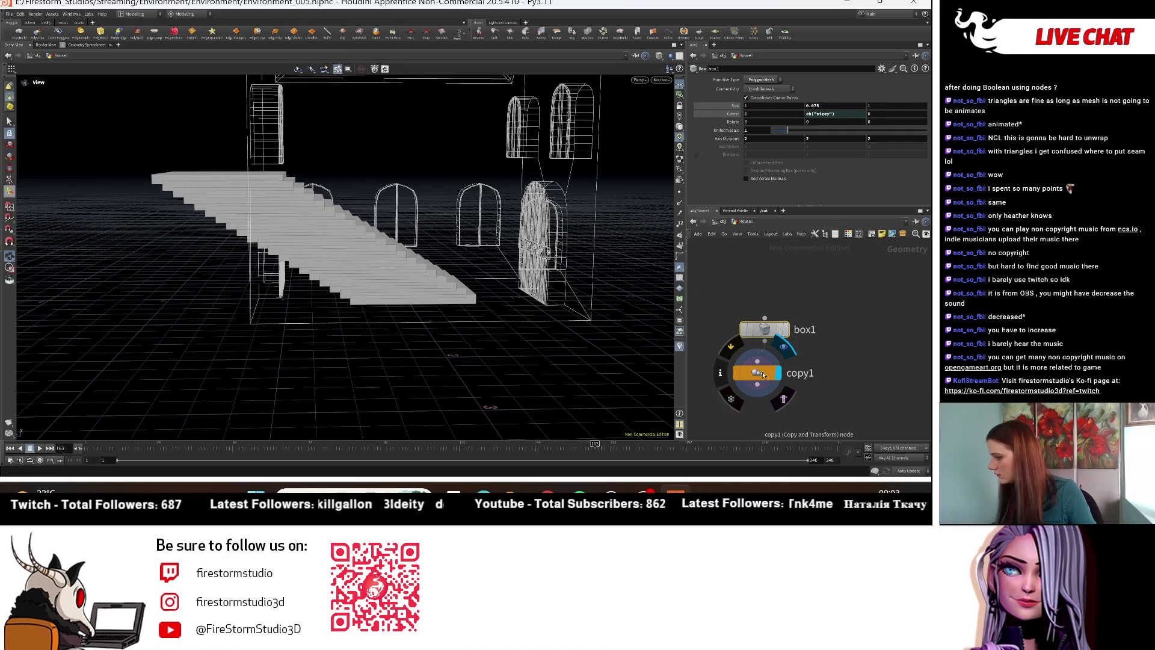
click(833, 125)
text(0.875)
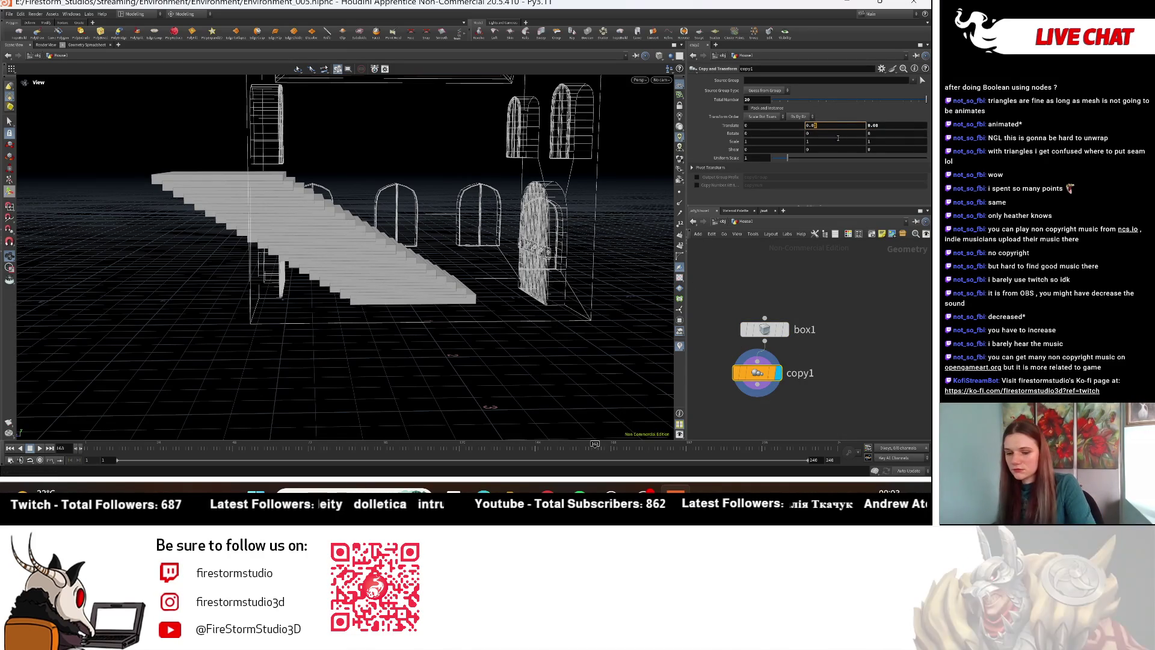
key(Return)
drag(491, 235, 423, 253)
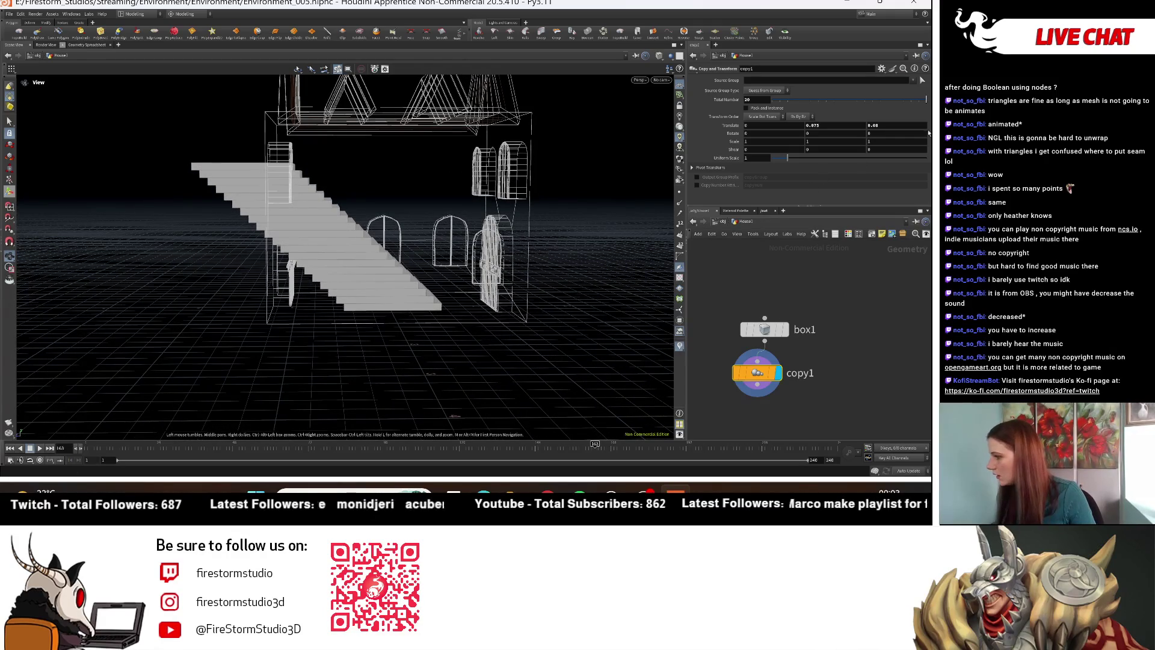
click(883, 125)
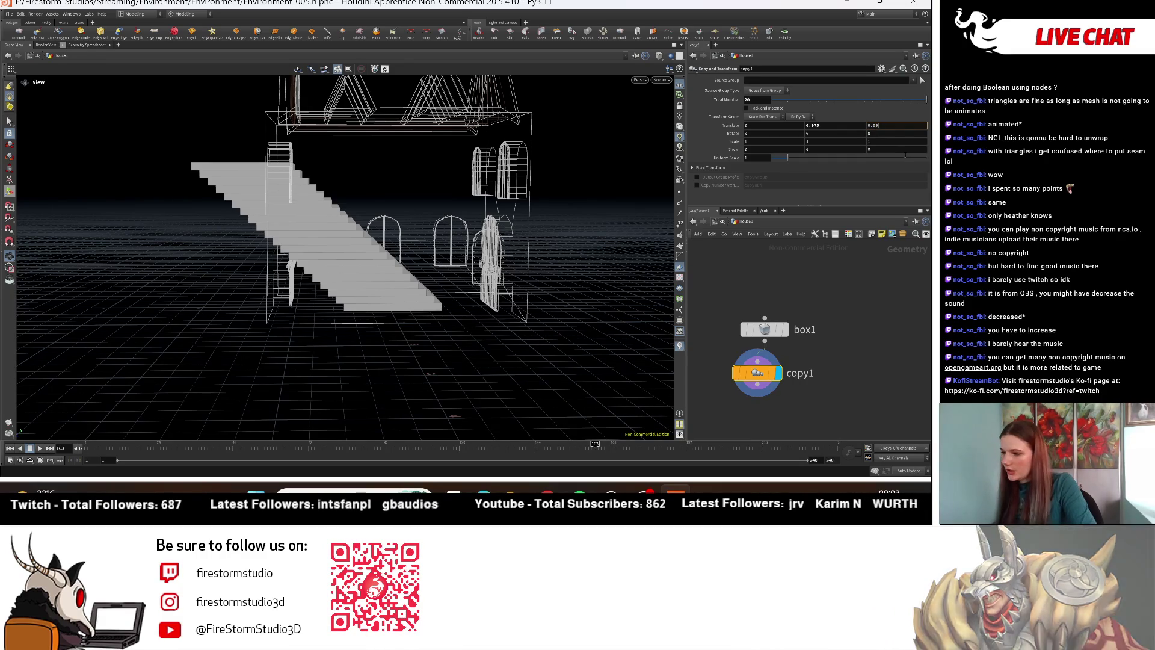
text(9)
key(Return)
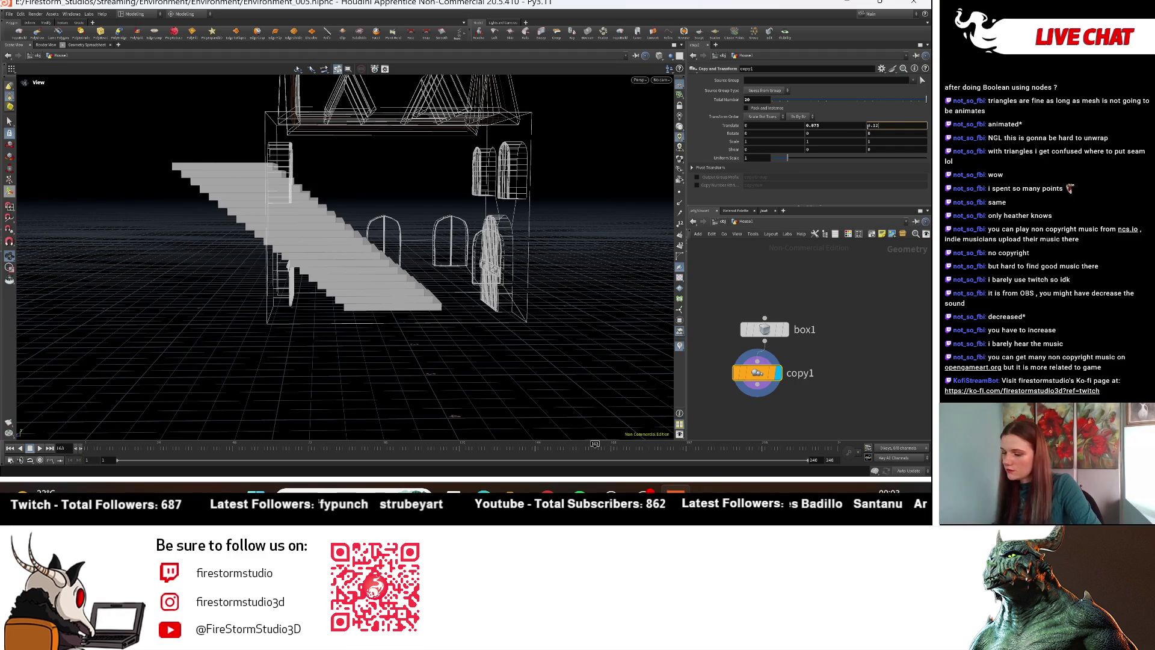
text(5)
key(Return)
Step: Set box1's Center Z to -1.5 so the staircase sits within the house
mouse_move(421, 337)
mouse_down()
mouse_move(223, 363)
mouse_move(236, 292)
mouse_up()
scroll(235, 331, up, 4)
scroll(228, 373, up, 4)
drag(228, 371, 276, 281)
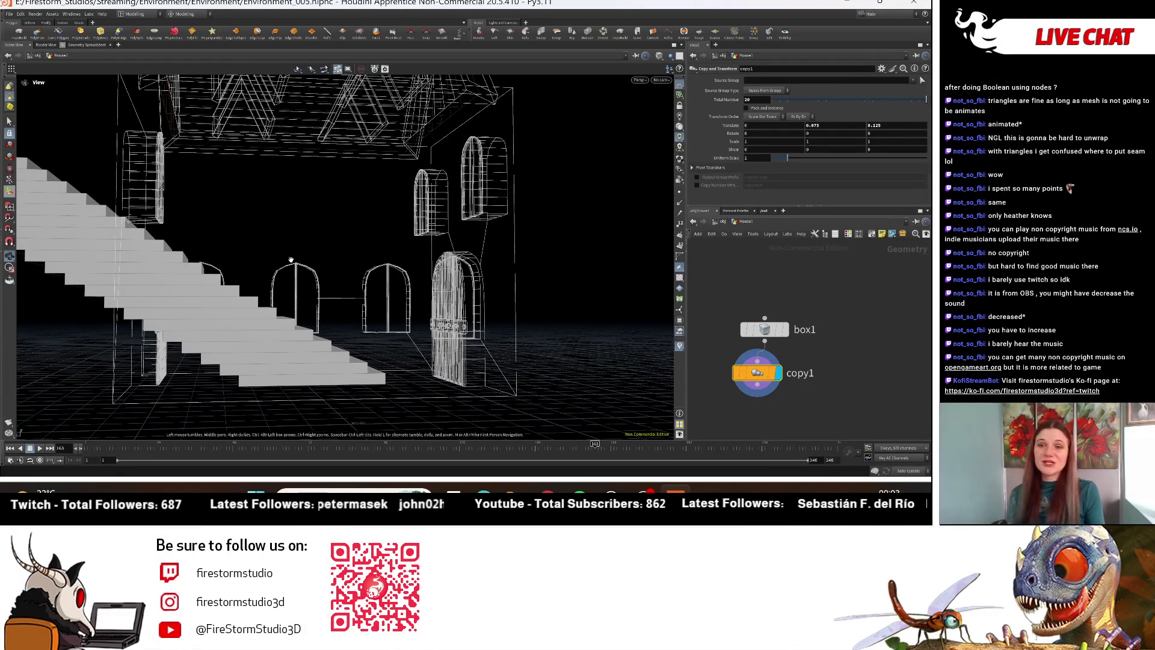
drag(290, 259, 237, 342)
scroll(233, 349, down, 4)
middle_drag(234, 349, 205, 226)
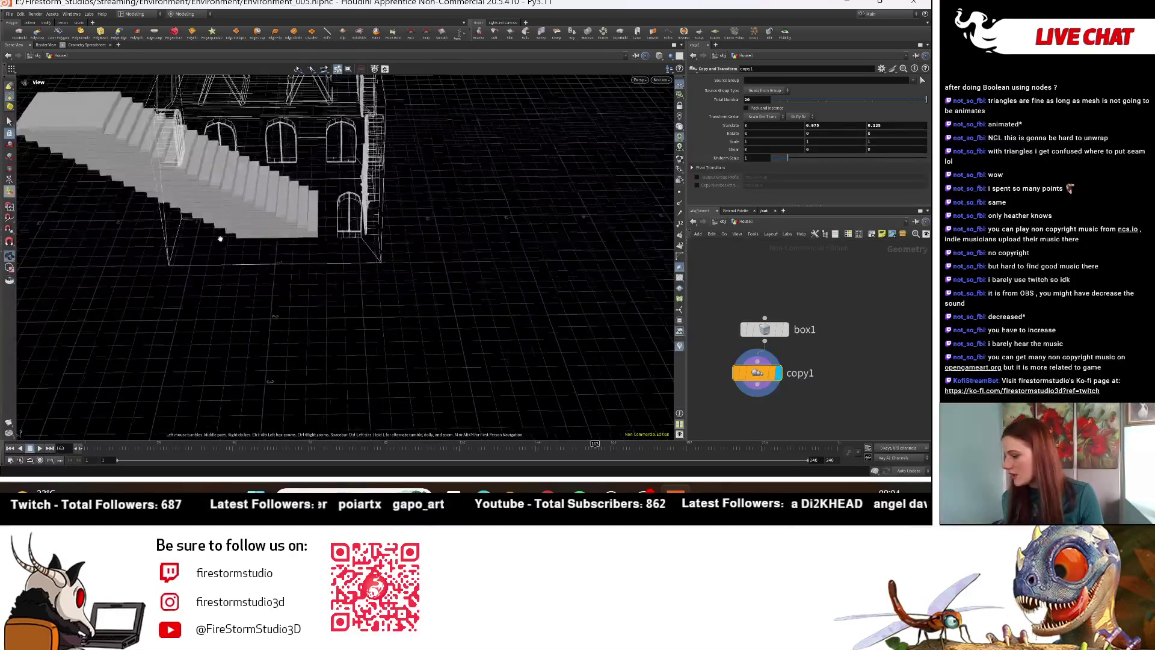
mouse_move(181, 282)
mouse_down()
mouse_move(133, 309)
mouse_move(129, 281)
mouse_move(137, 299)
mouse_up()
click(783, 295)
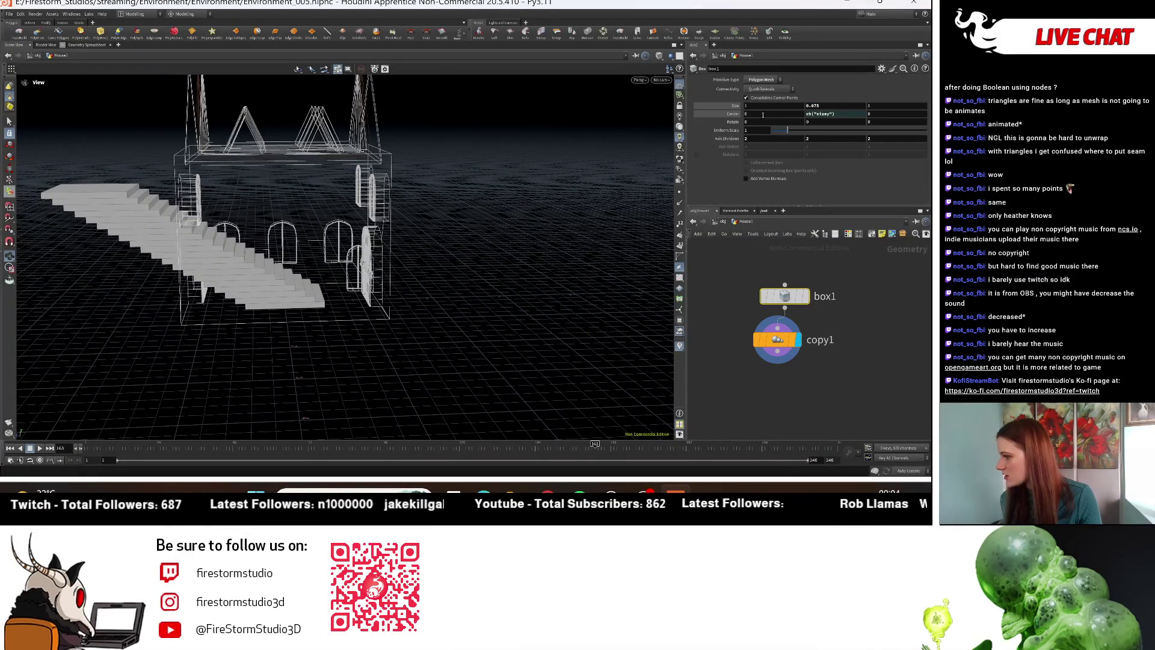
middle_drag(774, 117, 760, 114)
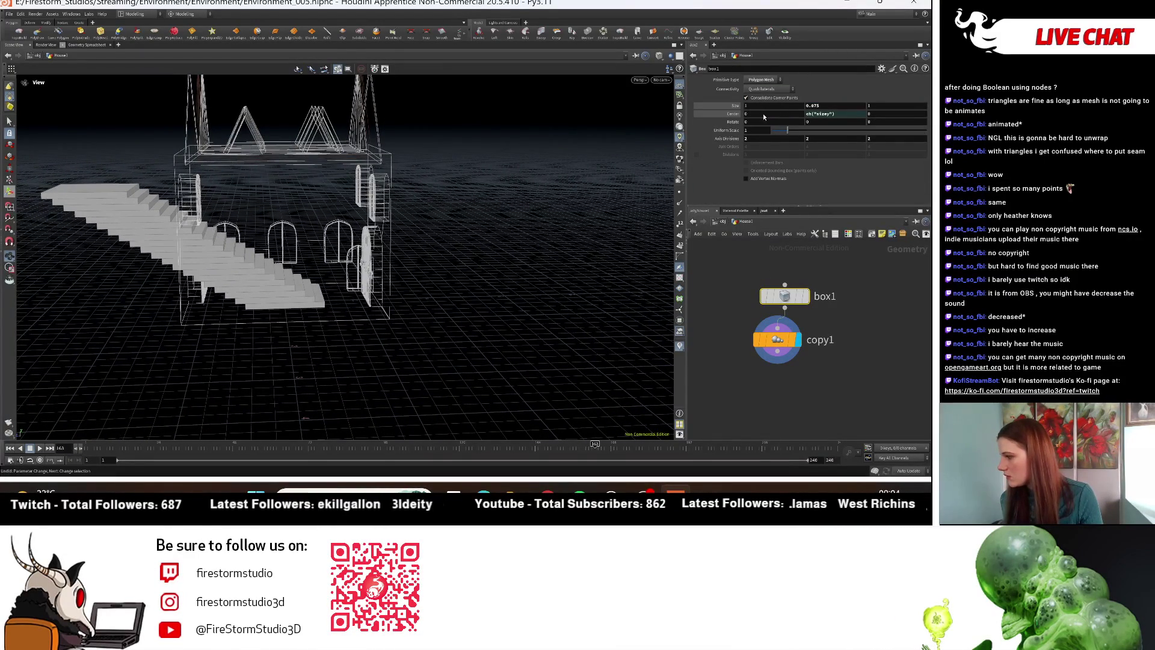
middle_drag(888, 114, 836, 112)
mouse_move(341, 286)
mouse_down()
mouse_move(320, 280)
mouse_move(340, 274)
mouse_up()
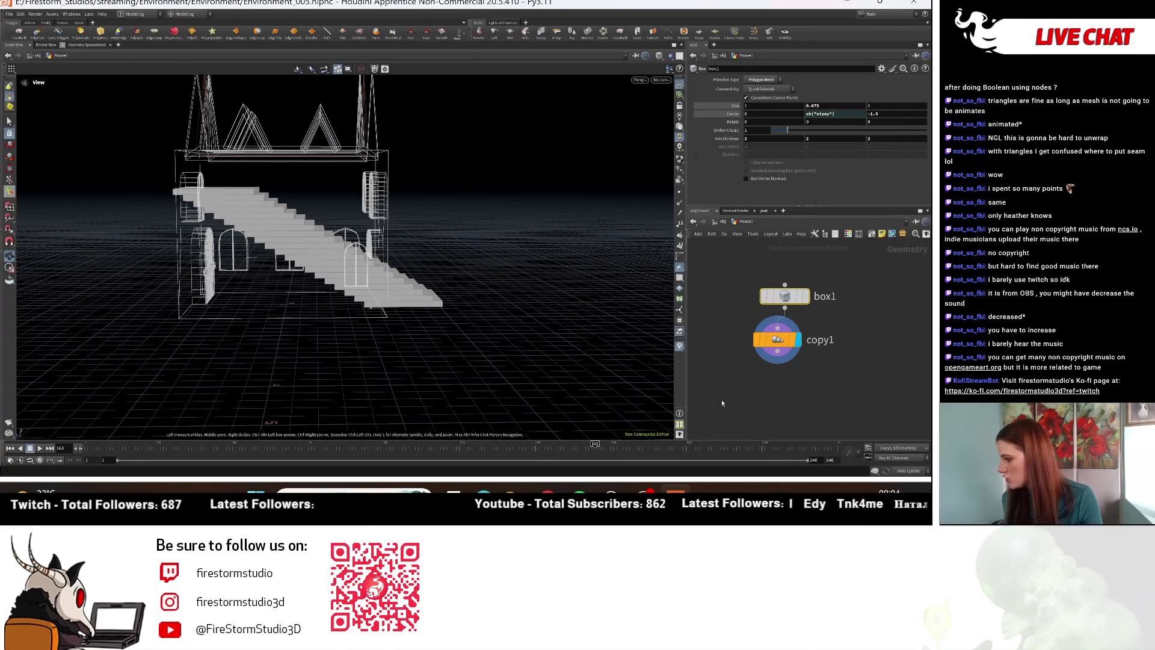
key(Tab)
Step: Add a new box node, display it, and move it aside in the network
text(bo)
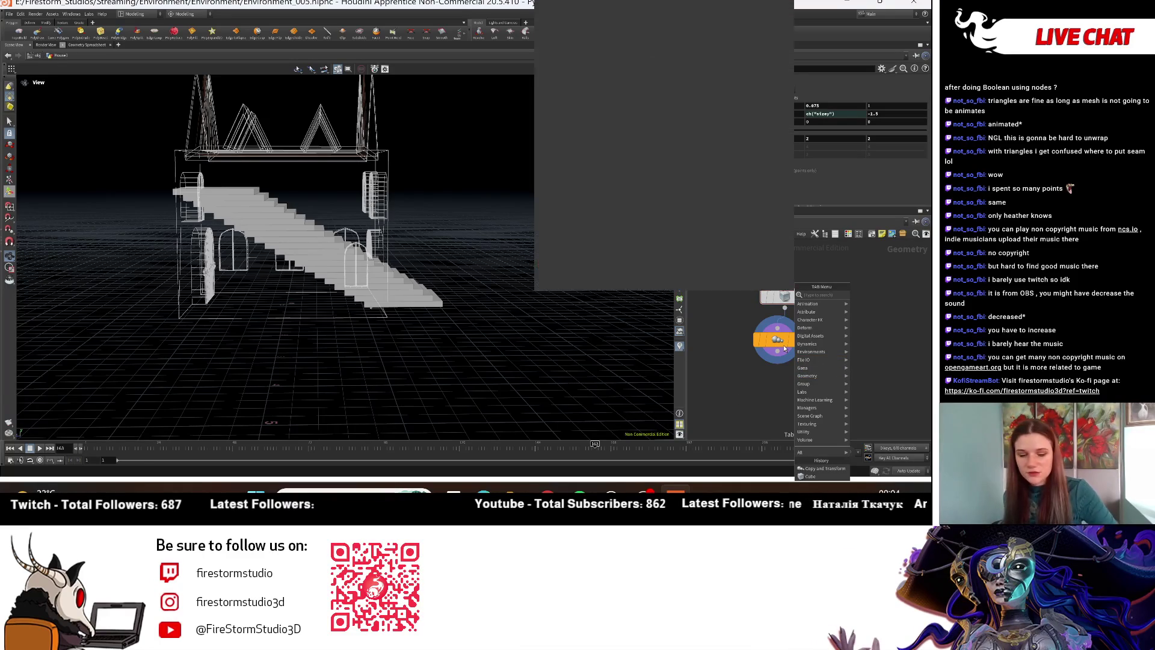
text(x)
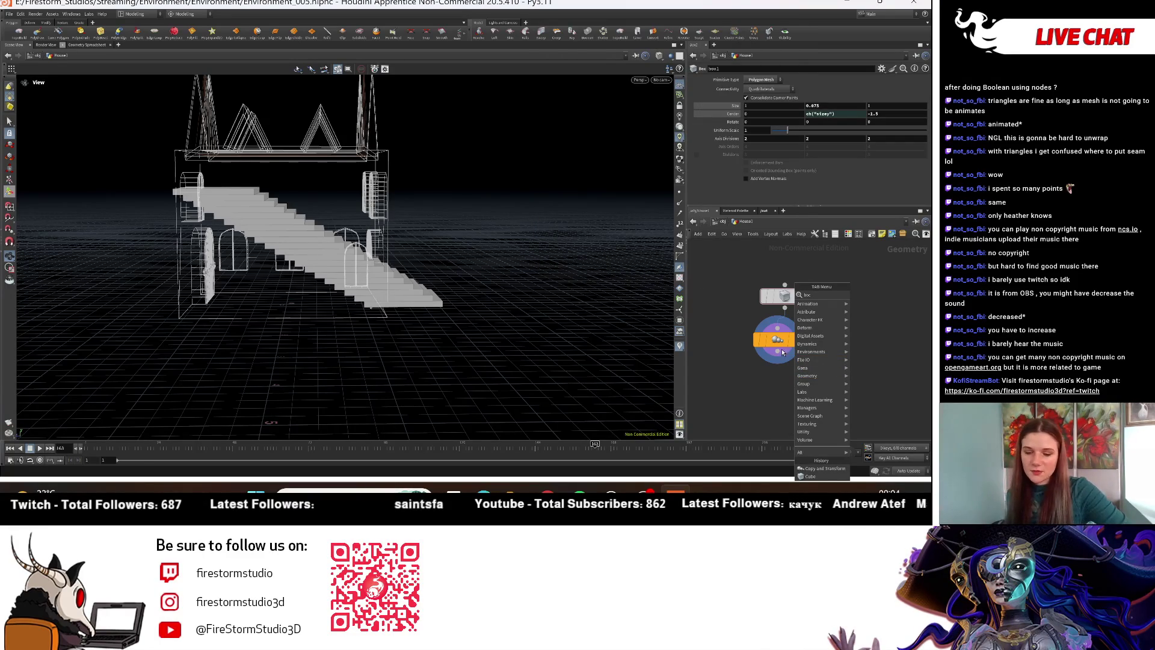
key(Return)
click(779, 414)
click(833, 404)
drag(812, 404, 712, 344)
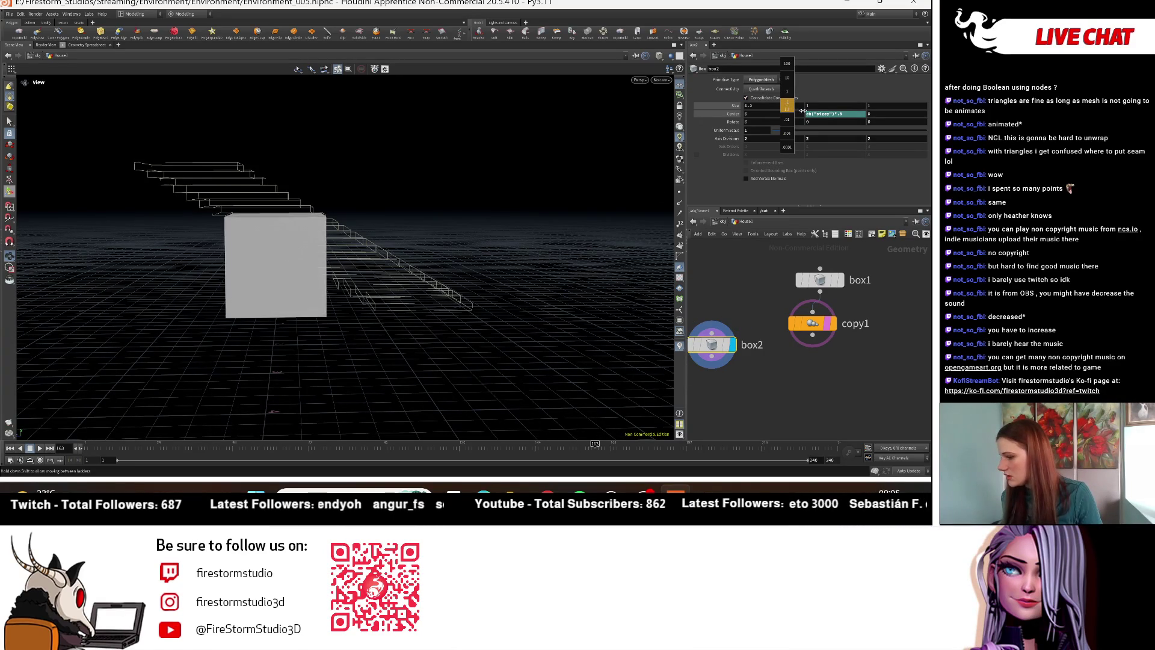
Step: Widen the new box to 2 in X and lengthen the step box to depth 2, centred near -1.8
middle_drag(895, 110, 919, 114)
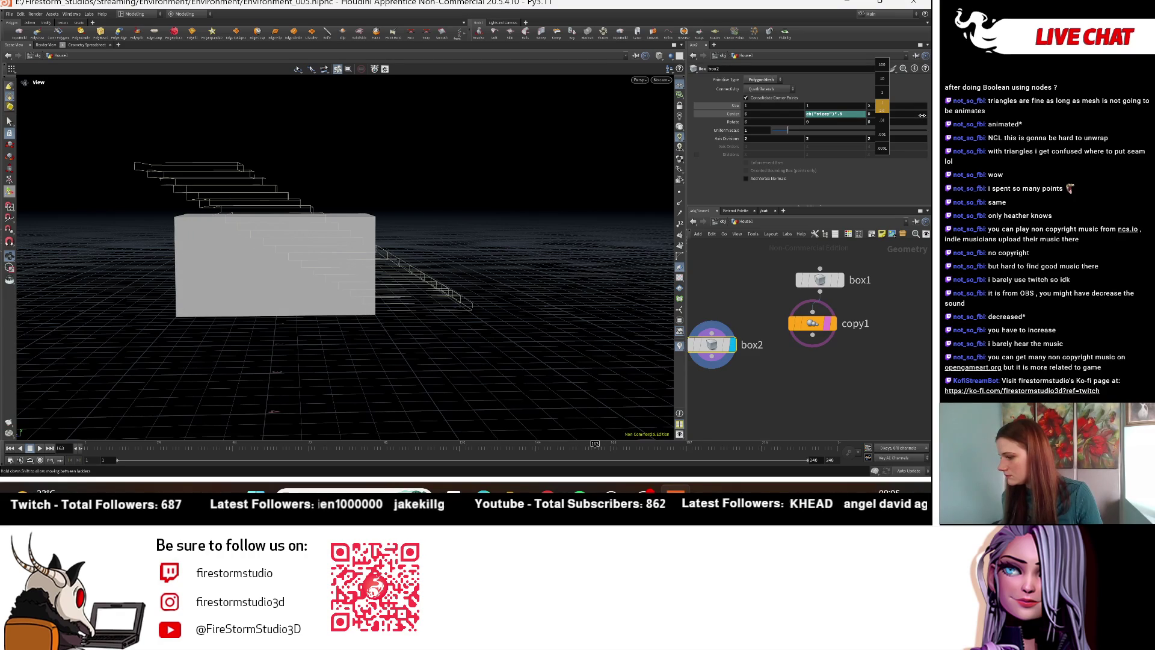
click(823, 280)
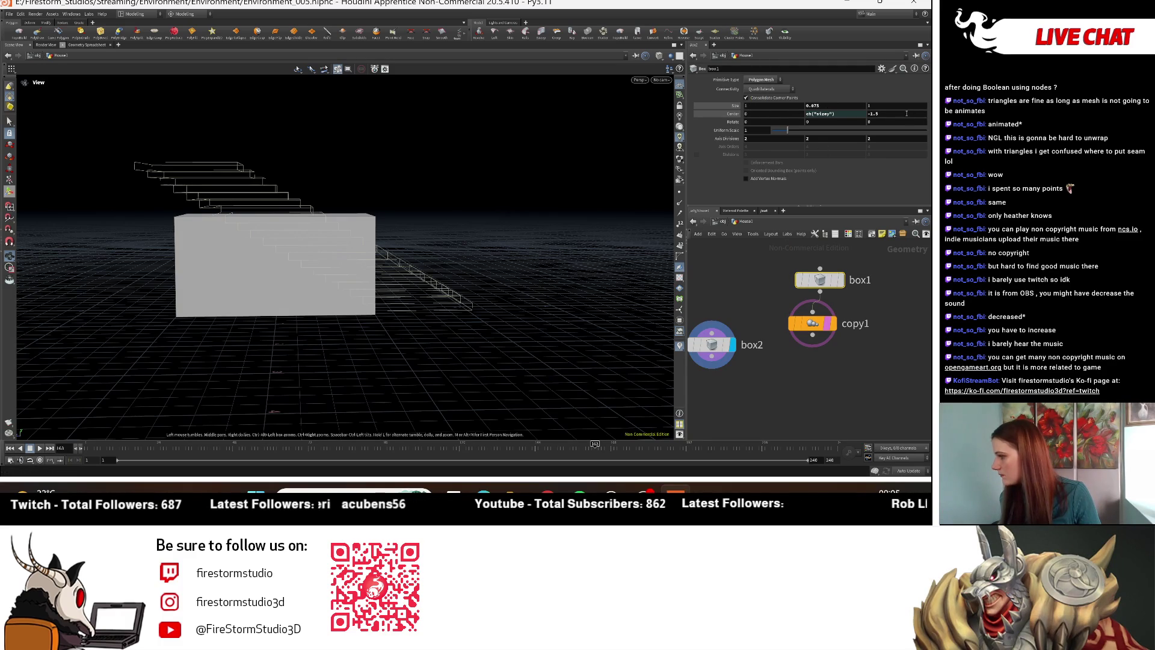
middle_drag(905, 108, 916, 112)
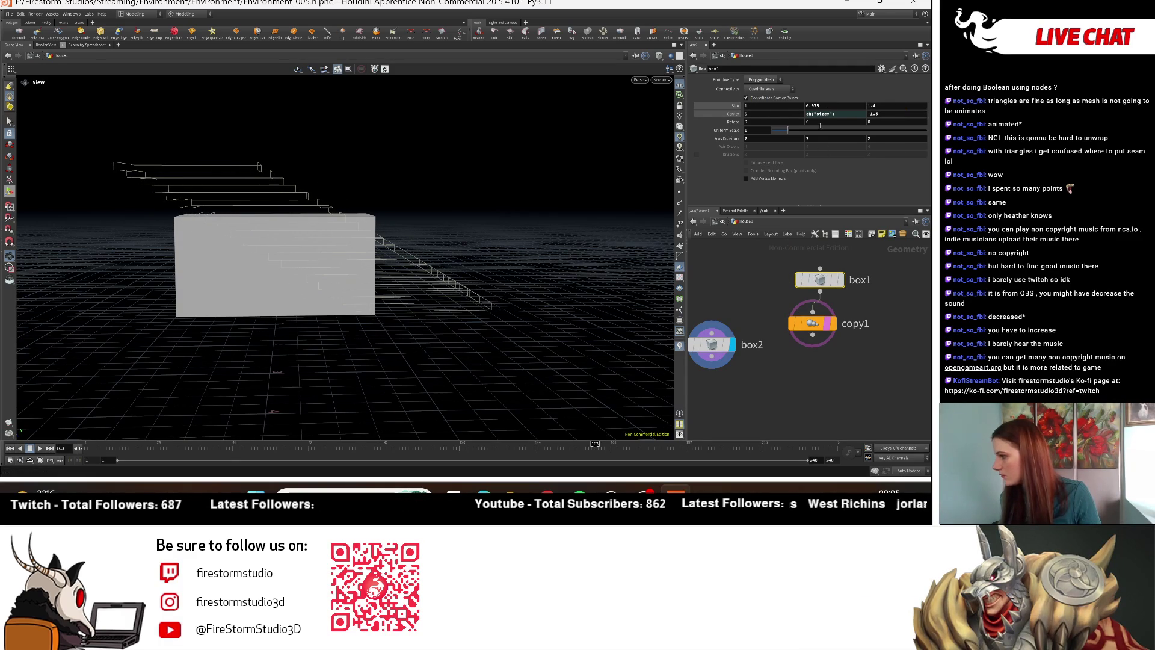
middle_drag(888, 114, 875, 111)
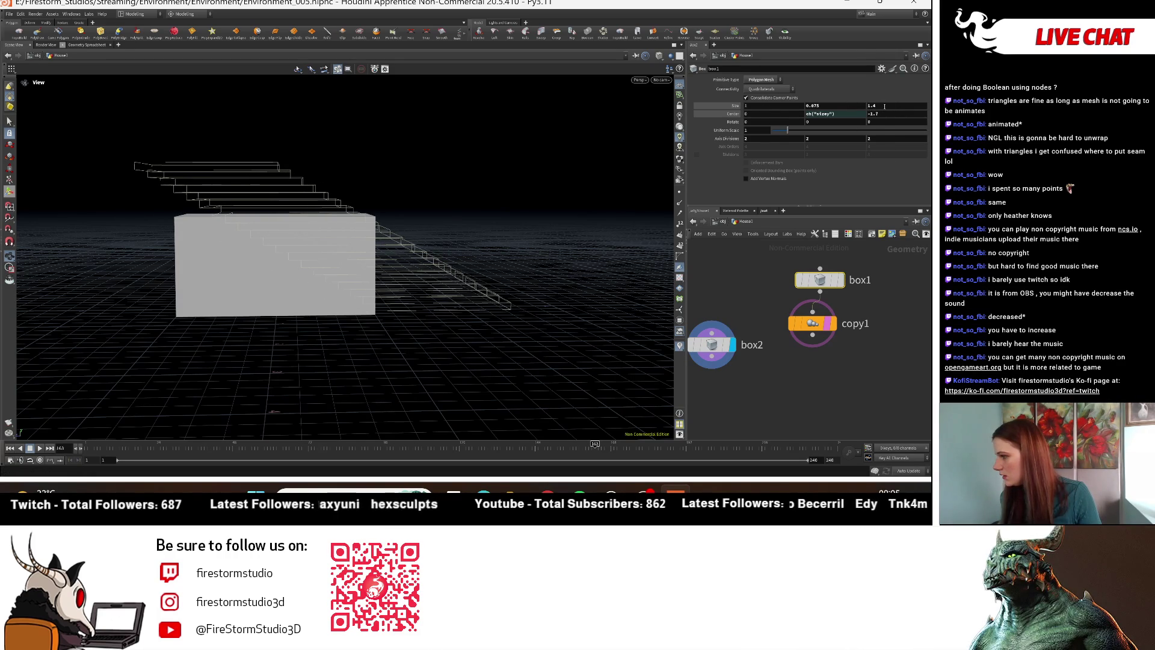
middle_drag(892, 110, 906, 115)
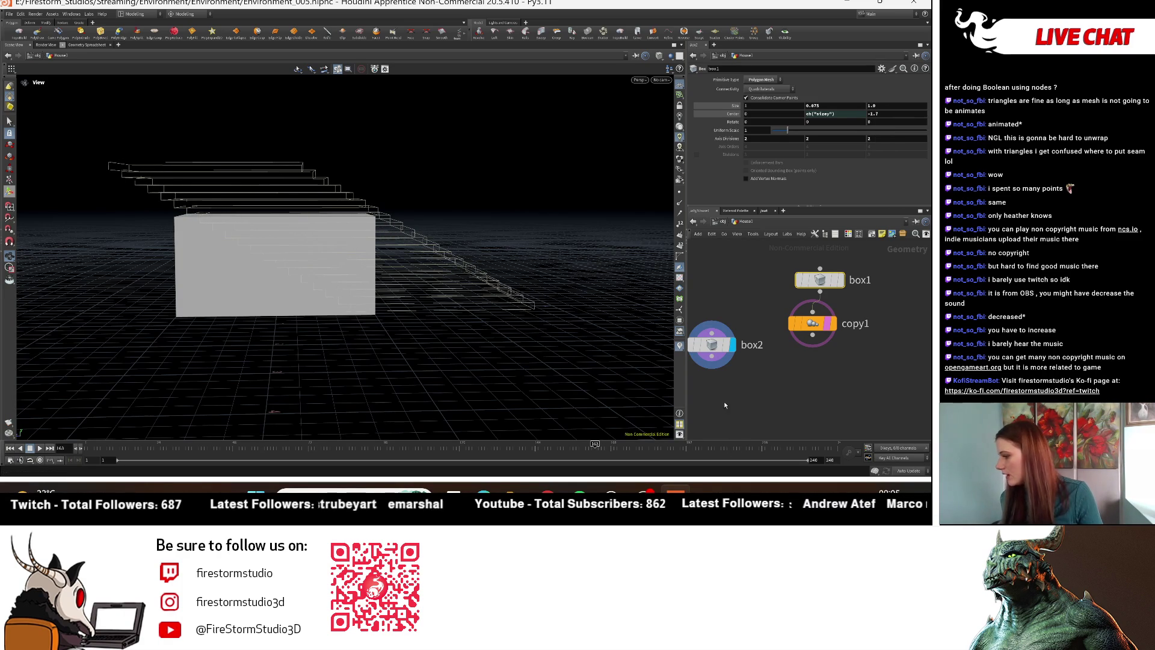
Step: Display the boolean result in a perspective, frontal view of the stairs
middle_drag(723, 406, 764, 408)
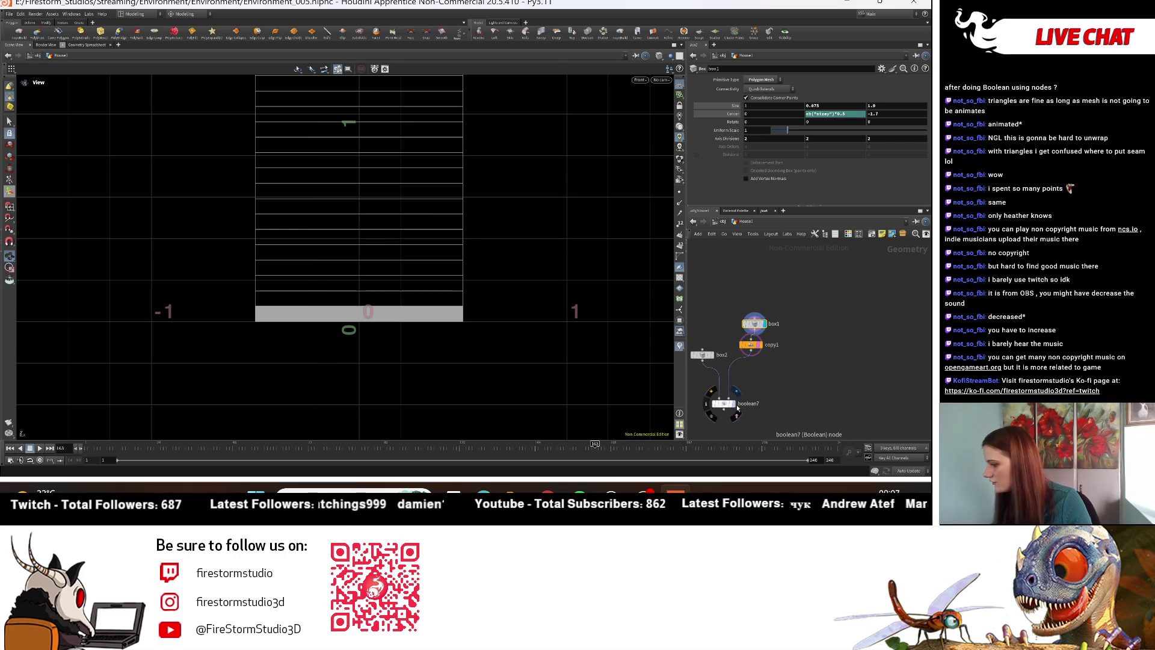
click(737, 406)
click(640, 79)
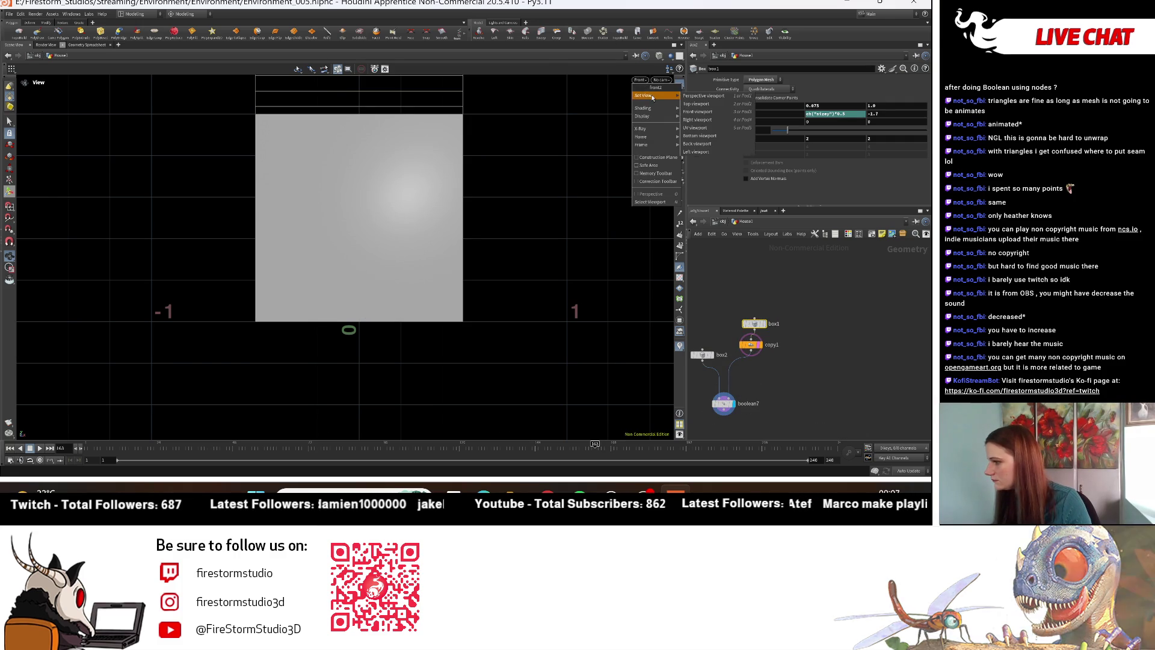
click(650, 89)
drag(219, 240, 385, 258)
scroll(870, 333, down, 1)
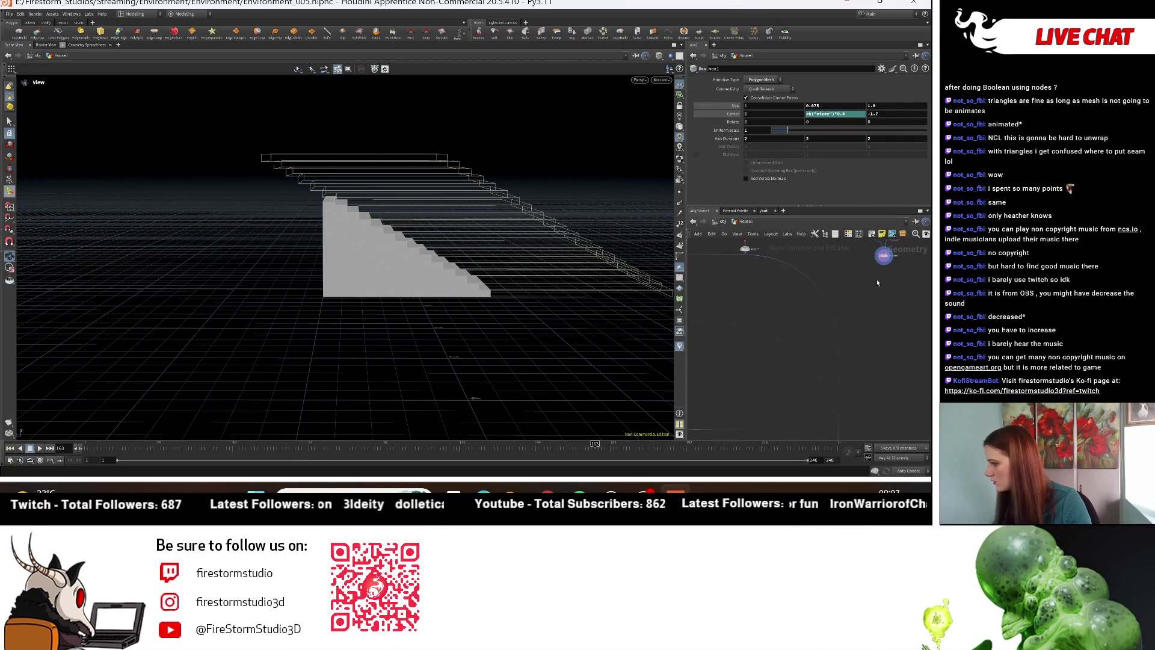
Step: Display the full merged house and look down on the house and stairs
middle_drag(800, 325, 873, 386)
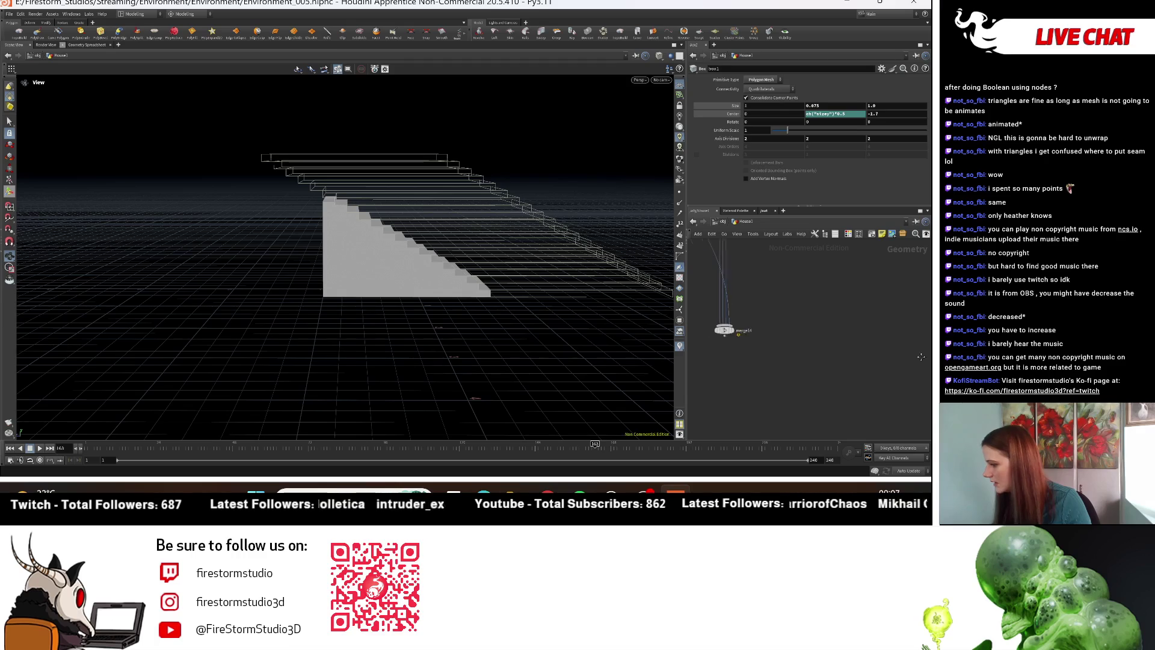
scroll(819, 385, up, 2)
click(788, 353)
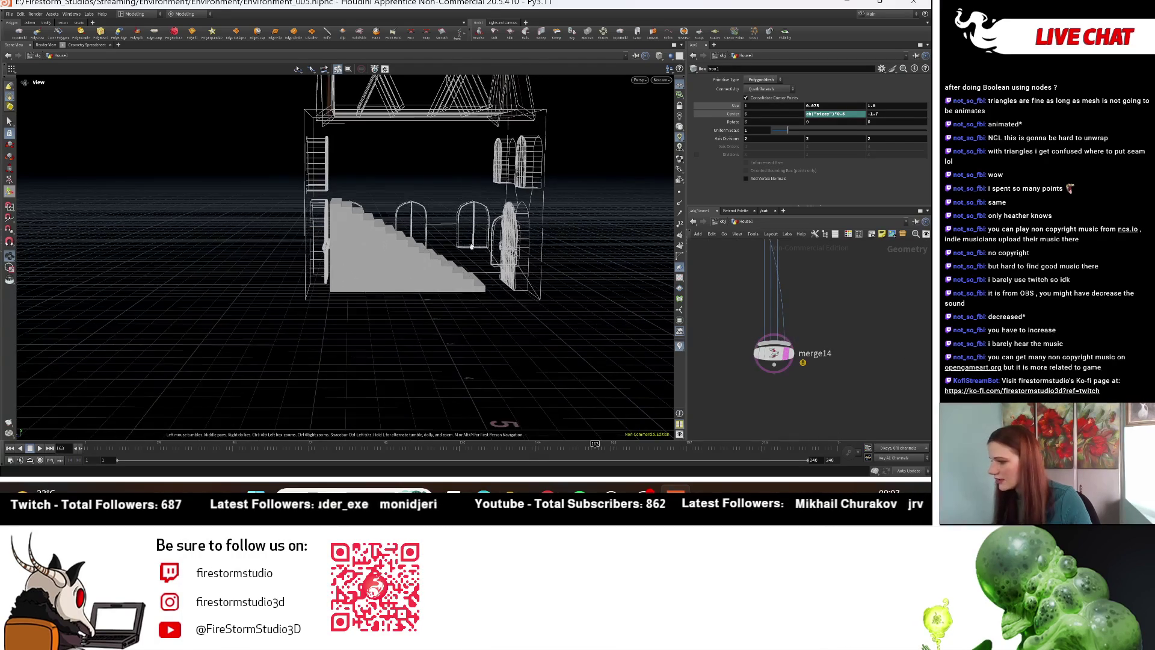
mouse_move(461, 293)
mouse_down()
mouse_move(442, 310)
mouse_move(446, 327)
mouse_move(444, 316)
mouse_up()
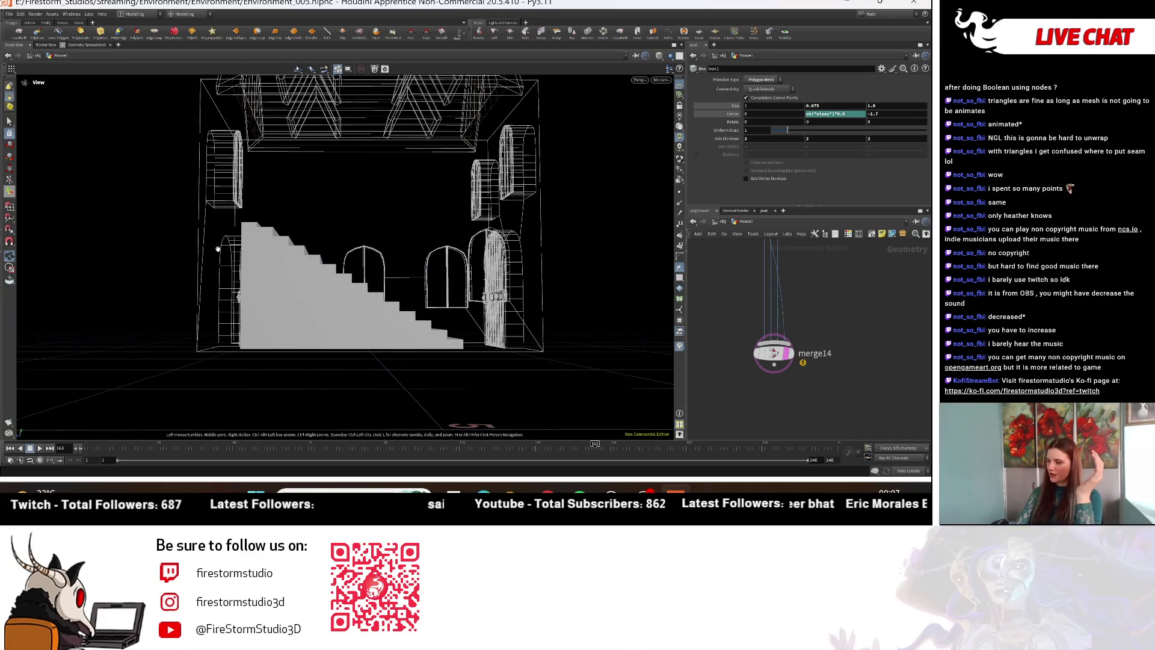
drag(466, 291, 472, 320)
scroll(791, 309, up, 5)
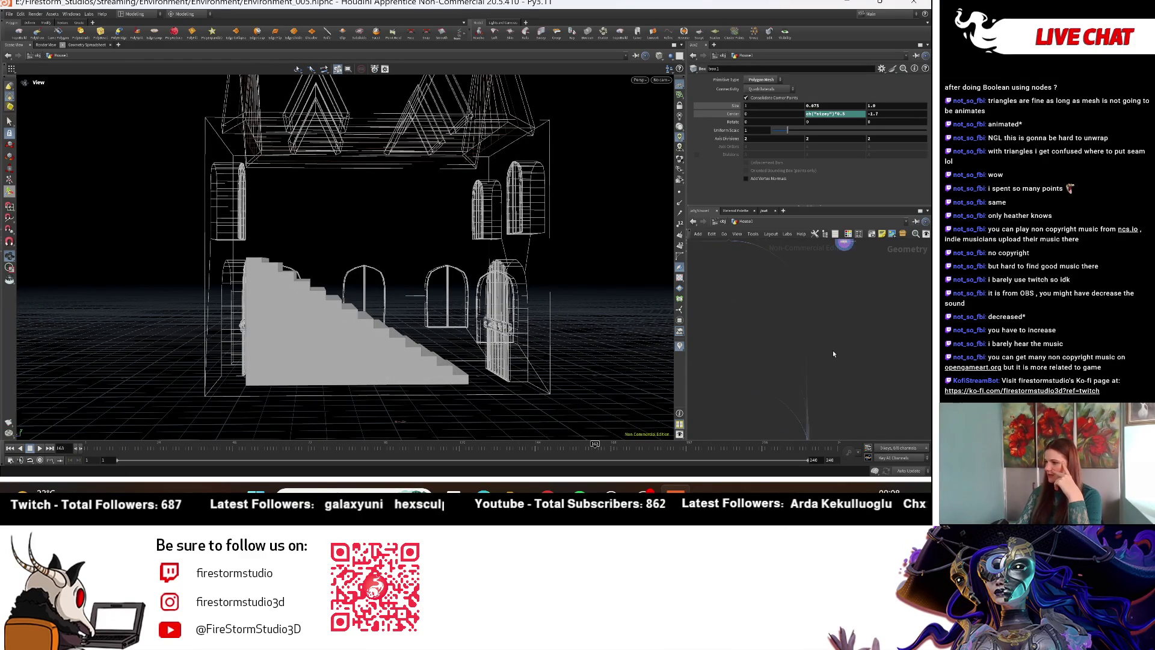
scroll(794, 341, up, 5)
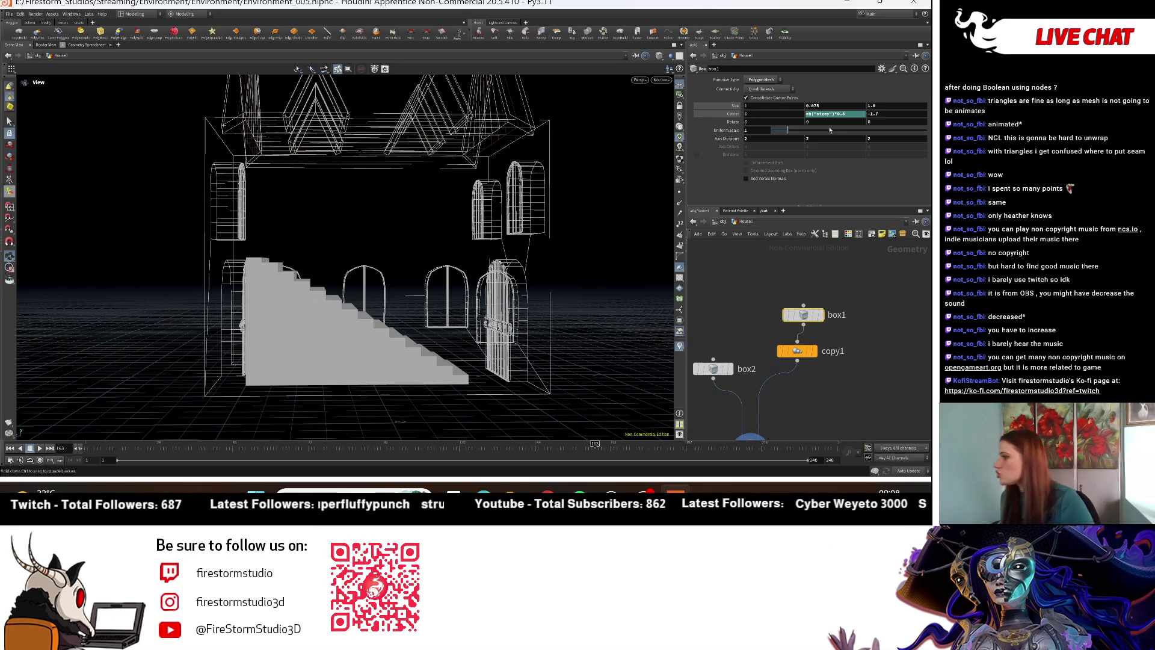
Step: Reduce copy1's Translate Z offset between stair copies from 0.125 to 0.1
click(805, 348)
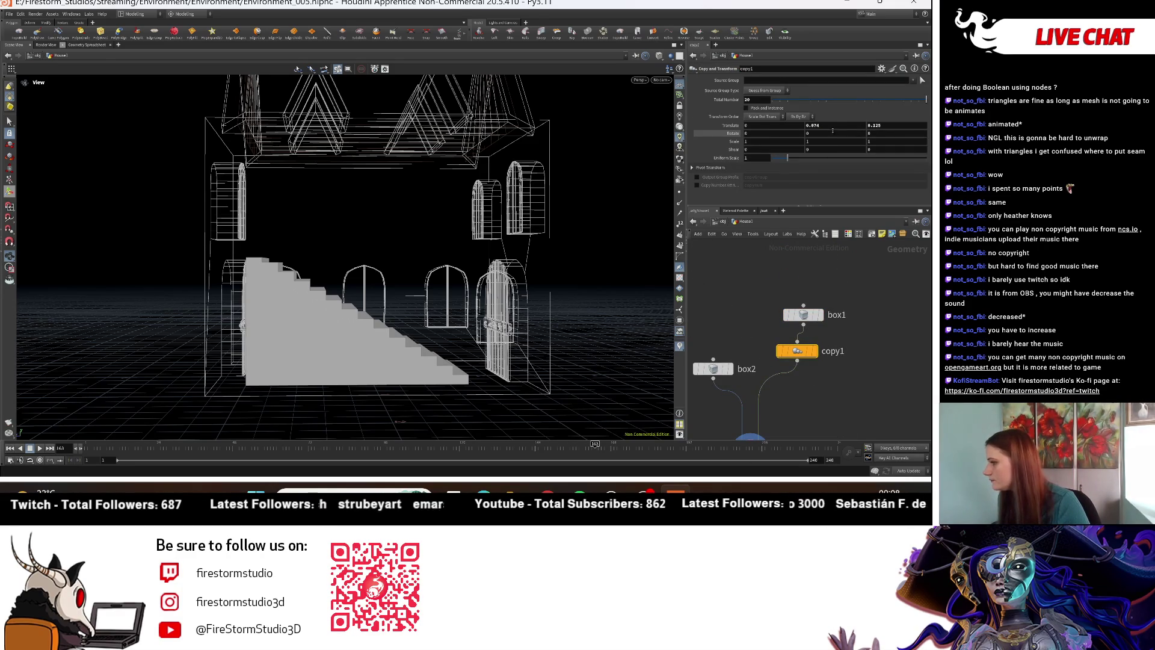
click(882, 125)
key(BackSpace)
key(BackSpace)
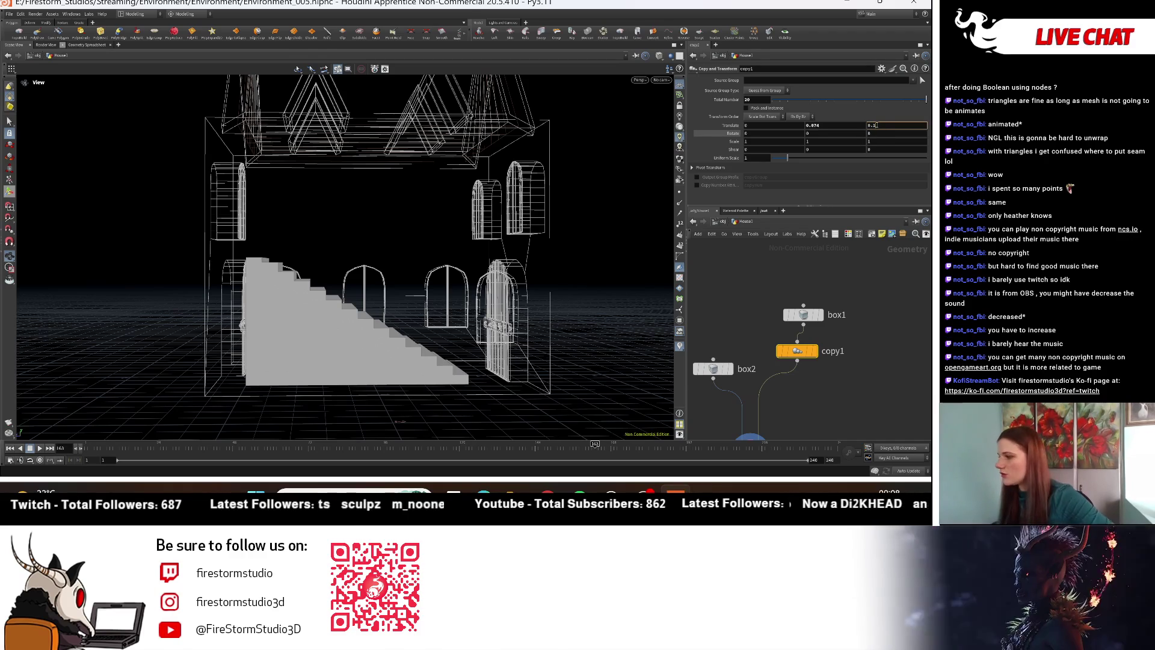
key(Return)
Step: Look over the tighter staircase and search 'tran' for a Transform node
mouse_move(546, 333)
mouse_down()
mouse_move(354, 385)
mouse_move(397, 352)
mouse_move(437, 367)
mouse_move(482, 355)
mouse_up()
middle_drag(795, 433, 791, 343)
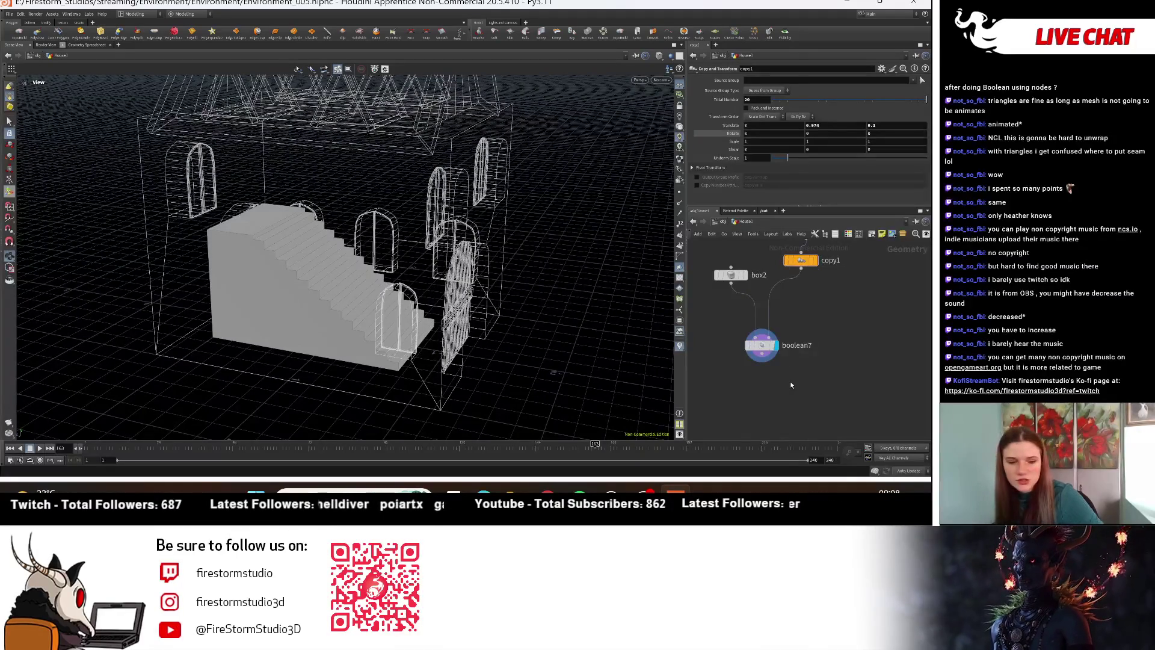
key(Tab)
text(tran)
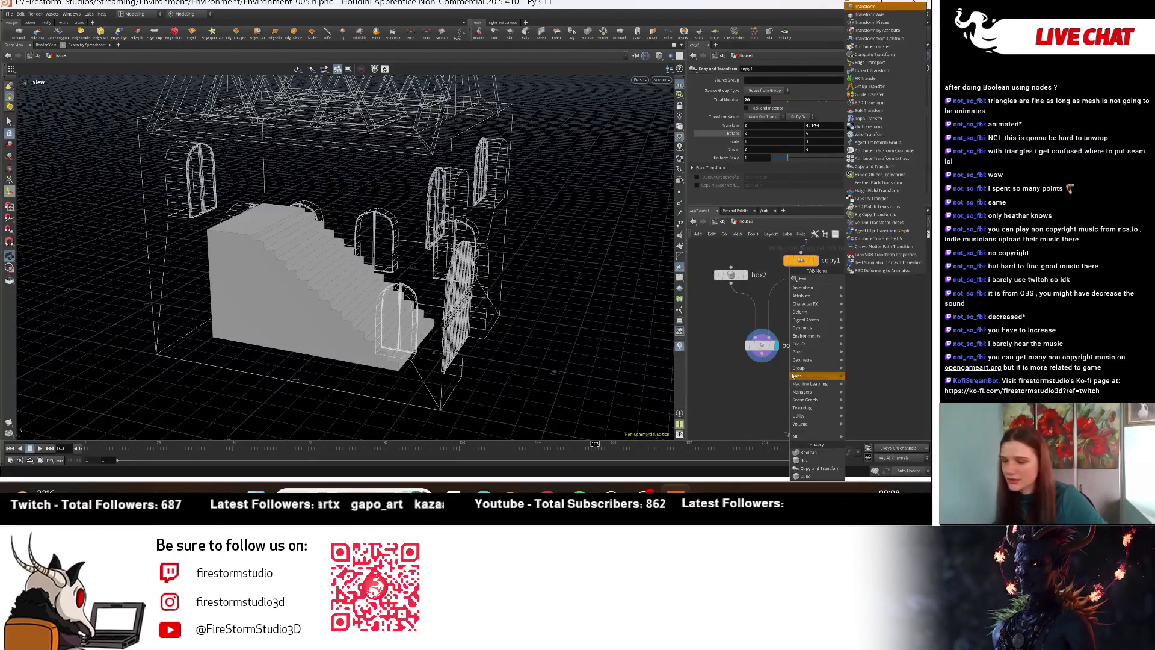
Step: Place transform5 below boolean7 and wire boolean7's output into it
click(858, 7)
click(775, 394)
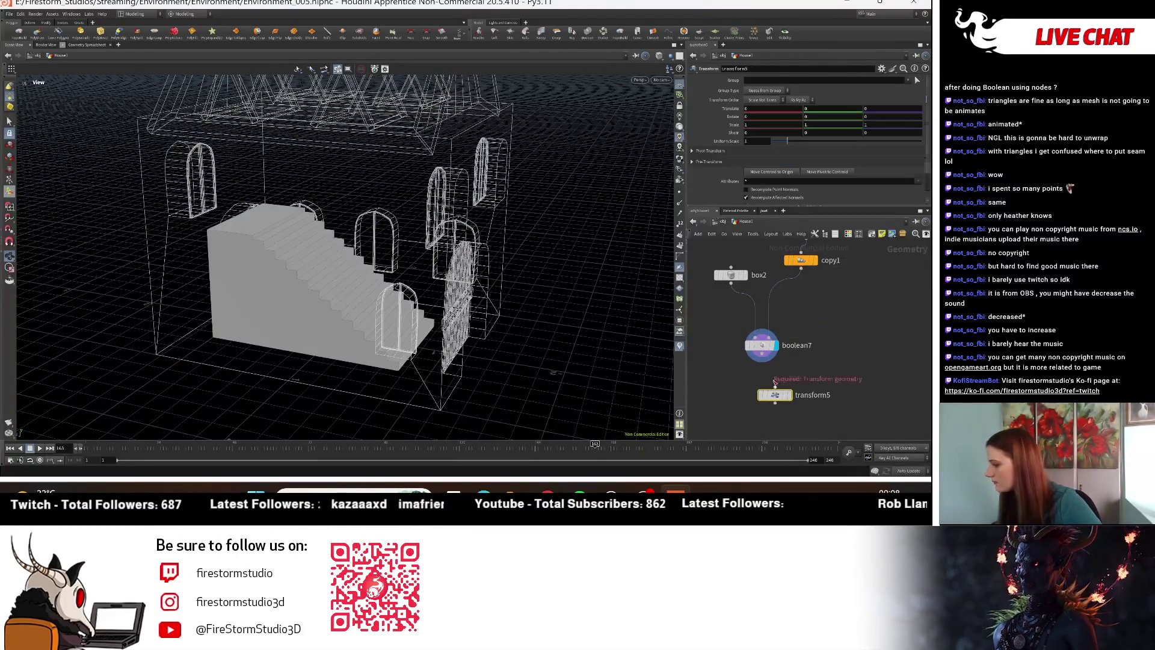
click(775, 388)
drag(775, 395, 737, 403)
Step: Slide the staircase along X to about 1.1 and view it against the building
middle_drag(768, 110, 812, 98)
mouse_move(399, 265)
mouse_down()
mouse_move(281, 386)
mouse_move(421, 270)
mouse_up()
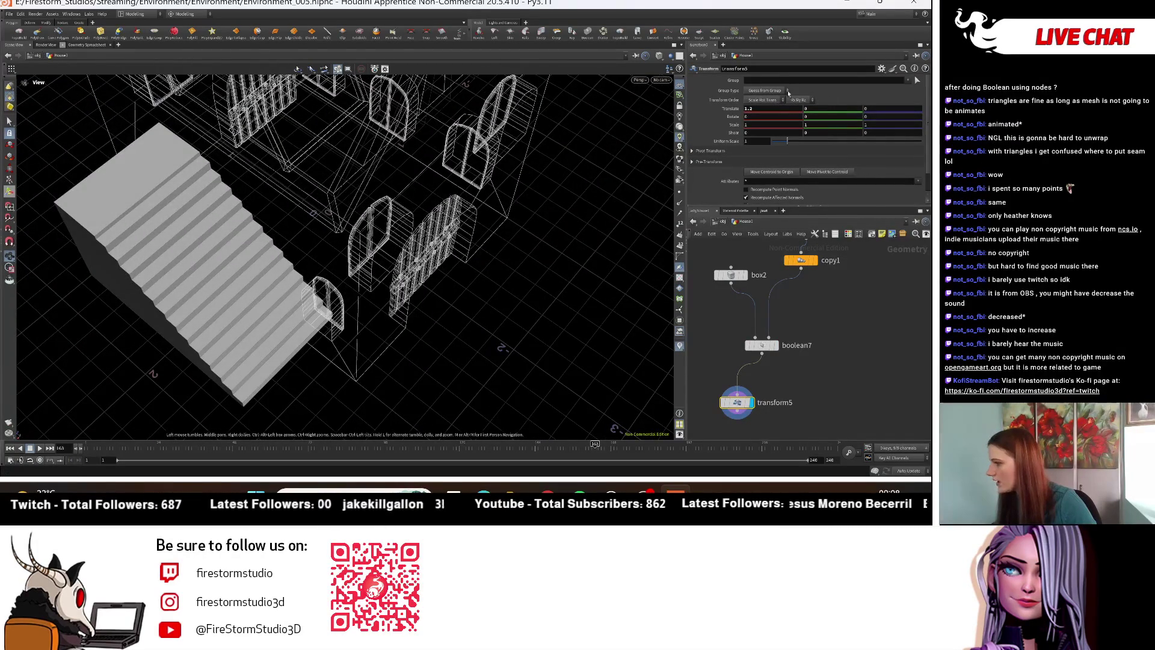
middle_drag(784, 113, 784, 112)
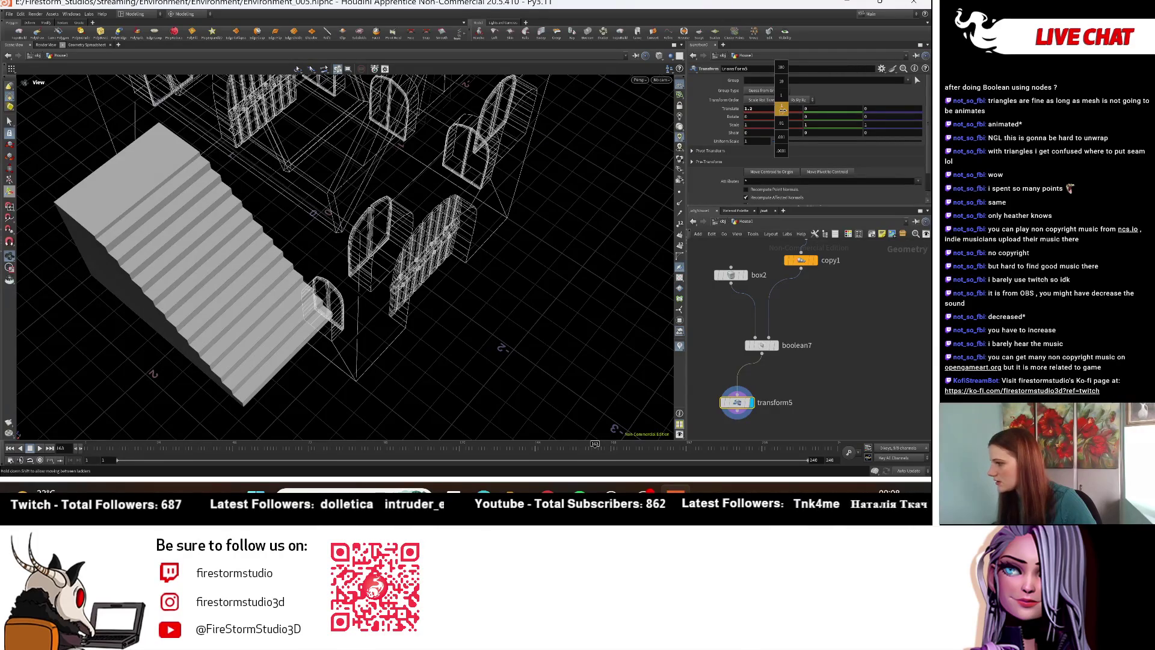
middle_drag(770, 124, 711, 131)
drag(265, 220, 236, 278)
middle_drag(853, 383, 908, 368)
mouse_move(199, 288)
mouse_down()
mouse_move(110, 343)
mouse_move(64, 338)
mouse_move(117, 282)
mouse_move(88, 402)
mouse_move(90, 336)
mouse_up()
scroll(847, 419, down, 5)
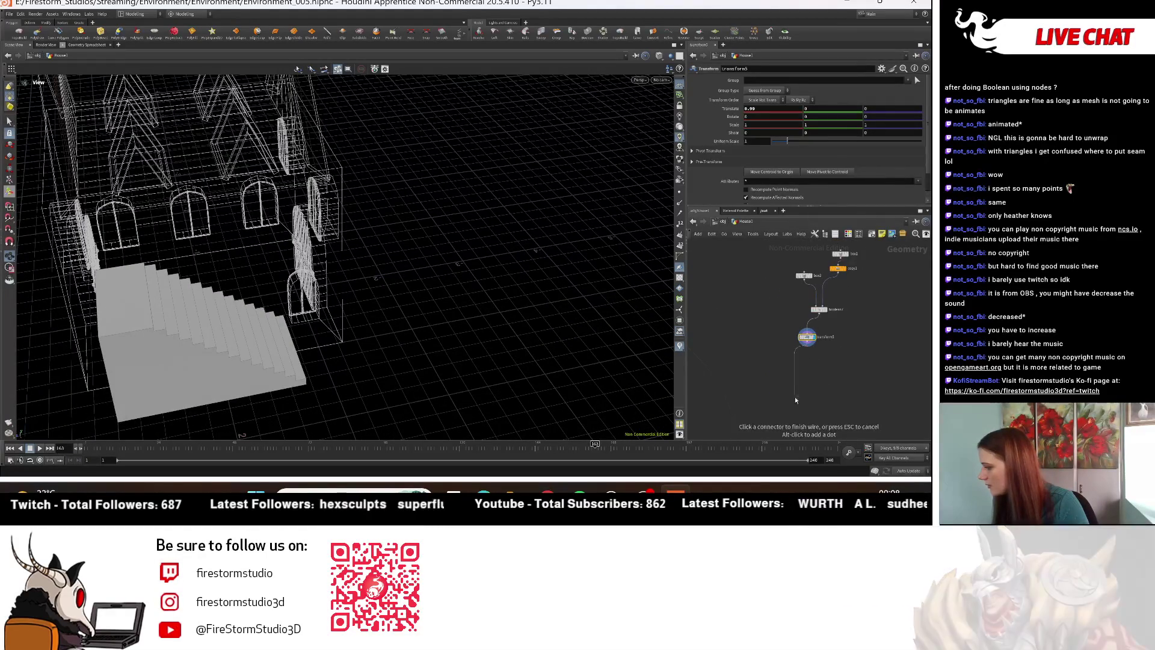
Step: Wire transform5 into merge2 and display the combined solid house from merge12
scroll(805, 352, up, 3)
drag(882, 326, 778, 445)
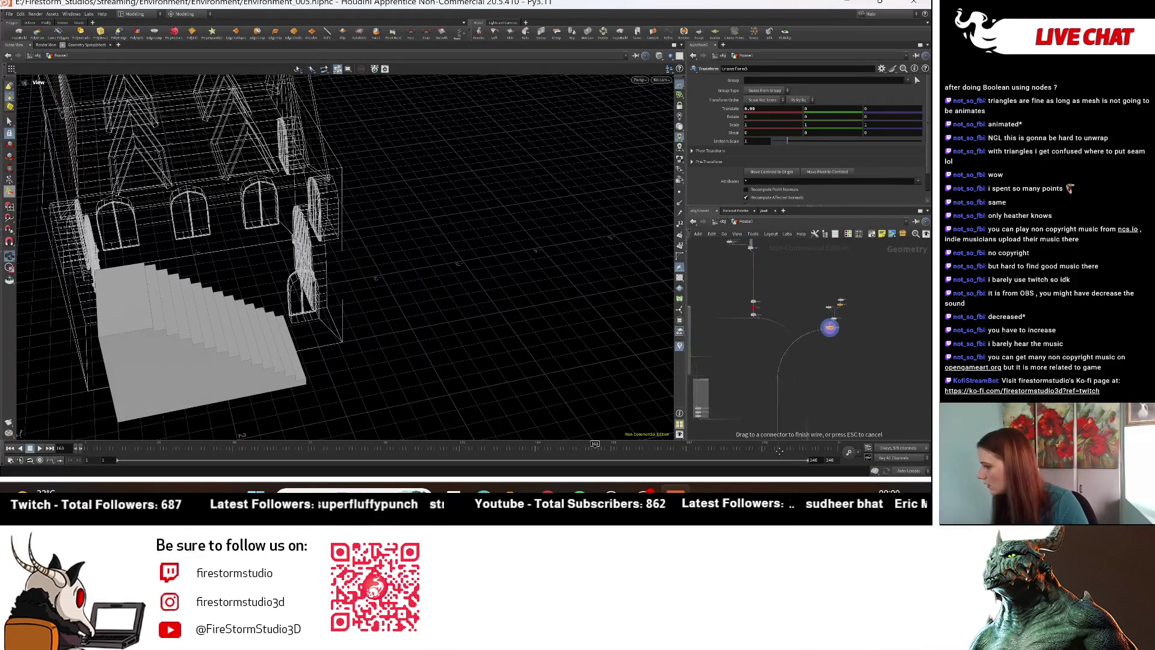
scroll(770, 281, up, 3)
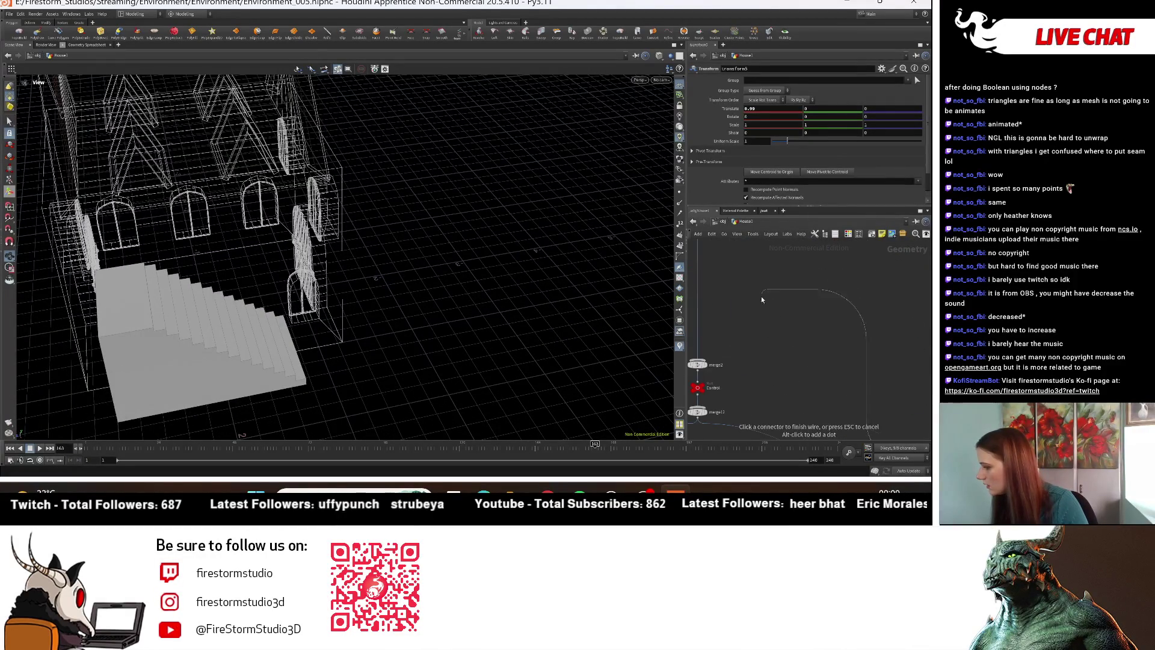
click(711, 356)
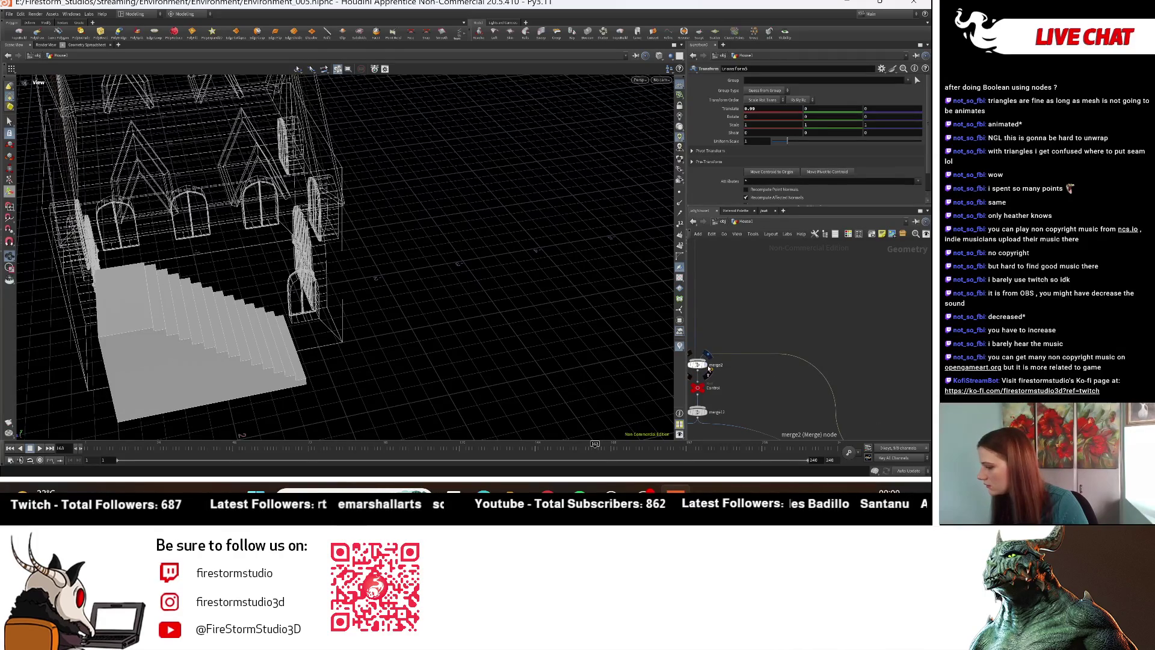
click(710, 415)
mouse_move(301, 241)
mouse_down()
mouse_move(186, 200)
mouse_move(340, 197)
mouse_move(282, 207)
mouse_up()
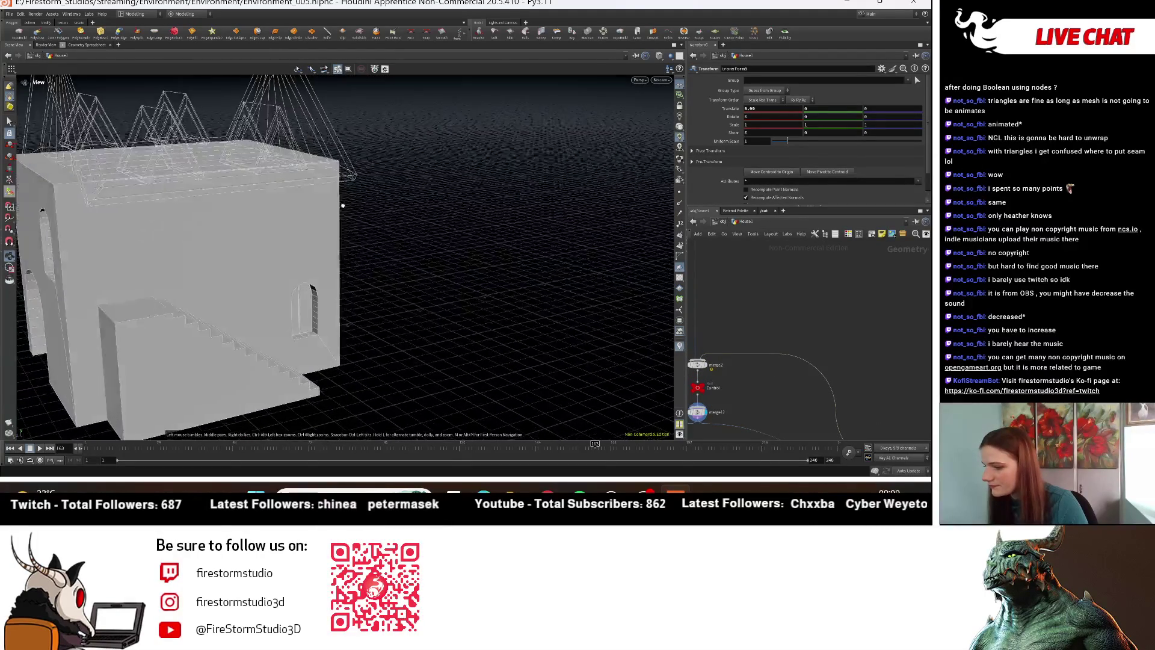
scroll(271, 211, down, 3)
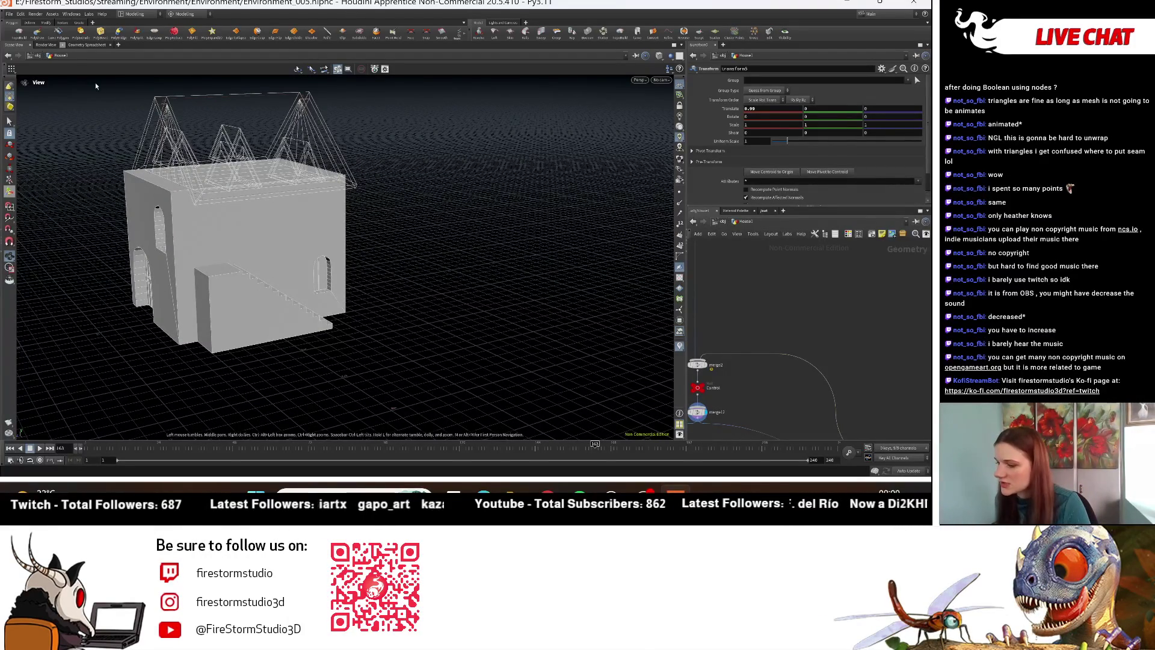
scroll(207, 299, up, 10)
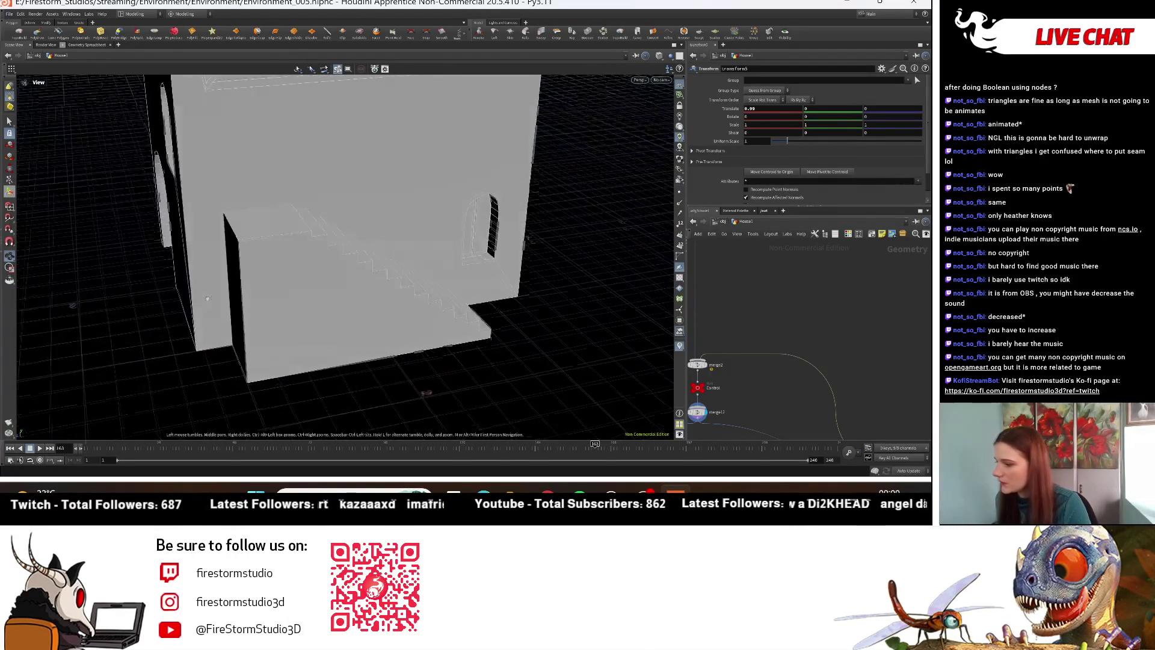
Step: Push the staircase about 0.3 along Z against the side wall
middle_drag(795, 110, 794, 109)
mouse_move(883, 109)
middle_down()
mouse_move(903, 110)
mouse_move(890, 122)
mouse_move(930, 128)
middle_up()
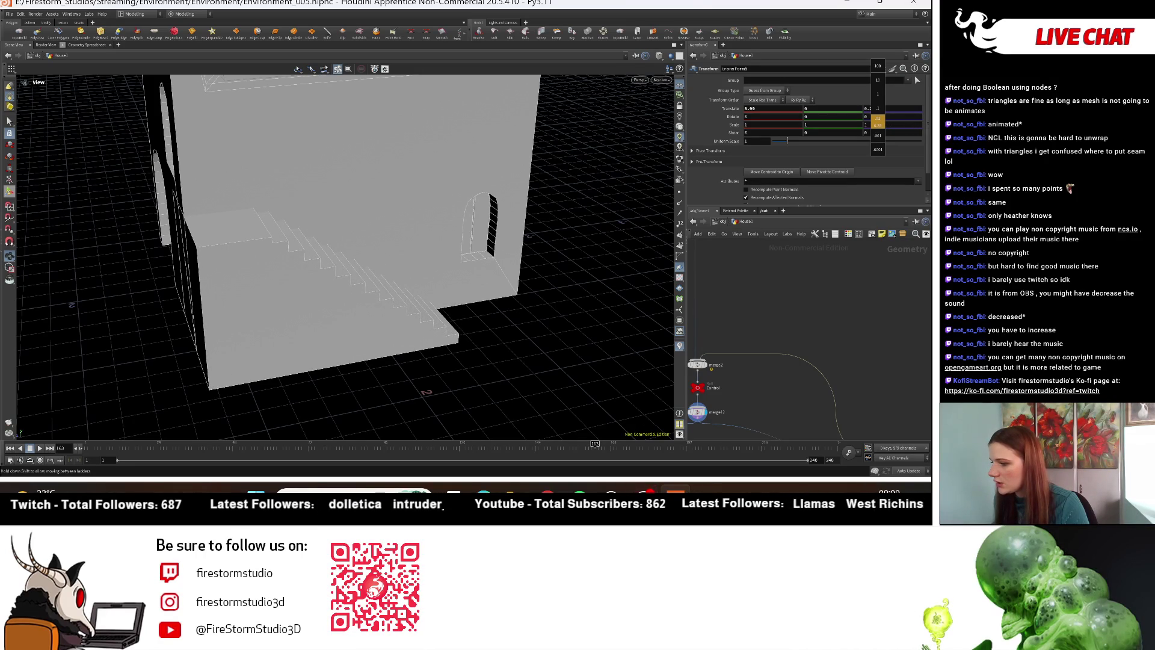
scroll(528, 315, down, 5)
mouse_move(542, 302)
mouse_down()
mouse_move(325, 313)
mouse_move(402, 292)
mouse_up()
scroll(402, 293, up, 5)
mouse_move(791, 348)
middle_down()
mouse_move(796, 308)
mouse_move(779, 267)
mouse_move(797, 373)
middle_up()
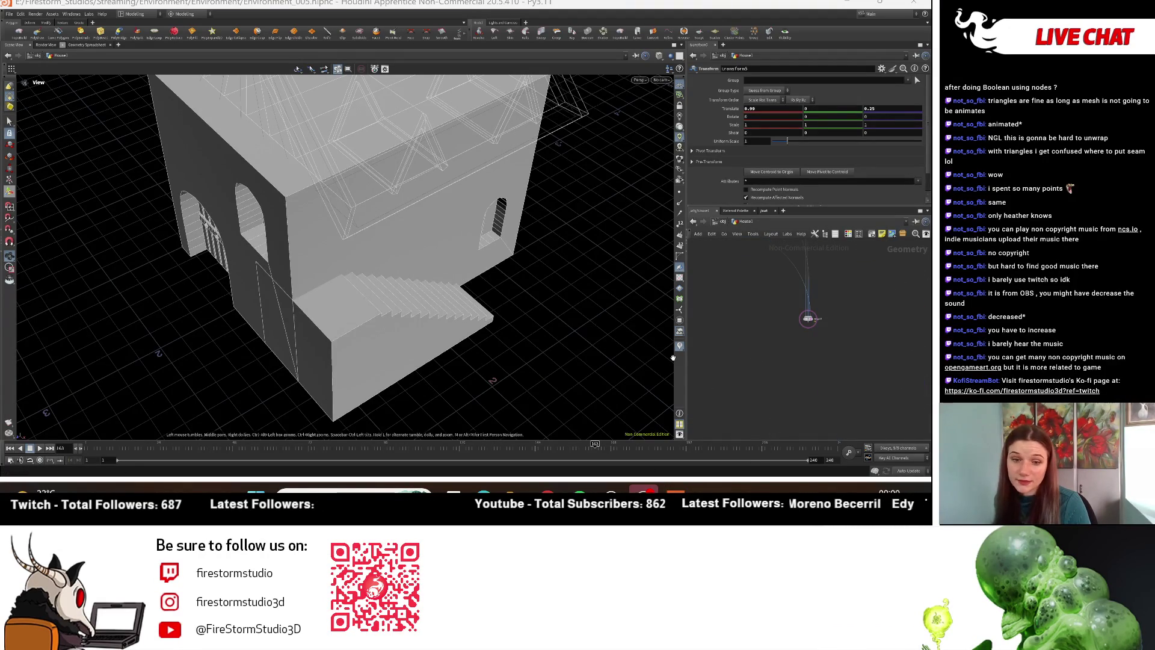
scroll(788, 312, up, 5)
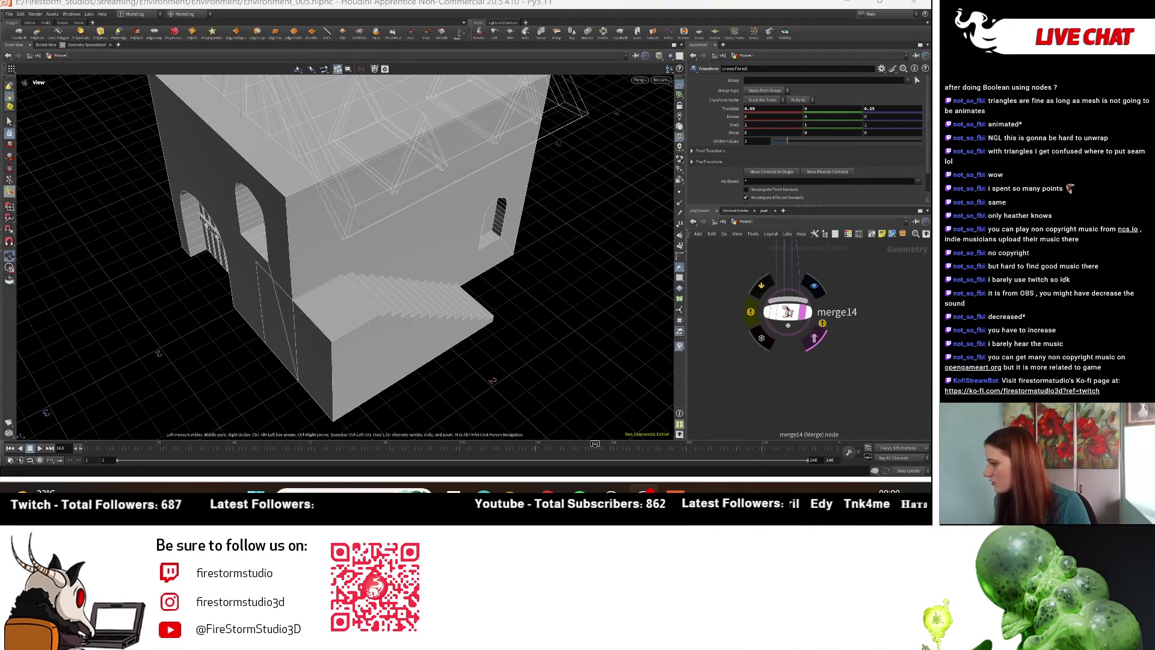
Step: Select merge14 and display the full house with its roof
click(788, 311)
drag(552, 245, 464, 361)
click(810, 318)
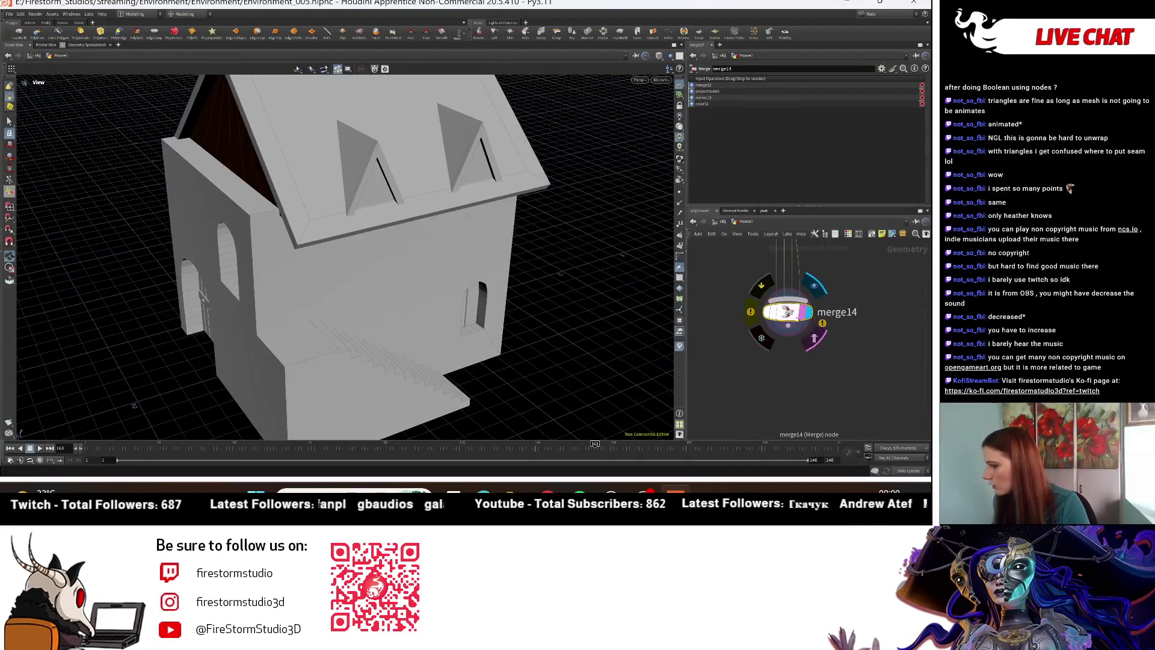
drag(369, 300, 325, 304)
scroll(799, 332, up, 8)
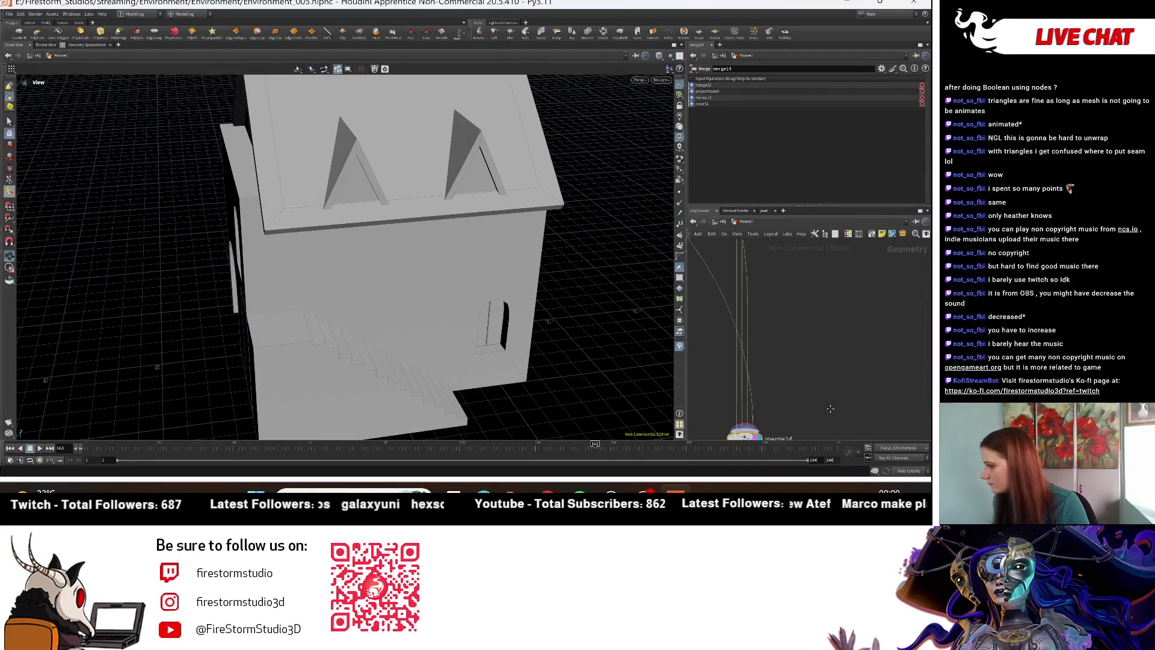
scroll(799, 332, down, 6)
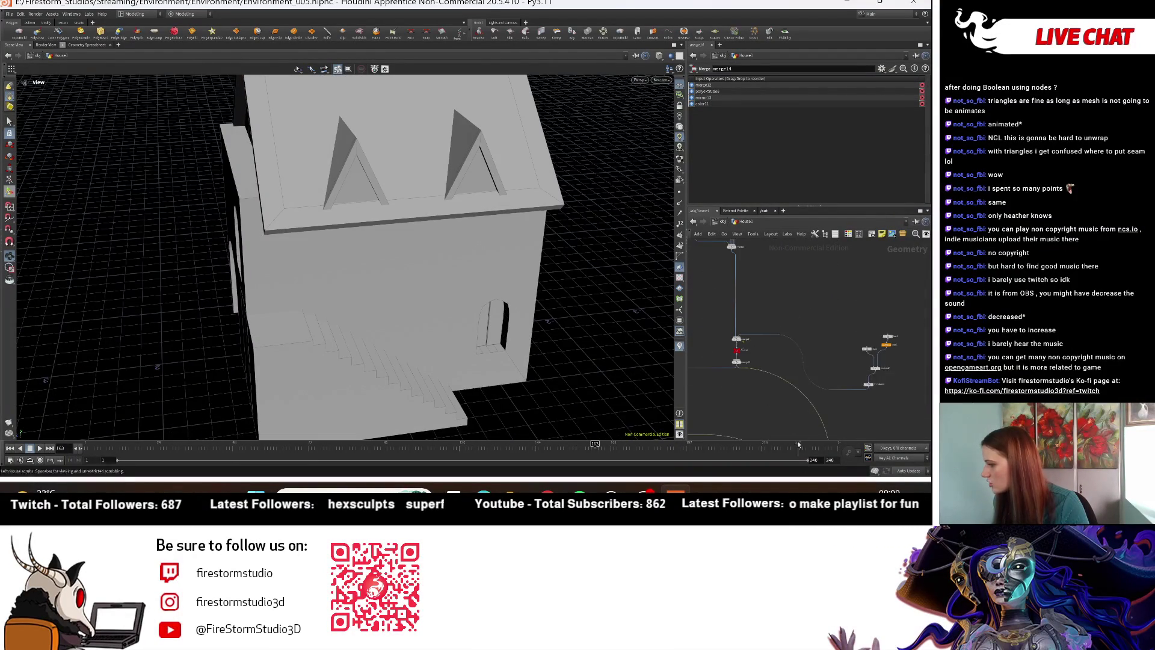
Step: Display merge2, select it, then put the display flag back on transform5
middle_drag(800, 447, 739, 314)
click(720, 291)
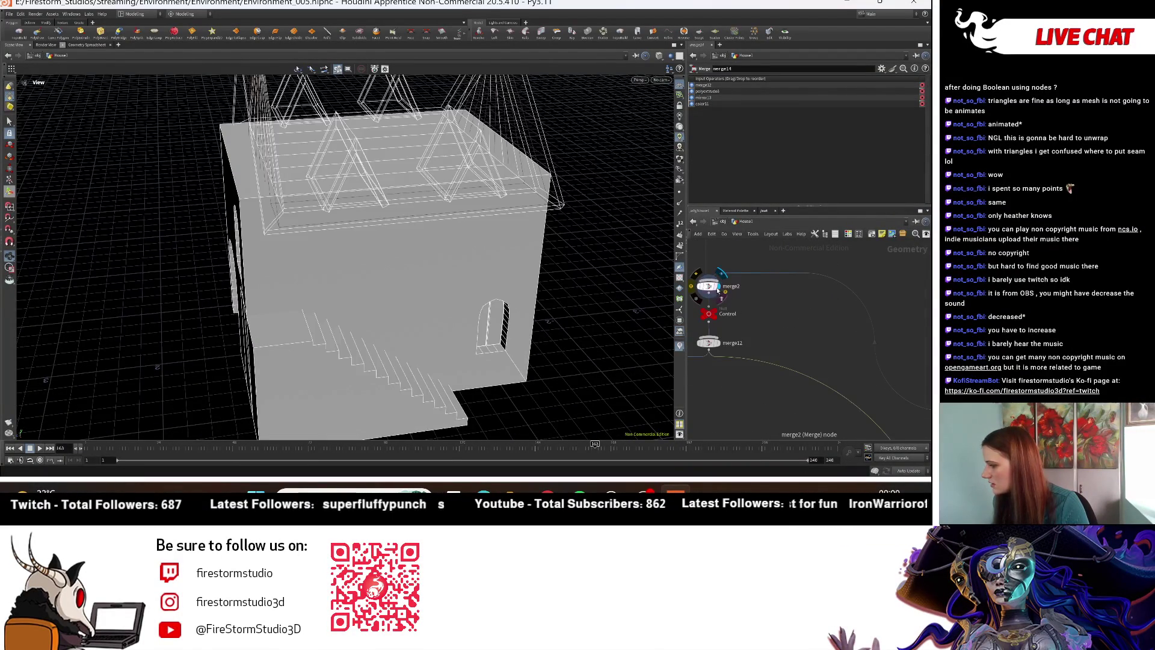
click(709, 288)
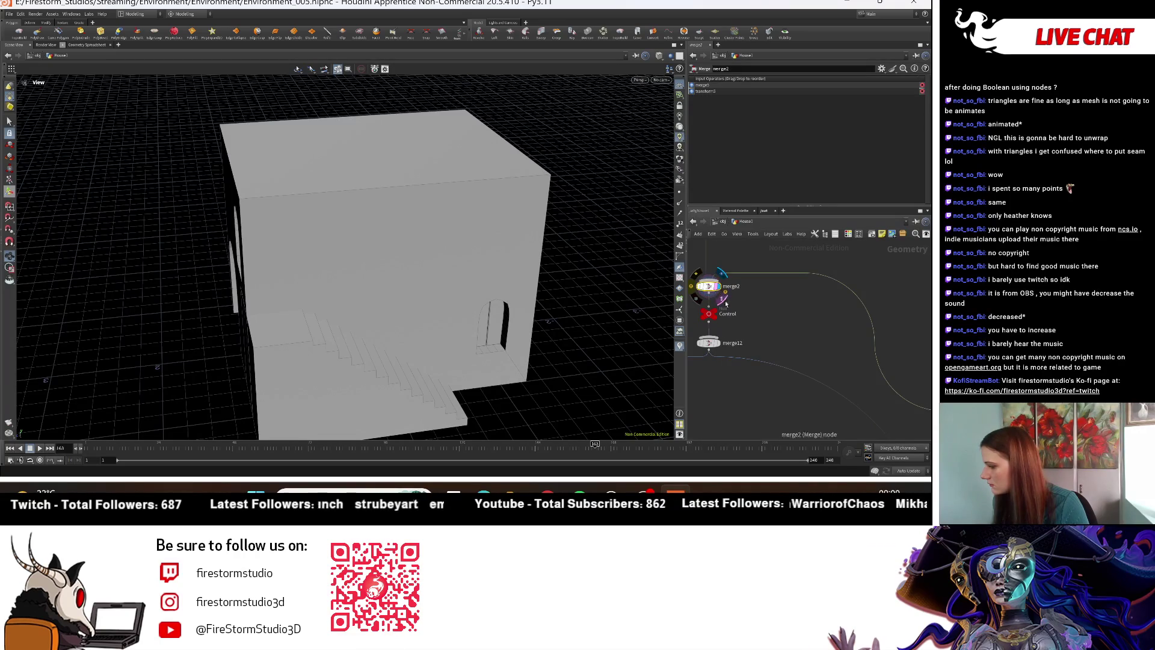
scroll(805, 315, down, 3)
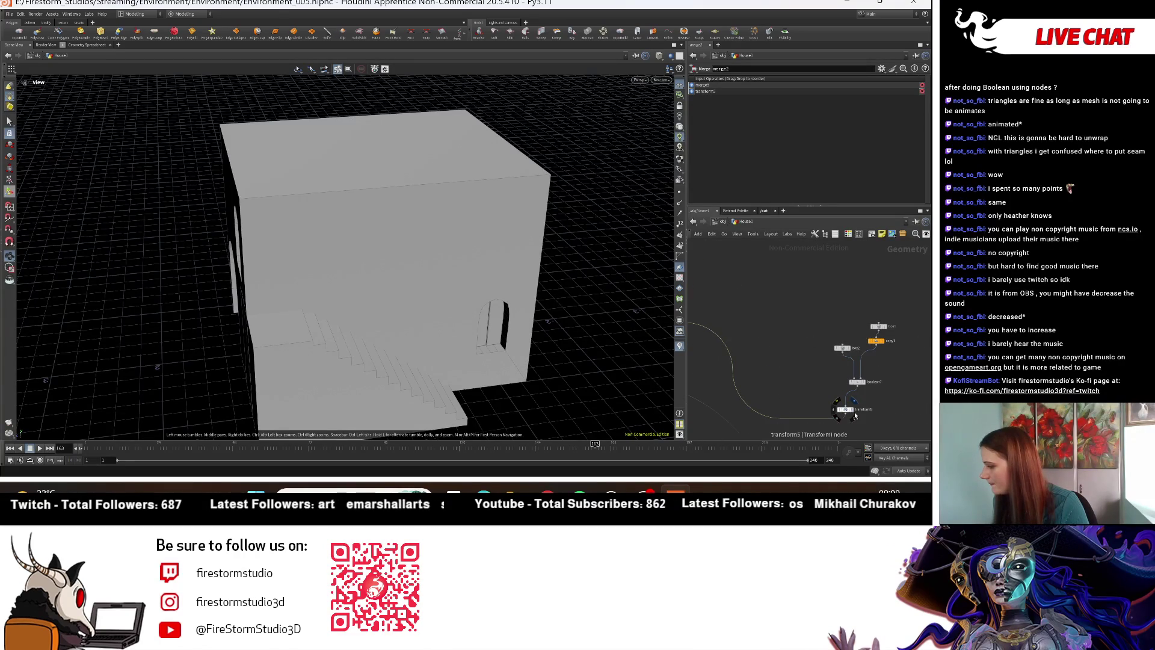
click(853, 414)
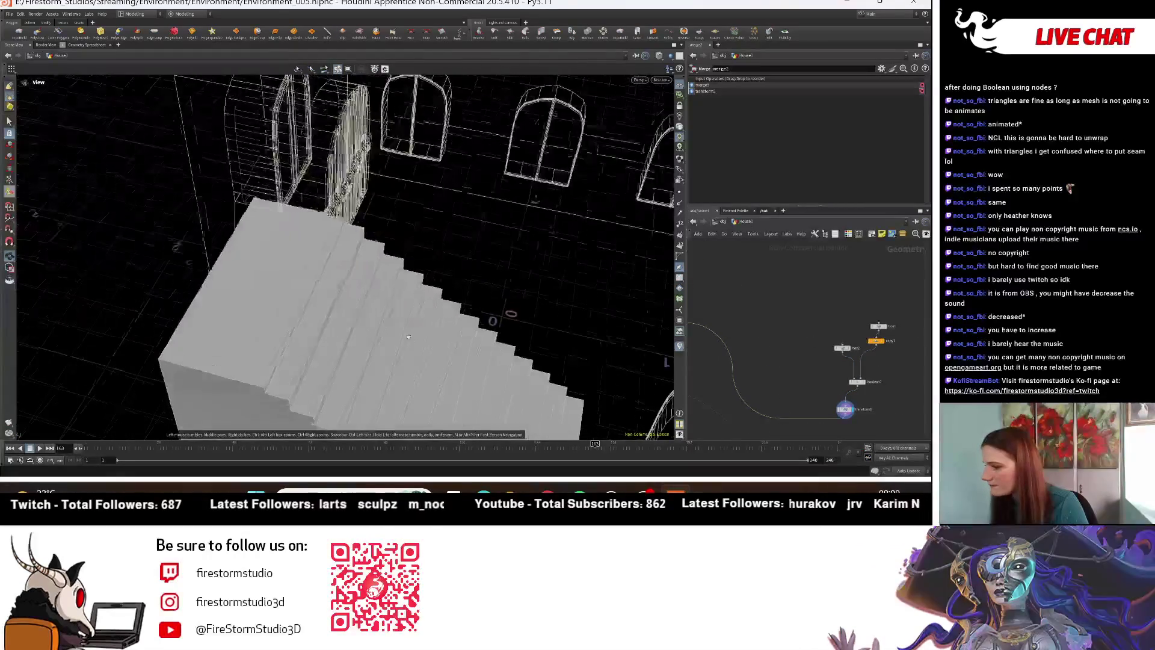
drag(370, 209, 322, 323)
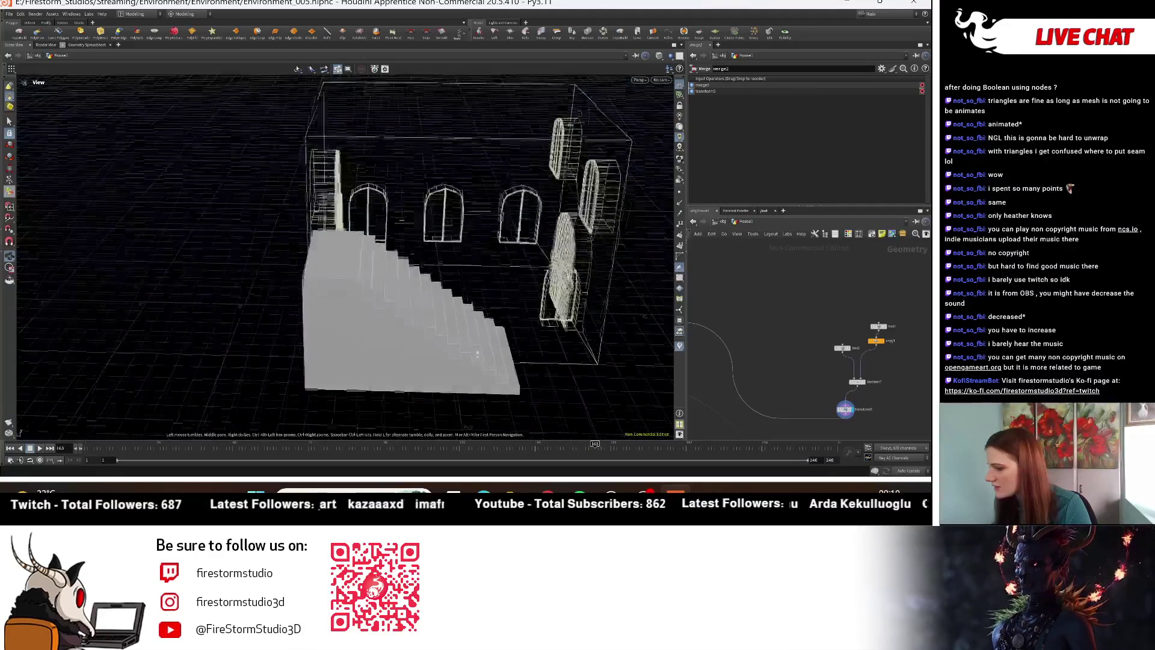
Step: Change the step box's Z size to reshape the boolean-cut staircase
scroll(824, 356, up, 5)
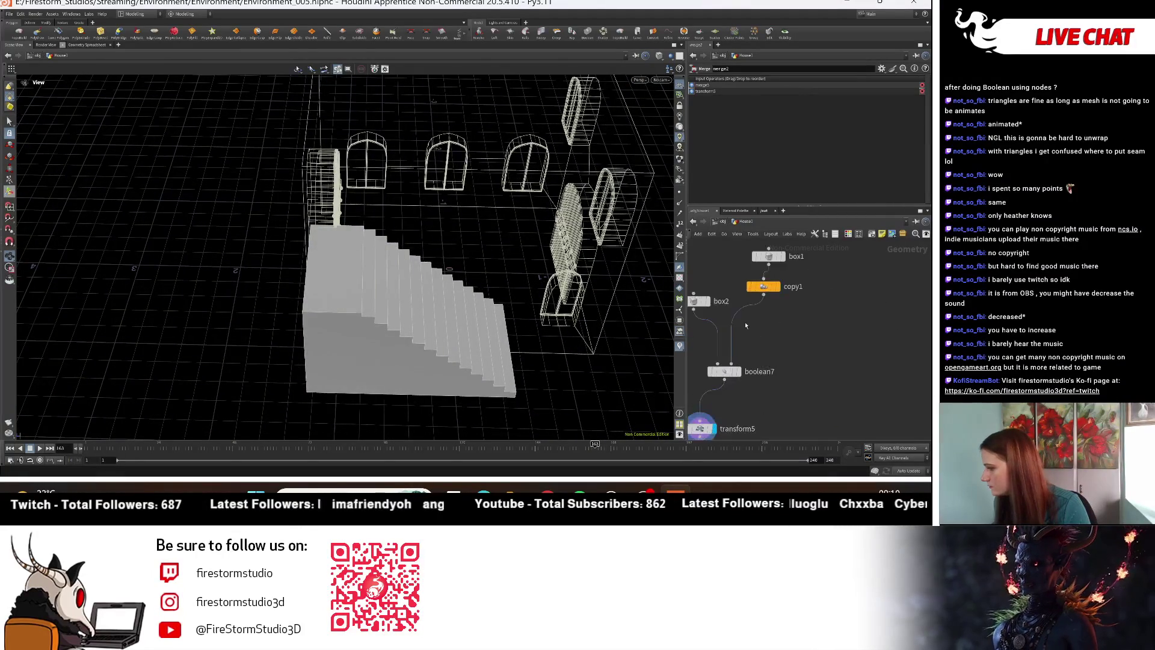
click(819, 291)
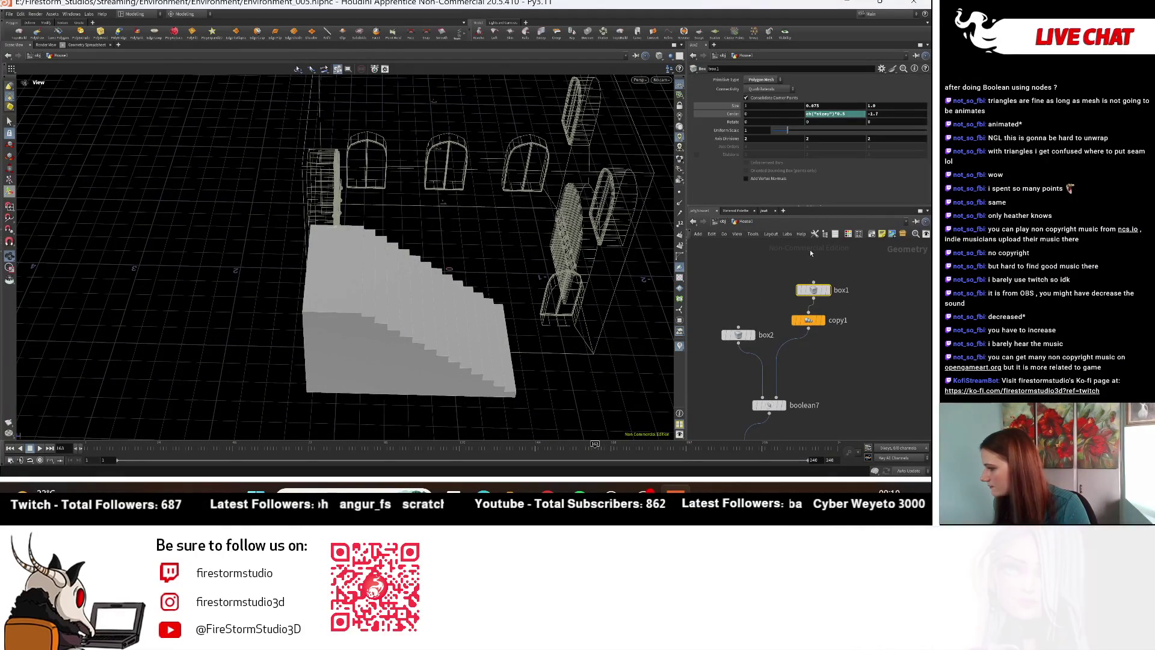
mouse_move(345, 260)
mouse_down()
mouse_move(224, 347)
mouse_move(360, 334)
mouse_move(464, 297)
mouse_move(259, 301)
mouse_up()
key(t)
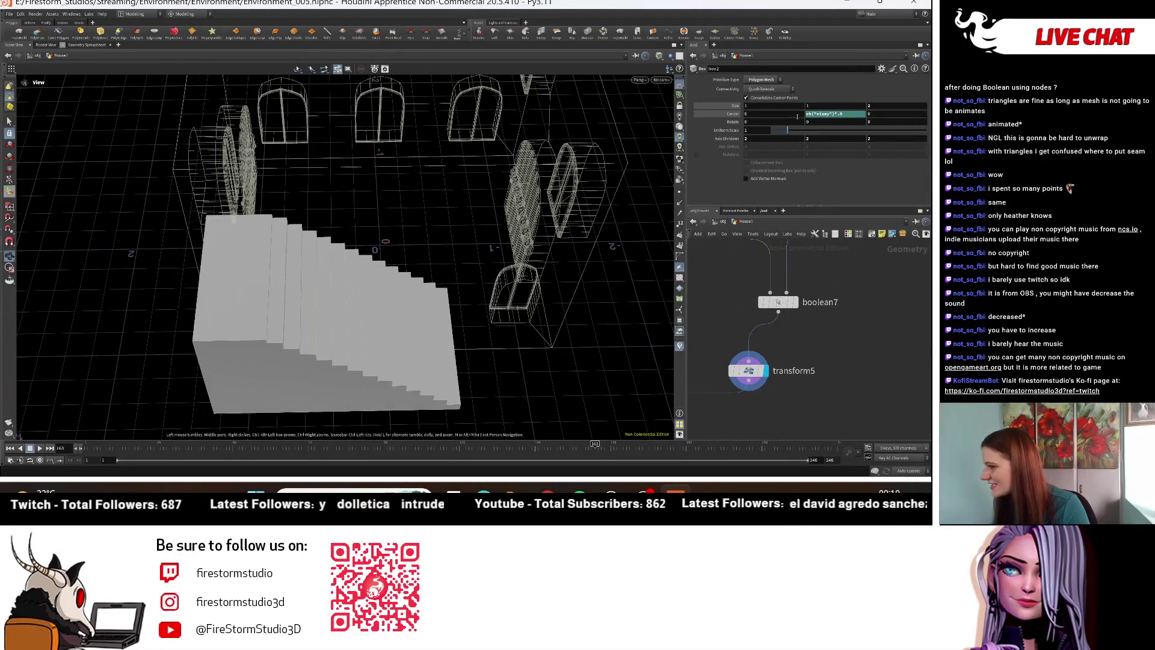
middle_drag(893, 107, 948, 124)
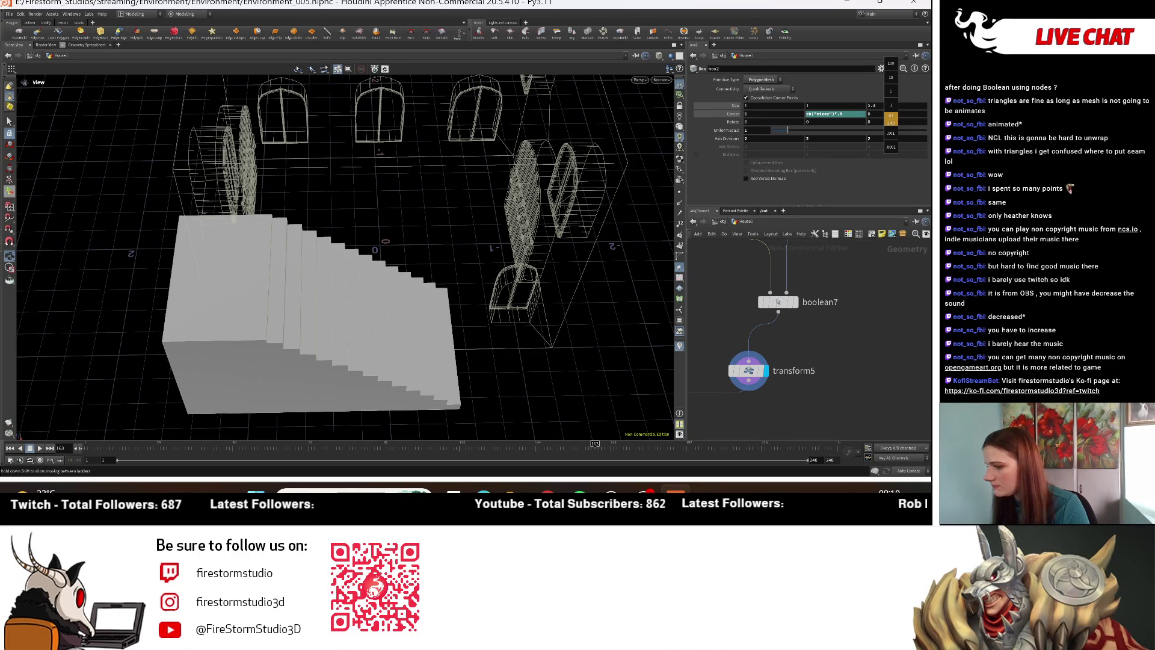
middle_drag(891, 118, 896, 119)
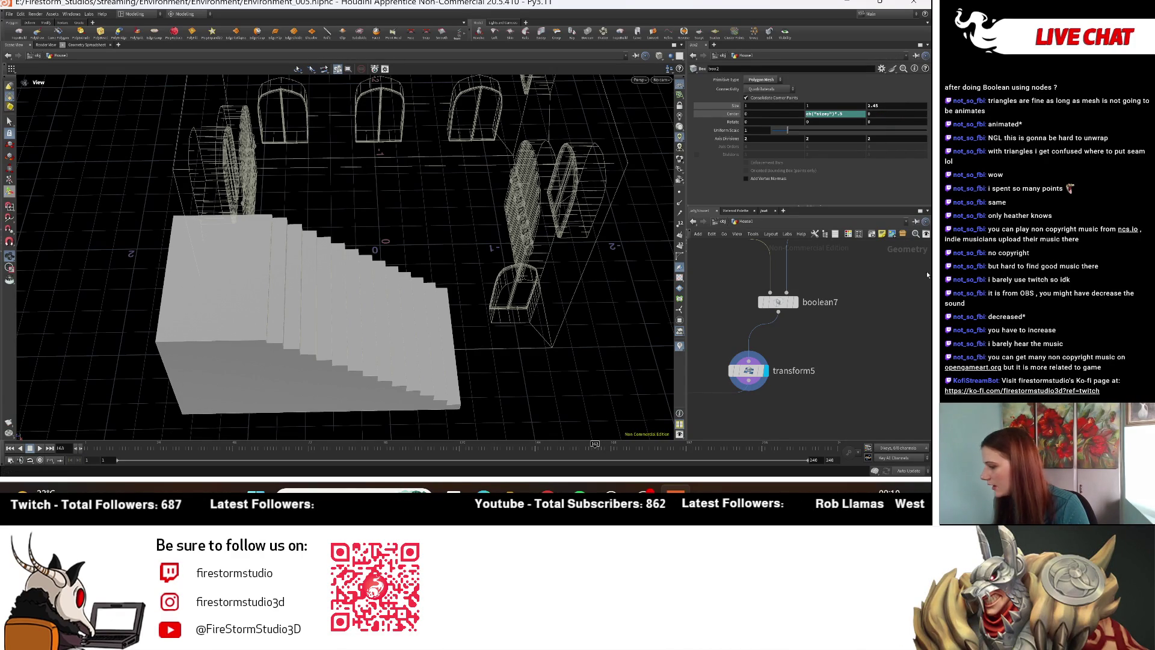
Step: Select transform5 to show the stairs' Translate parameters
scroll(927, 271, down, 4)
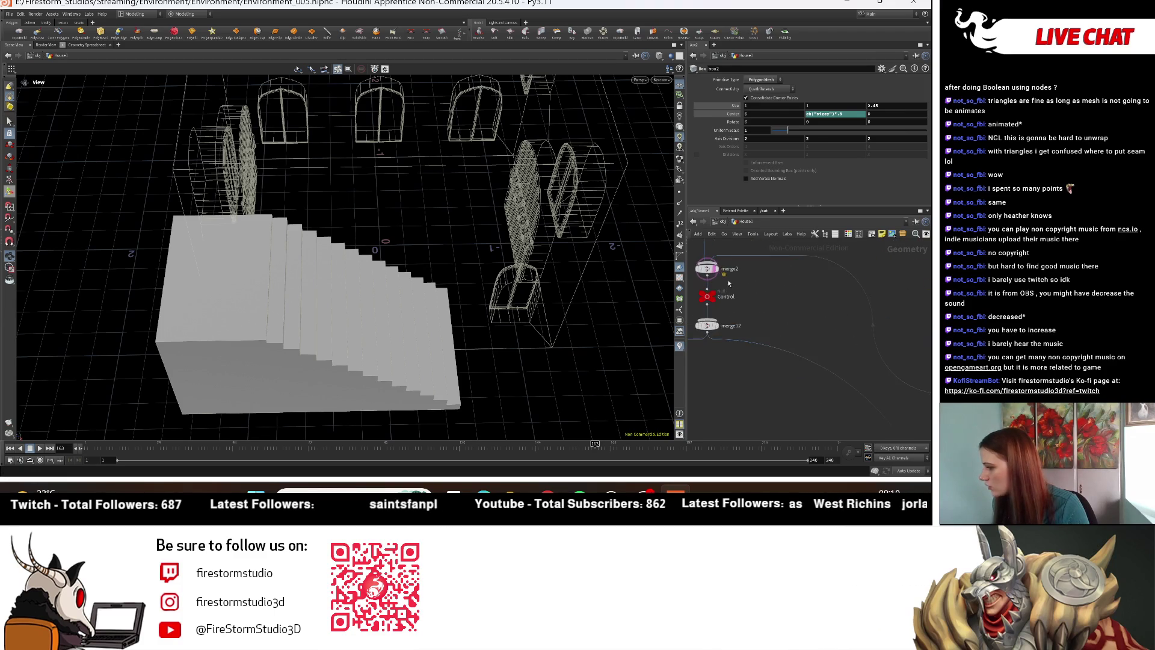
scroll(749, 341, up, 2)
scroll(749, 342, down, 4)
scroll(752, 361, up, 3)
click(770, 351)
mouse_move(762, 110)
middle_down()
mouse_move(779, 111)
mouse_move(762, 110)
middle_up()
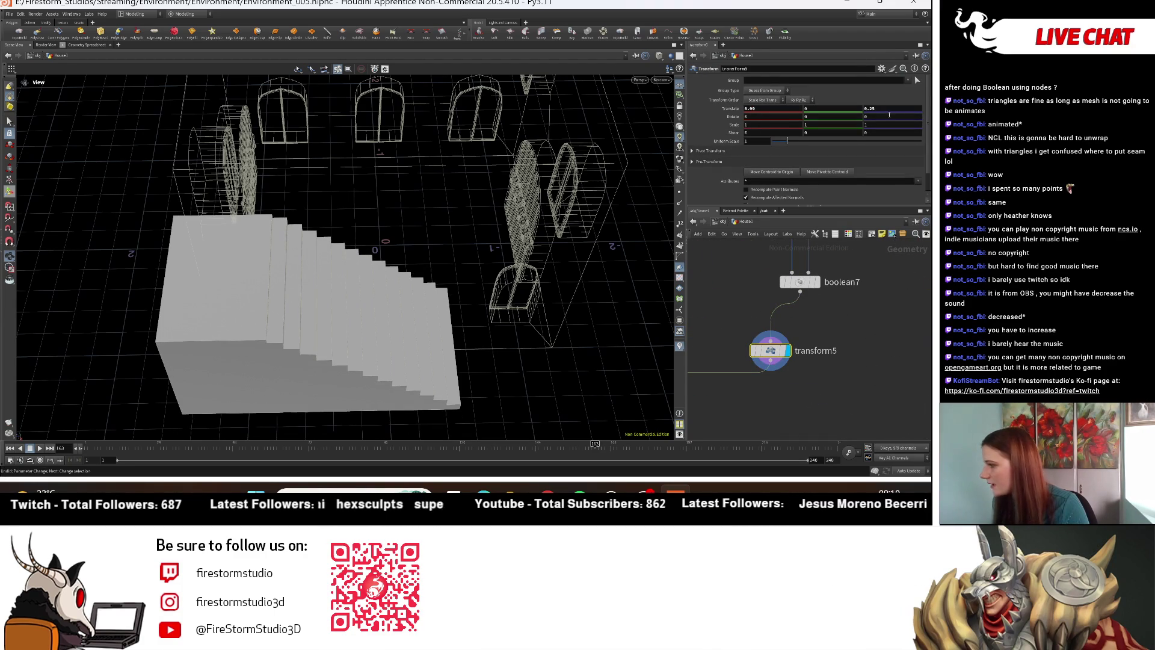
Step: Lower the stairs' Z offset to about 0.06 and display the merged house
middle_drag(883, 128, 819, 125)
drag(385, 253, 427, 180)
scroll(713, 372, down, 3)
middle_drag(713, 372, 746, 379)
scroll(782, 313, up, 4)
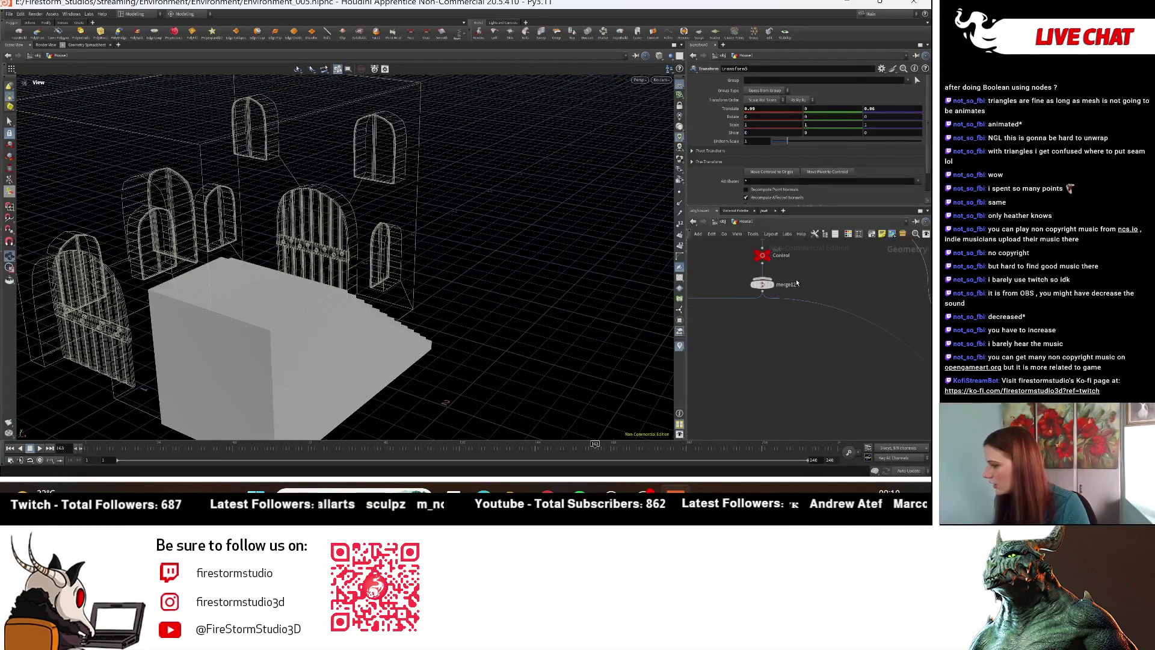
scroll(783, 306, up, 3)
click(771, 274)
mouse_move(360, 337)
mouse_down()
mouse_move(301, 363)
mouse_move(240, 322)
mouse_move(272, 314)
mouse_move(232, 240)
mouse_move(265, 250)
mouse_up()
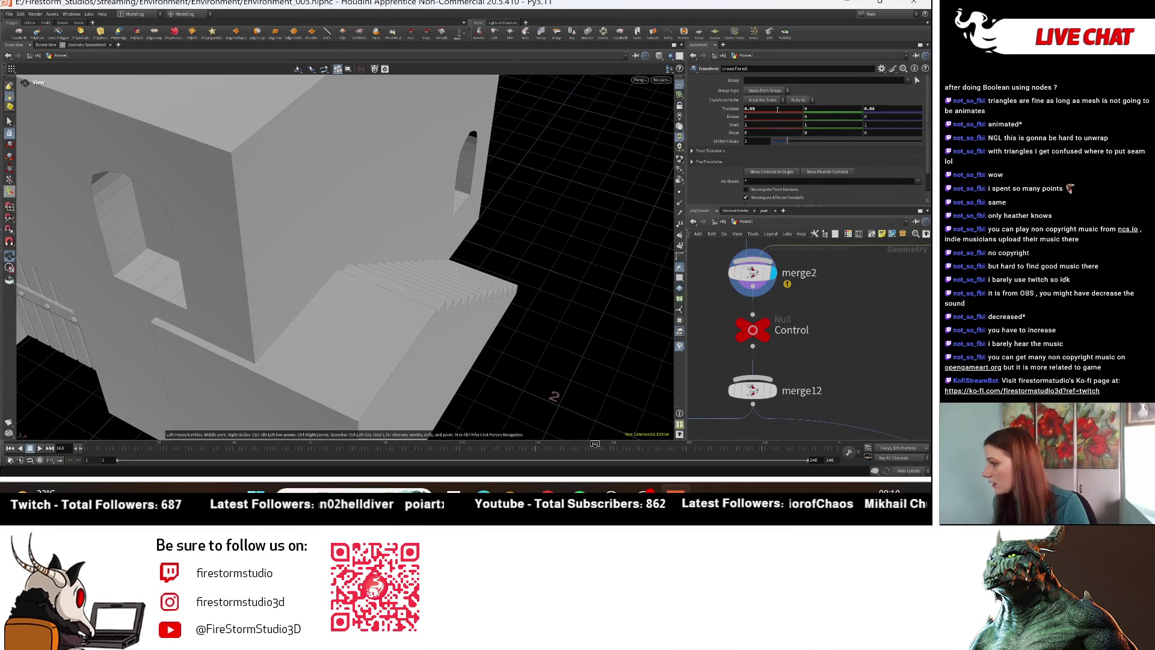
Step: Fine-tune the stairs' Z offset down to 0.02 and frame the node chain
middle_click(887, 109)
mouse_move(887, 107)
middle_down()
mouse_move(900, 122)
mouse_move(874, 122)
middle_up()
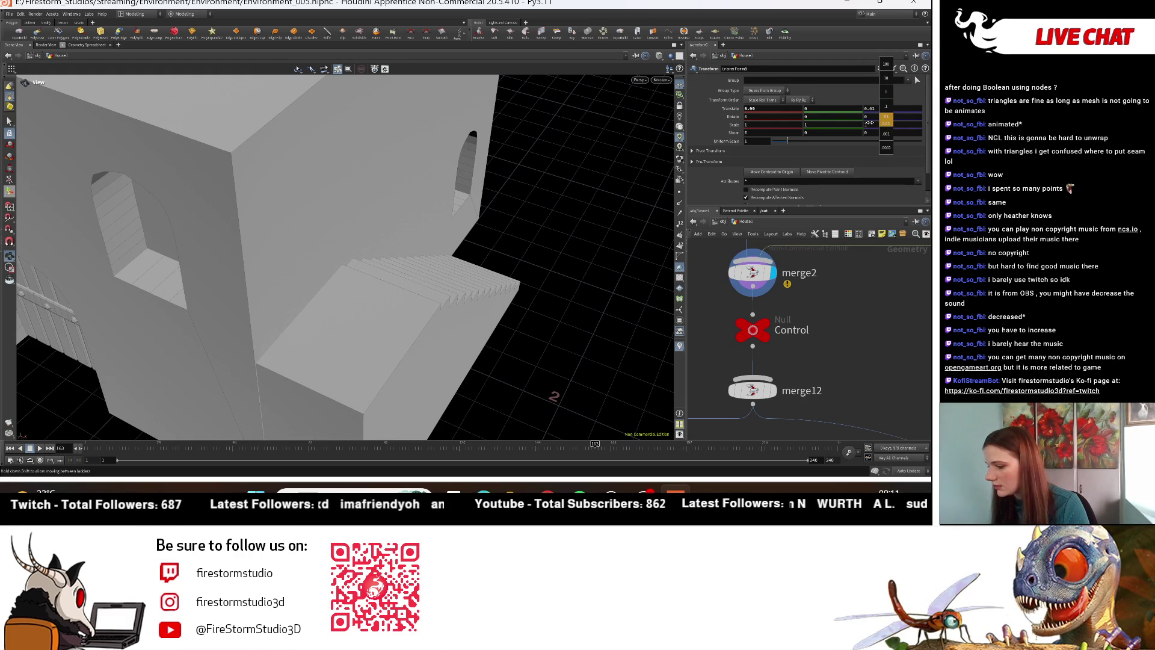
middle_drag(869, 123, 866, 122)
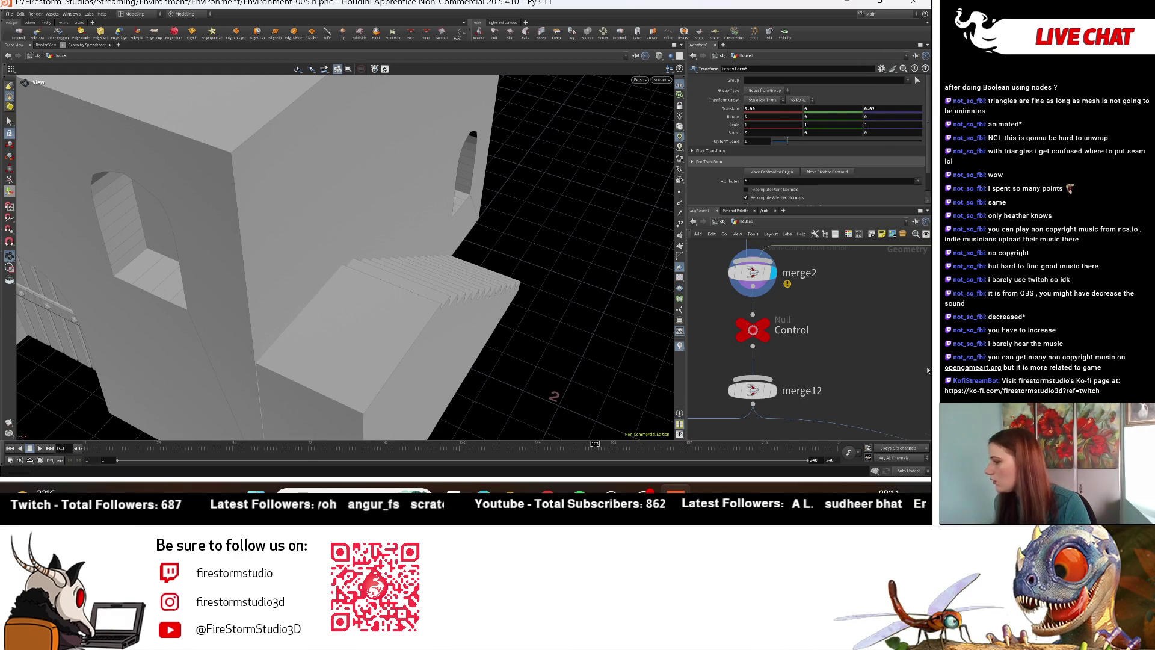
key(f)
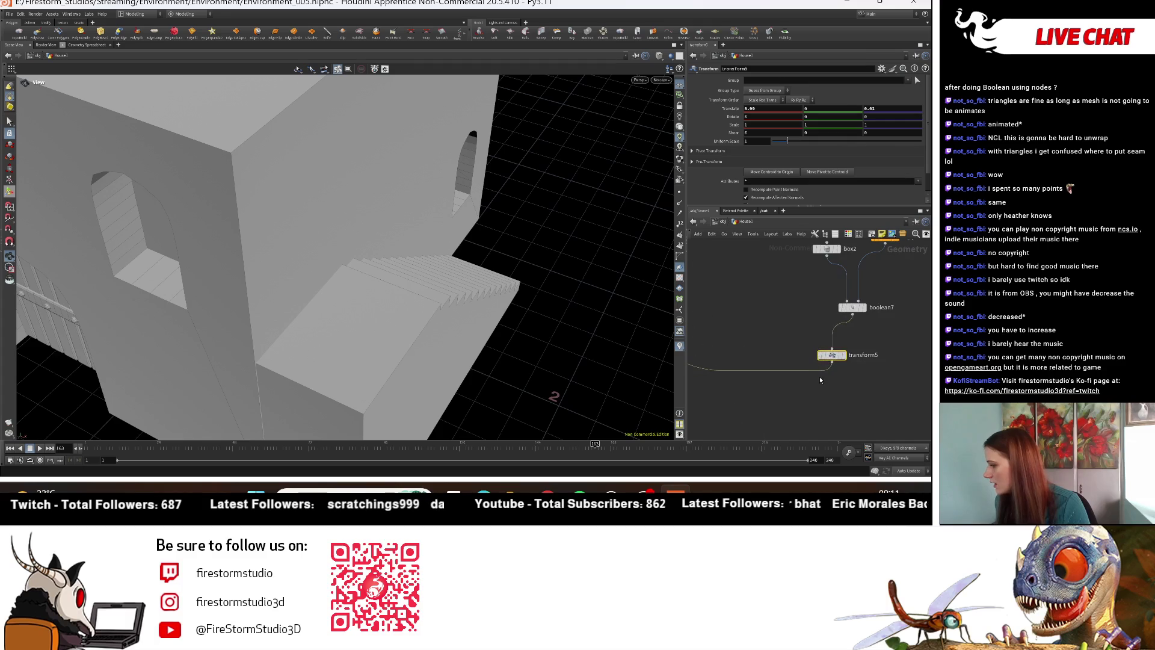
Step: Replace transform5 with a new Match Size node placed under boolean7
key(Delete)
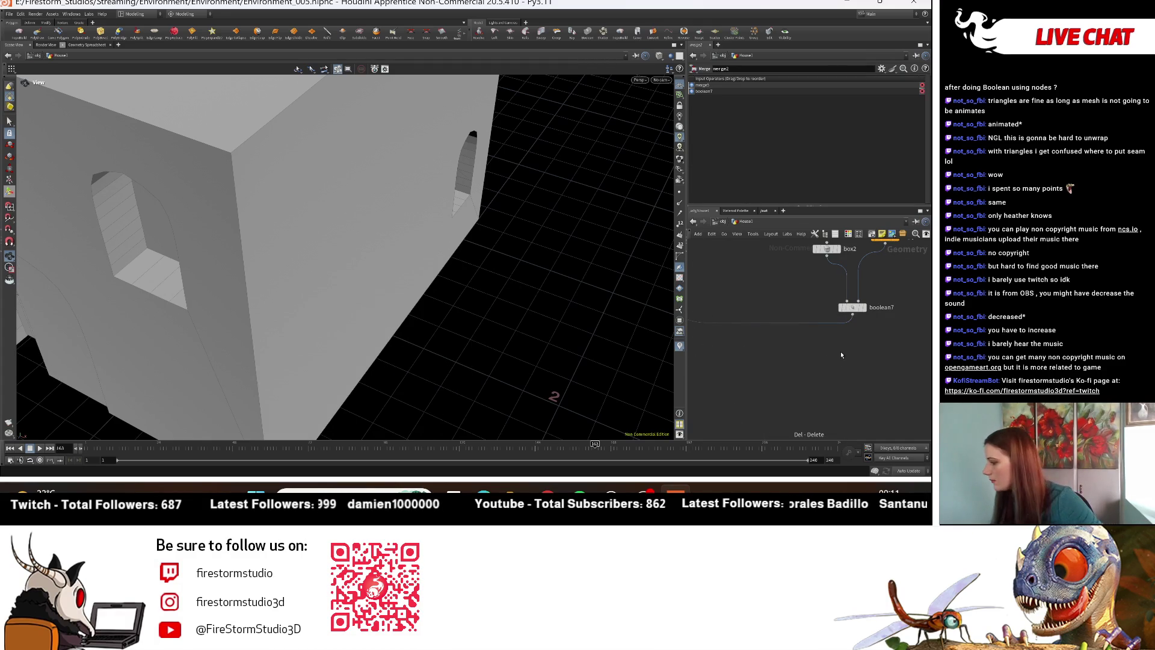
key(Tab)
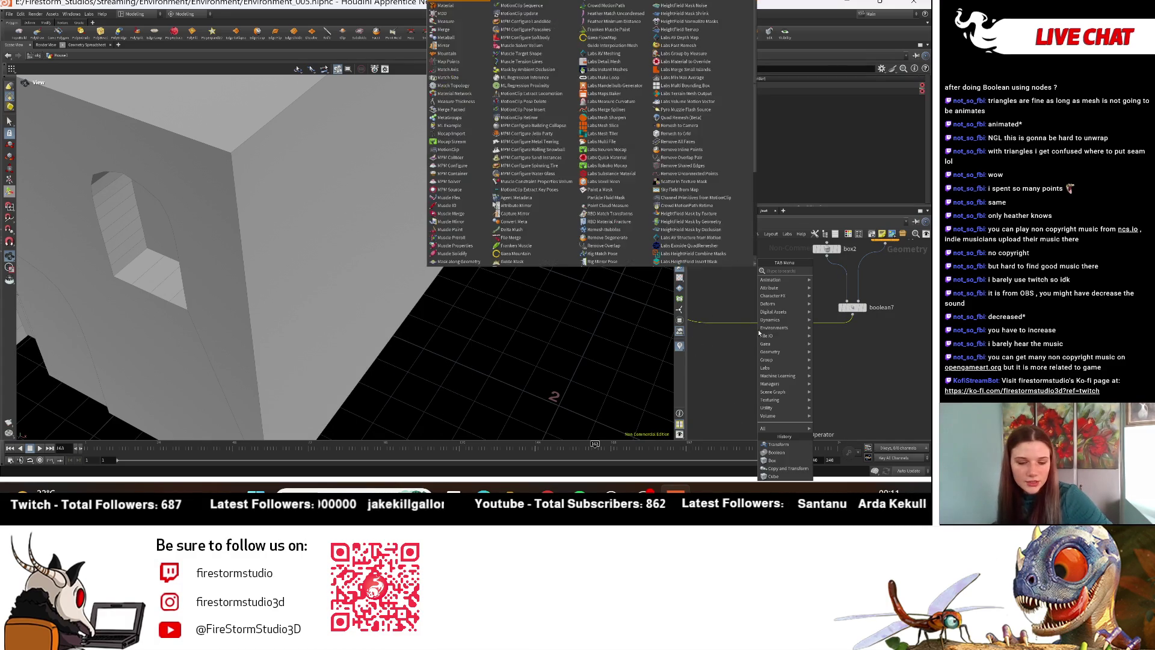
text(mat)
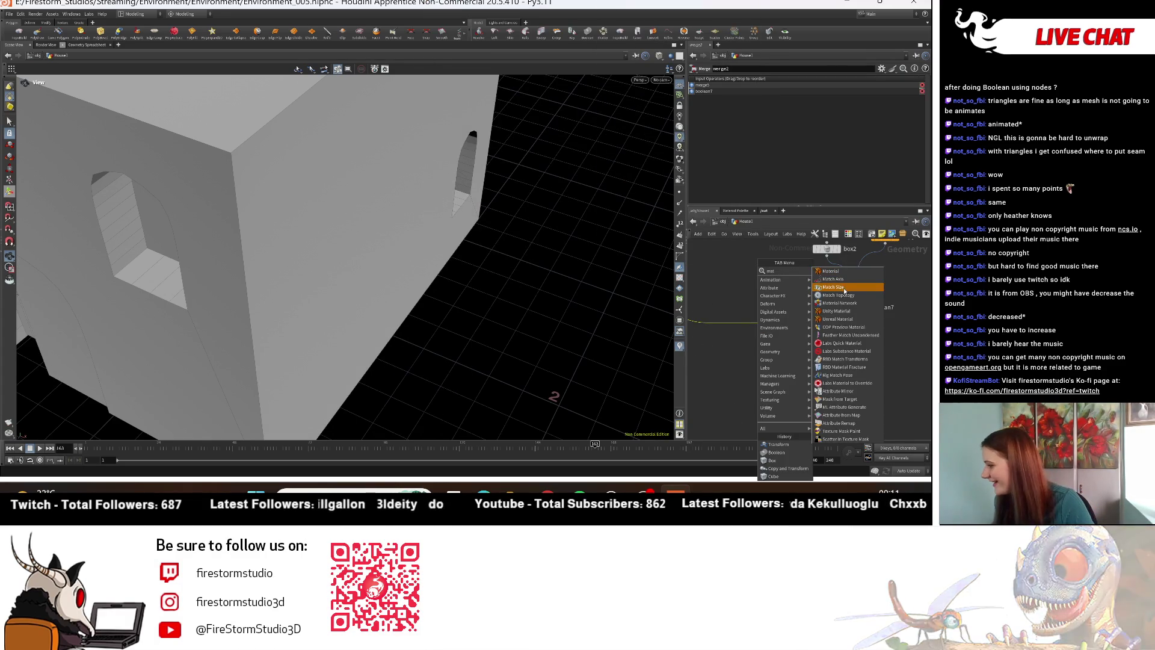
key(Return)
click(835, 364)
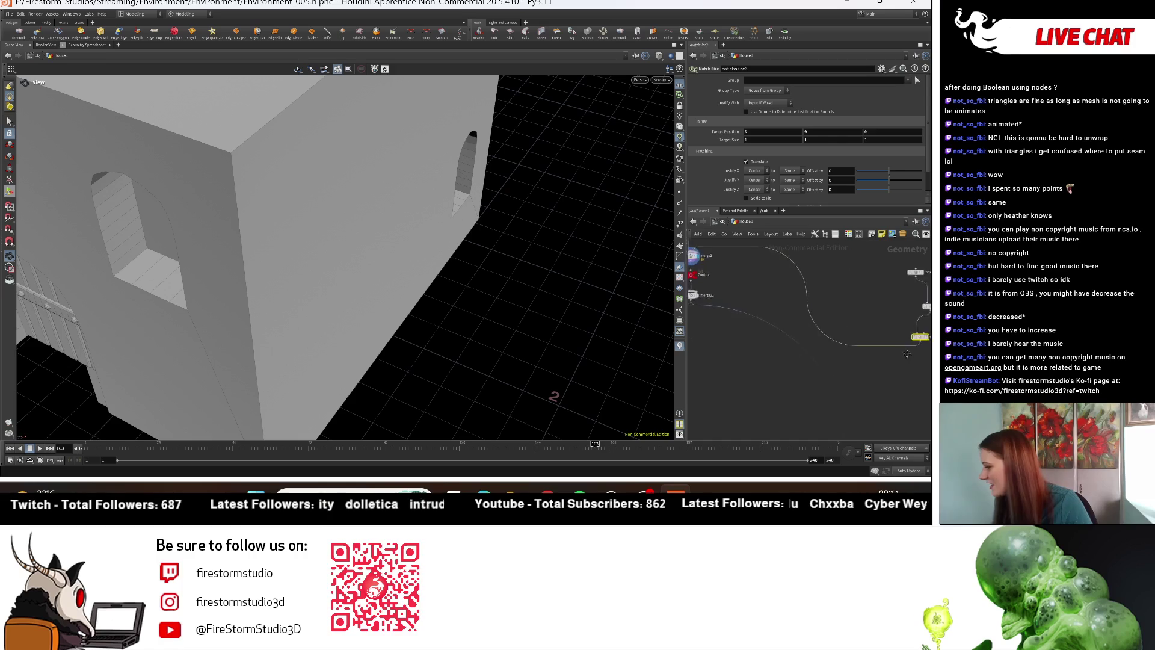
Step: Connect the reference box to Match Size and set Justify X and Y to None, Z to Min
scroll(782, 306, up, 3)
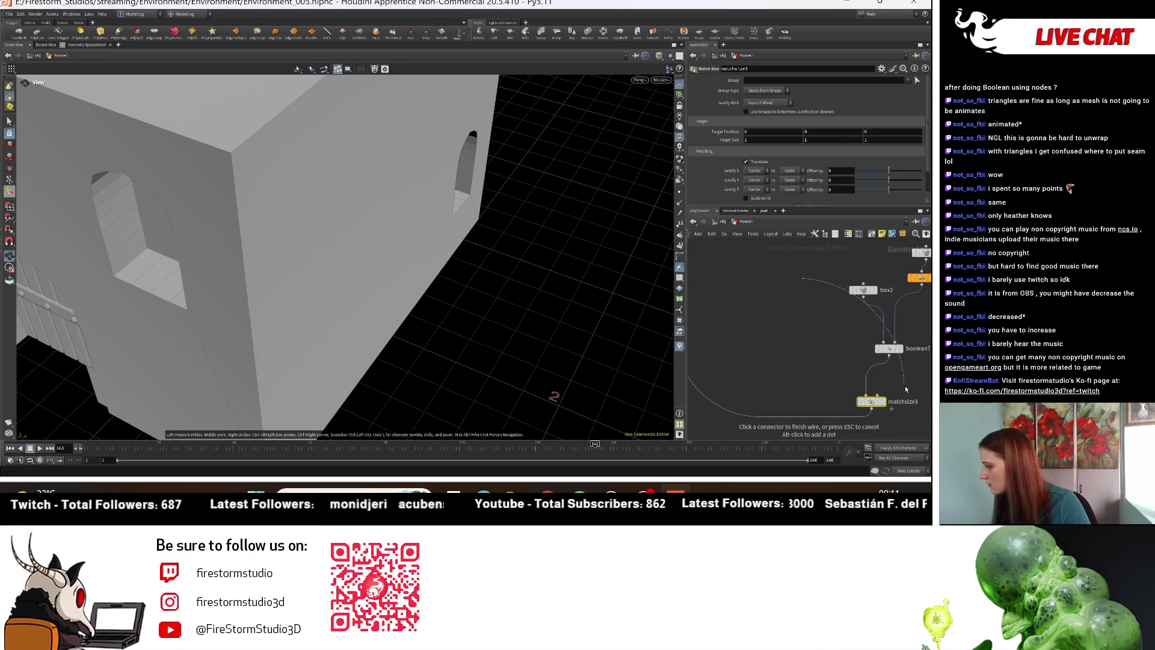
click(890, 408)
click(887, 406)
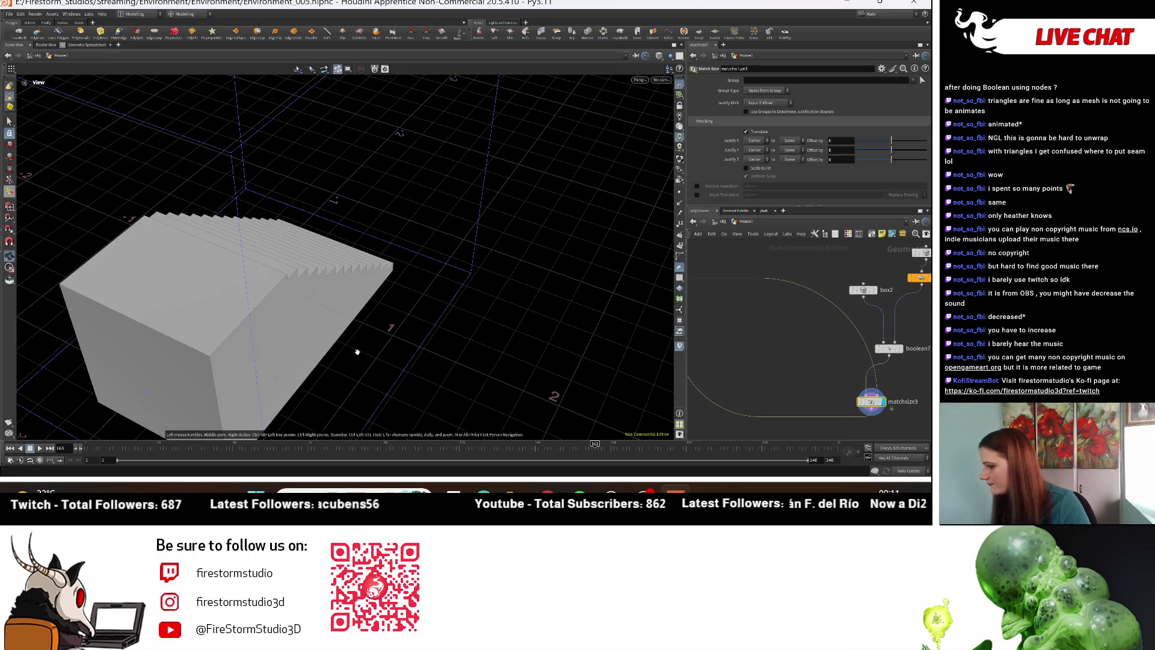
click(757, 140)
click(763, 153)
click(763, 151)
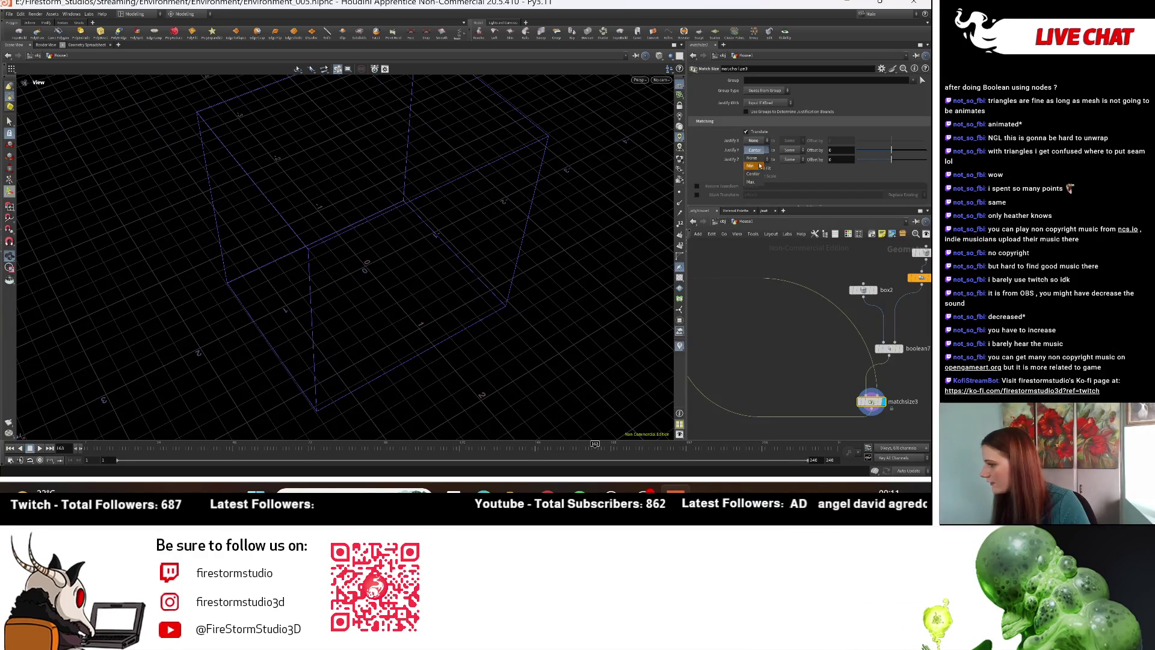
click(759, 159)
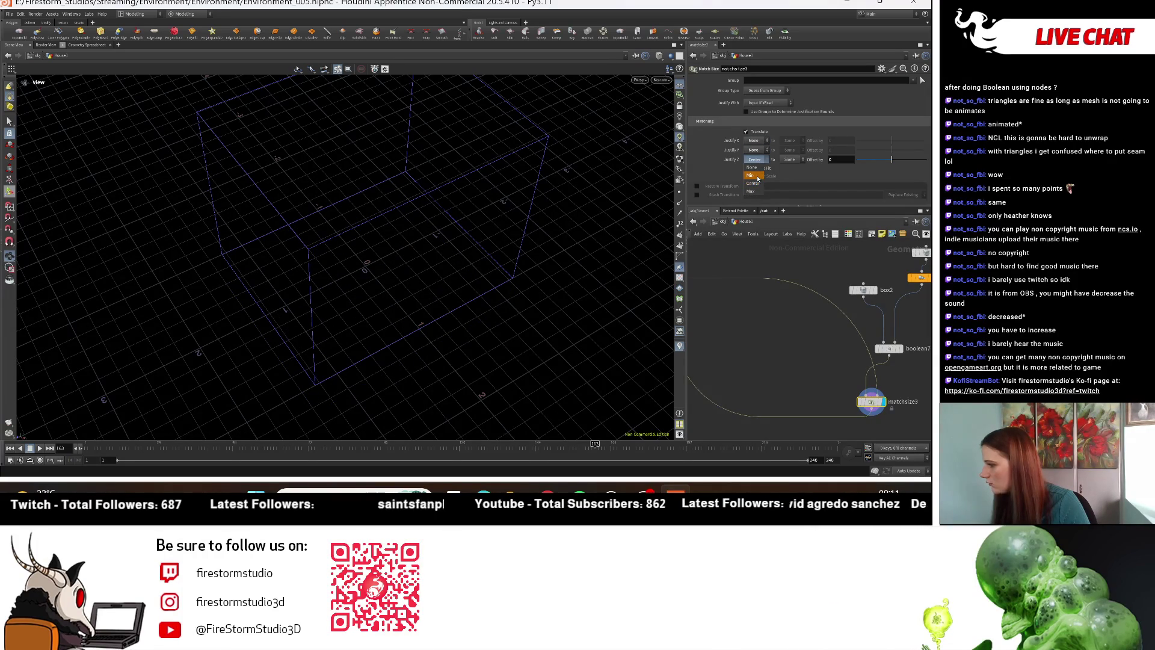
click(751, 175)
Step: Feed the boolean-cut stairs geometry into the Match Size node
drag(530, 259, 382, 276)
mouse_move(505, 305)
mouse_down()
mouse_move(363, 269)
mouse_move(373, 270)
mouse_up()
mouse_move(789, 370)
middle_down()
mouse_move(752, 358)
mouse_move(741, 330)
mouse_move(844, 346)
mouse_move(796, 355)
middle_up()
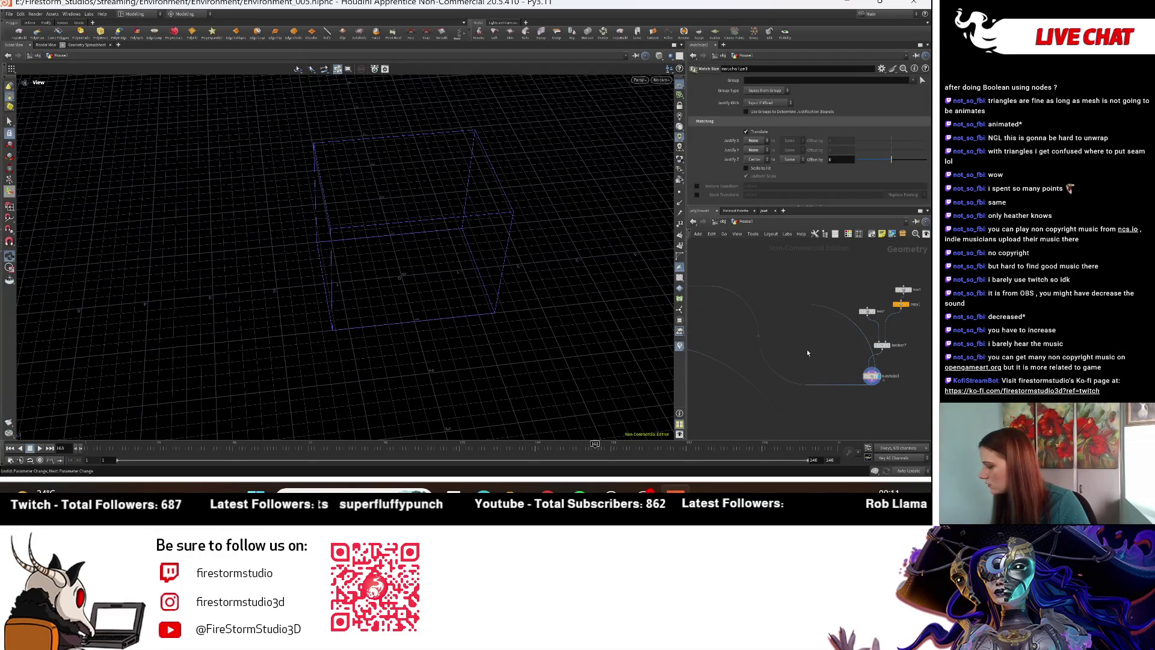
drag(802, 384, 803, 374)
Step: Display the merged house showing its arched door and window
scroll(785, 371, down, 1)
mouse_move(785, 371)
middle_down()
mouse_move(857, 337)
mouse_move(824, 303)
middle_up()
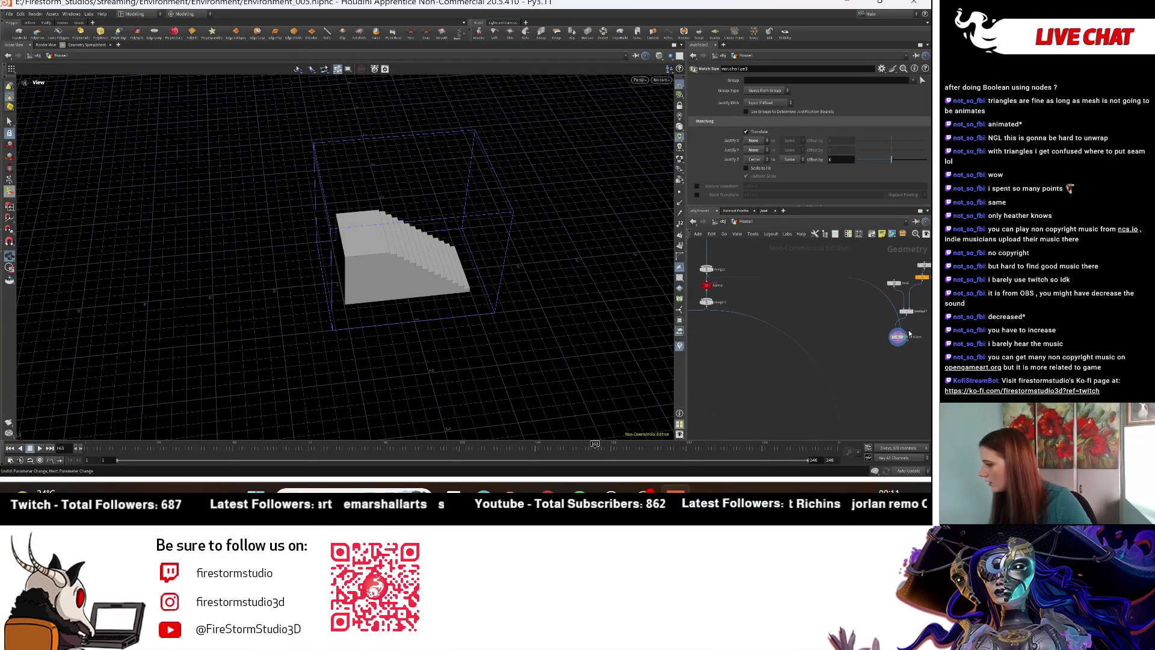
click(714, 305)
click(892, 337)
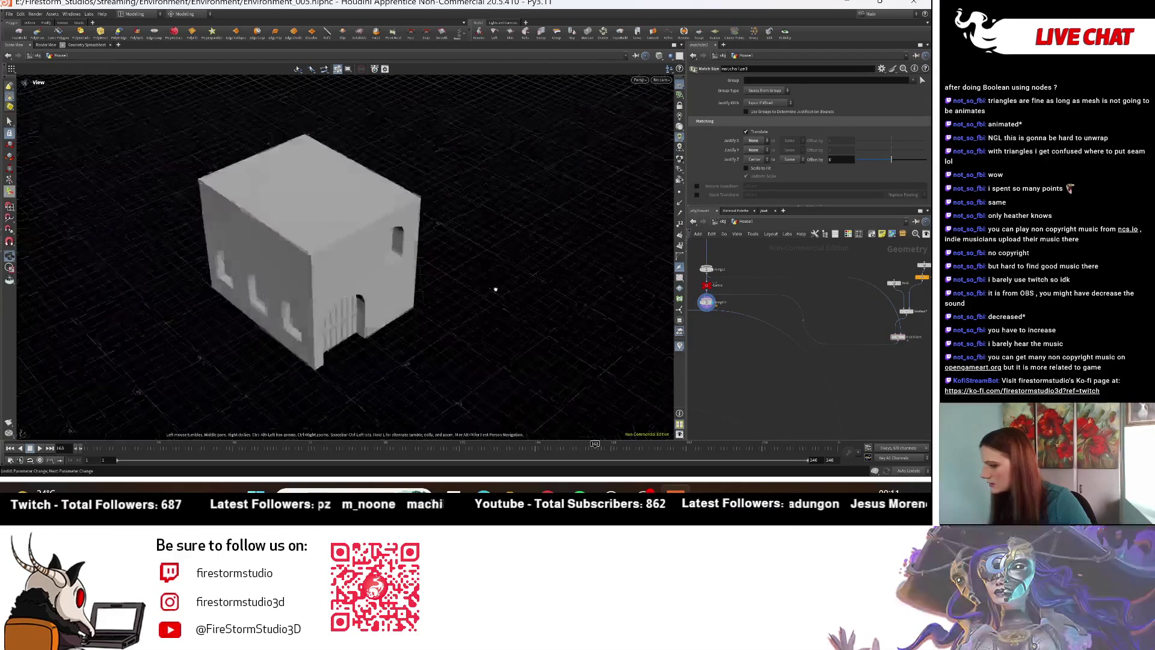
middle_drag(902, 283, 748, 297)
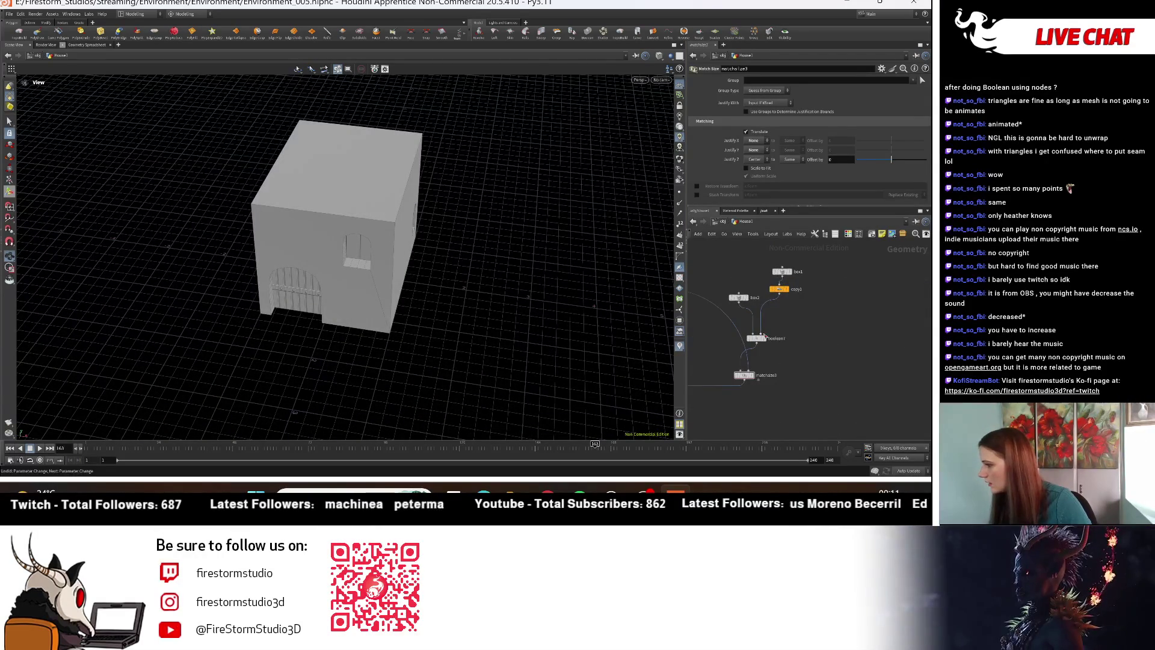
Step: Toggle the Match Size translation off and back on
click(756, 133)
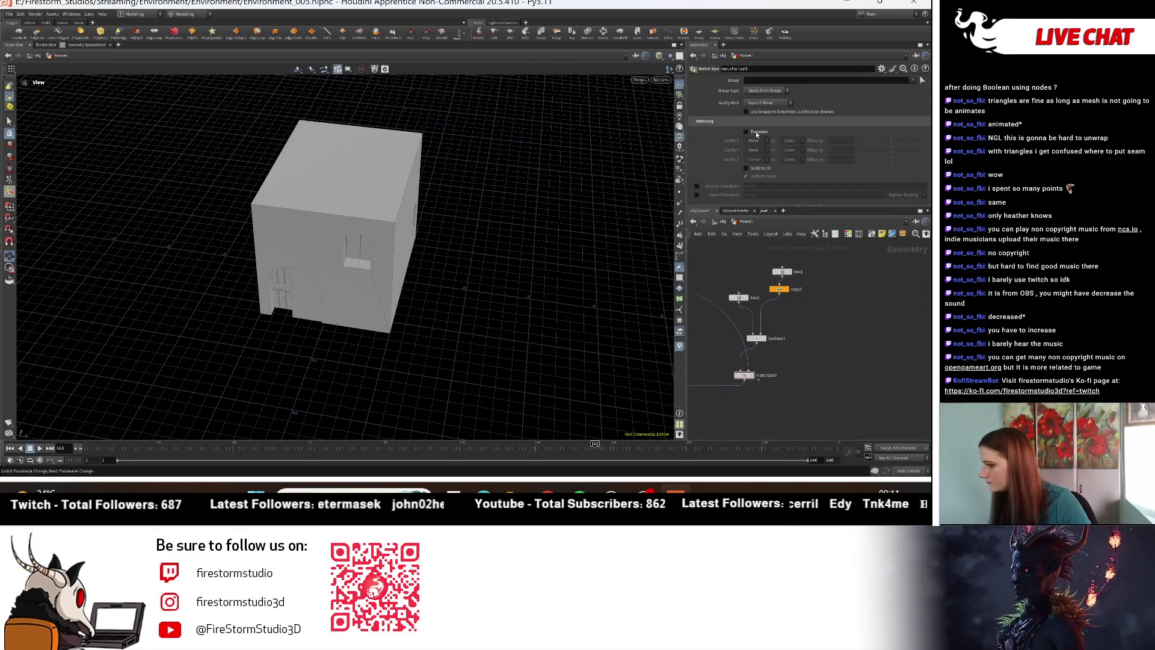
click(756, 133)
click(756, 134)
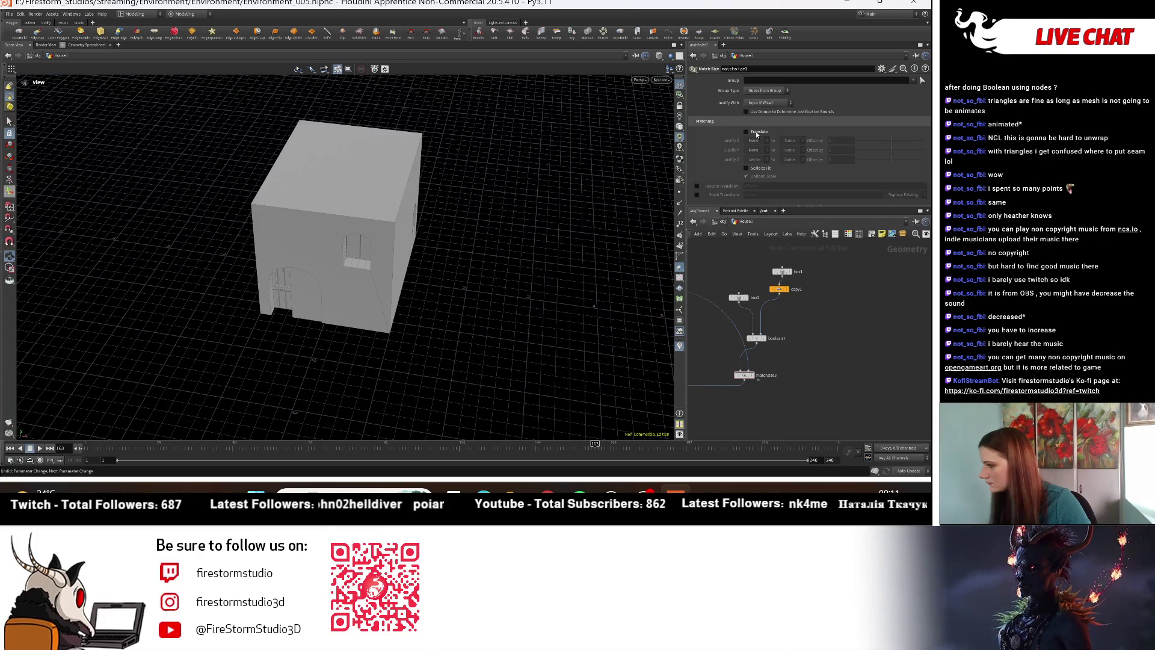
click(757, 133)
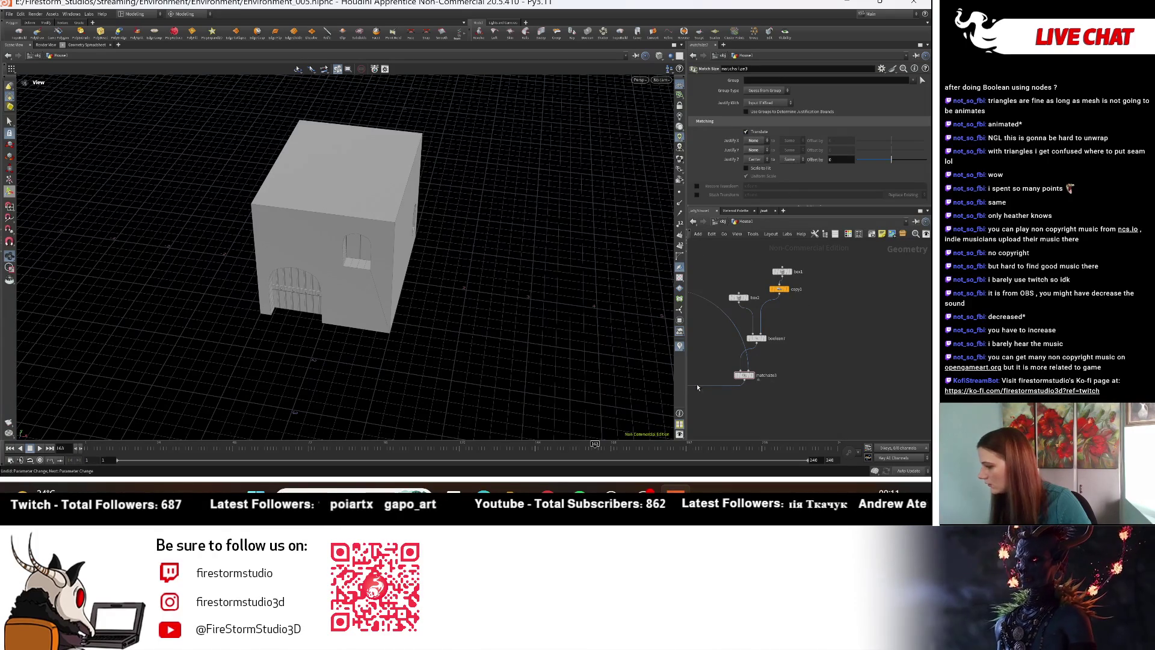
mouse_move(812, 376)
middle_down()
mouse_move(740, 392)
mouse_move(739, 344)
middle_up()
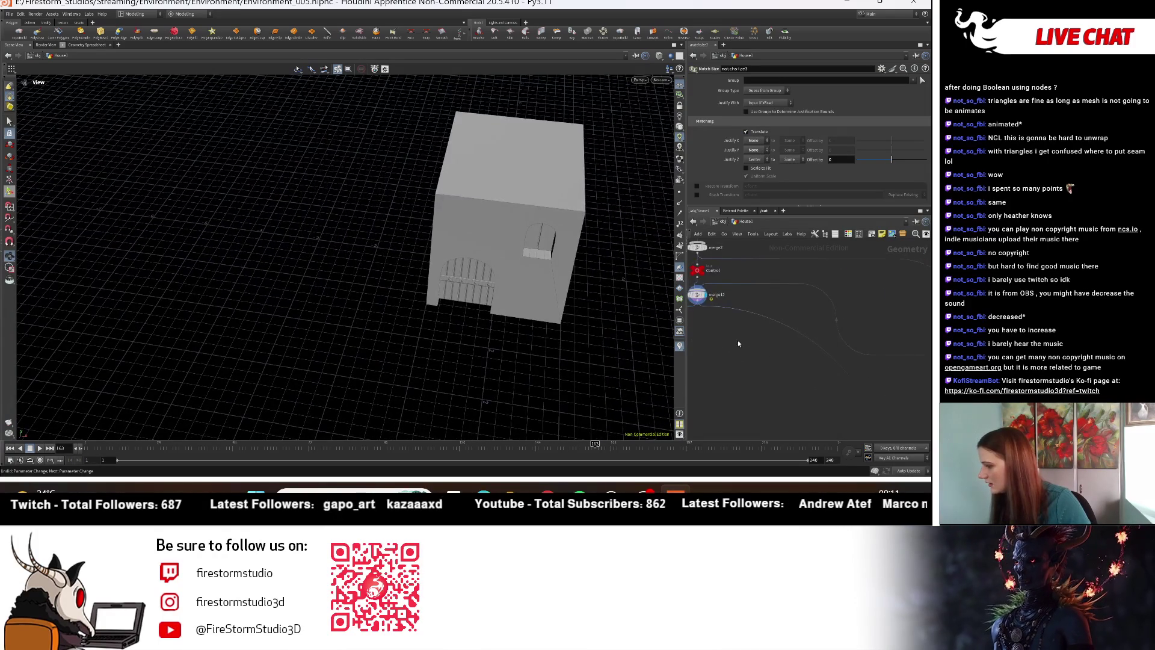
Step: Display the Match Size result and view the house from a low side angle
mouse_move(893, 324)
middle_down()
mouse_move(864, 388)
mouse_move(880, 293)
middle_up()
click(803, 364)
drag(445, 253, 481, 286)
scroll(481, 286, up, 5)
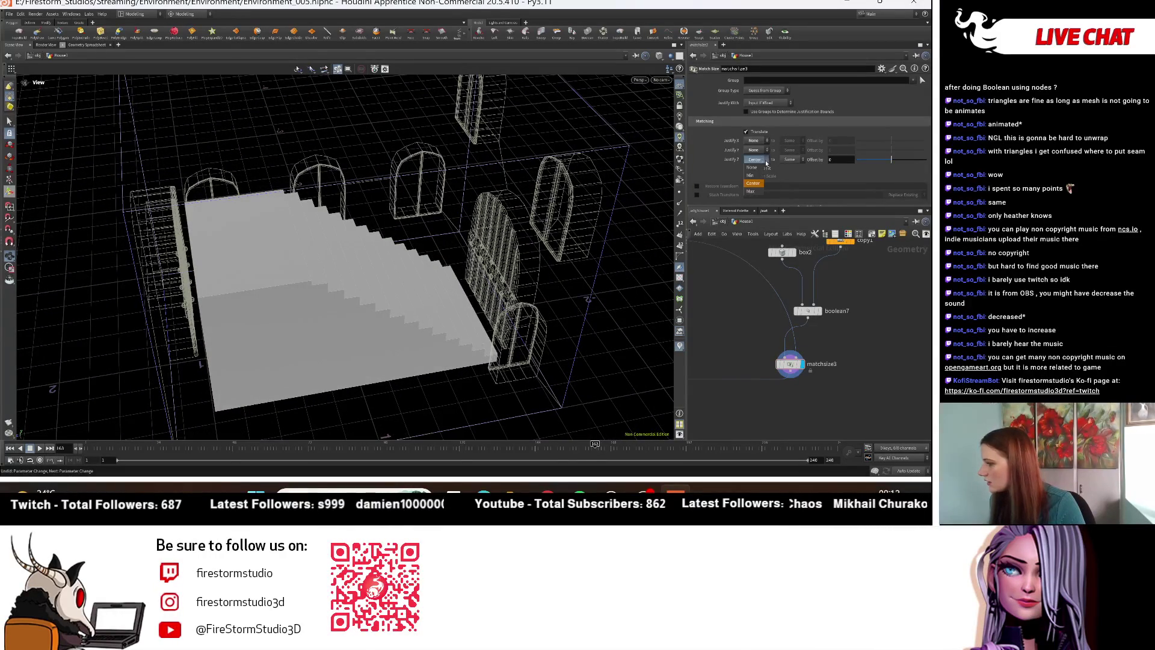
Step: Clear the Match Size Z justification and justify the stairs to Min along X
drag(759, 168, 731, 172)
middle_drag(423, 240, 449, 211)
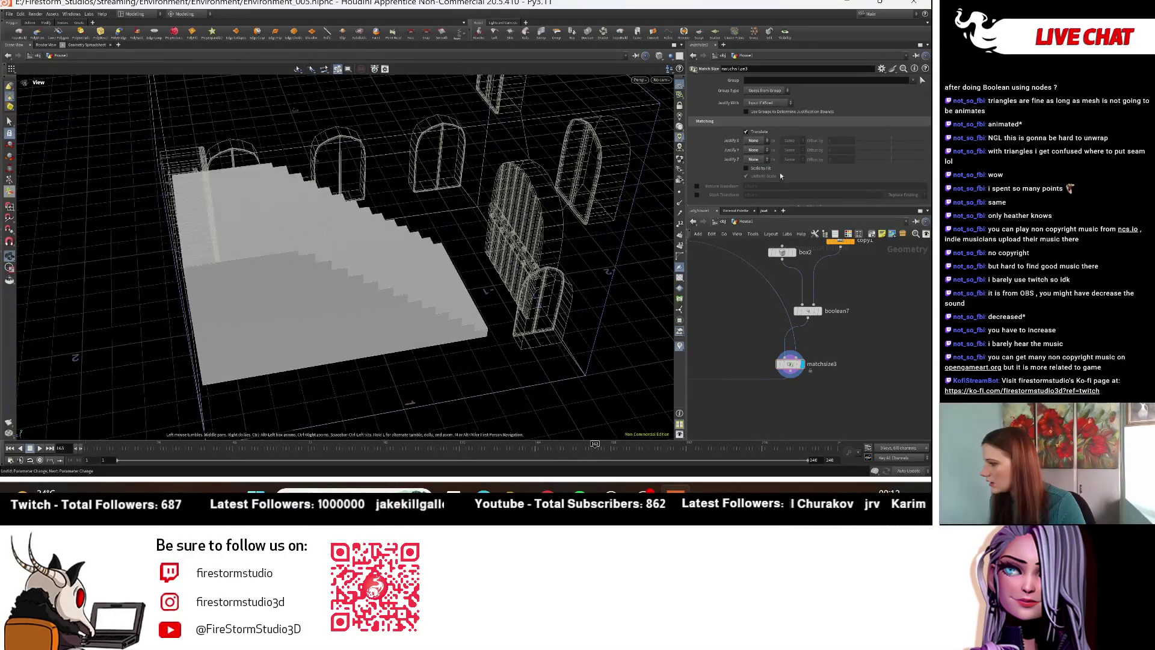
click(753, 140)
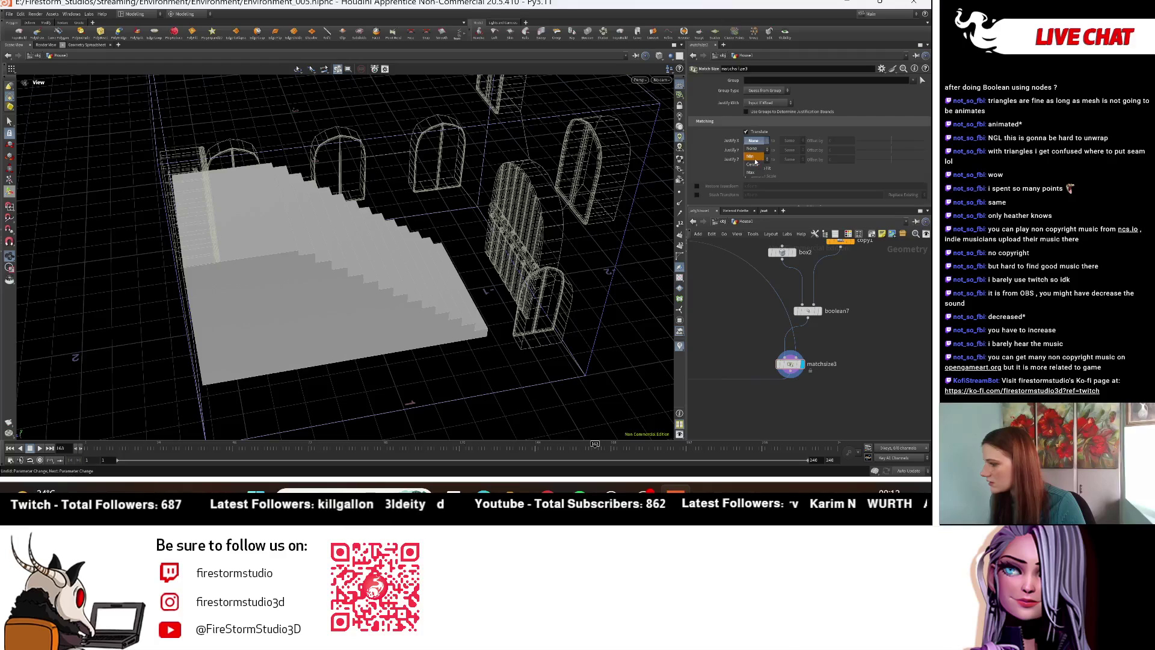
click(756, 161)
mouse_move(421, 270)
mouse_down()
mouse_move(278, 335)
mouse_move(269, 289)
mouse_move(639, 225)
mouse_up()
Step: Try X justification Max, then Min, aligning X to the reference's minimum and then maximum
click(754, 140)
click(752, 173)
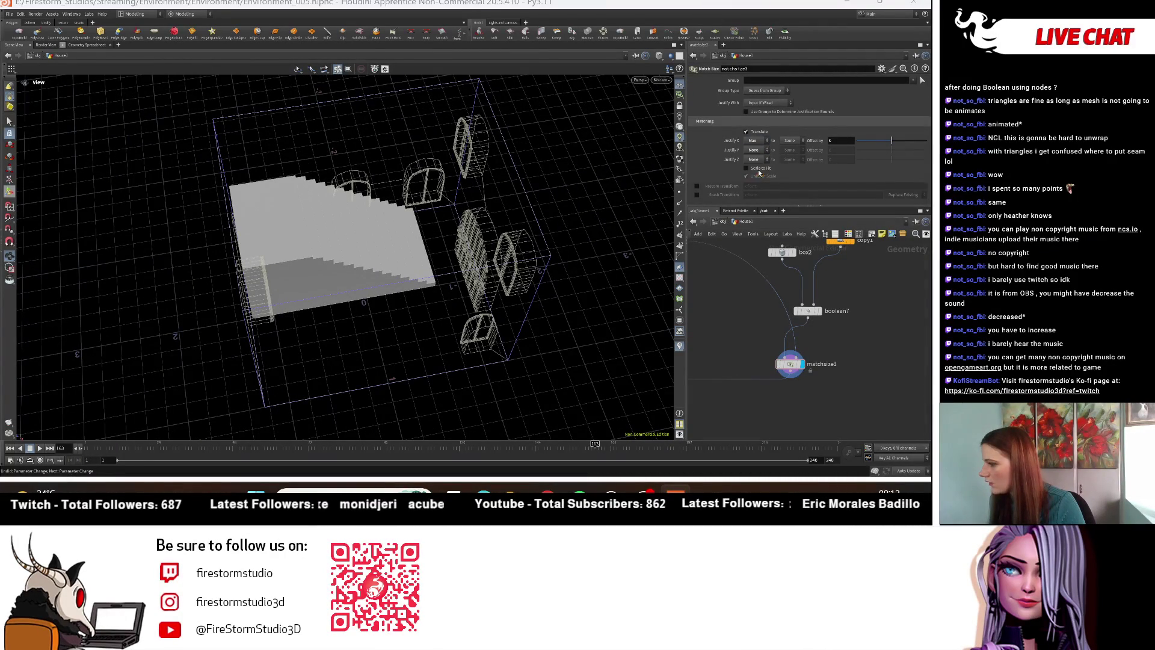
click(789, 140)
click(792, 160)
click(754, 140)
click(754, 151)
click(788, 140)
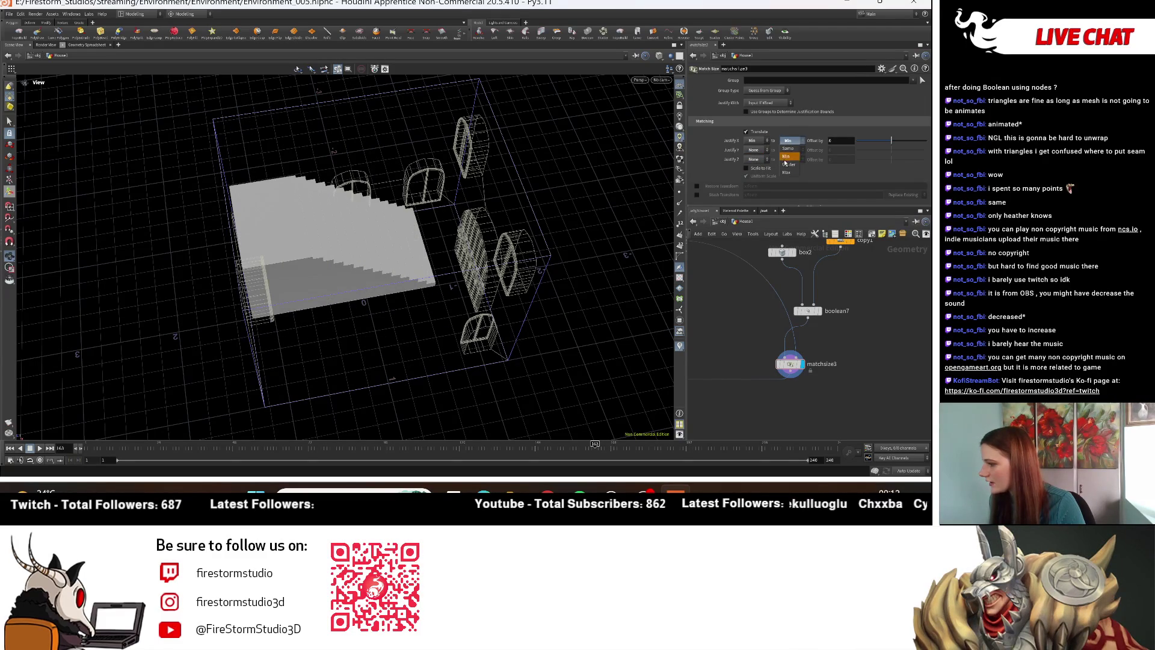
click(790, 169)
Step: Justify the stairs along Z, first to Min and then to Max
mouse_move(372, 259)
mouse_down()
mouse_move(480, 224)
mouse_move(433, 270)
mouse_move(453, 338)
mouse_move(275, 377)
mouse_move(258, 367)
mouse_up()
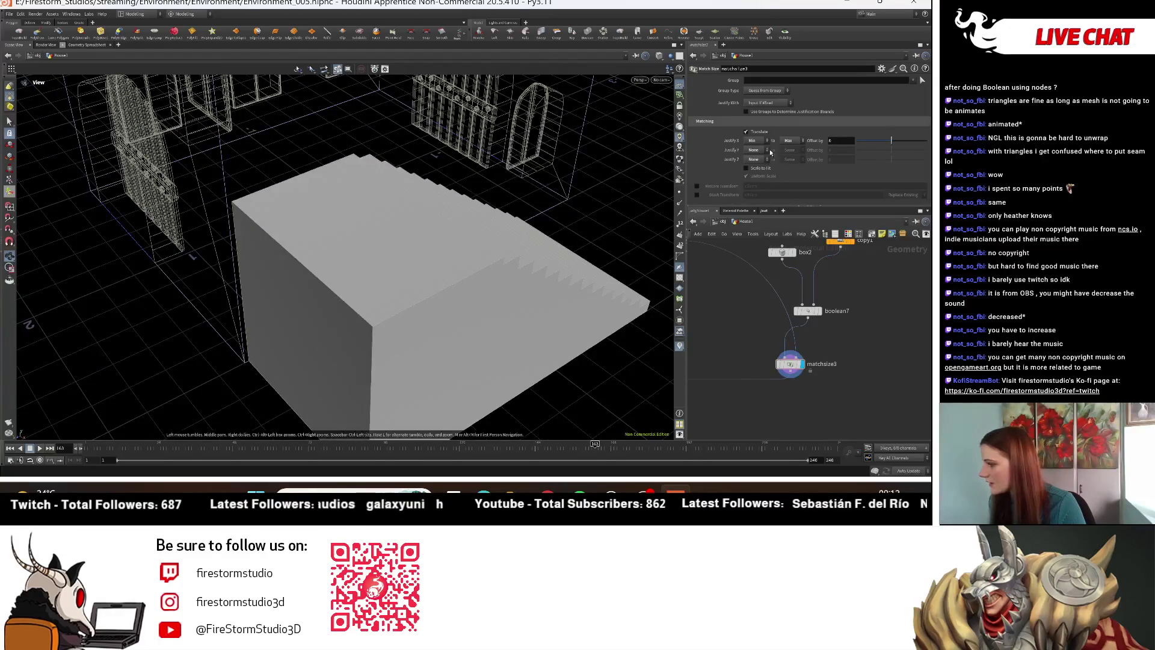
click(753, 159)
click(755, 169)
click(753, 159)
click(772, 177)
Step: Zoom in on the stairs block and select the box2 node beside the boolean
mouse_move(481, 271)
mouse_down()
mouse_move(503, 219)
mouse_move(486, 304)
mouse_move(374, 266)
mouse_move(376, 361)
mouse_up()
scroll(376, 361, up, 5)
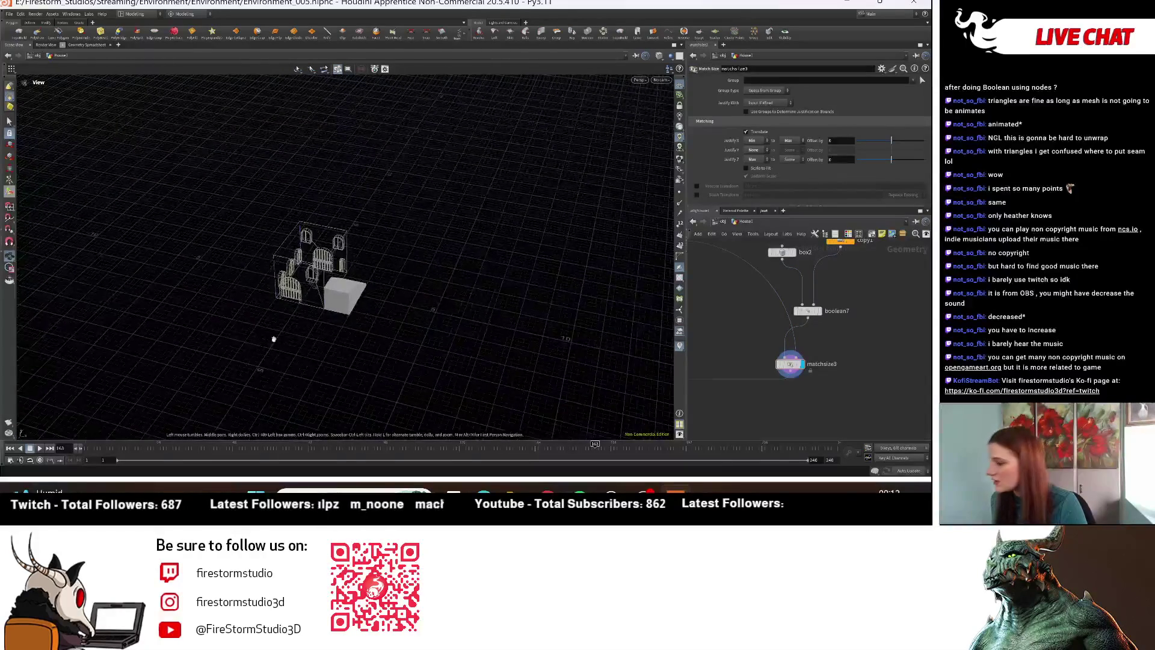
scroll(744, 327, up, 2)
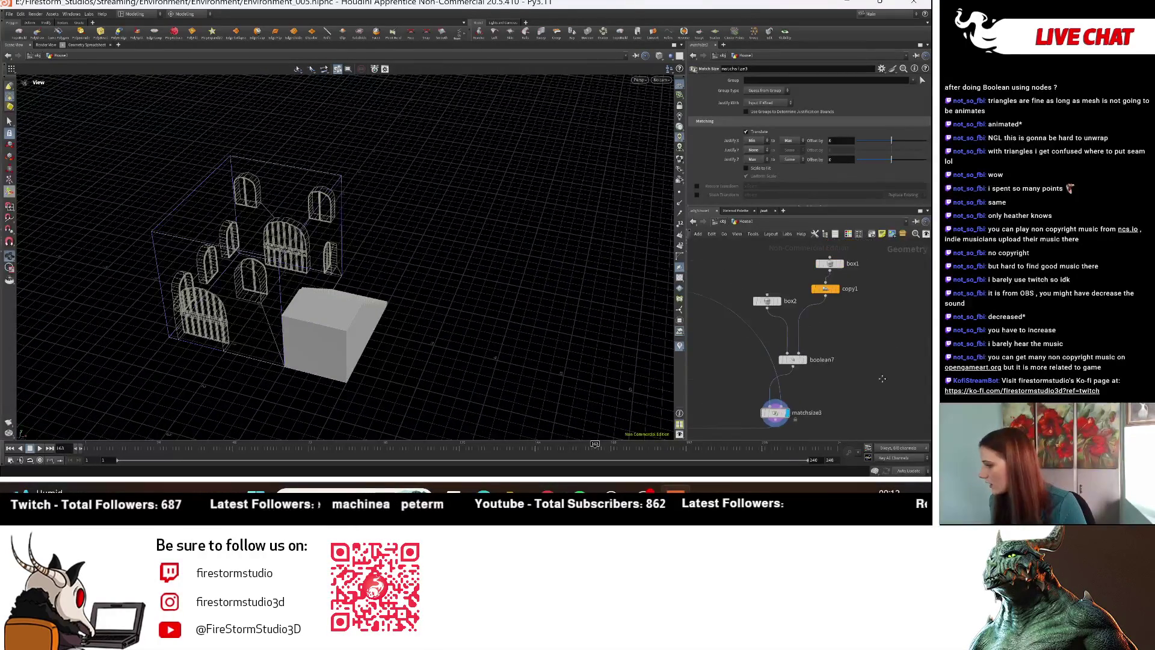
middle_drag(752, 290, 760, 348)
click(760, 346)
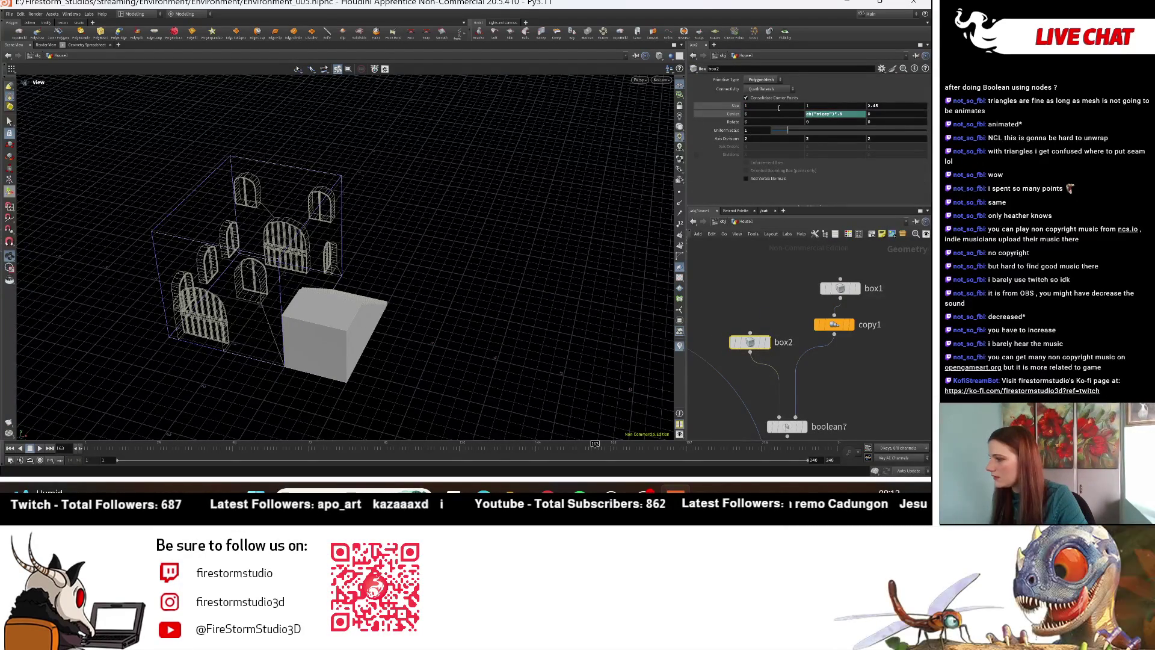
Step: Set box2's Size X to 0.5
click(699, 108)
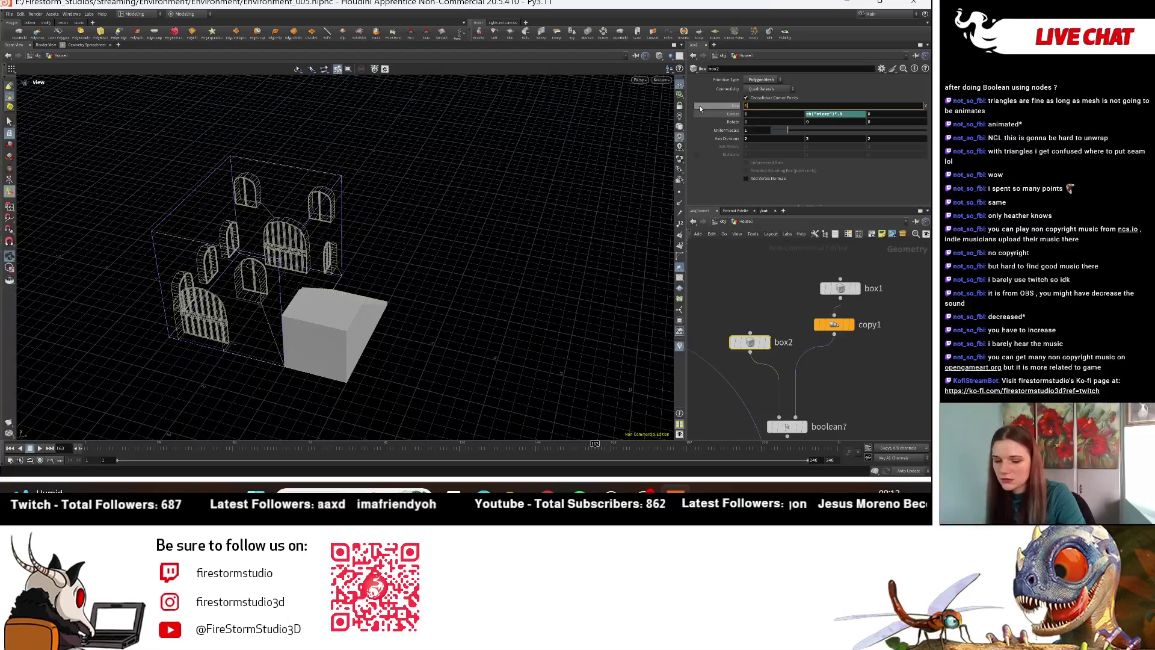
key(Return)
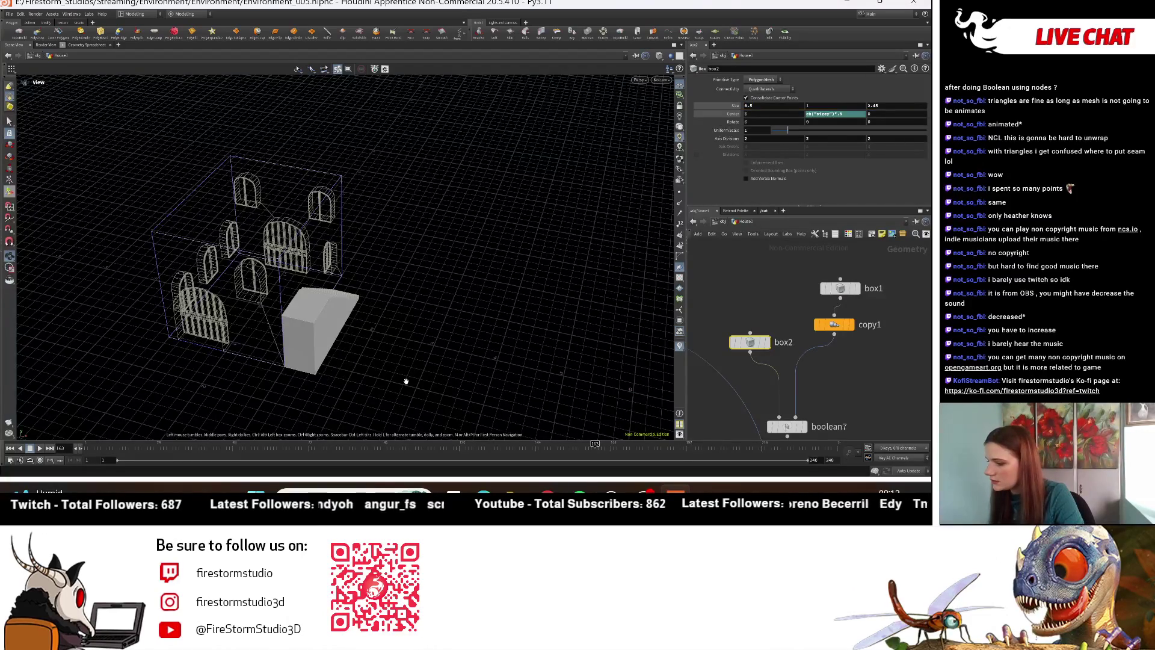
mouse_move(431, 312)
mouse_down()
mouse_move(395, 302)
mouse_move(250, 319)
mouse_move(338, 374)
mouse_move(463, 273)
mouse_move(385, 283)
mouse_move(433, 217)
mouse_move(457, 205)
mouse_up()
scroll(786, 322, up, 5)
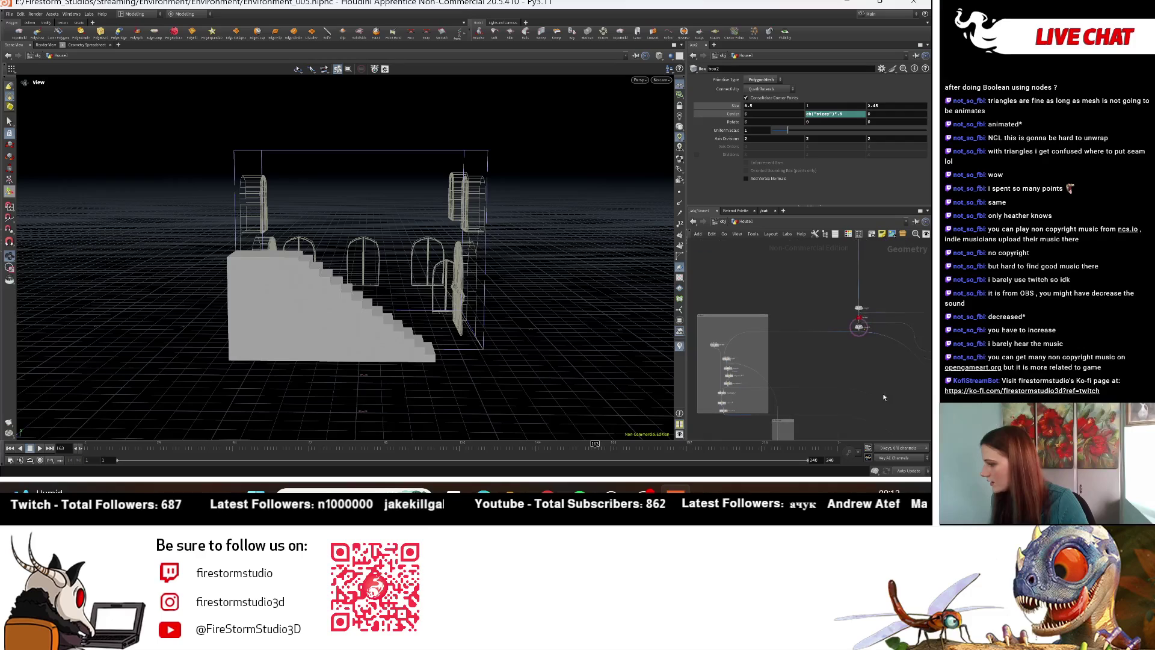
Step: Display merge14 to show the full house with its staircase from an angled view
middle_drag(830, 377, 738, 352)
scroll(804, 388, up, 3)
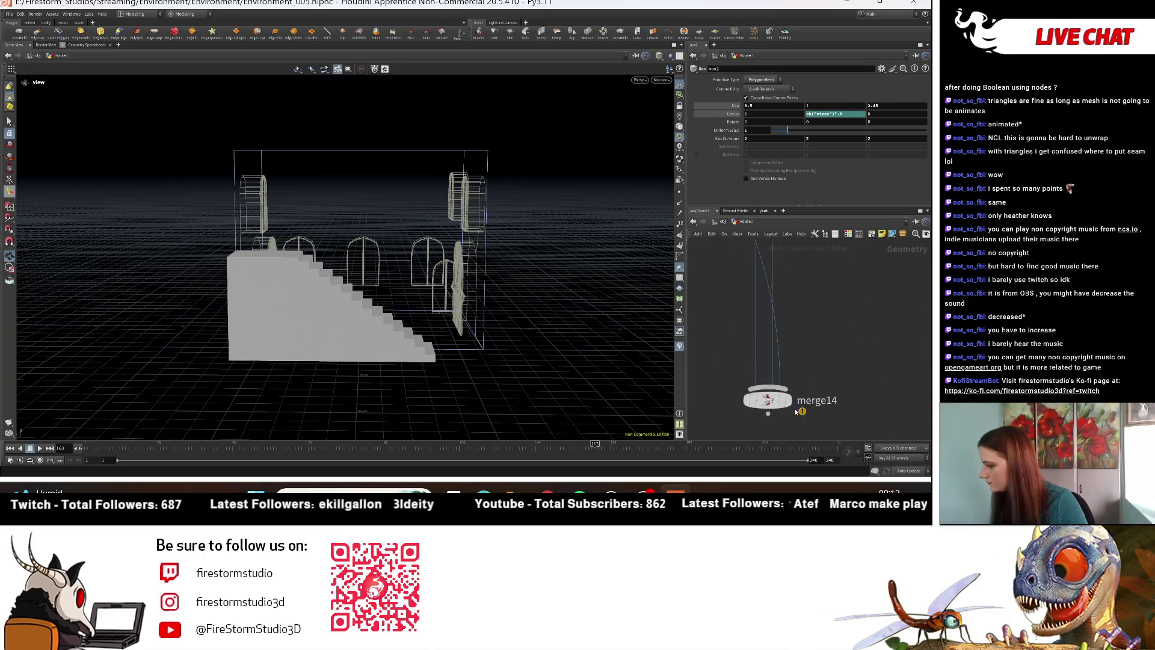
click(788, 401)
mouse_move(489, 315)
mouse_down()
mouse_move(329, 293)
mouse_move(409, 261)
mouse_move(475, 267)
mouse_move(343, 287)
mouse_move(536, 297)
mouse_move(489, 296)
mouse_move(499, 295)
mouse_up()
middle_drag(874, 339, 794, 426)
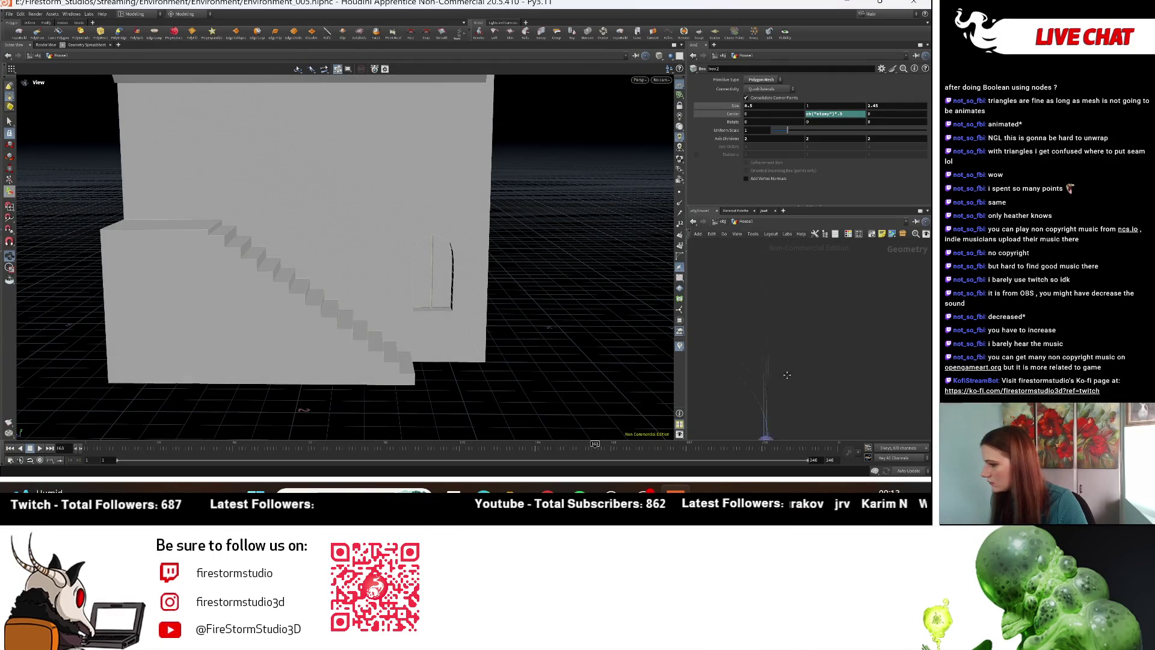
middle_drag(771, 320, 896, 342)
scroll(761, 297, up, 5)
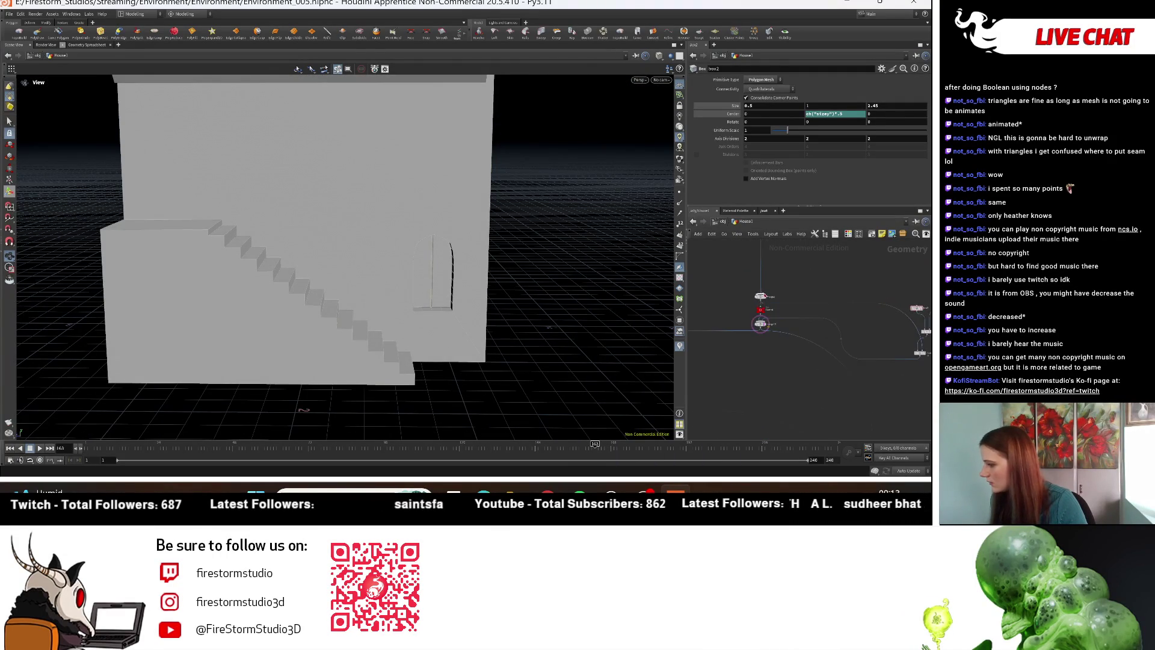
Step: Raise Control's Window_Copies to 2, undoing trial Placement_Height and Placement_Copies changes
click(751, 268)
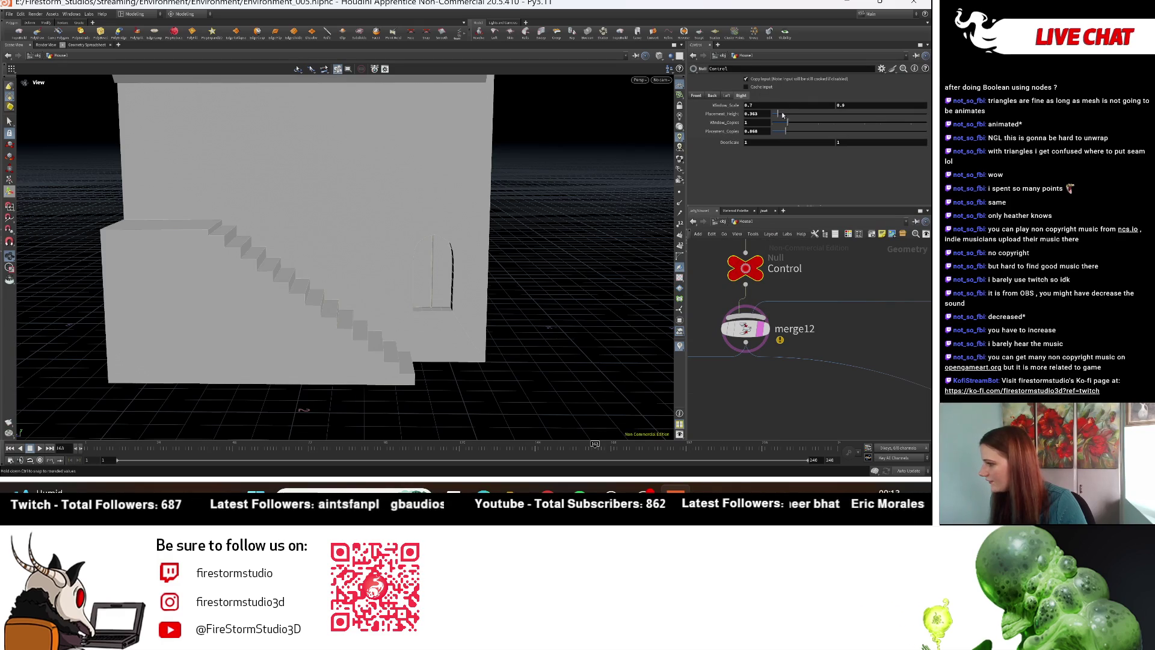
drag(794, 124, 802, 125)
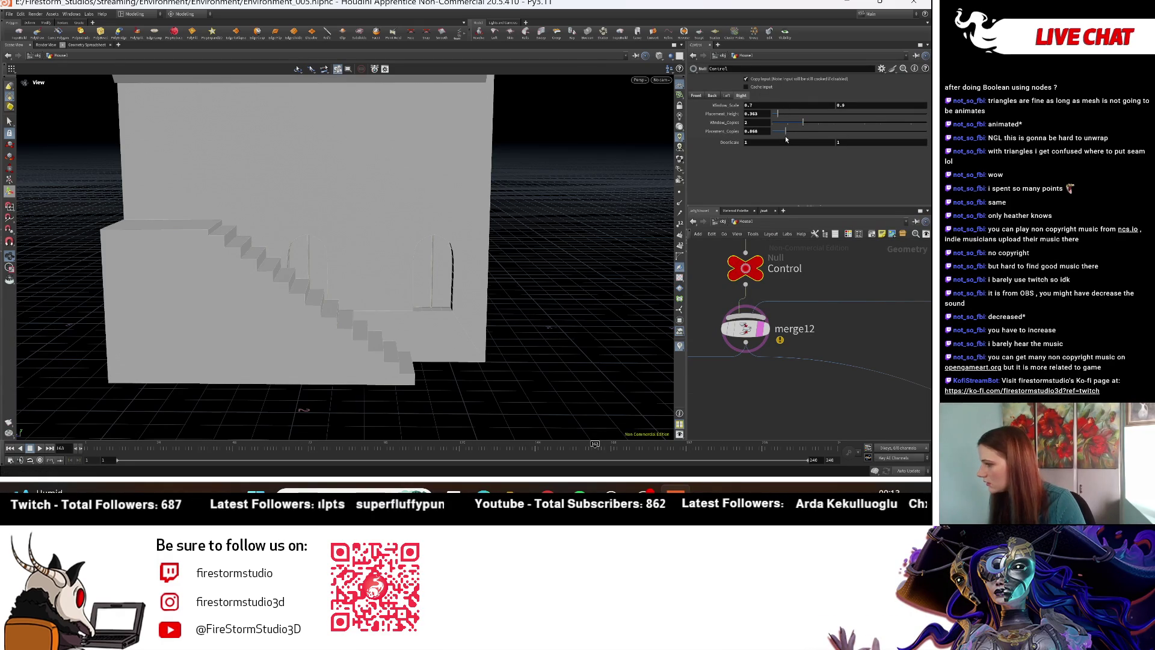
drag(778, 118, 781, 118)
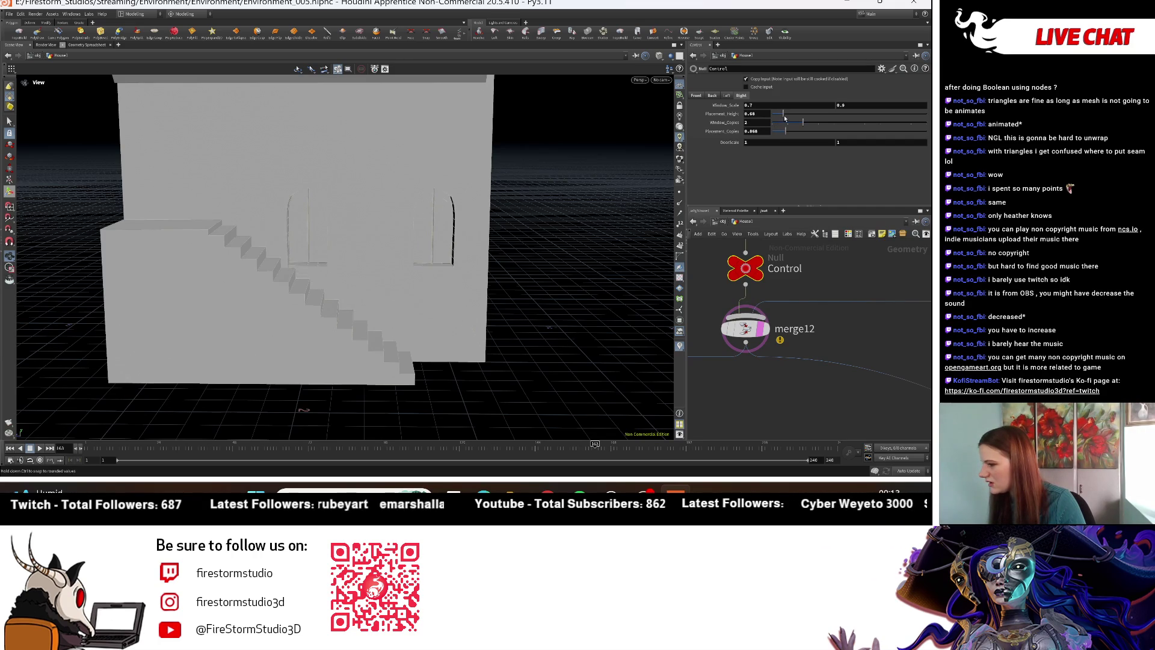
key(ctrl+z)
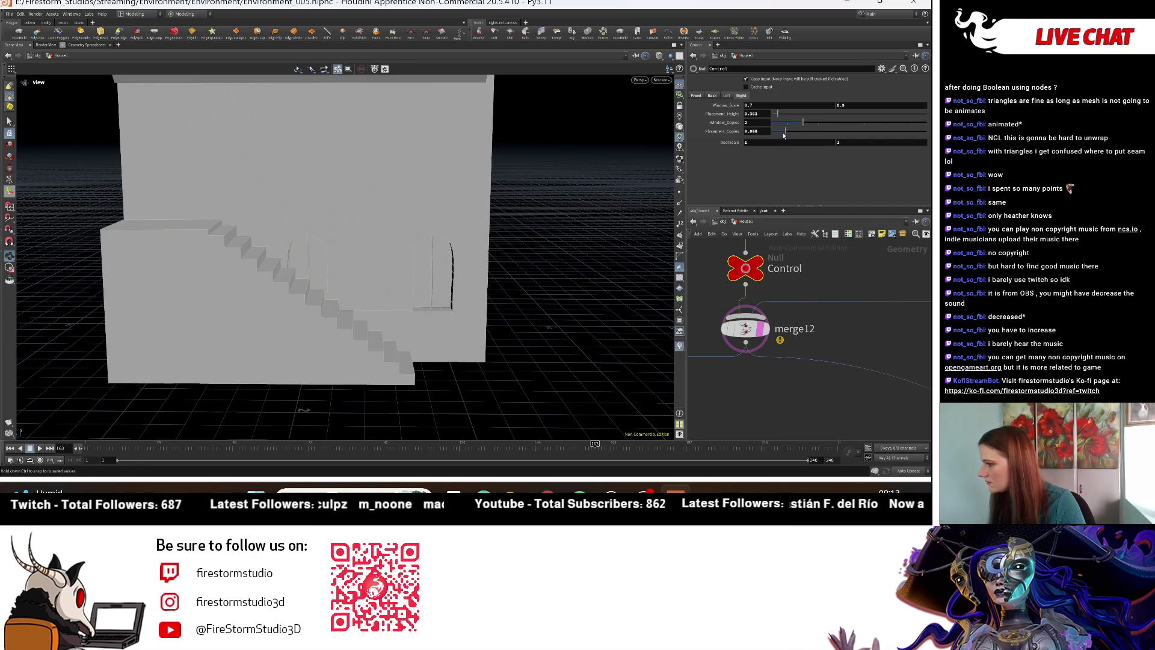
drag(779, 135, 780, 134)
mouse_move(536, 271)
mouse_down()
mouse_move(508, 331)
mouse_move(605, 294)
mouse_up()
key(ctrl+z)
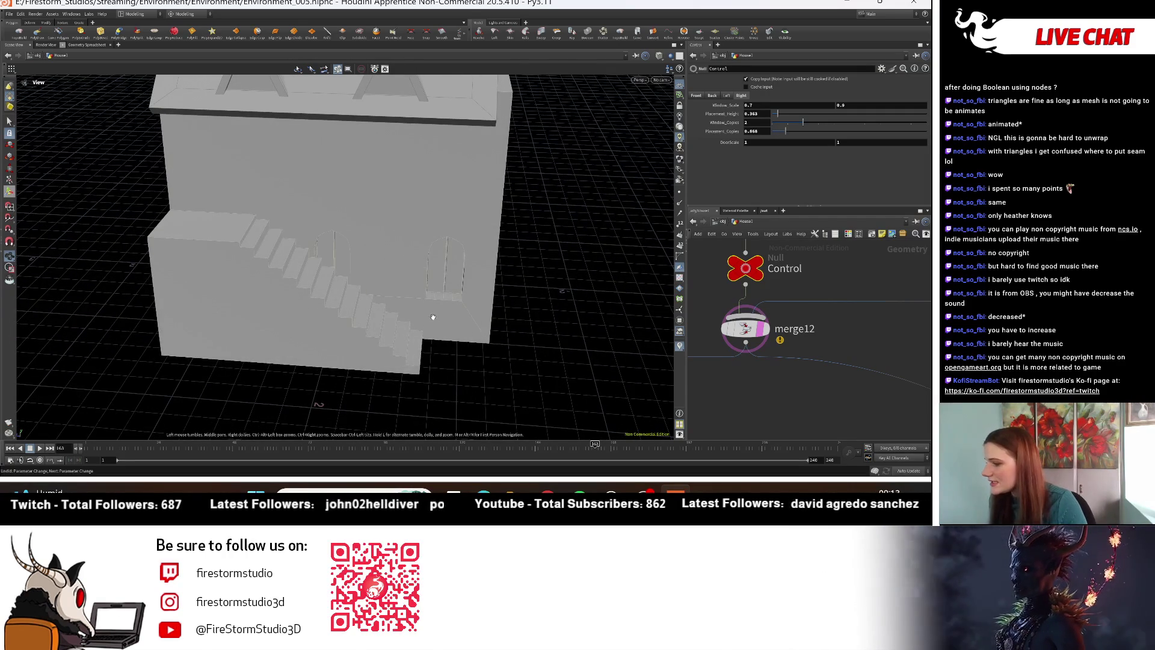
Step: Locate the copy4 and split2 nodes in the network and select copy4
scroll(813, 297, down, 6)
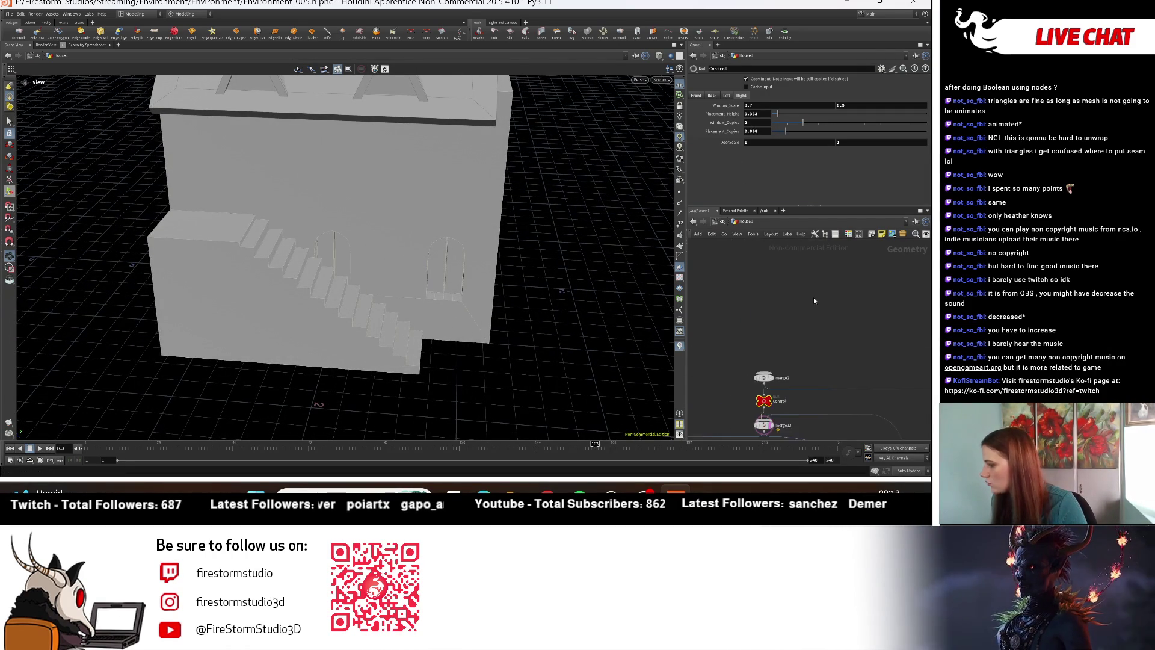
scroll(789, 409, up, 4)
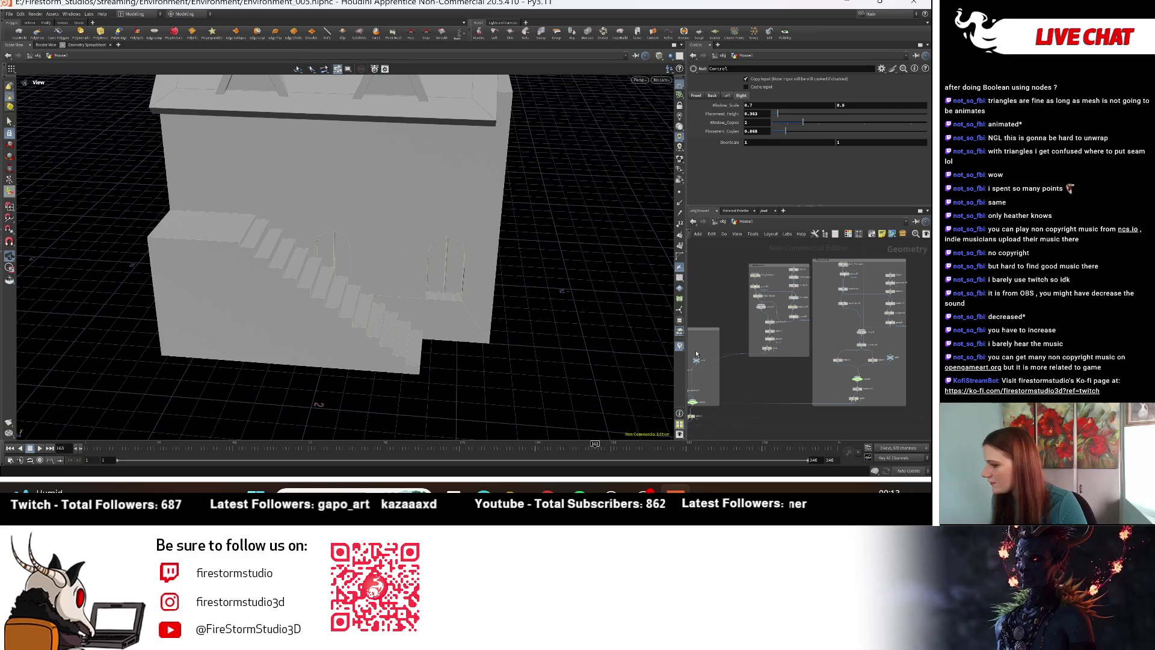
scroll(778, 394, up, 5)
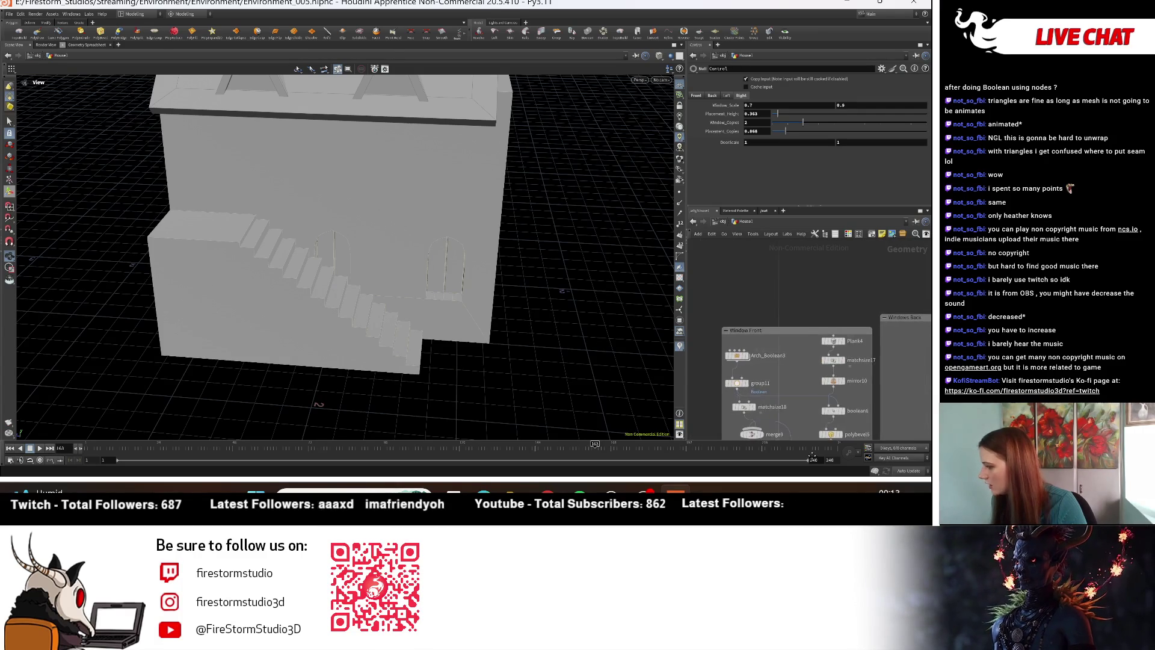
scroll(726, 303, down, 5)
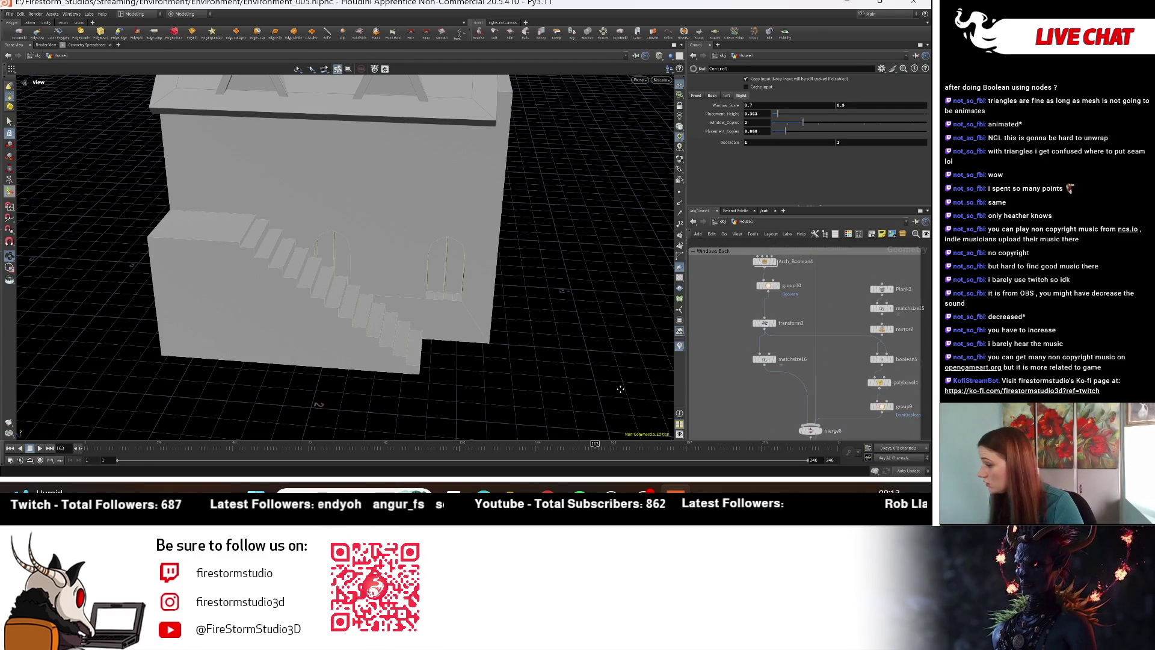
scroll(725, 303, up, 5)
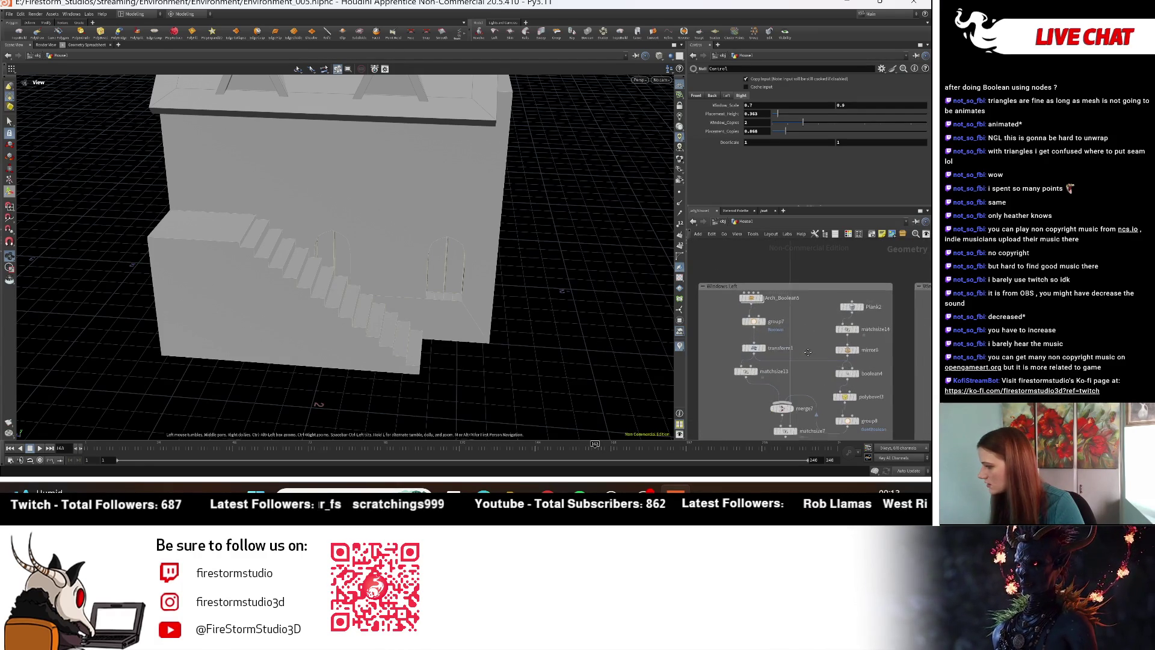
mouse_move(902, 337)
middle_down()
mouse_move(792, 291)
mouse_move(780, 299)
middle_up()
scroll(748, 400, up, 2)
click(710, 389)
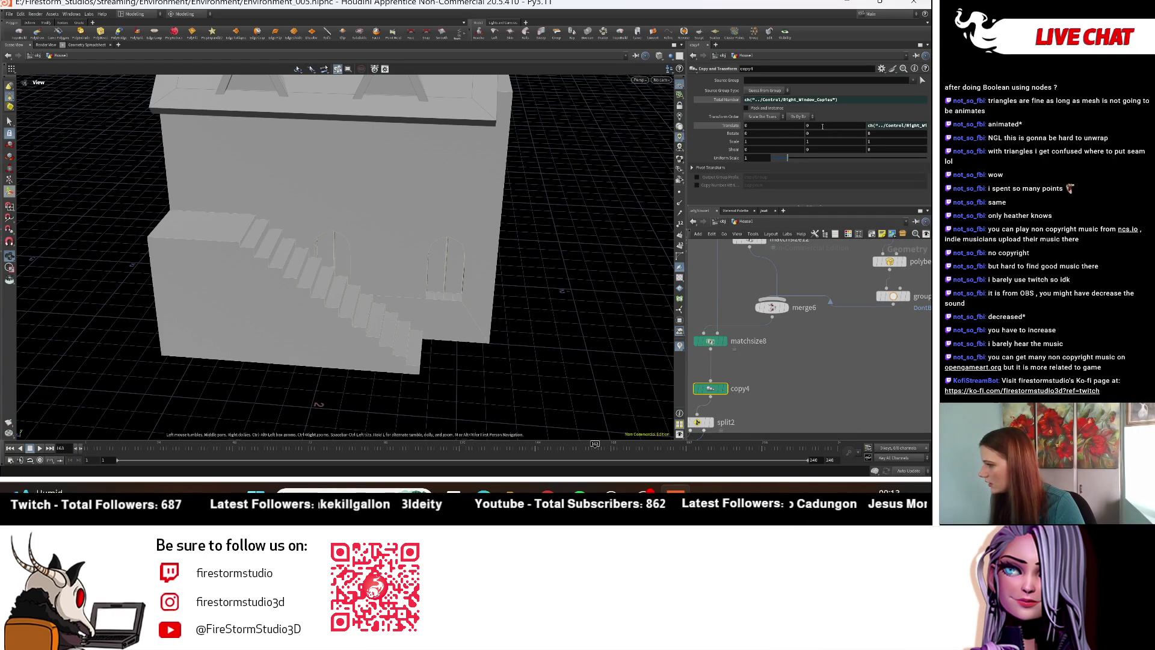
Step: Set copy4's Translate Y to 0.5 with the value ladder, then return to Control
middle_drag(818, 126, 833, 128)
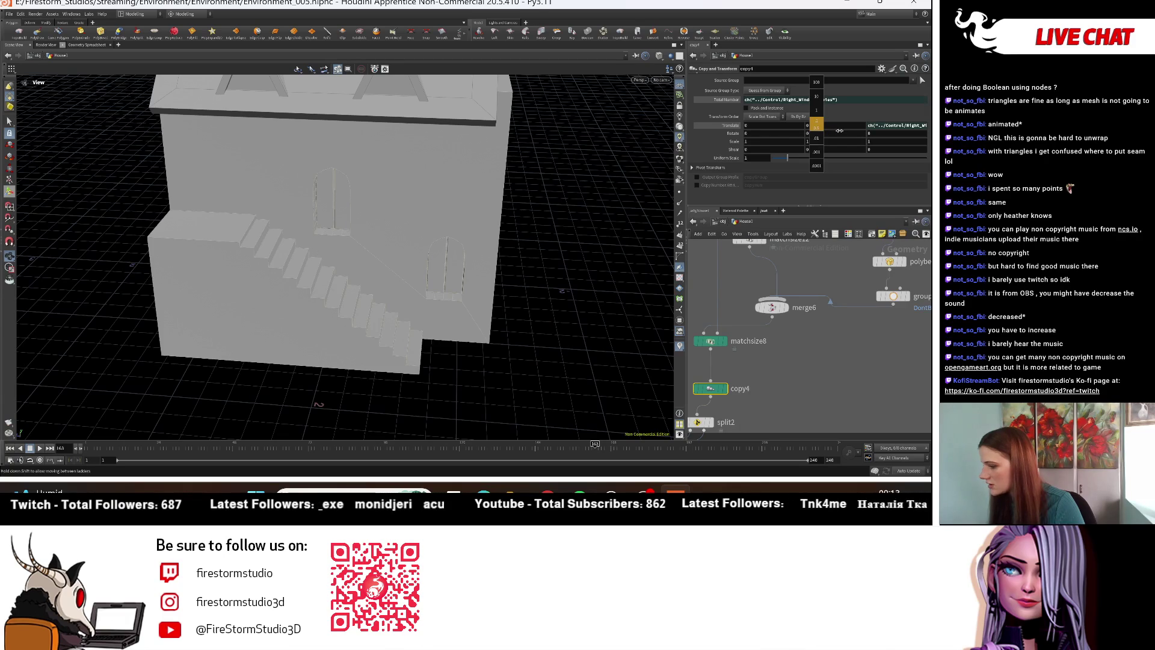
middle_drag(839, 131, 849, 130)
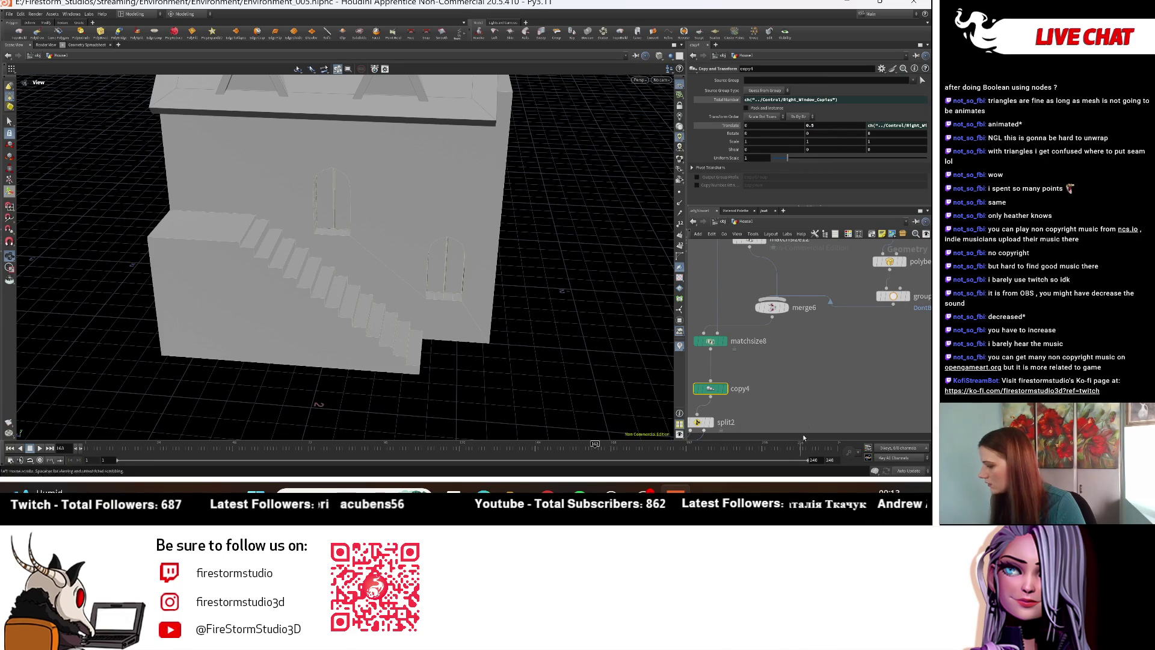
scroll(811, 378, down, 5)
scroll(811, 378, down, 5)
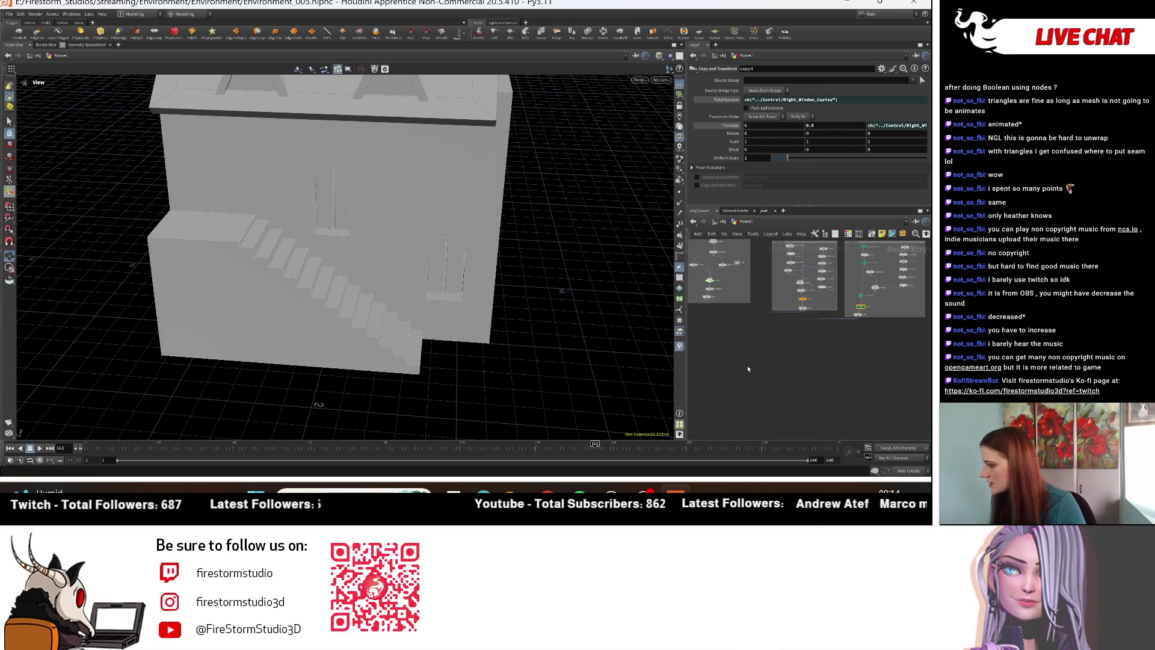
scroll(785, 409, up, 5)
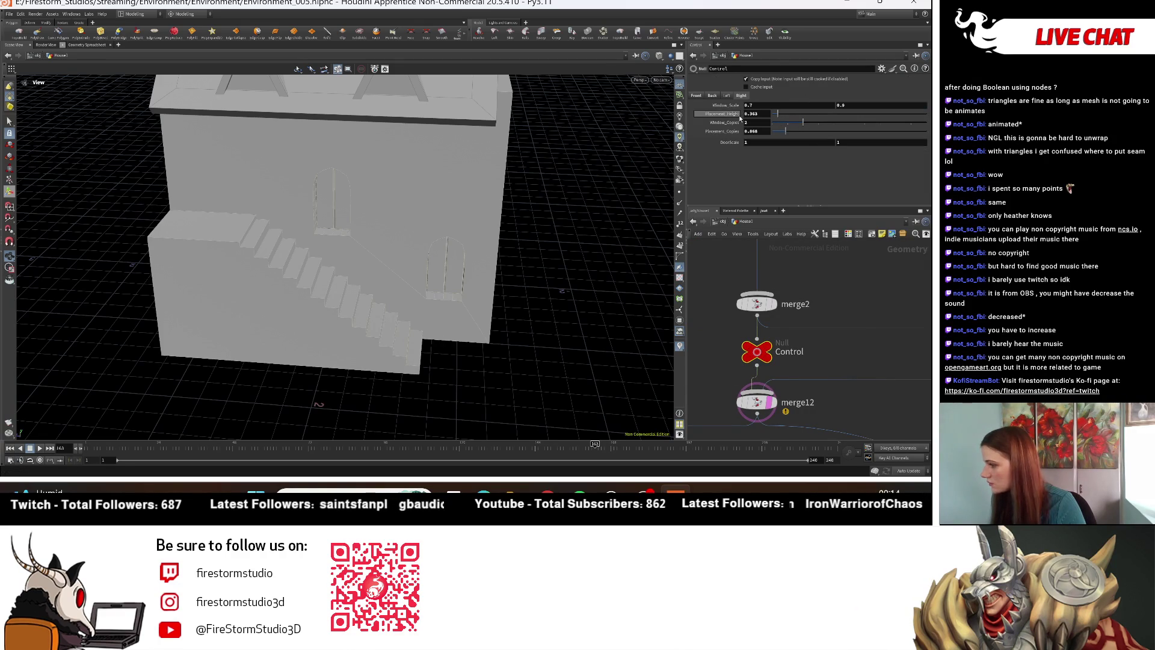
Step: Tighten the window spacing slightly with the Placement_Copies value ladder
middle_drag(733, 134, 767, 133)
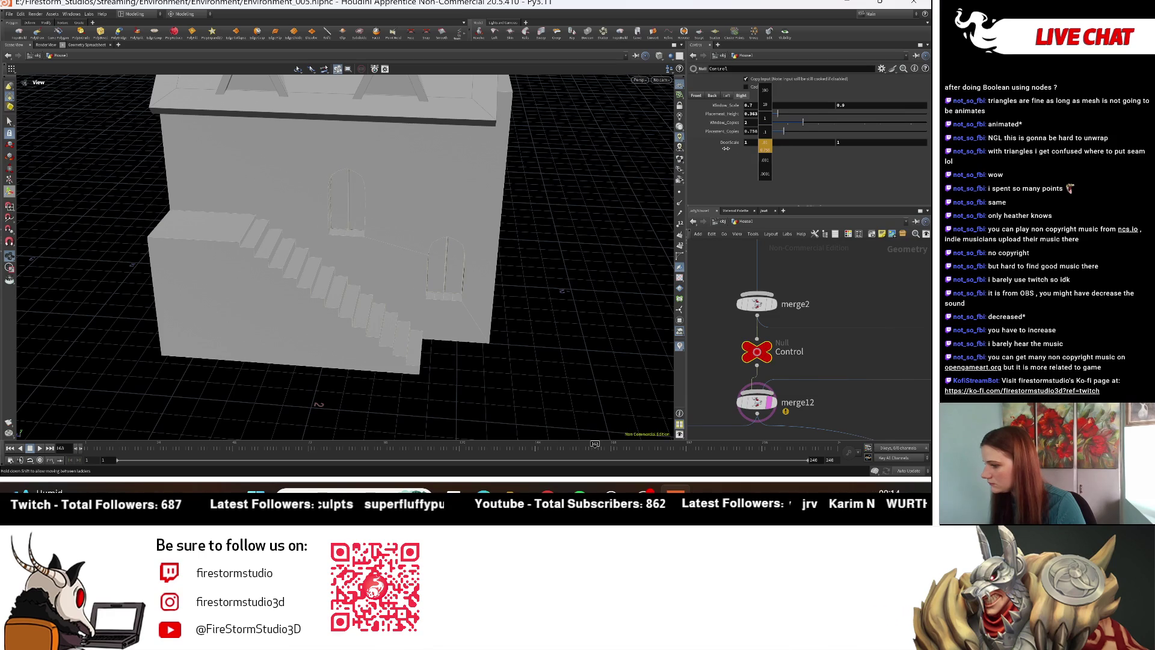
middle_drag(717, 147, 711, 147)
mouse_move(549, 328)
mouse_down()
mouse_move(459, 255)
mouse_move(409, 244)
mouse_up()
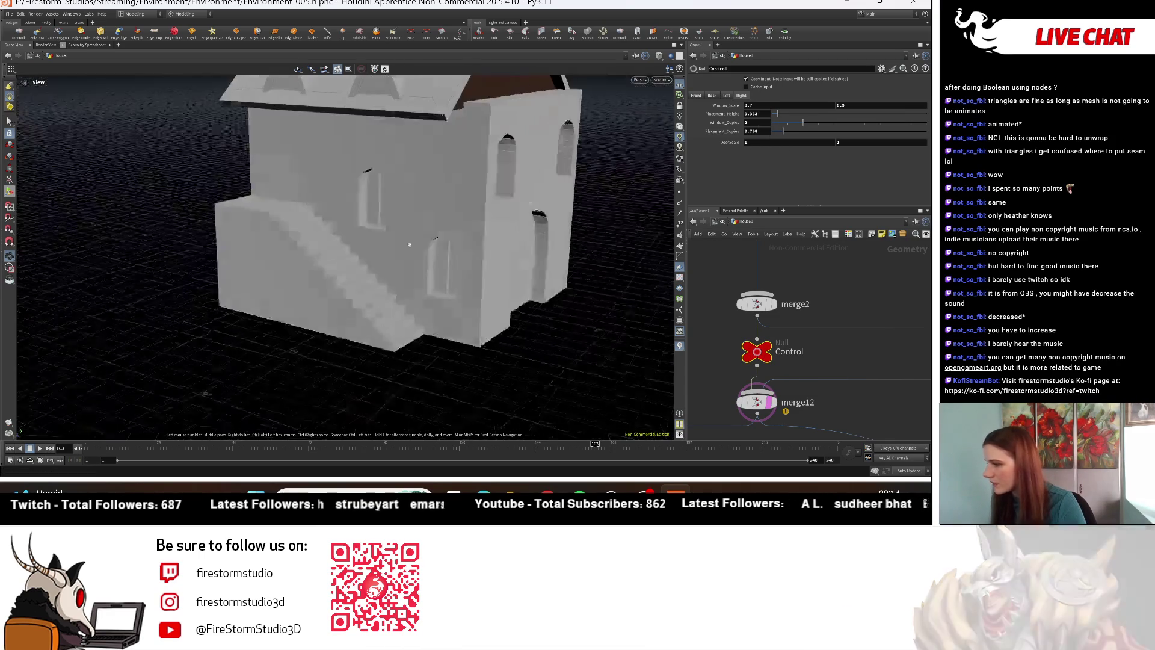
Step: Switch the viewport to Flat Shaded and display the roofless merge12 house
click(659, 55)
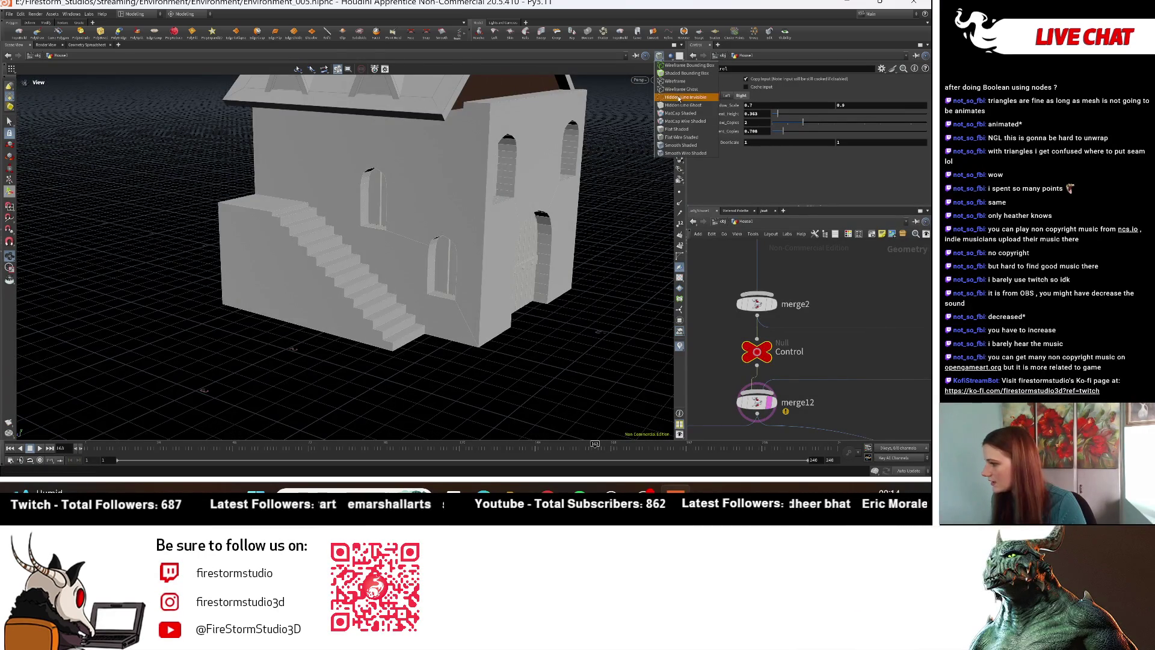
click(678, 129)
mouse_move(499, 192)
mouse_down()
mouse_move(452, 219)
mouse_move(424, 287)
mouse_move(490, 305)
mouse_move(379, 271)
mouse_move(478, 278)
mouse_move(386, 327)
mouse_move(512, 316)
mouse_up()
scroll(760, 397, up, 1)
click(786, 369)
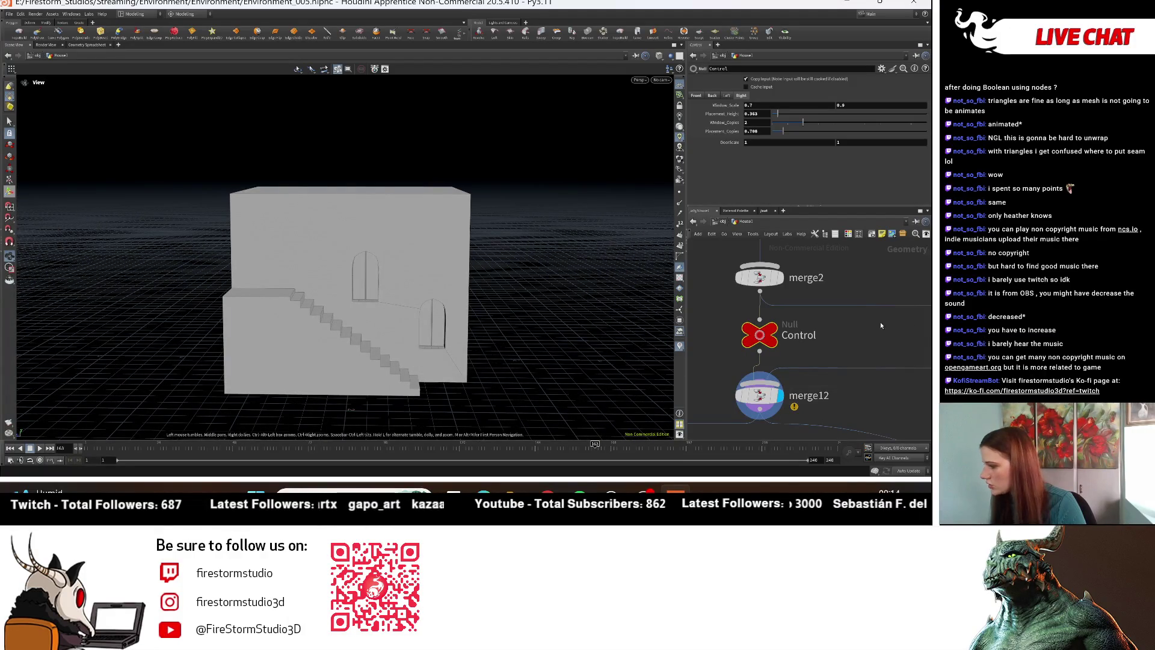
Step: Lower the windows' Placement_Height to 0.163 and check the house's right side
middle_drag(881, 325, 868, 332)
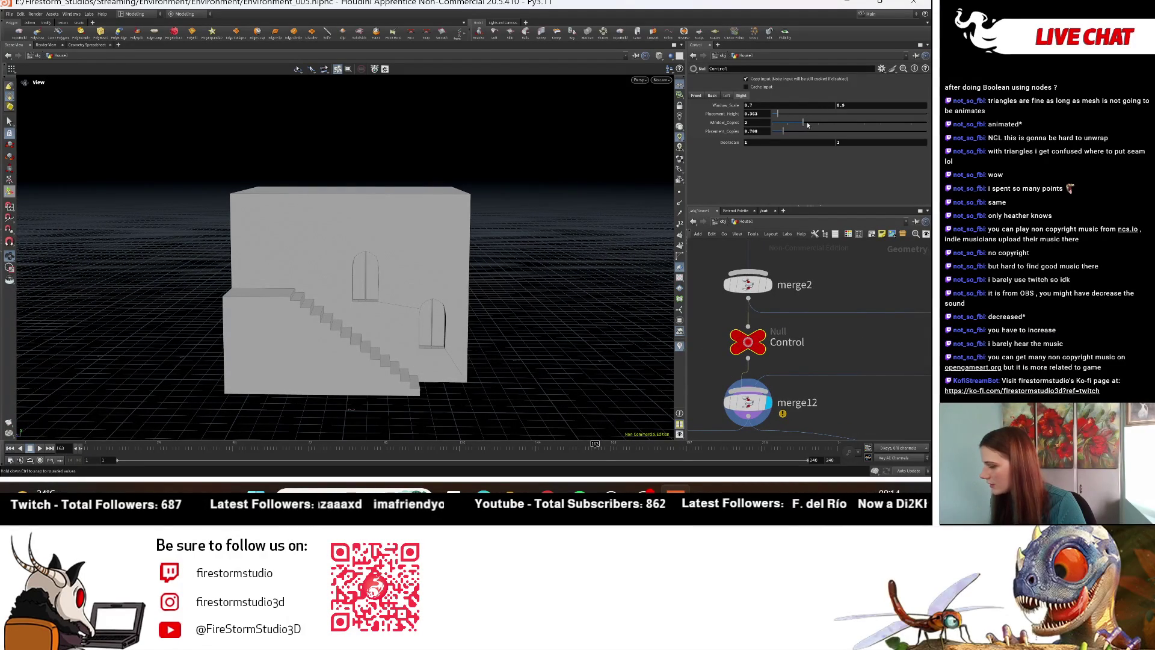
mouse_move(768, 131)
middle_down()
mouse_move(713, 134)
mouse_move(750, 114)
middle_up()
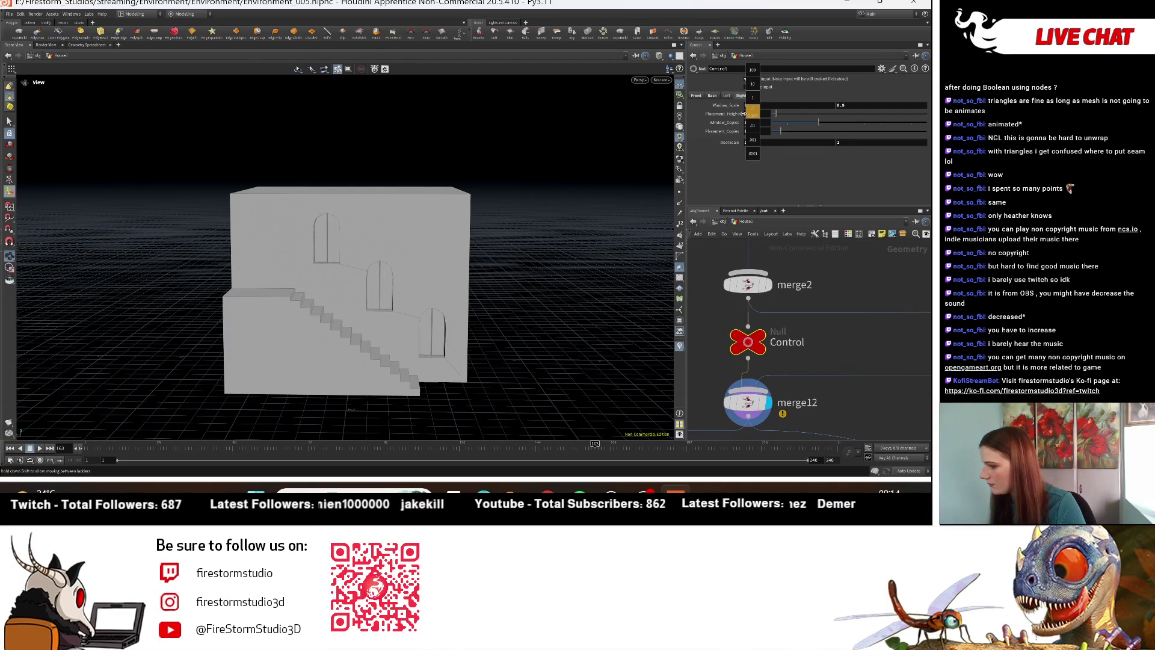
middle_drag(743, 113, 744, 113)
mouse_move(498, 289)
mouse_down()
mouse_move(454, 292)
mouse_move(552, 246)
mouse_up()
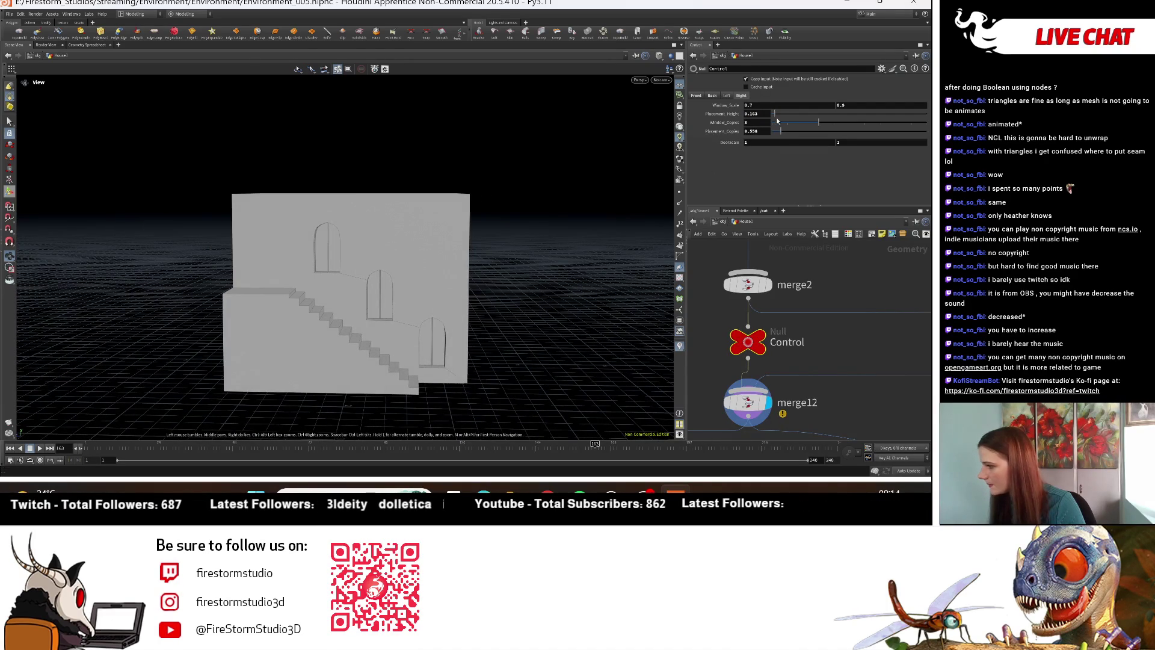
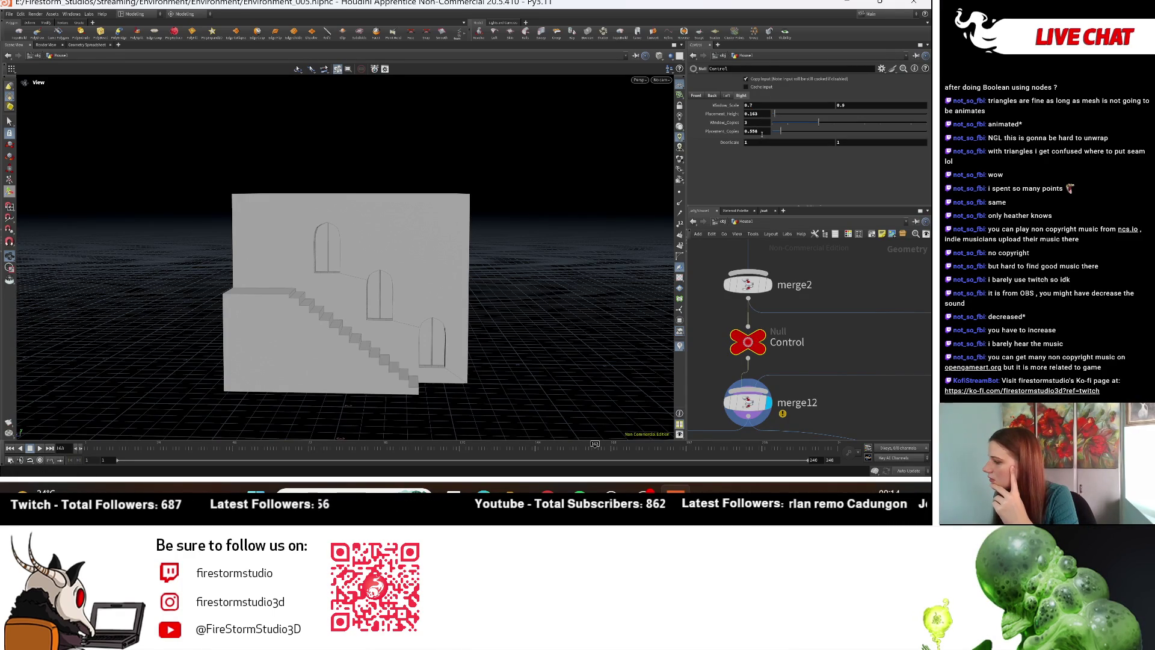
Step: Adjust the Placement_Copies value on the Control null and orbit around the building
middle_drag(763, 134, 761, 133)
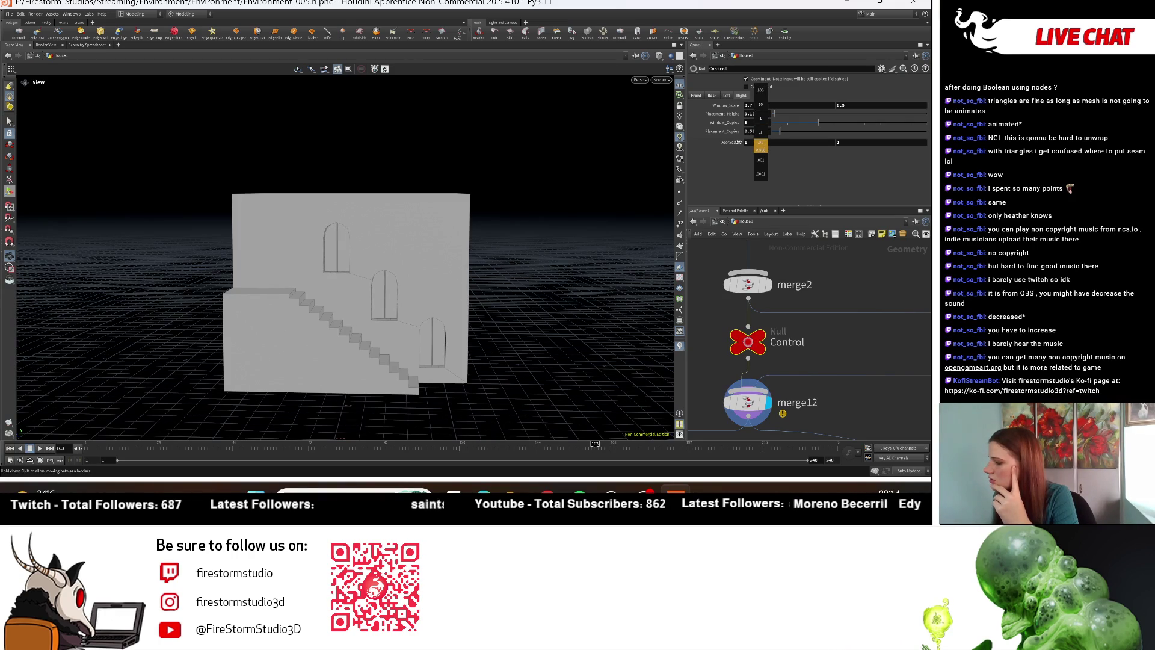
middle_drag(735, 141, 735, 142)
drag(294, 282, 448, 269)
scroll(792, 340, down, 5)
scroll(792, 340, up, 5)
scroll(756, 380, up, 2)
Step: Lower copy4's Translate Y from 0.5 to about 0.41 to drop the right-side windows
click(734, 392)
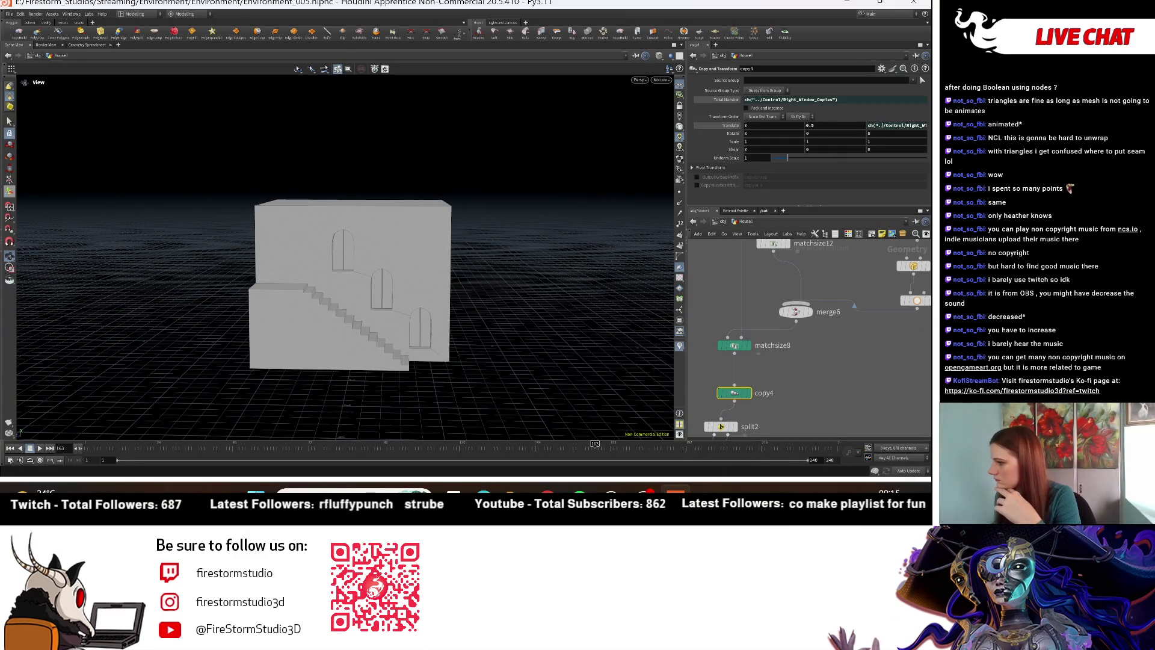
middle_click(836, 137)
middle_drag(837, 137, 802, 139)
mouse_move(385, 253)
mouse_down()
mouse_move(430, 268)
mouse_move(472, 307)
mouse_move(421, 326)
mouse_move(249, 249)
mouse_move(201, 207)
mouse_move(606, 301)
mouse_up()
scroll(373, 301, up, 3)
scroll(793, 382, down, 2)
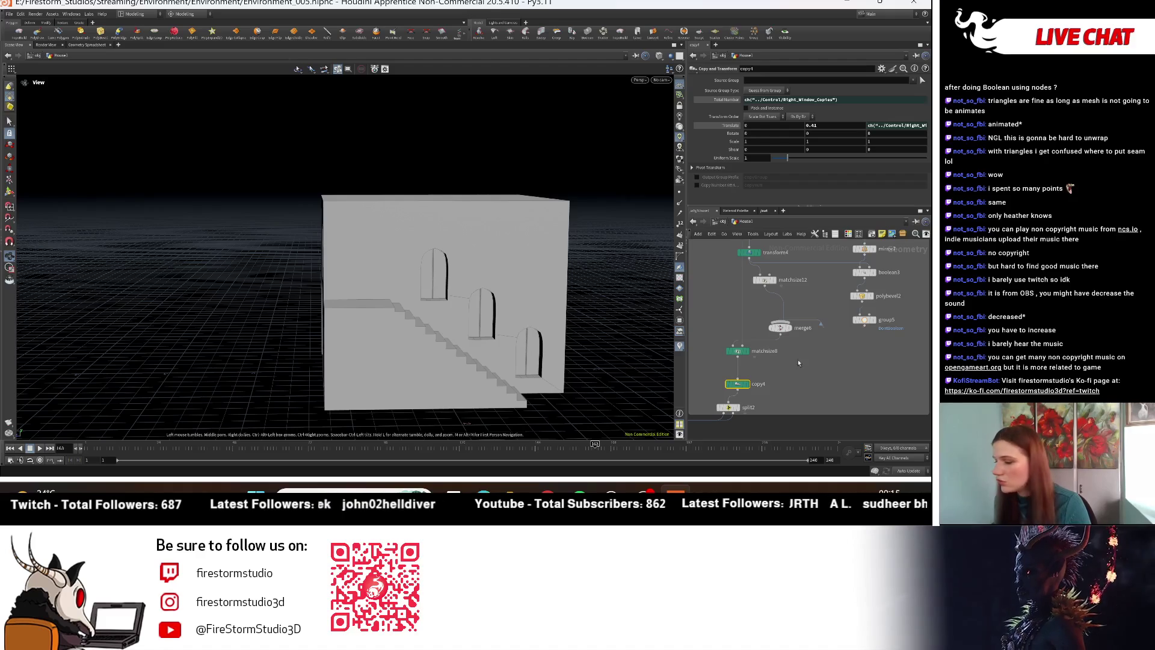
Step: Zoom out the network and select the nodes inside a network box
scroll(801, 364, down, 5)
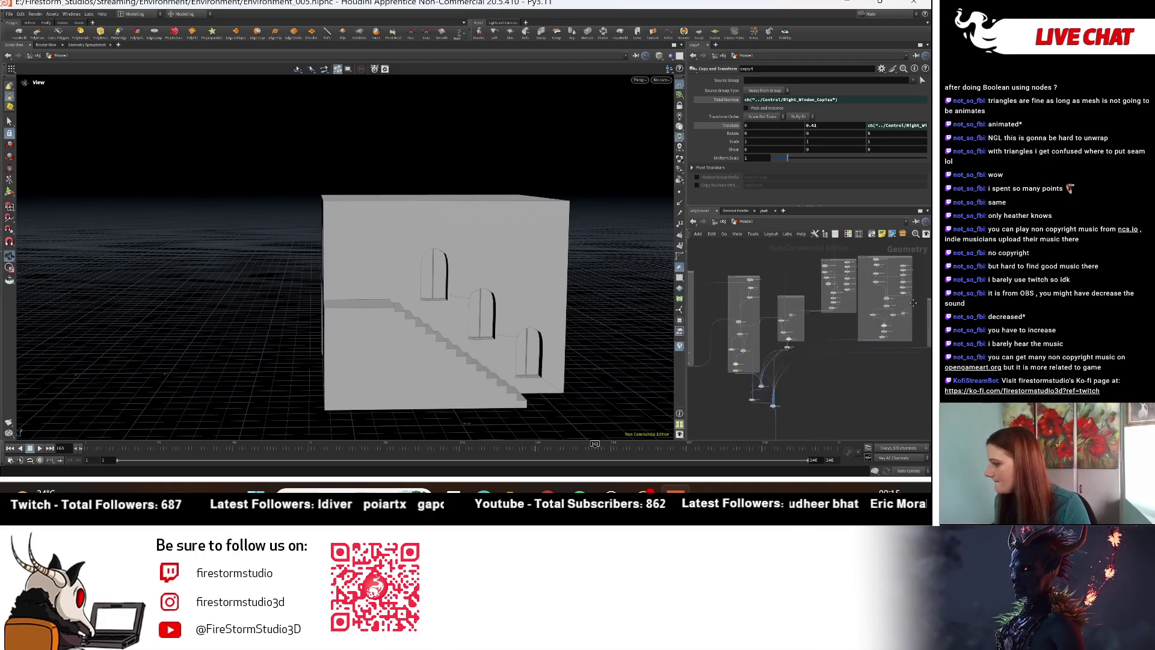
scroll(739, 297, up, 5)
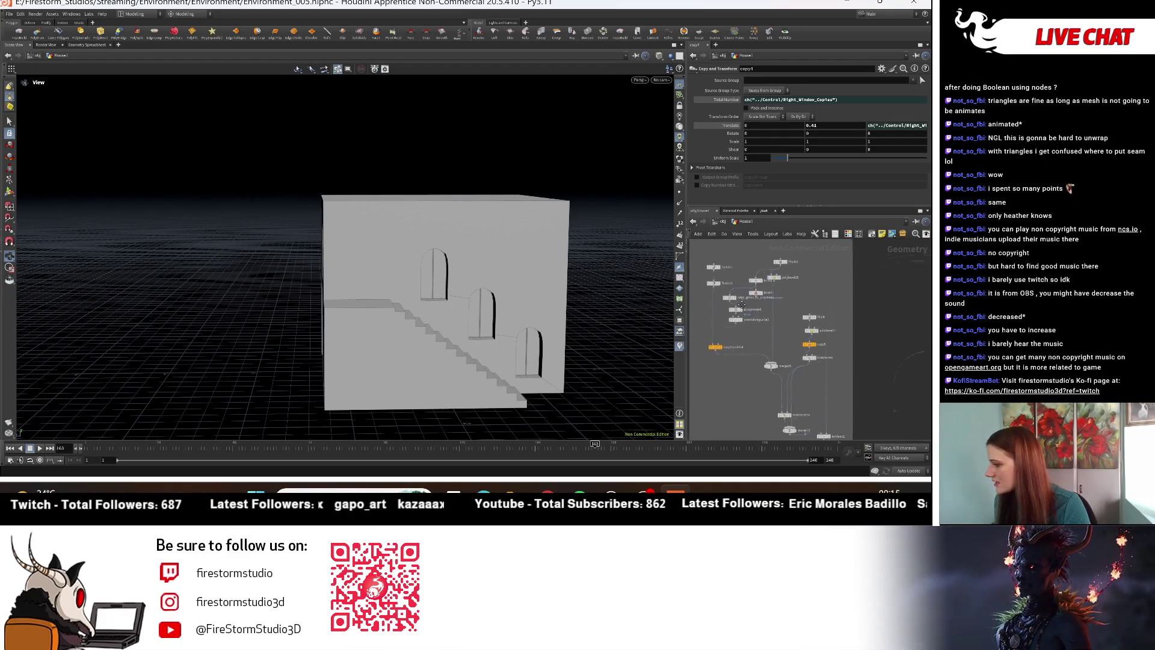
scroll(739, 298, up, 5)
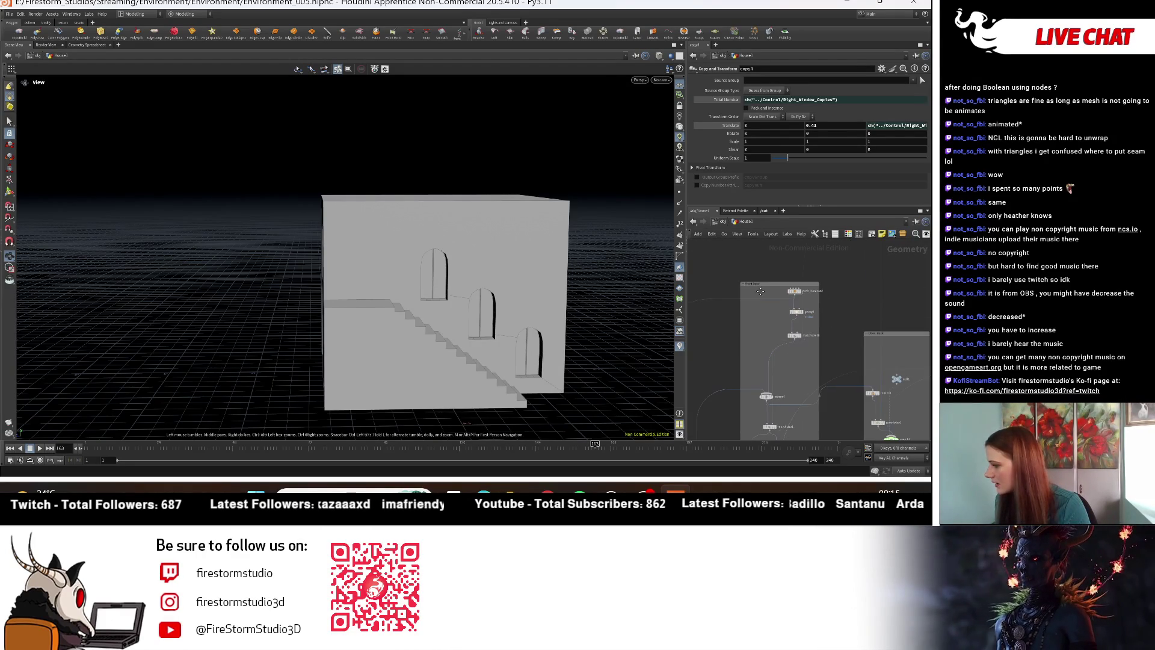
middle_drag(786, 329, 779, 296)
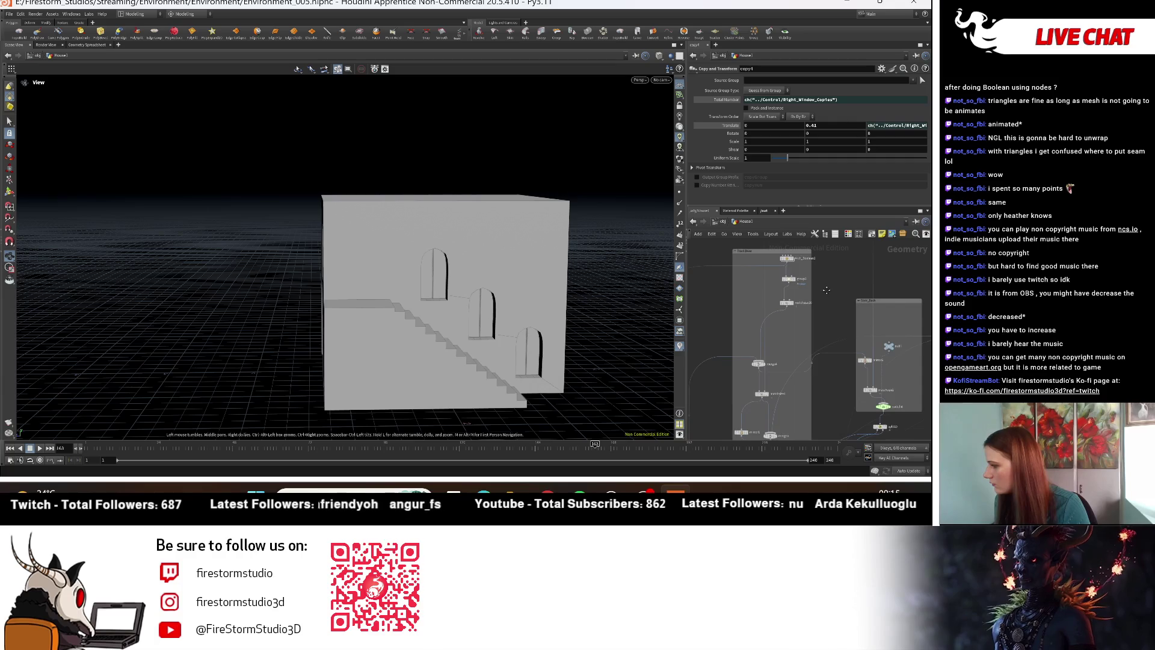
scroll(829, 296, down, 2)
scroll(813, 355, down, 4)
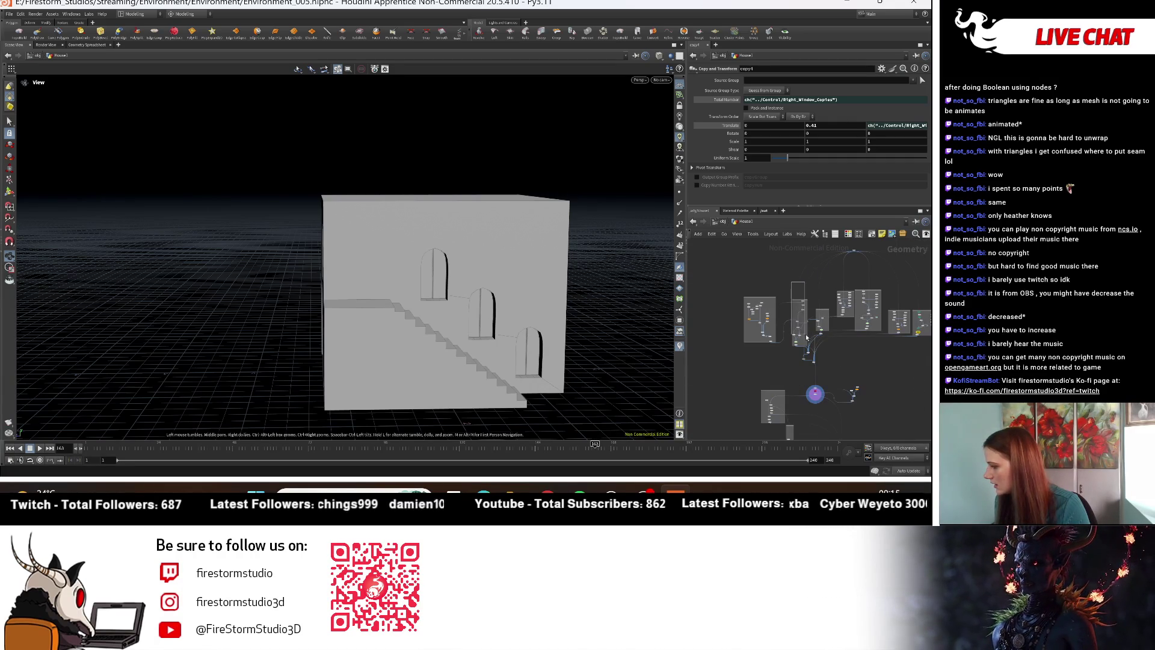
click(804, 345)
Step: Select the Front Door network box and display only the Arch_Boolean node
scroll(789, 367, up, 2)
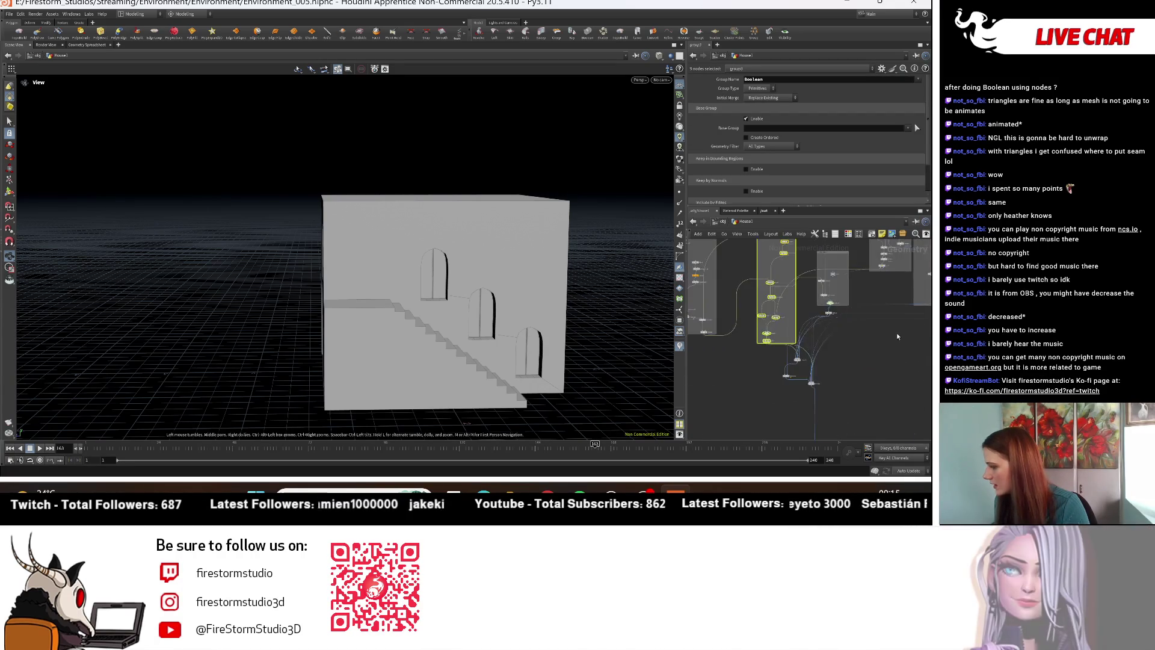
scroll(790, 367, down, 2)
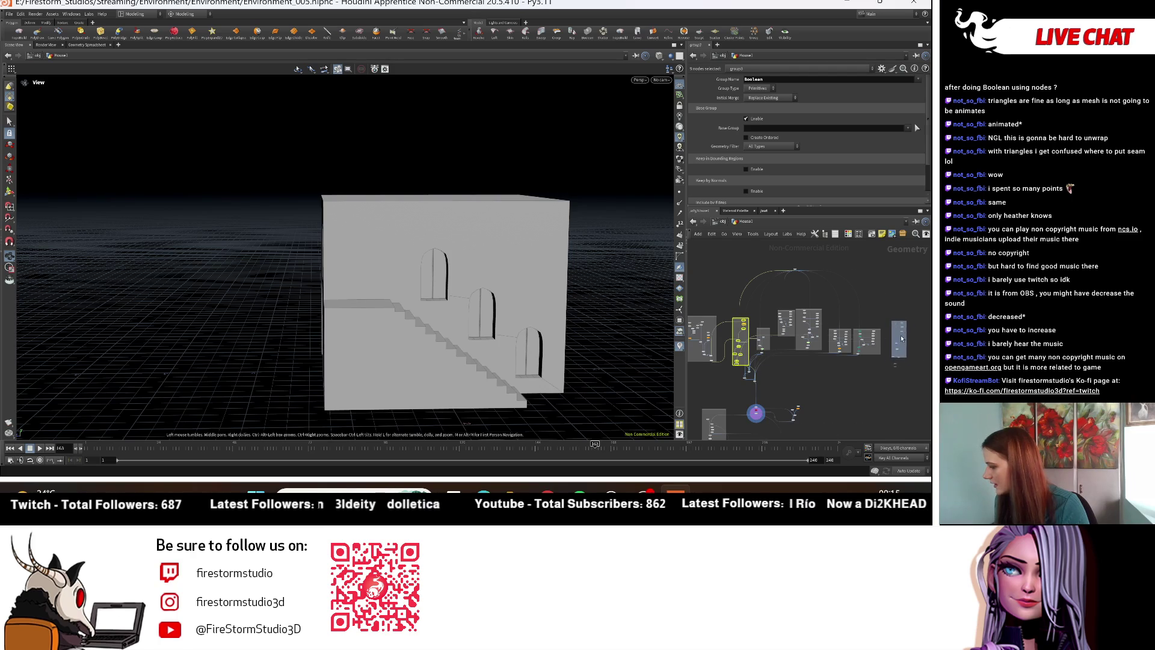
click(872, 341)
scroll(900, 385, up, 3)
scroll(904, 352, up, 3)
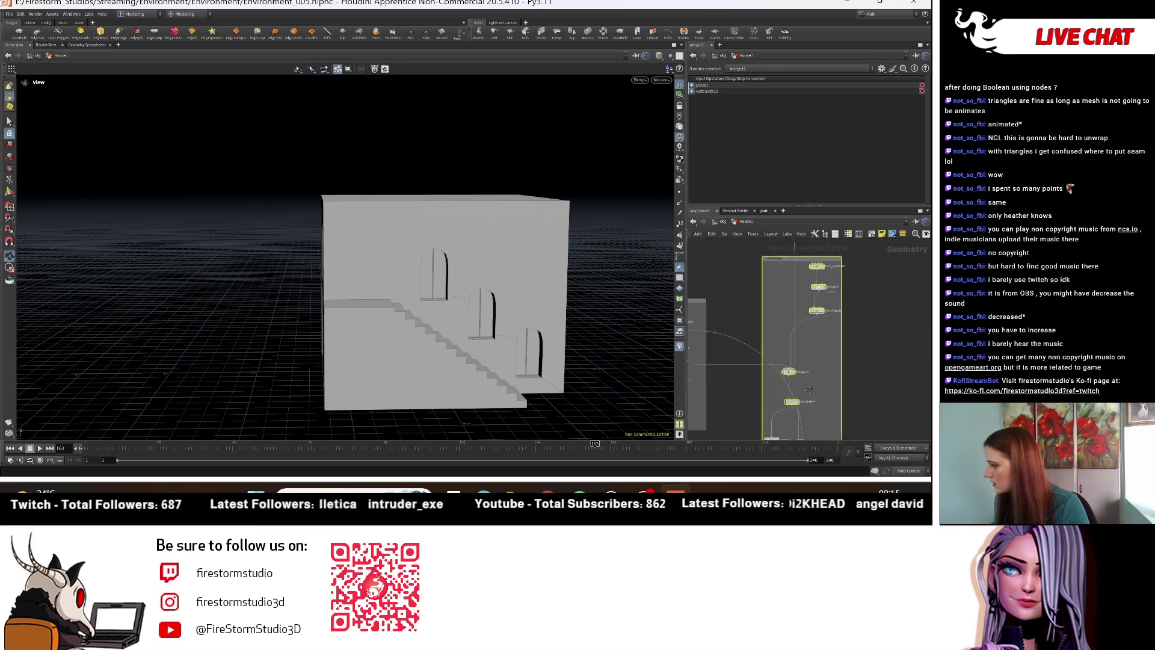
click(810, 282)
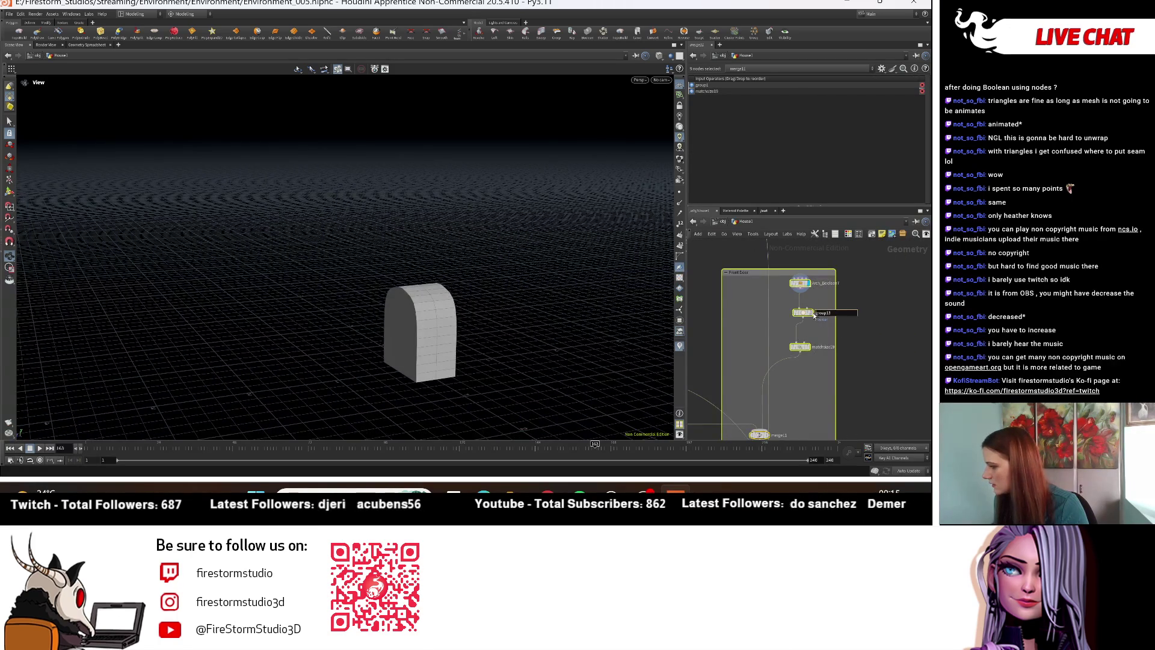
Step: View group13, matchsize19, merge11, matchsize24 and mirror14 in turn, briefly templating merge10
click(812, 308)
click(810, 347)
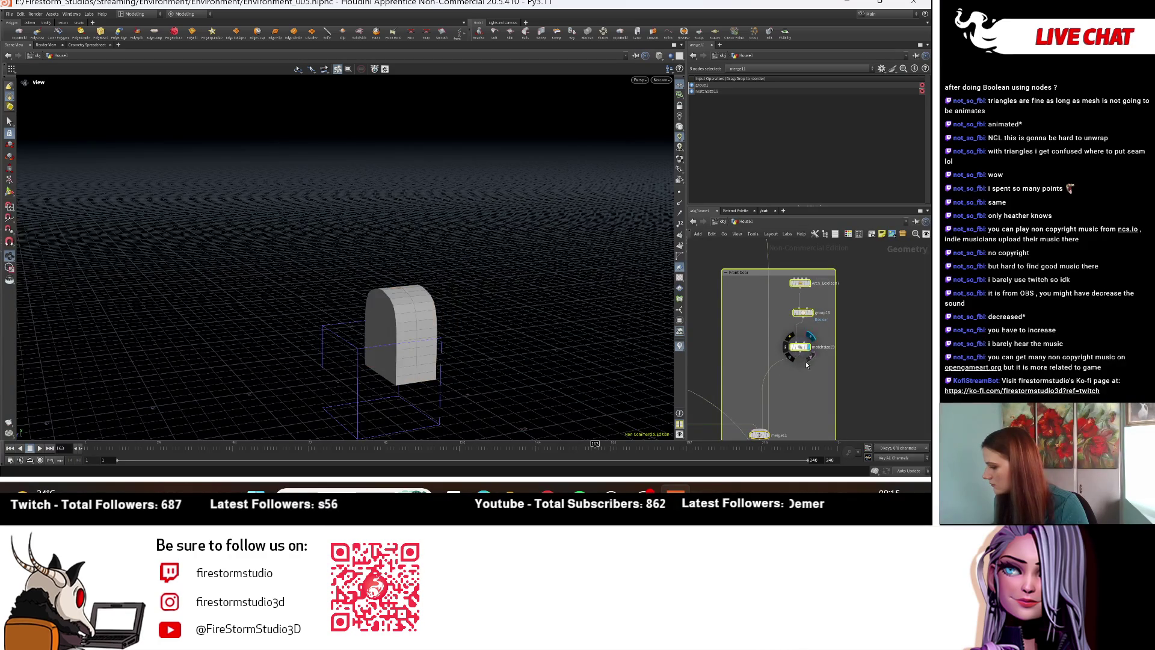
mouse_move(794, 421)
middle_down()
mouse_move(792, 347)
mouse_move(776, 314)
middle_up()
click(765, 360)
mouse_move(312, 361)
mouse_down()
mouse_move(266, 365)
mouse_move(303, 368)
mouse_up()
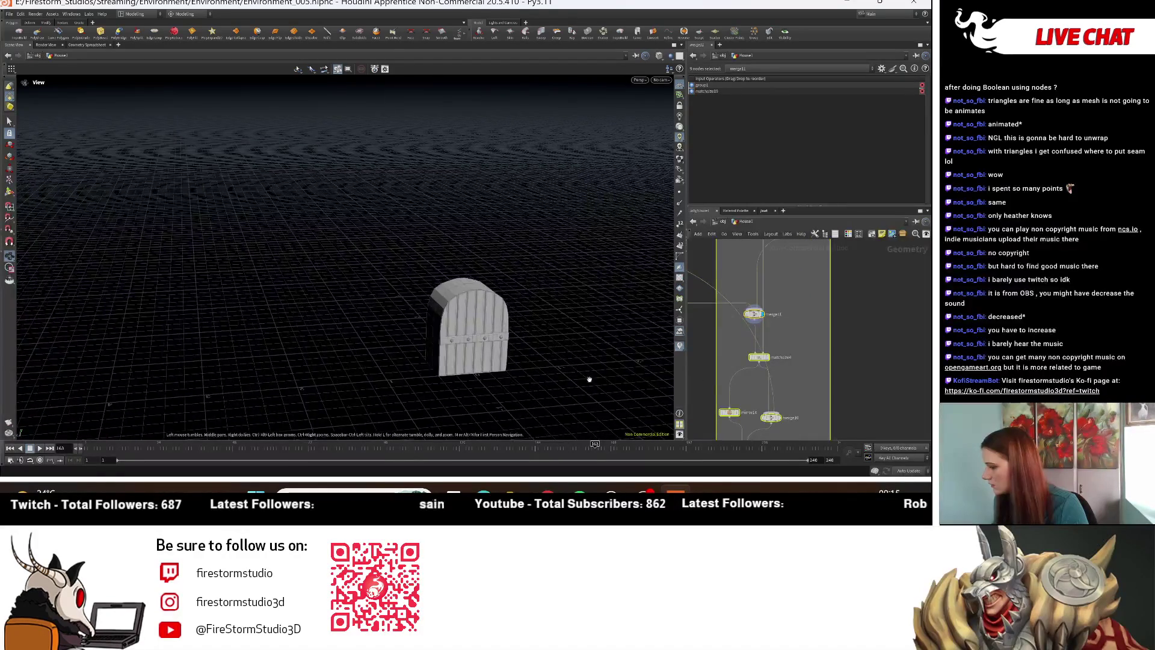
click(770, 363)
drag(475, 283, 482, 352)
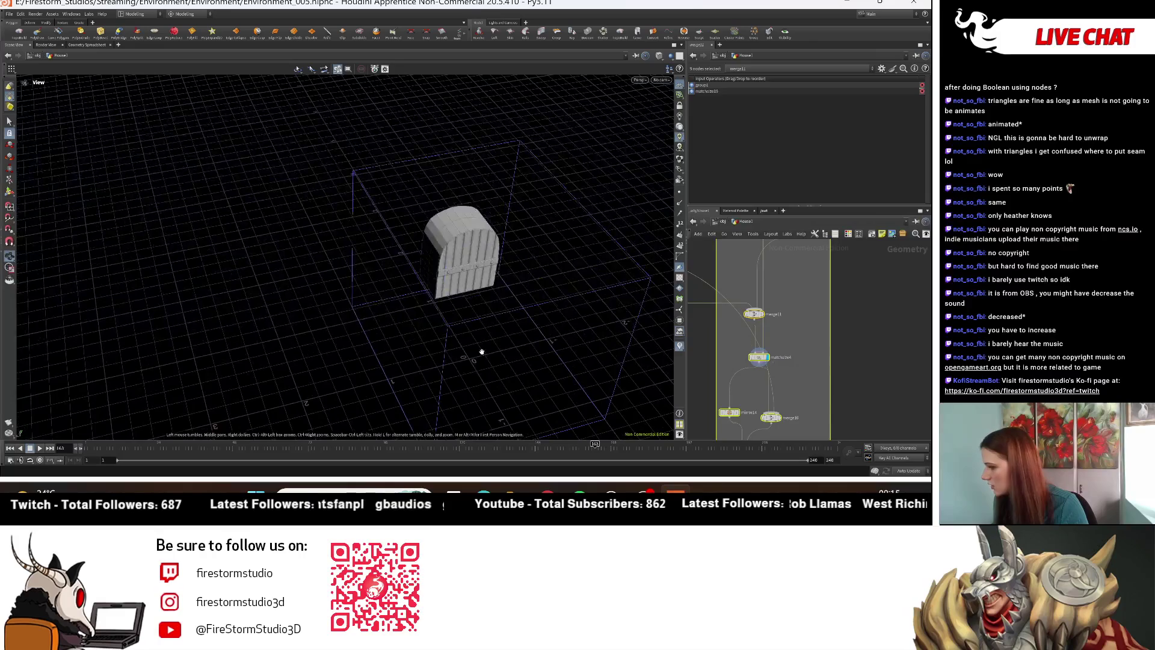
click(739, 413)
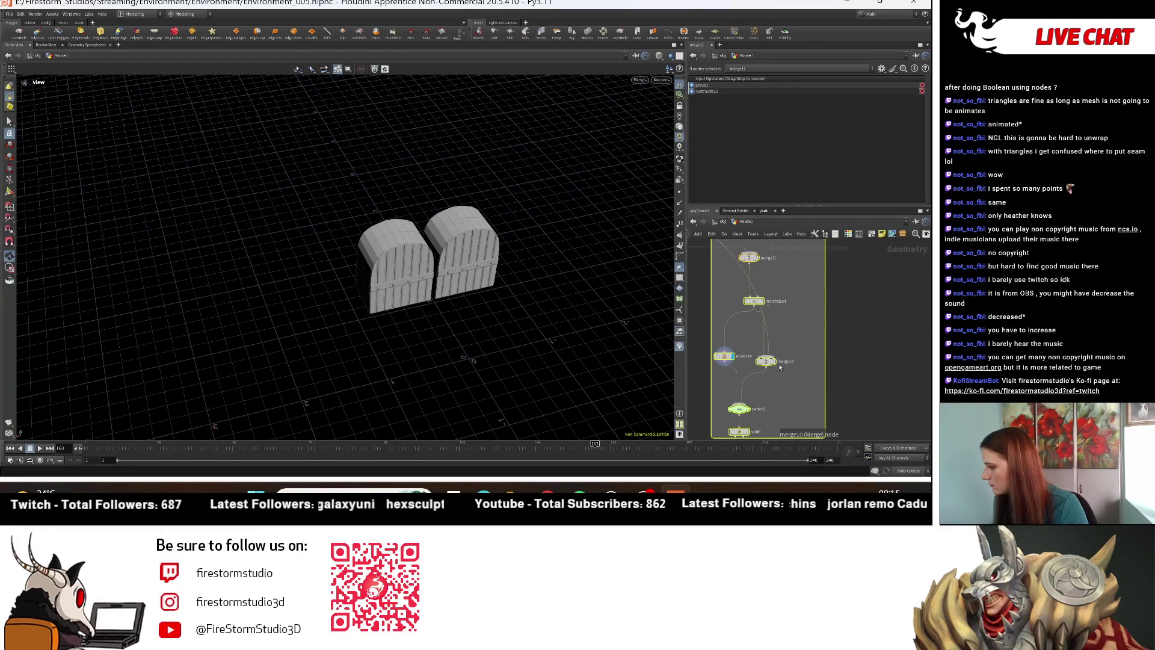
click(776, 368)
click(776, 368)
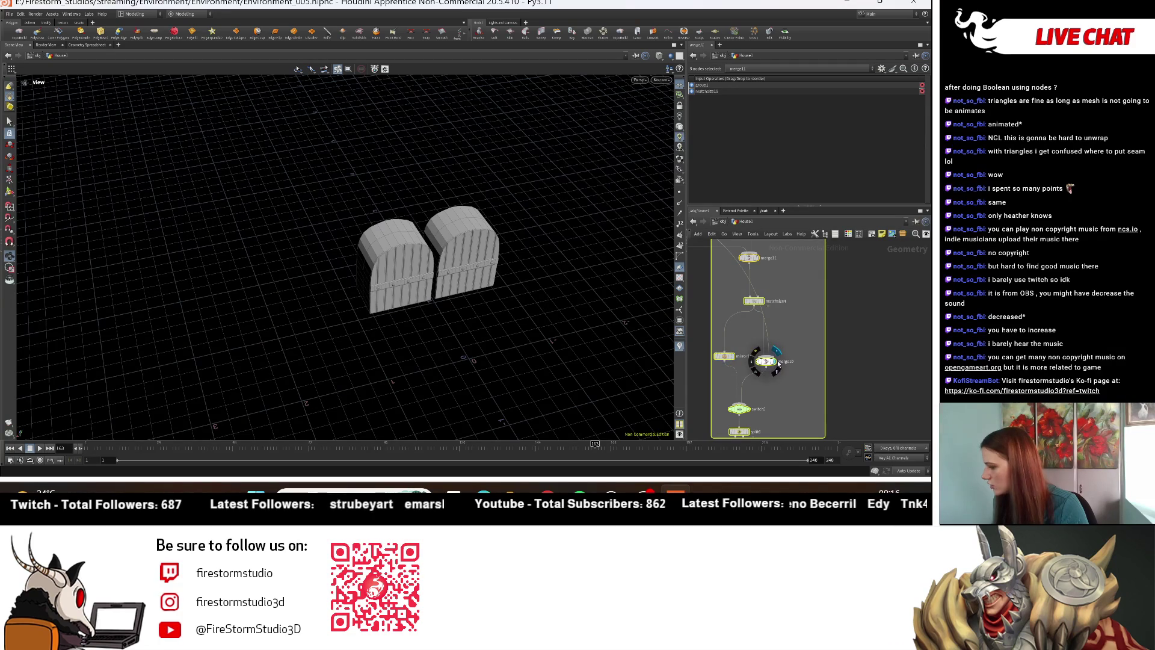
Step: Move switch5 up beneath the merged door pieces
scroll(778, 363, down, 3)
scroll(798, 401, up, 5)
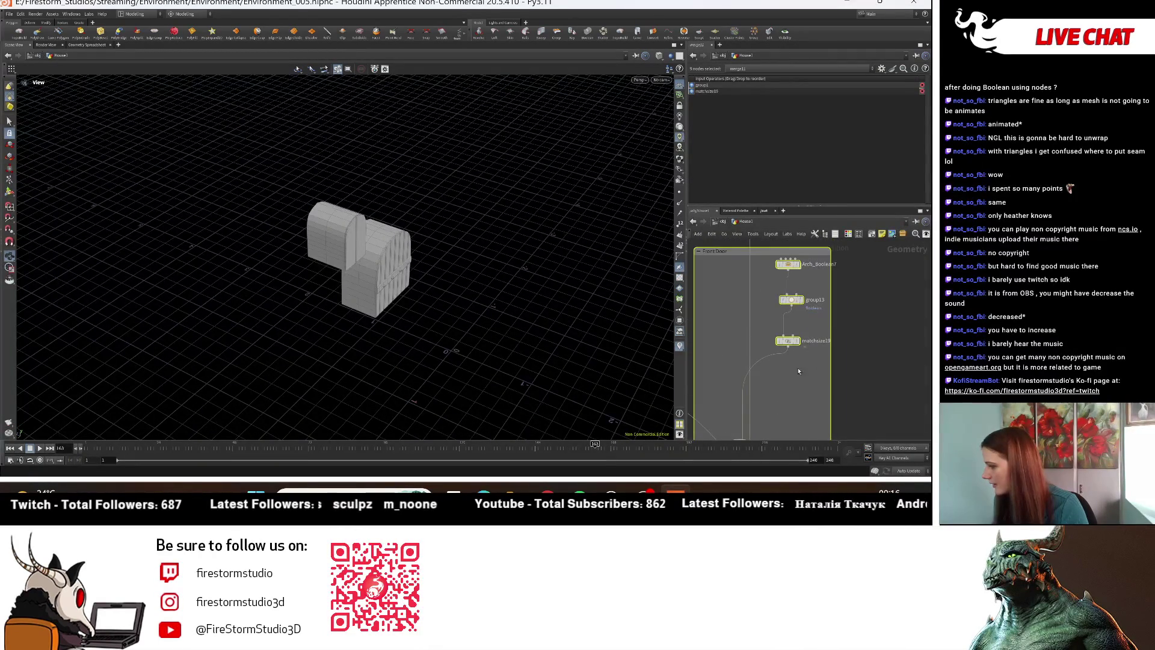
scroll(795, 319, down, 3)
scroll(783, 381, up, 3)
scroll(784, 381, up, 3)
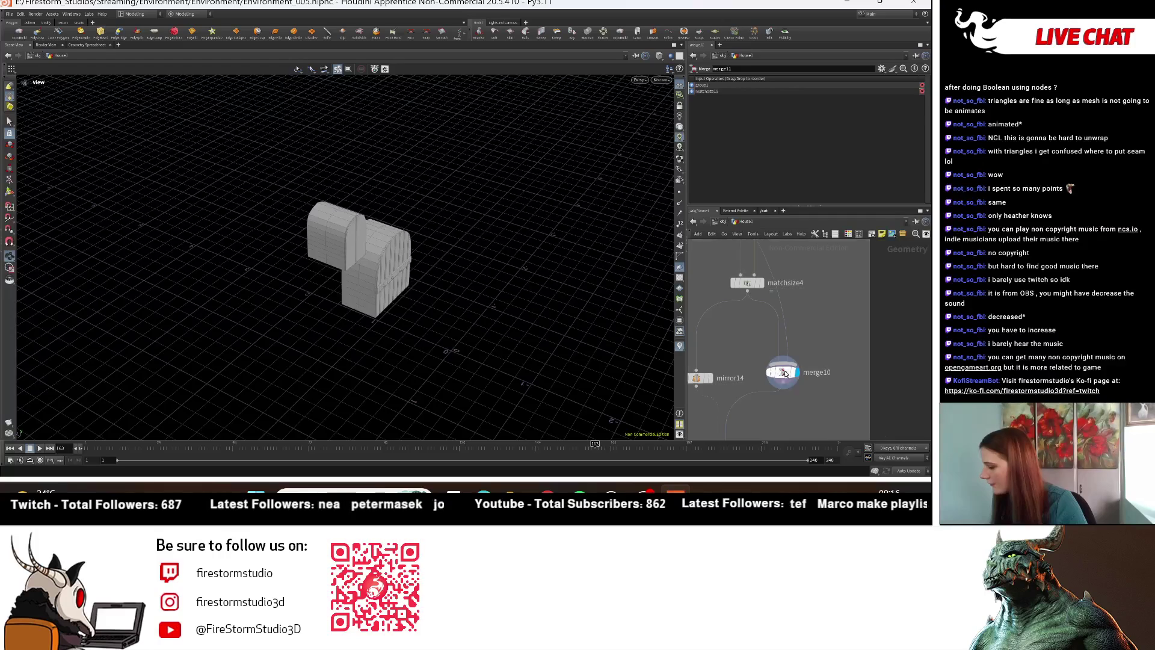
middle_drag(789, 438, 828, 358)
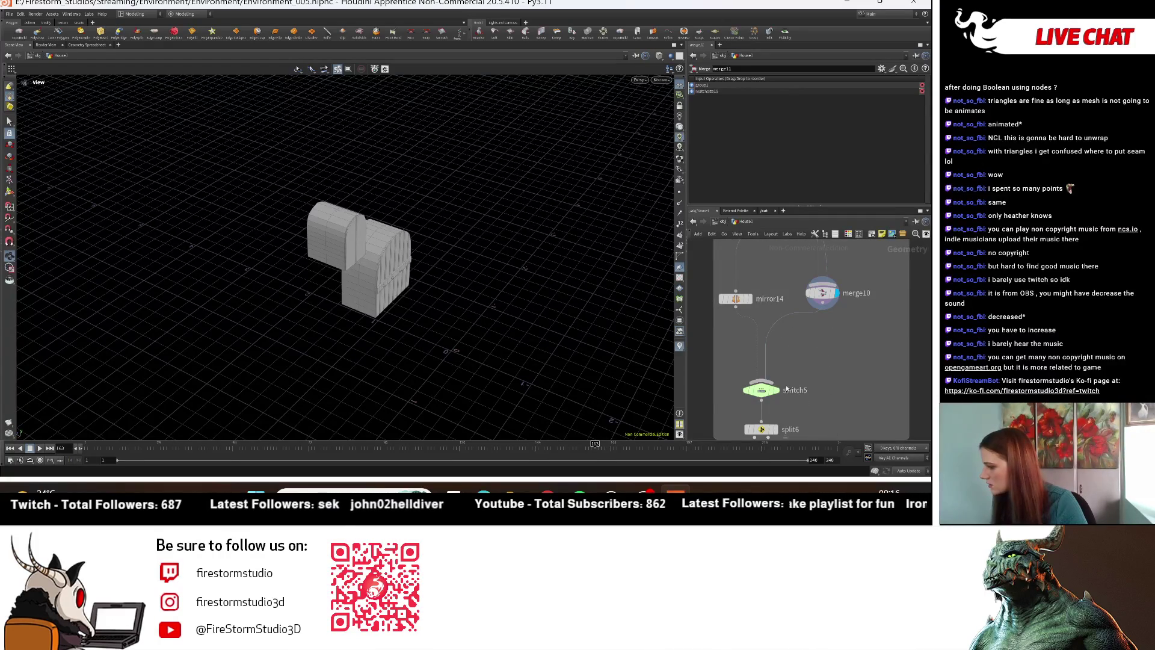
mouse_move(761, 396)
mouse_down()
mouse_move(763, 374)
mouse_move(741, 403)
mouse_up()
key(Tab)
mouse_move(762, 404)
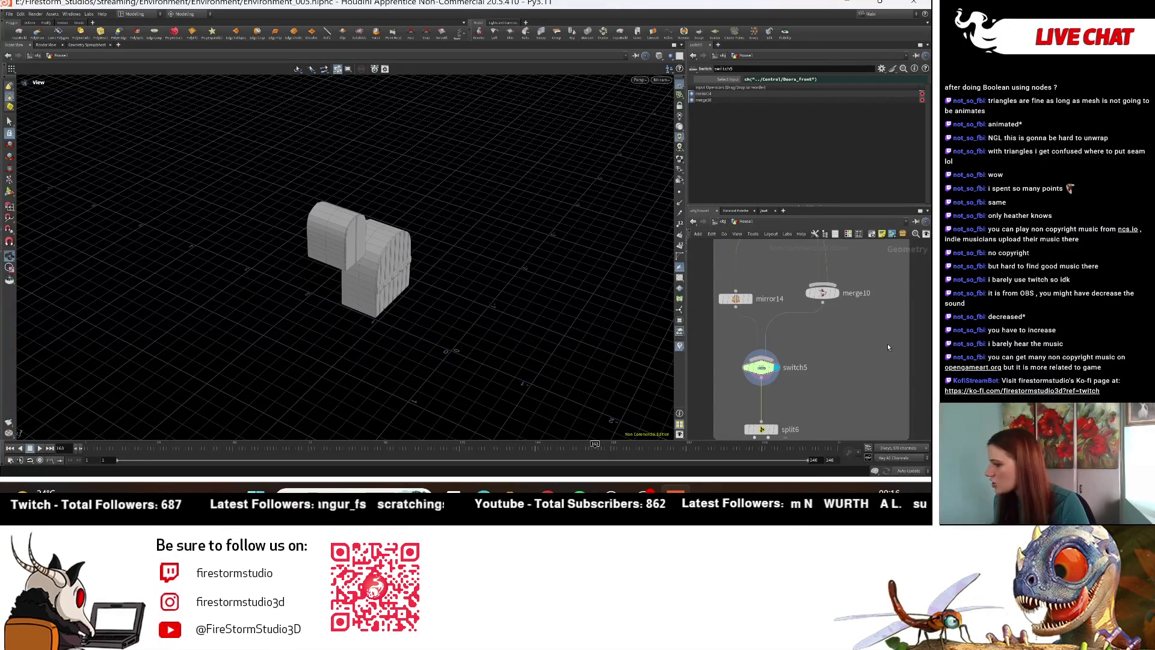
Step: View the single door piece, its size-matched version and the merged pieces
scroll(887, 344, down, 3)
middle_drag(887, 335, 859, 405)
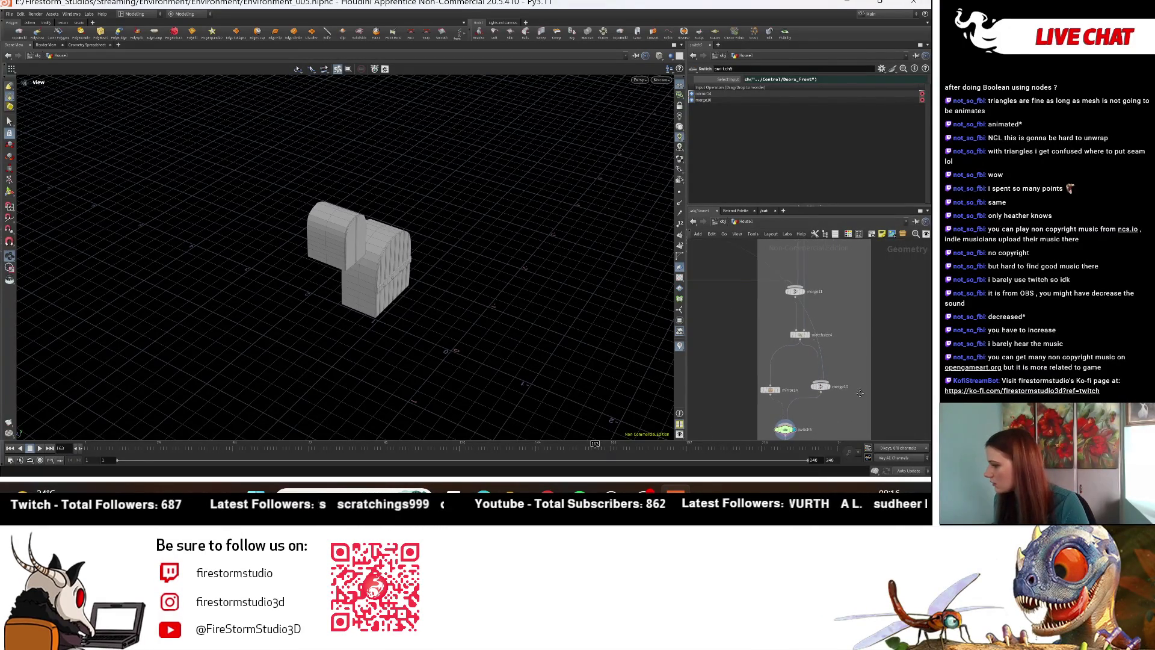
click(807, 293)
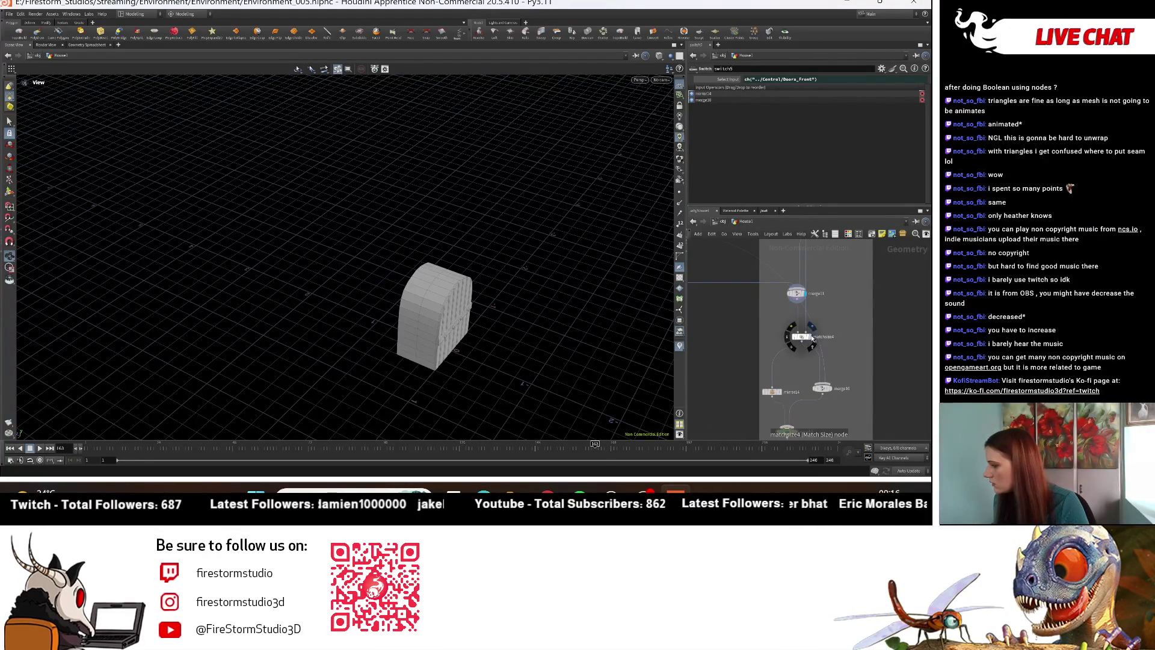
key(r)
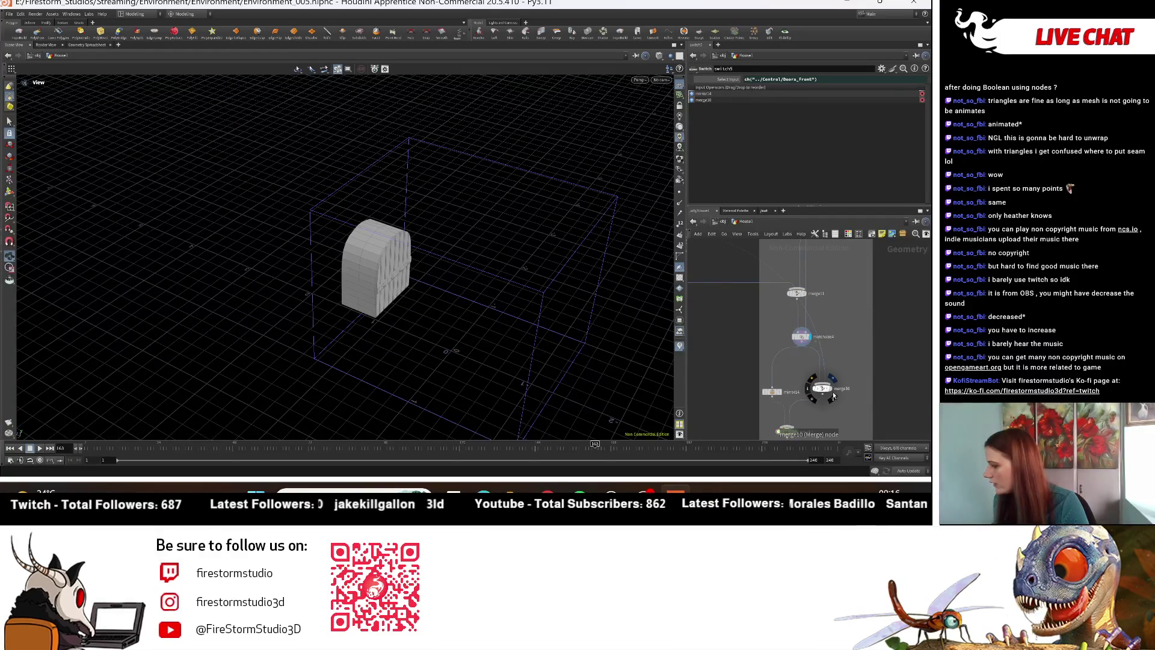
key(r)
Step: Delete the door-pieces merge node and the mirror node from the chain
click(829, 393)
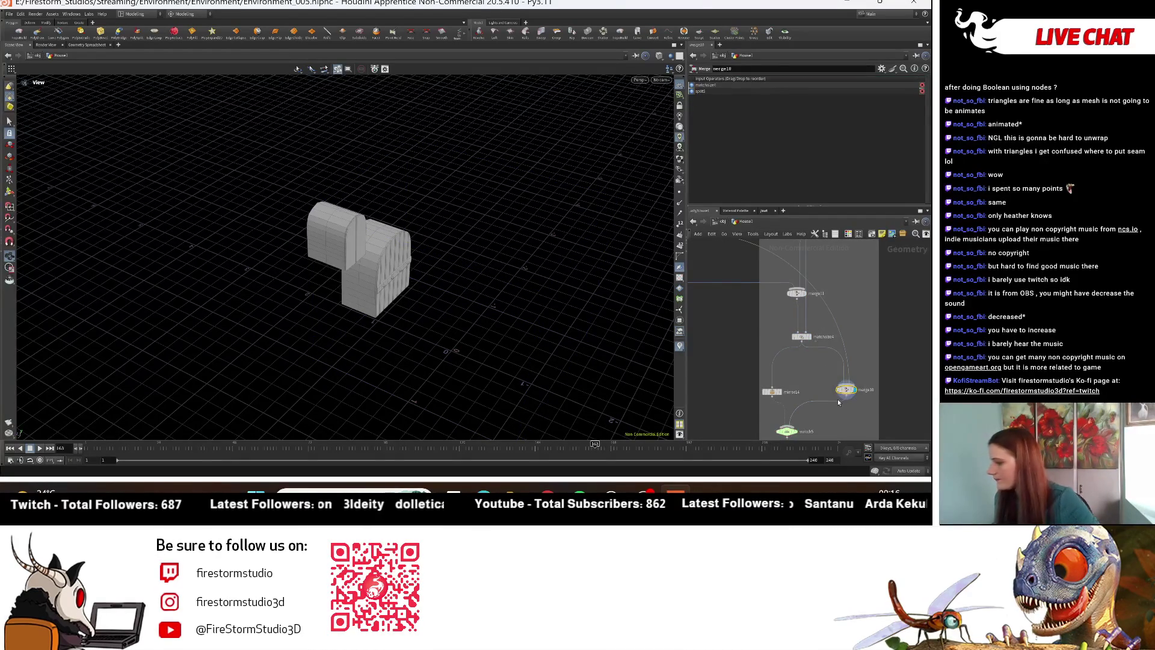
key(Delete)
scroll(825, 349, up, 3)
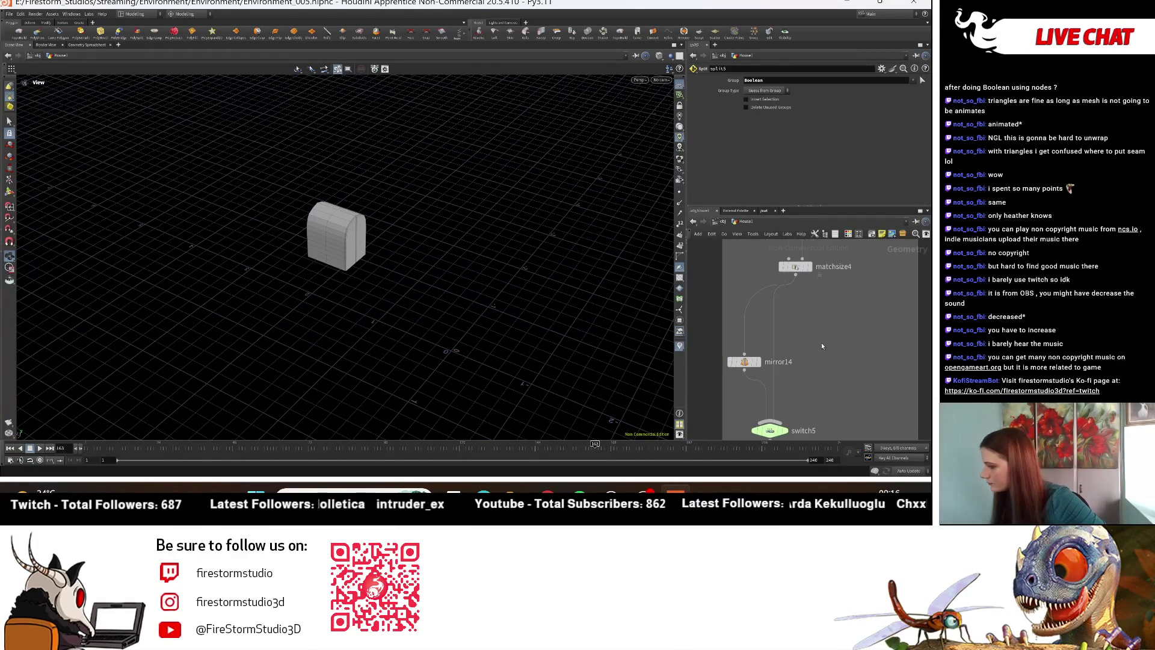
key(ctrl+z)
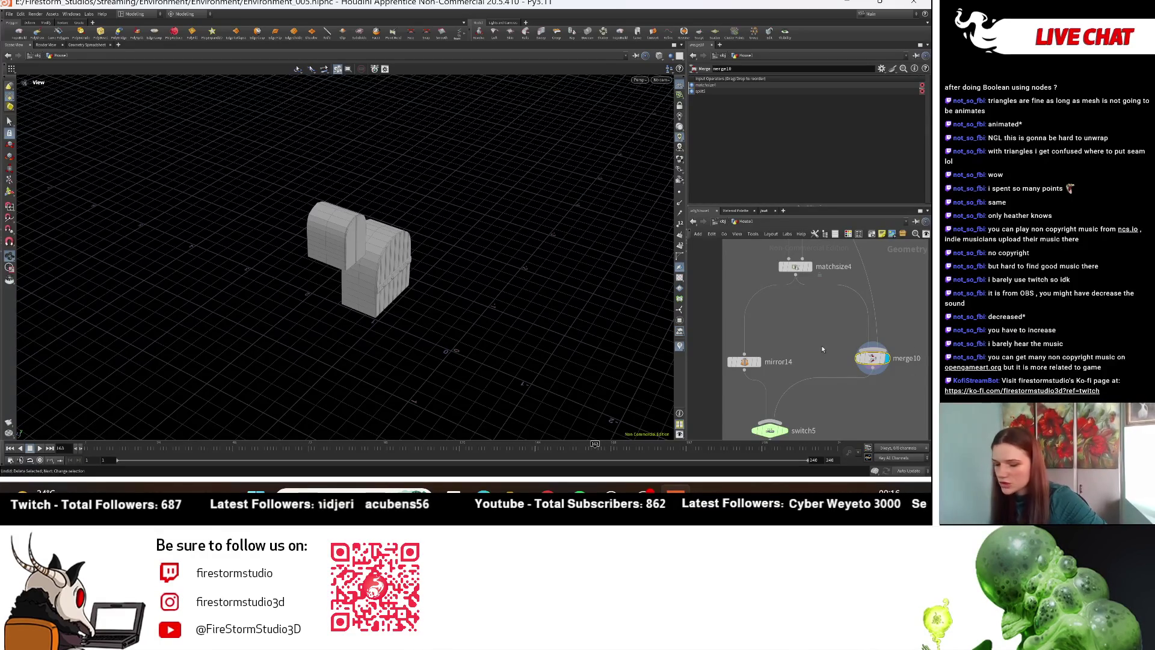
key(Delete)
click(810, 267)
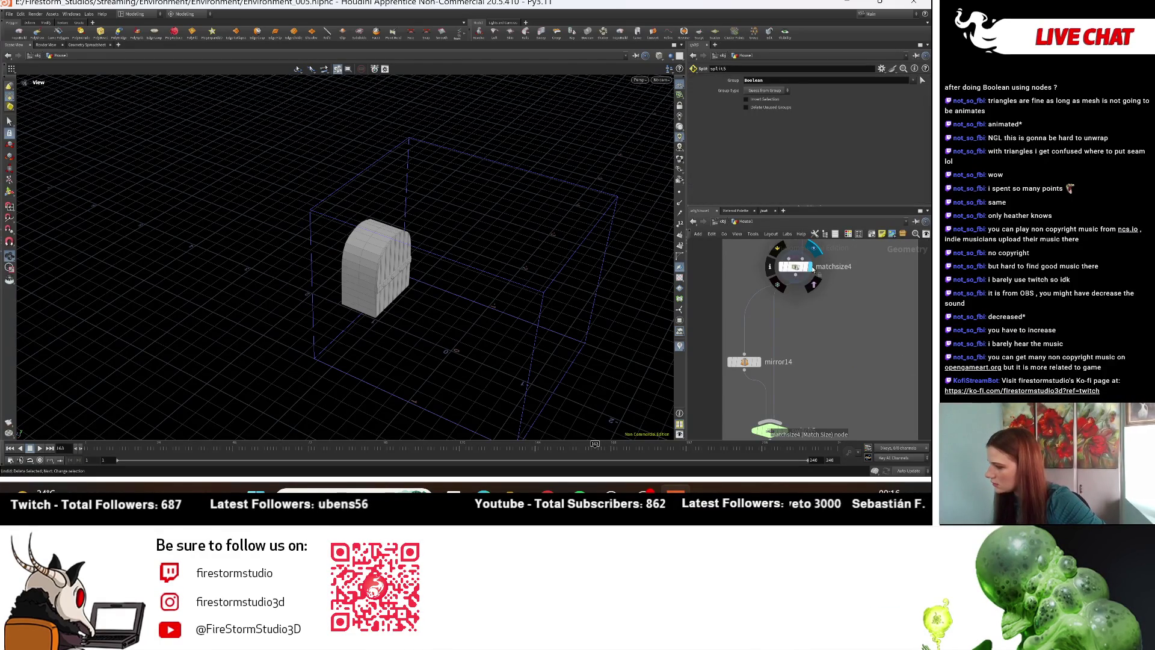
click(761, 361)
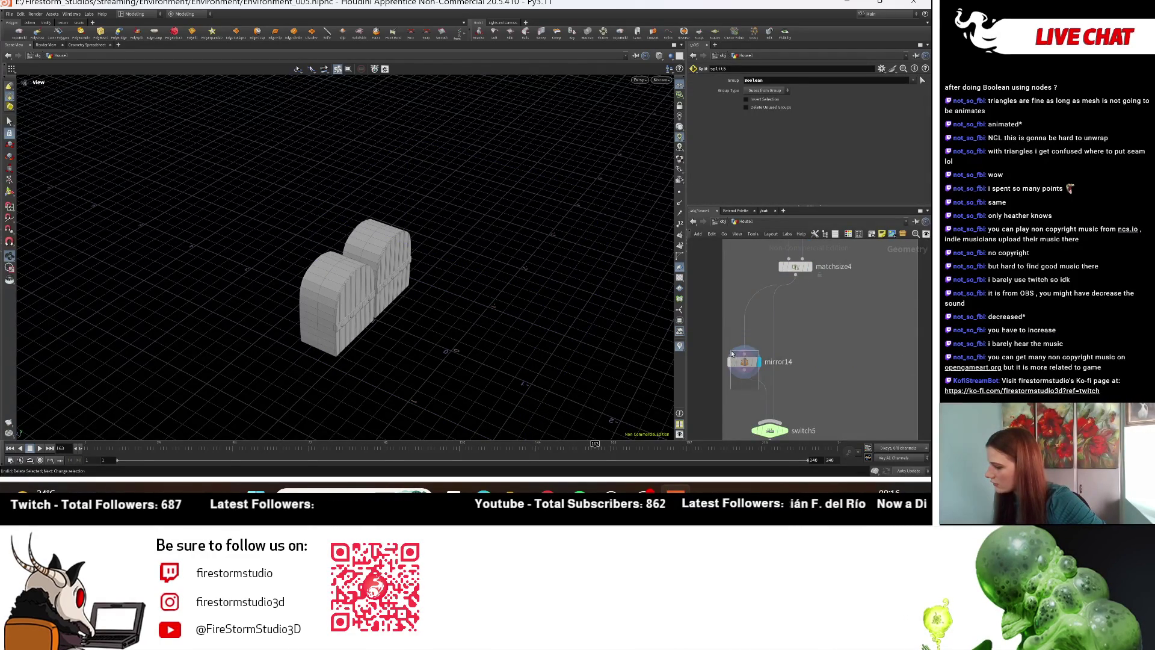
key(Delete)
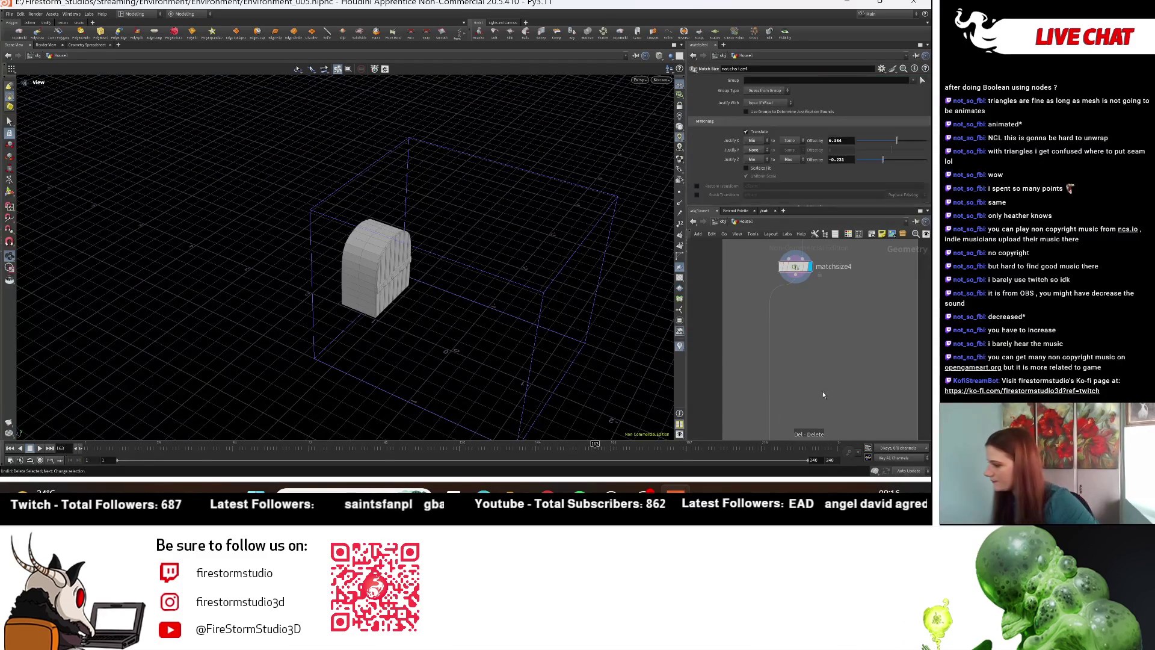
Step: Reposition split6 further down below matchsize4
scroll(810, 302, down, 2)
key(h)
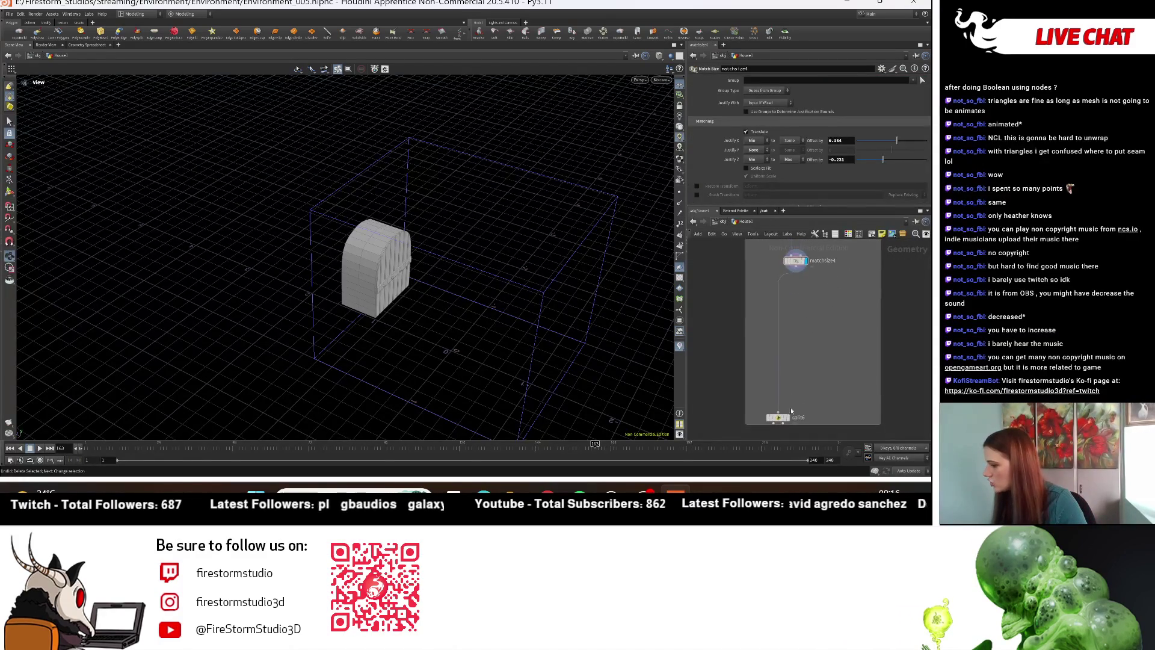
drag(781, 417, 792, 312)
key(h)
drag(433, 305, 670, 326)
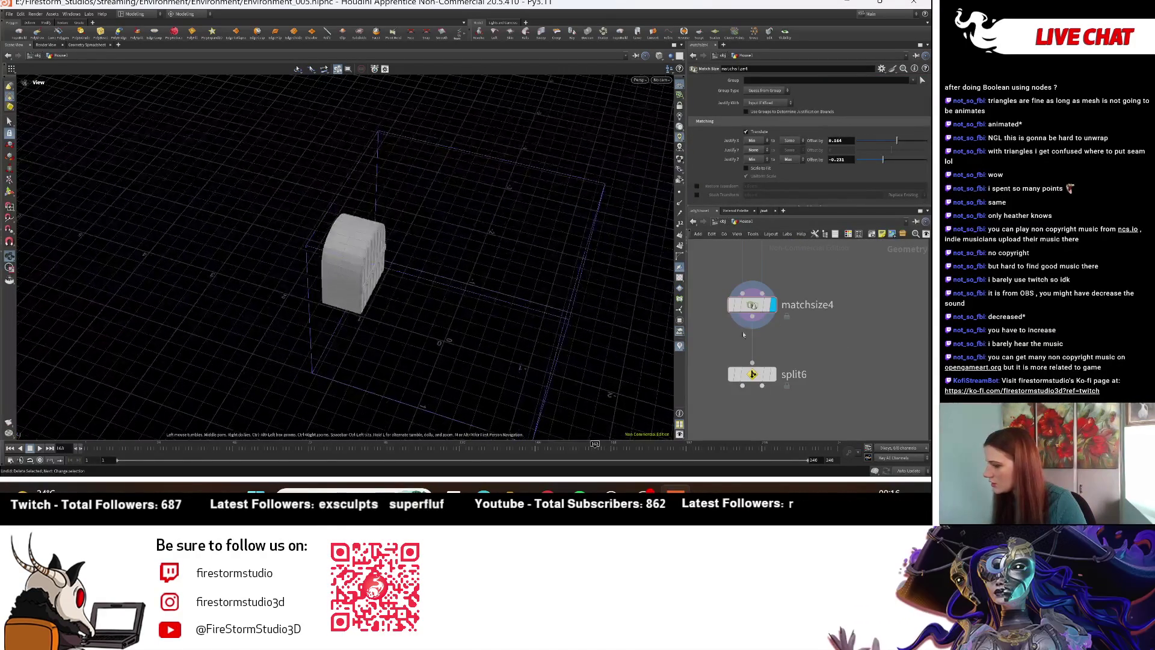
drag(752, 374, 752, 421)
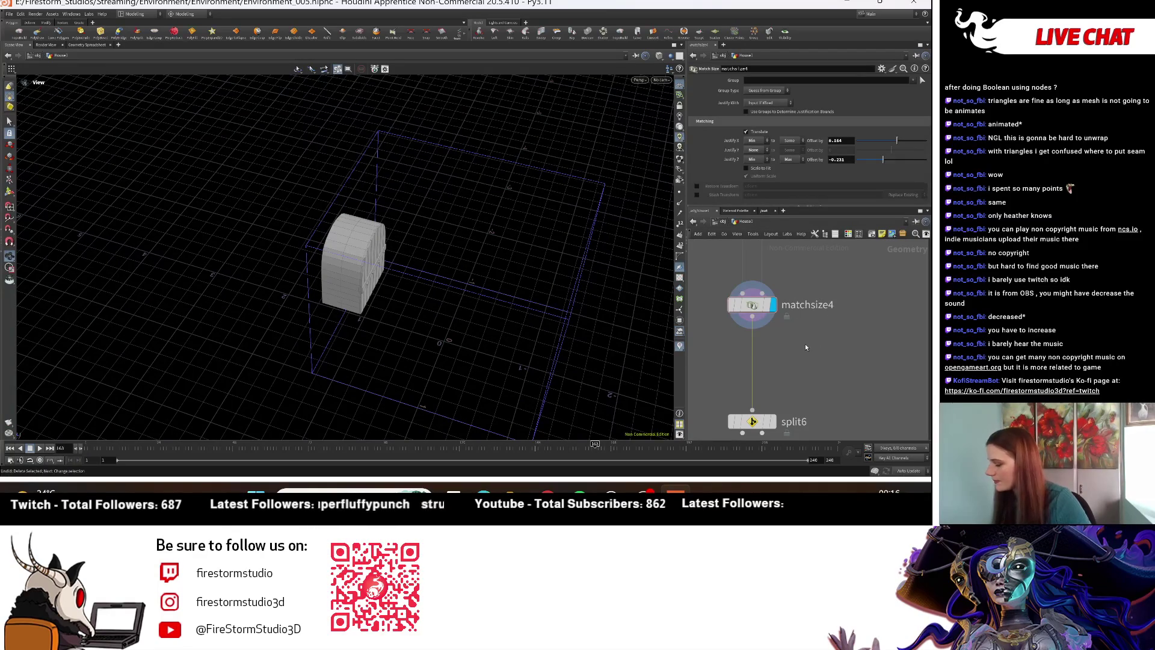
Step: Add a merge node, merge11, above matchsize4
key(Tab)
mouse_move(803, 344)
text(merge)
key(Return)
click(723, 317)
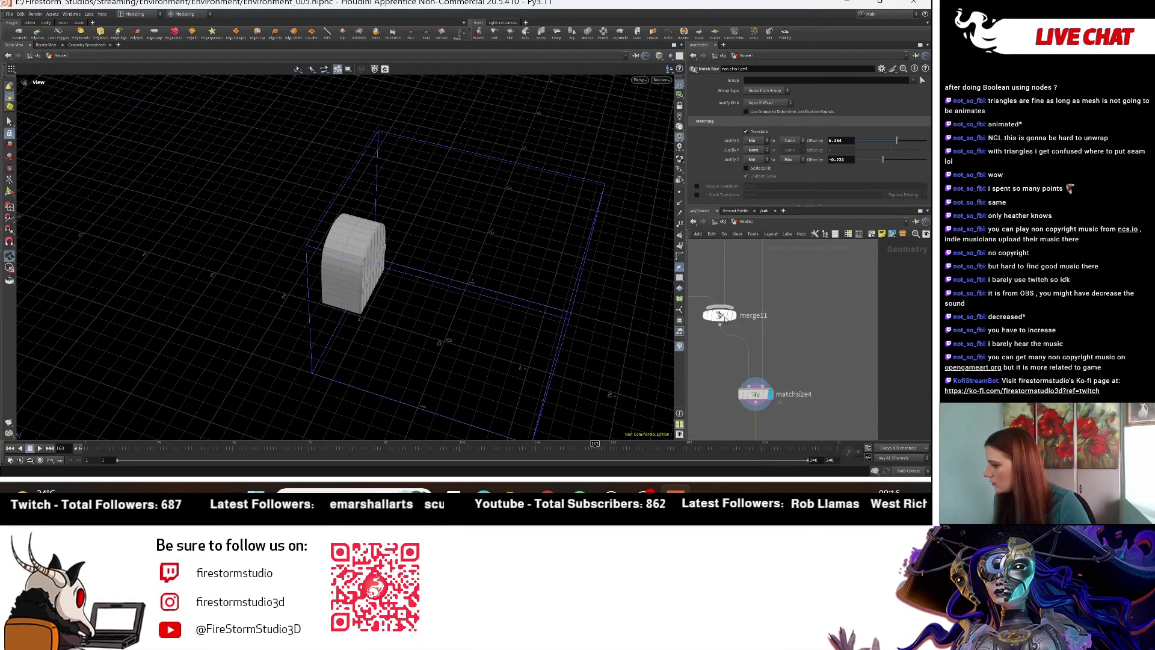
click(727, 346)
text(transf)
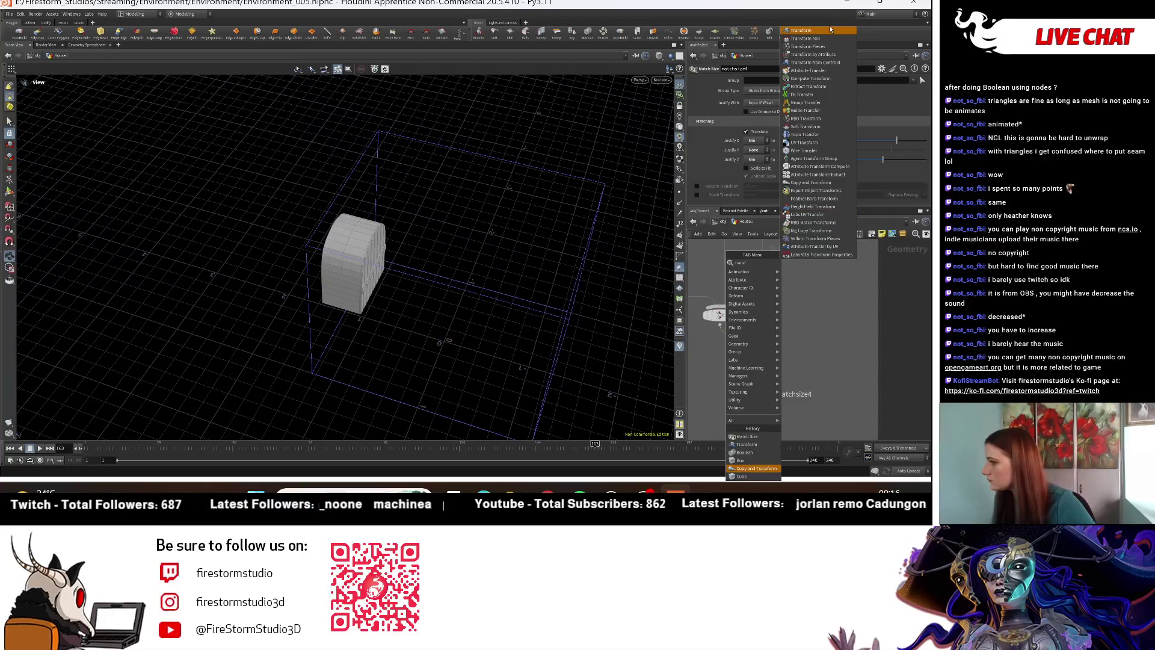
Step: Insert transform5 between merge11 and matchsize4 with Rotate Y set to 90
key(Escape)
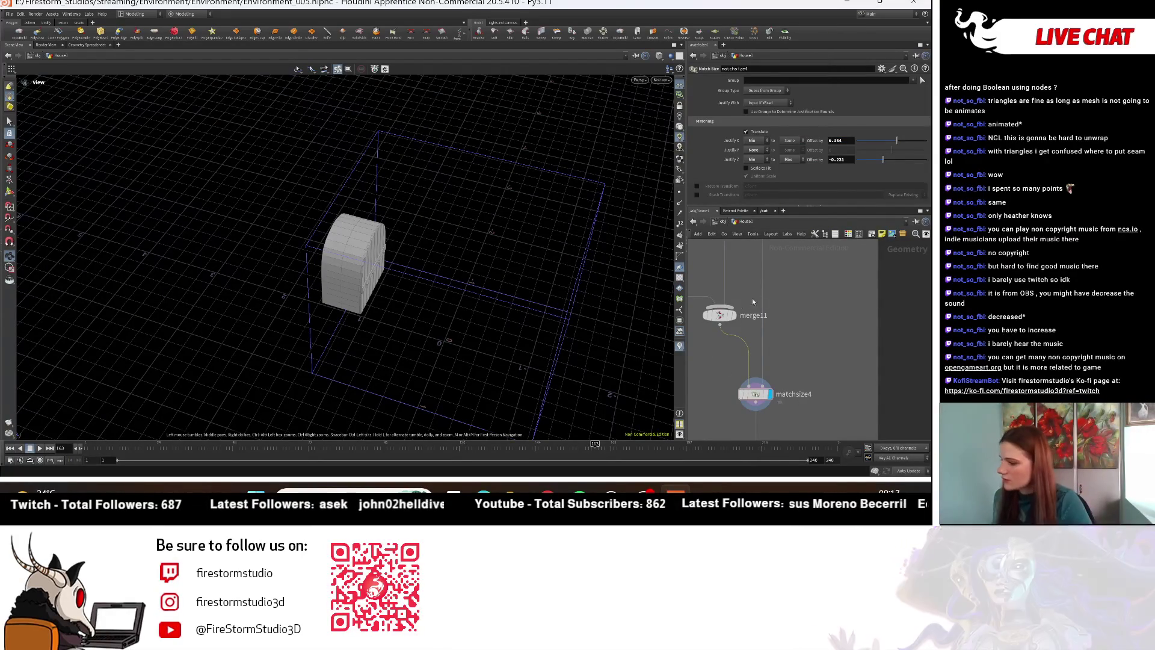
scroll(726, 347, up, 1)
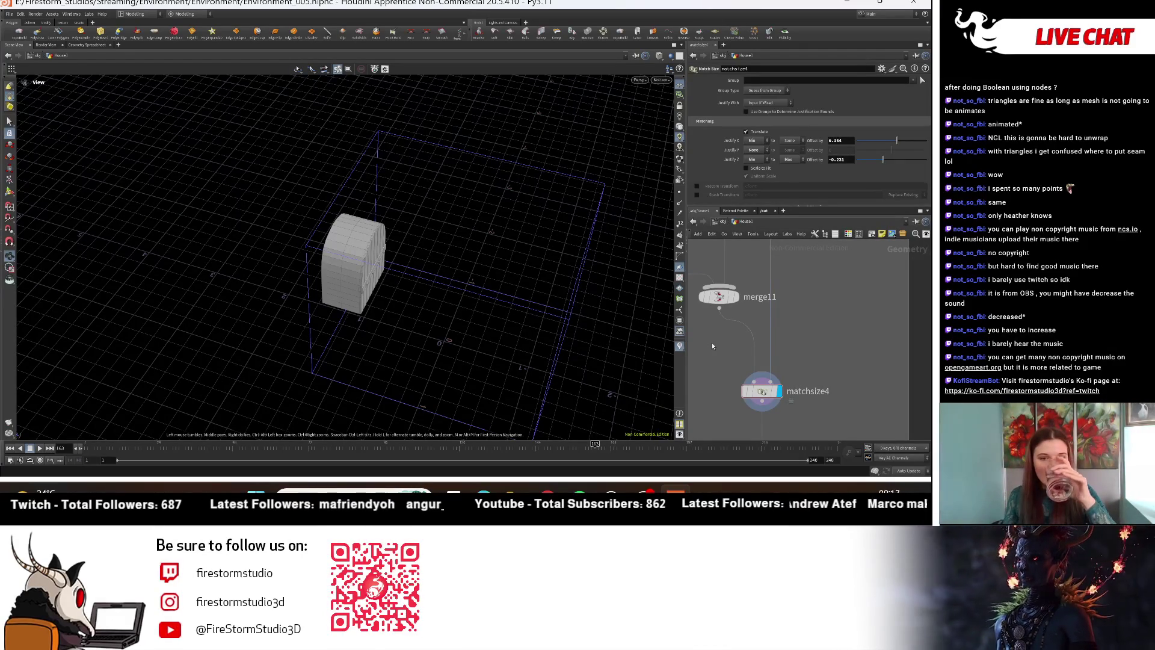
scroll(811, 336, up, 1)
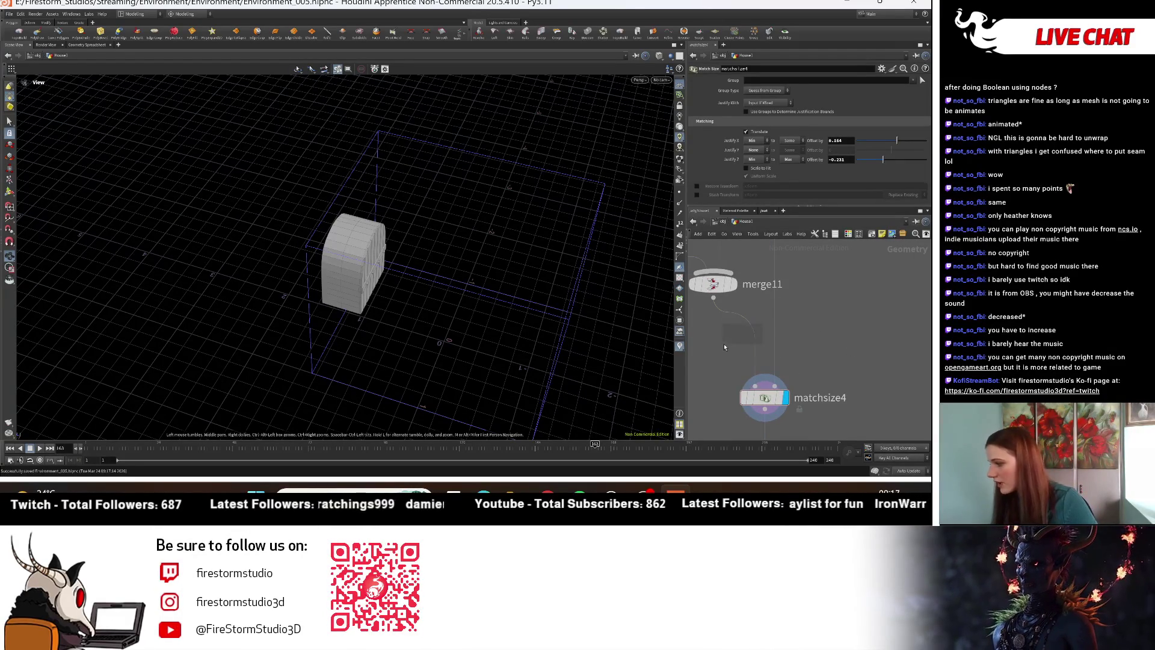
key(Tab)
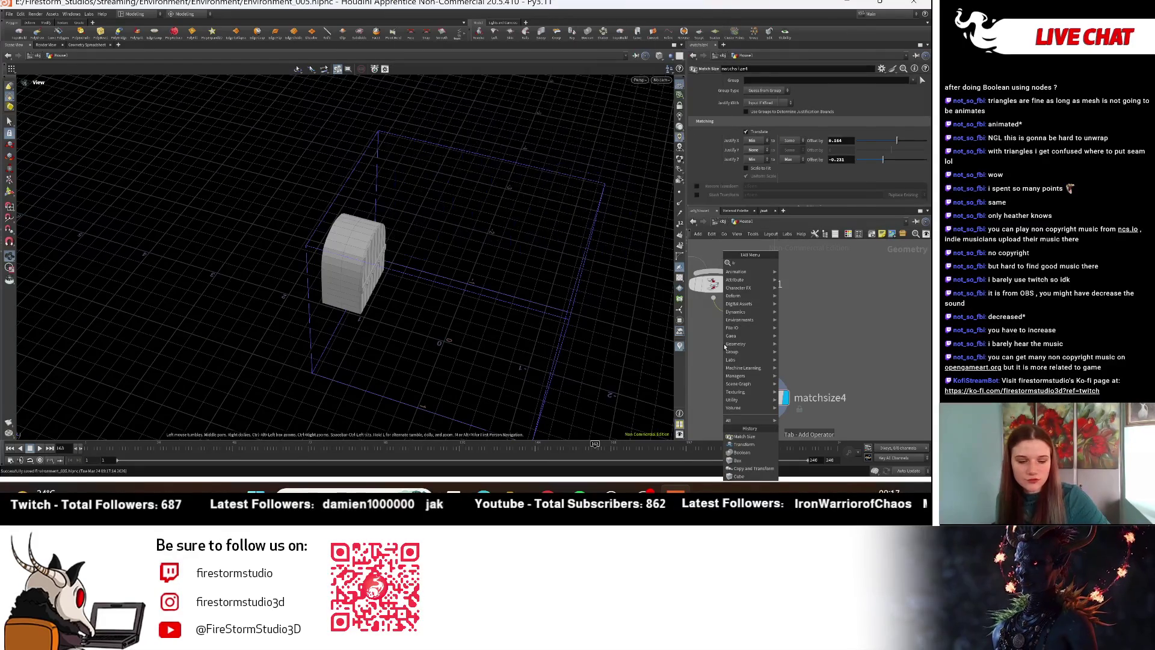
text(transfo)
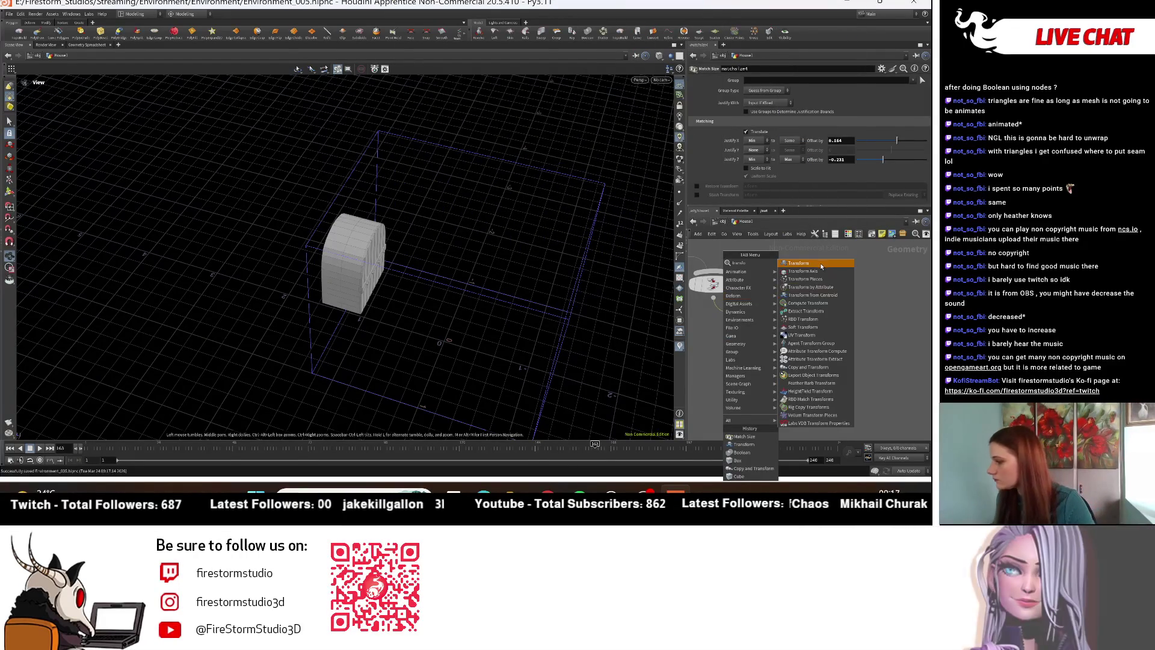
key(Return)
click(742, 353)
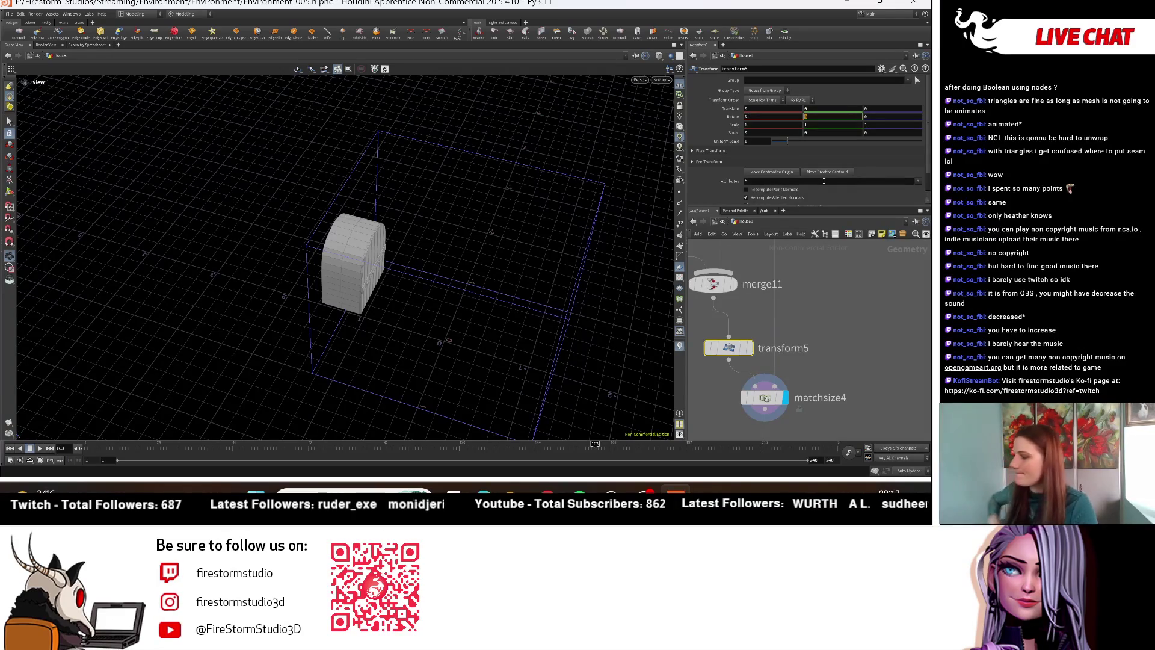
text(90)
key(Return)
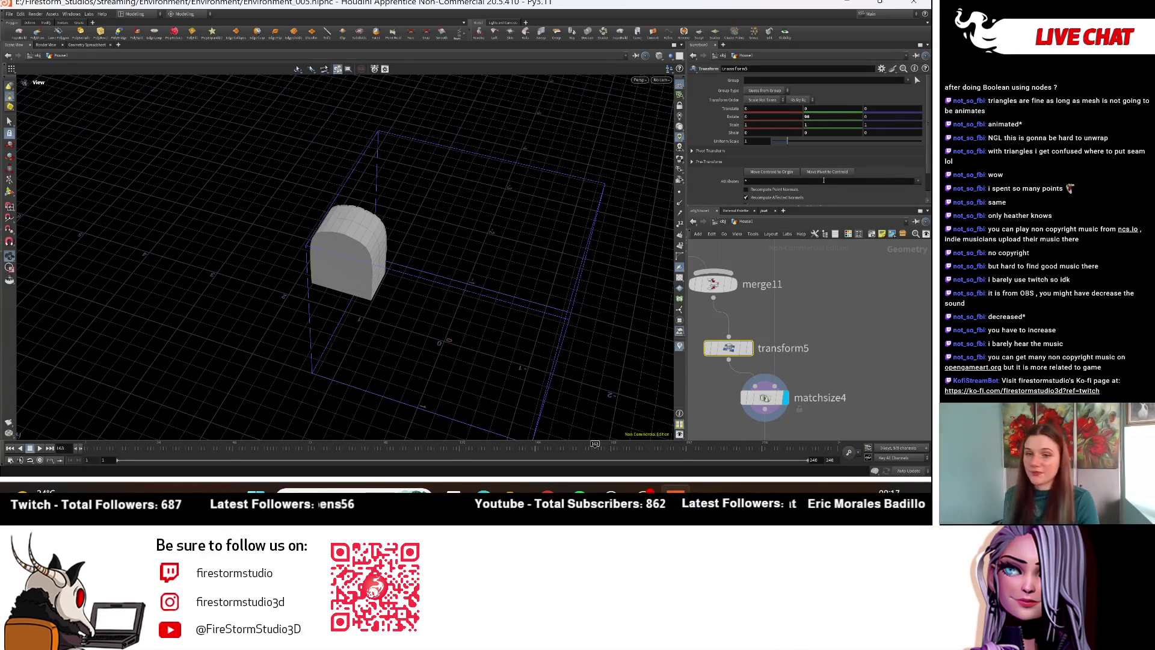
scroll(836, 305, down, 5)
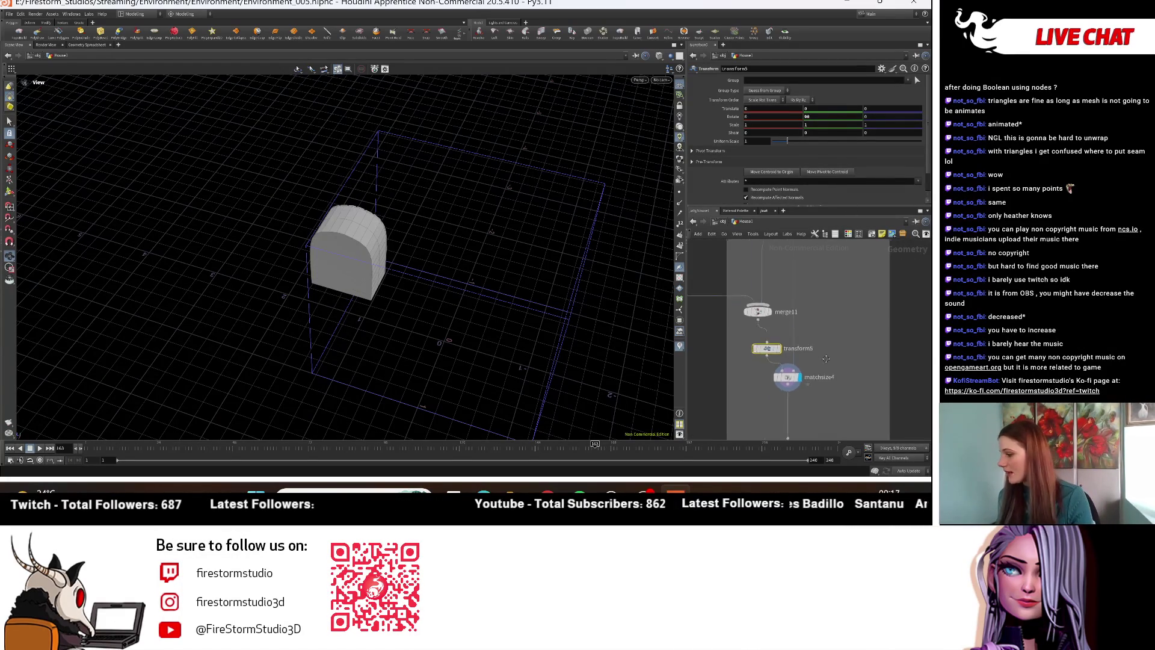
Step: Set matchsize4's X and Z justify offsets to 0
click(789, 325)
middle_drag(477, 327, 478, 286)
double_click(850, 141)
text(0)
key(Return)
double_click(847, 159)
text(0)
key(Return)
alt+drag(361, 223, 481, 277)
Step: Justify matchsize4 Max to Max in Z with a -0.114 Z offset
click(762, 162)
click(753, 159)
click(755, 160)
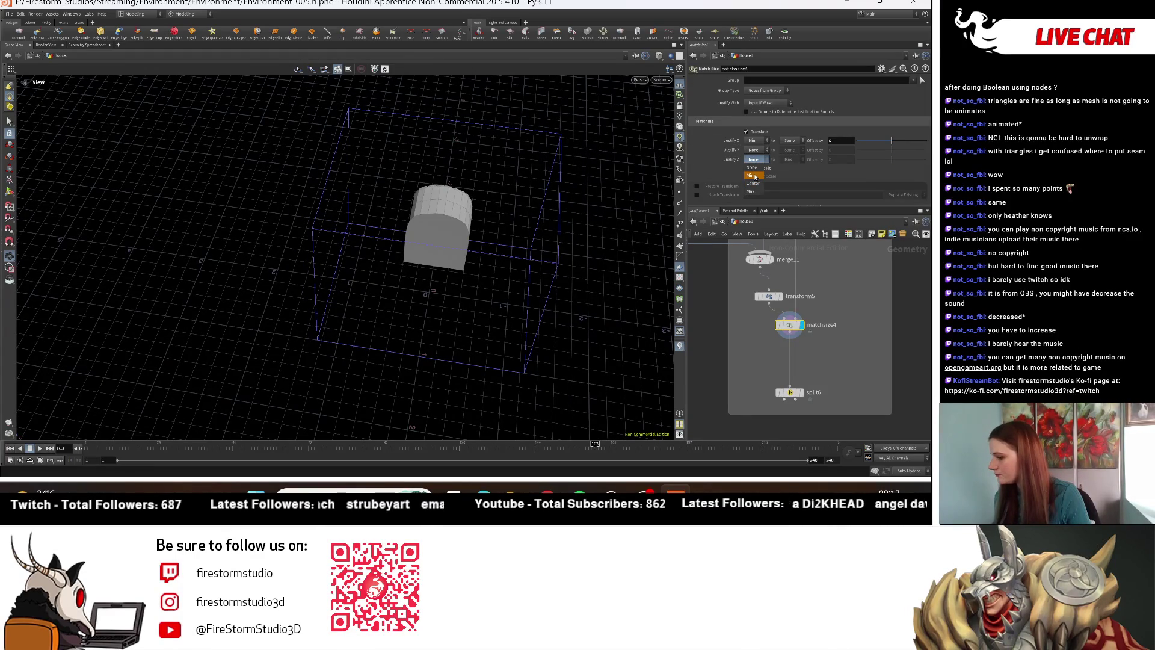
click(752, 175)
click(752, 160)
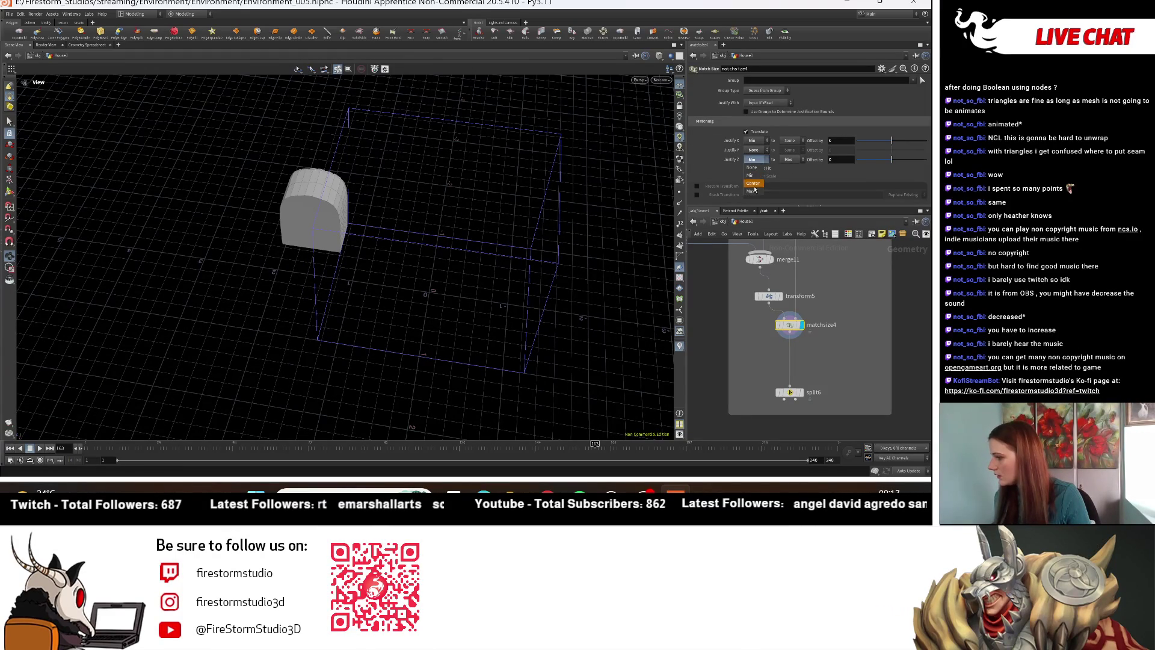
click(753, 191)
click(788, 160)
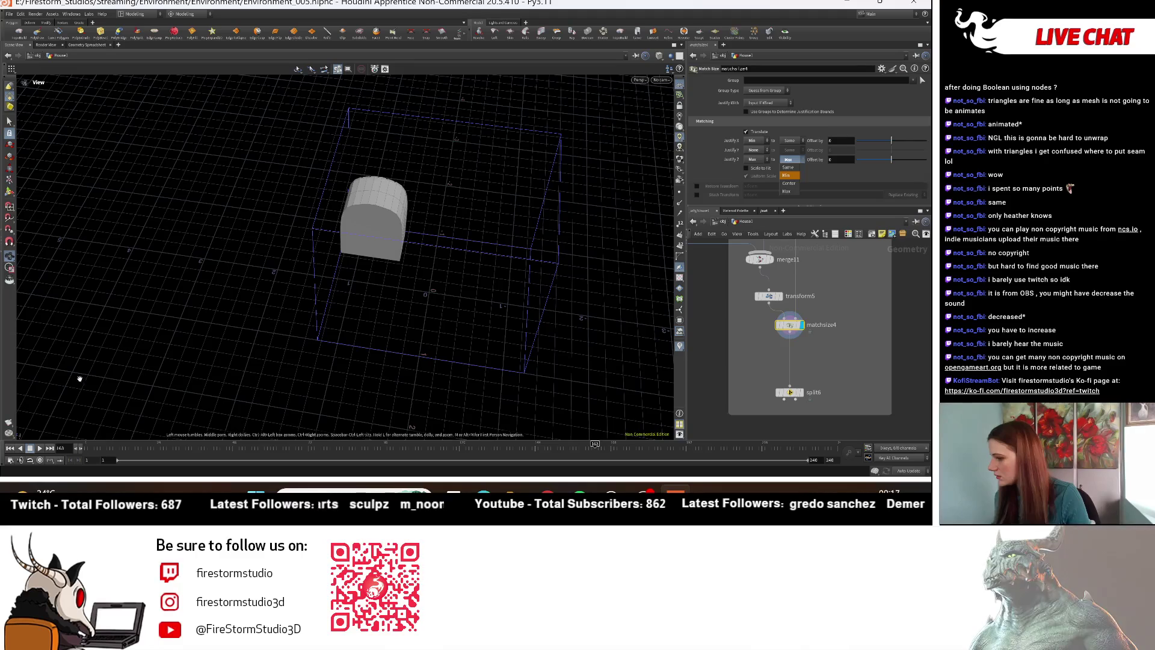
click(363, 278)
drag(394, 273, 392, 305)
drag(890, 162, 889, 162)
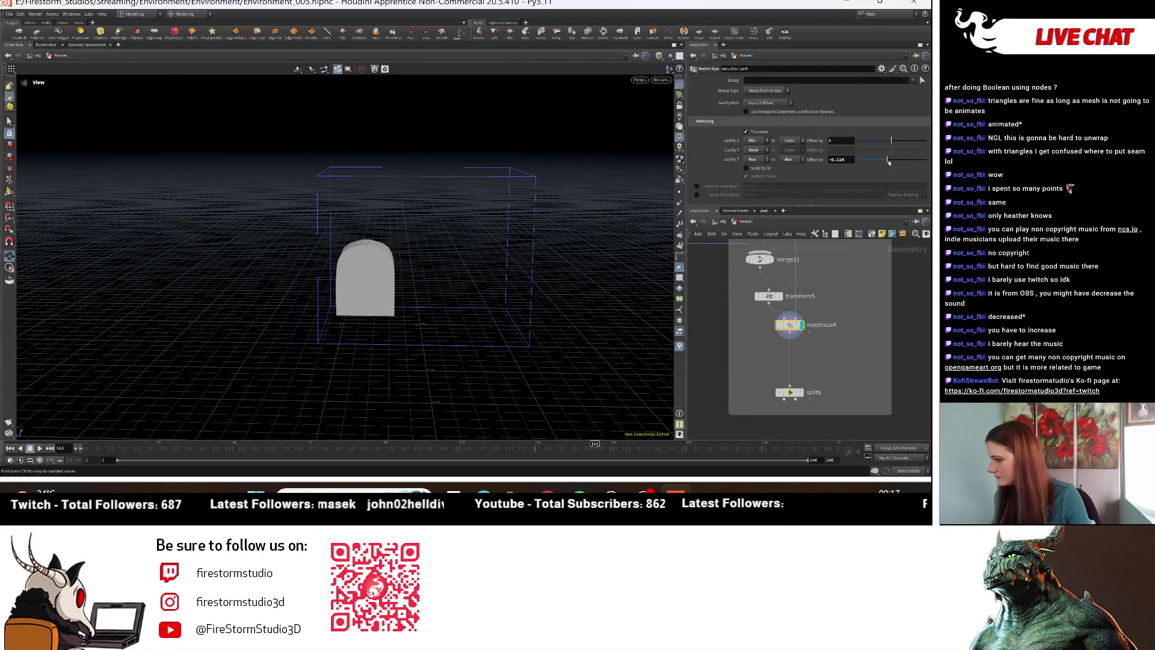
middle_drag(777, 299, 781, 317)
click(780, 315)
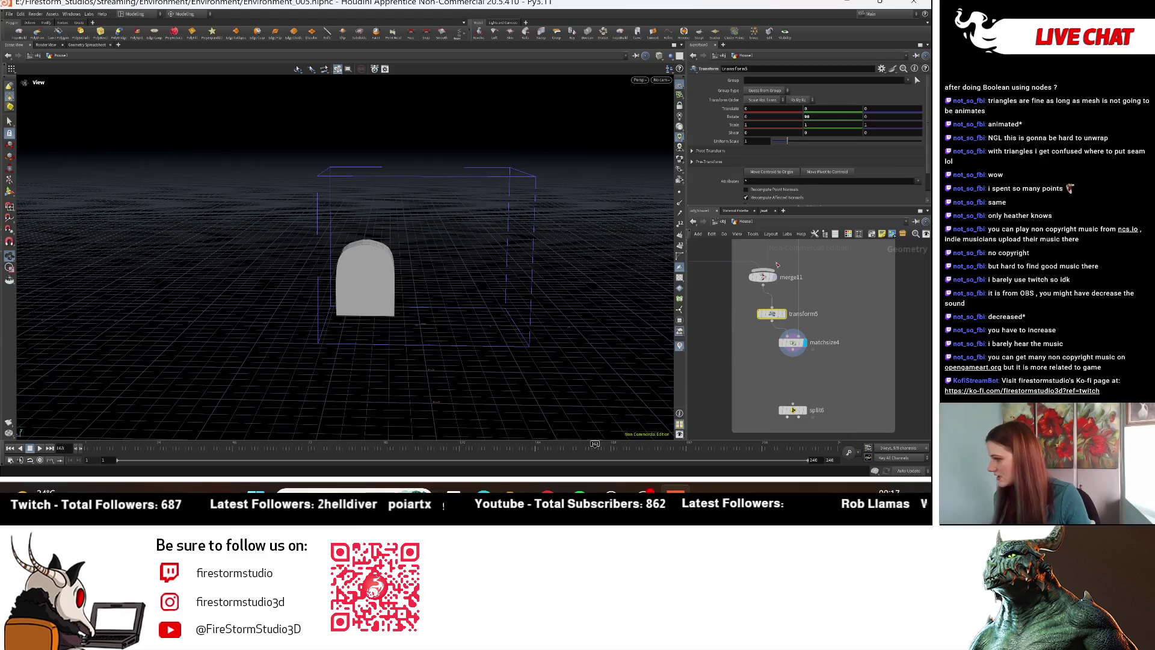
Step: Set transform5's Scale X to 0.5 to narrow the arch
click(812, 127)
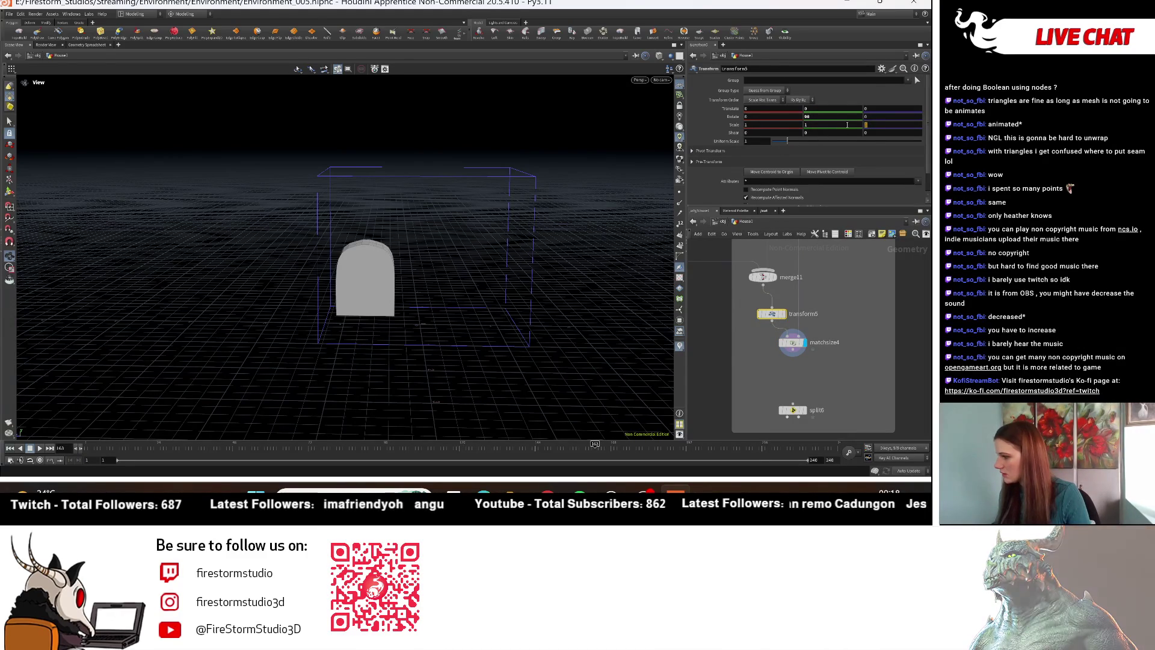
mouse_move(774, 121)
middle_down()
mouse_move(775, 135)
mouse_move(682, 134)
middle_up()
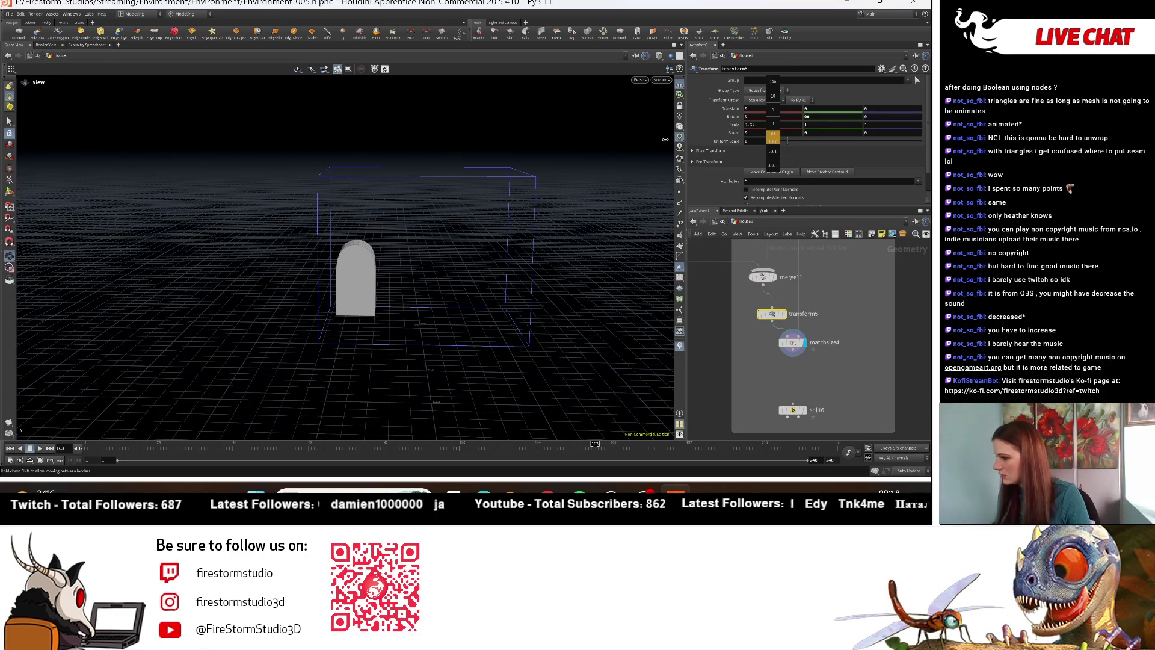
middle_drag(665, 140, 665, 140)
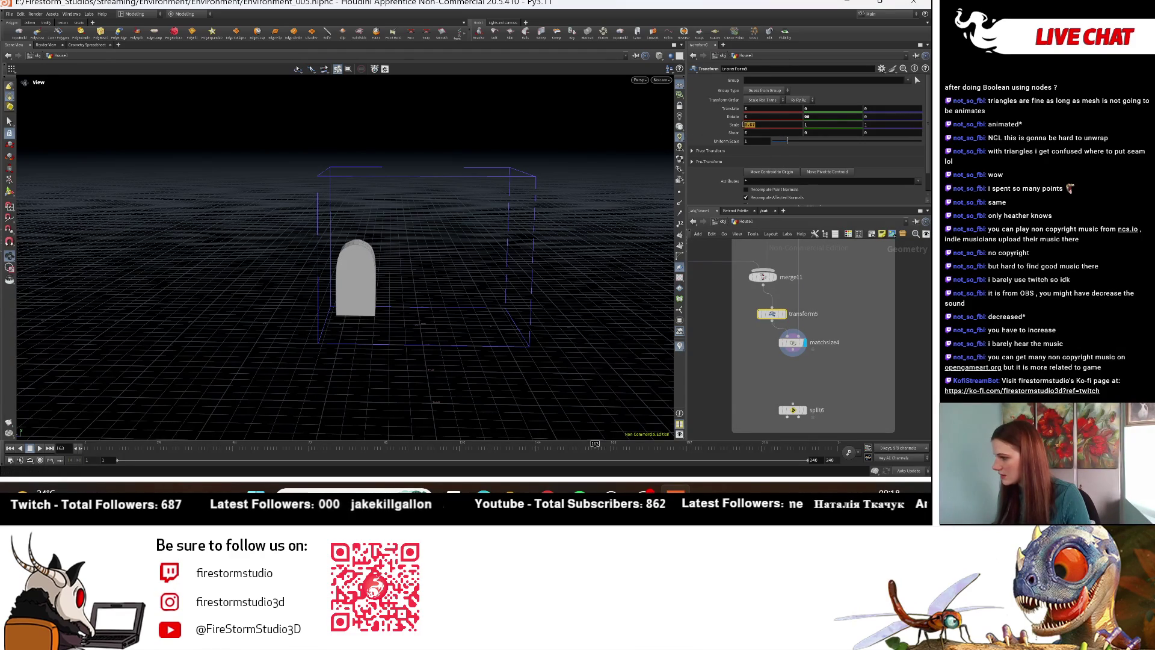
text(0.5)
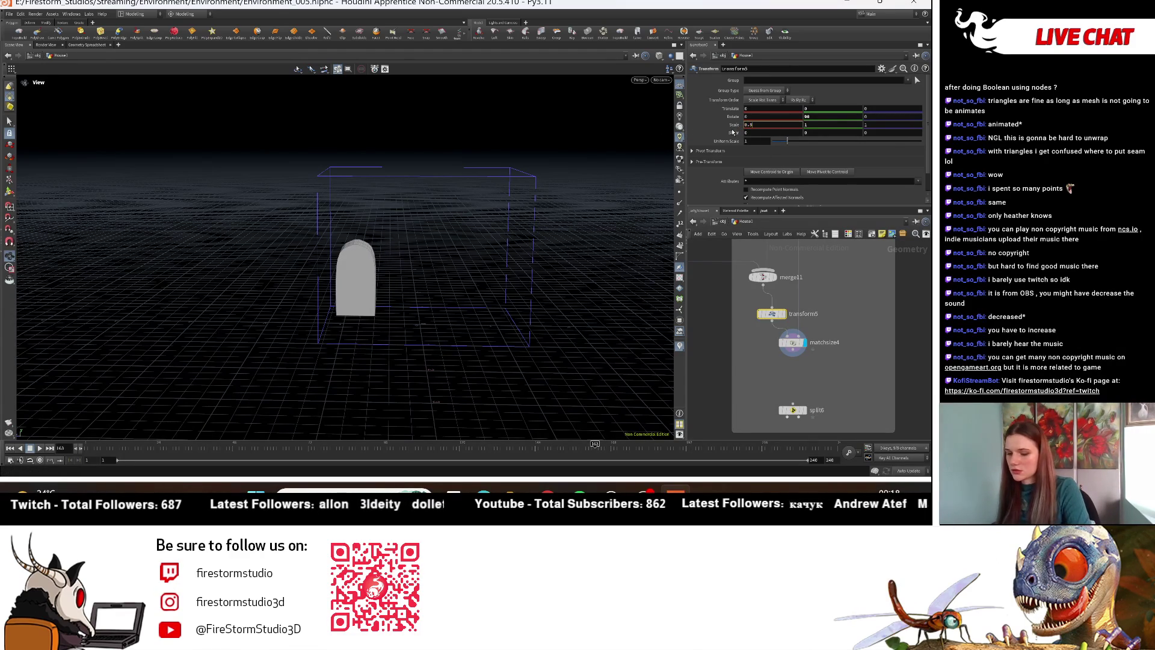
key(Return)
scroll(803, 357, up, 2)
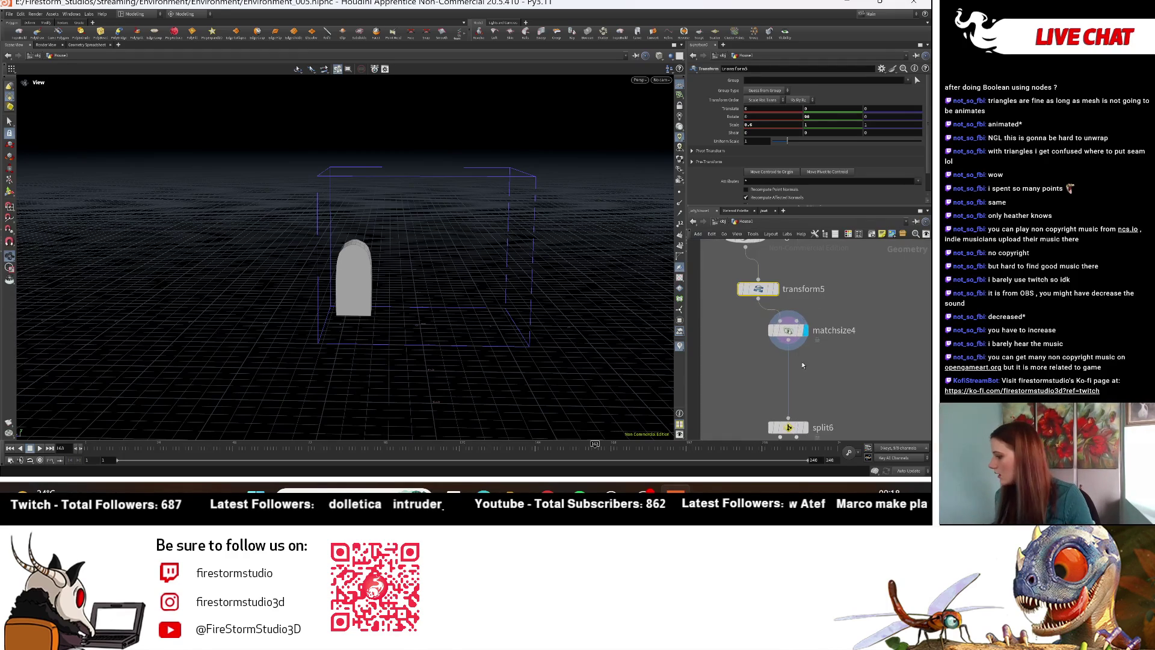
Step: Return to matchsize4 to rework its X justification
click(789, 330)
middle_drag(746, 337, 746, 284)
drag(445, 337, 482, 345)
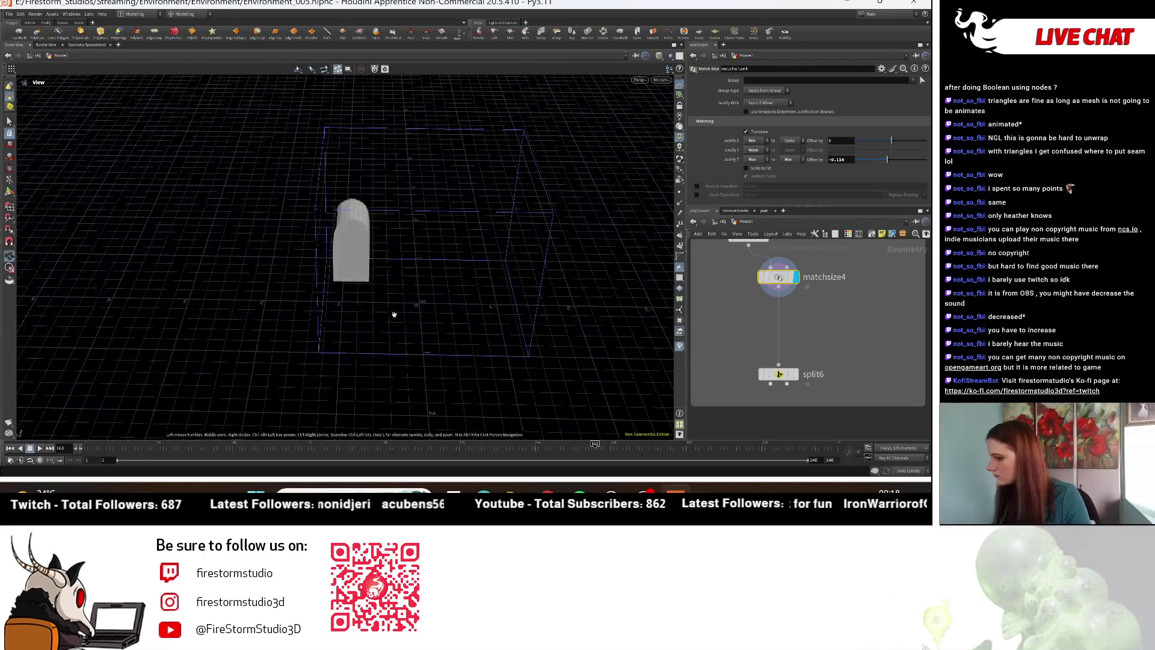
click(753, 141)
Step: Justify matchsize4 Min to Max along X with a -0.273 X offset
click(756, 142)
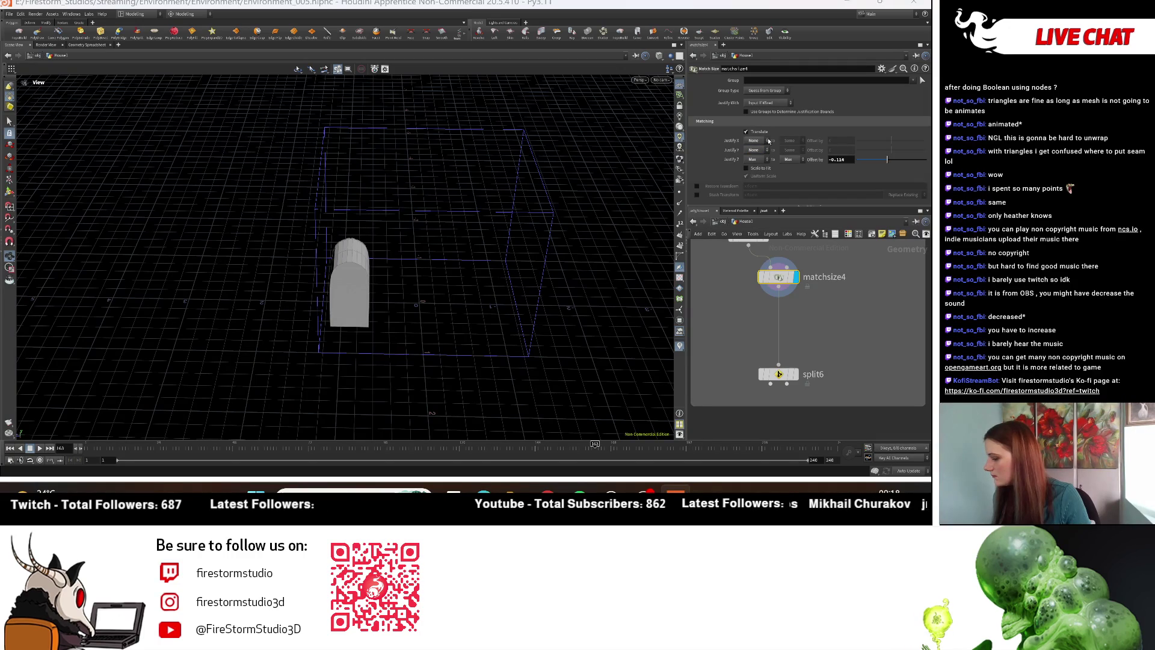
click(764, 143)
click(755, 172)
mouse_move(667, 198)
alt+mouse_down()
mouse_move(507, 227)
mouse_move(528, 206)
alt+mouse_up()
click(786, 142)
click(786, 156)
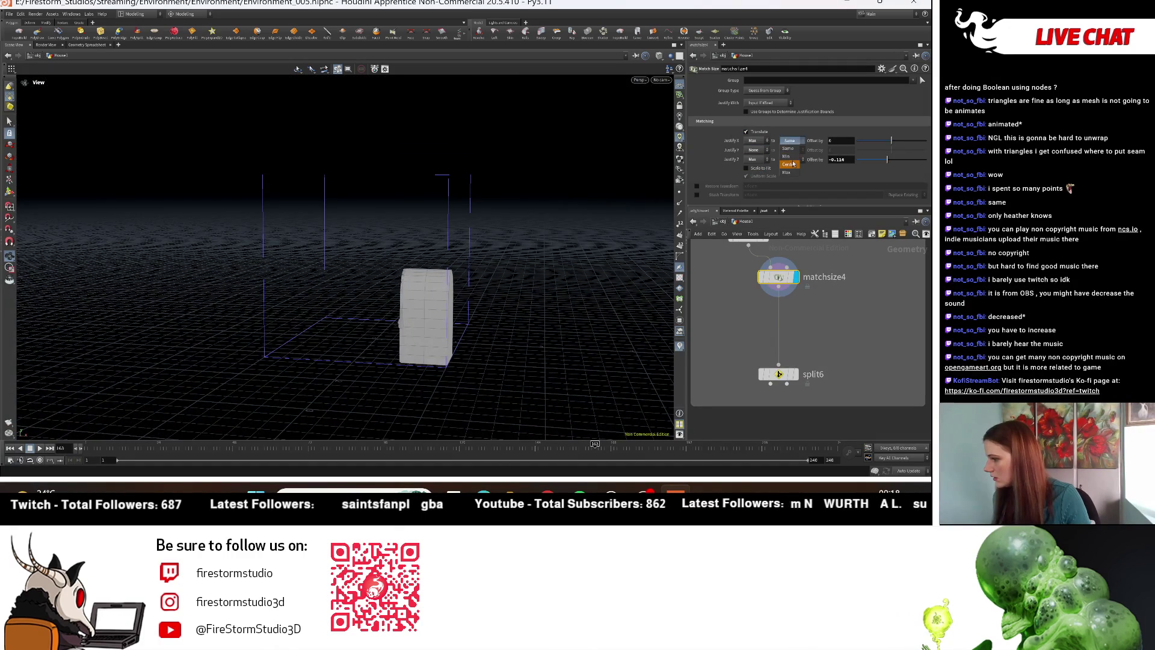
click(759, 143)
click(754, 156)
click(786, 142)
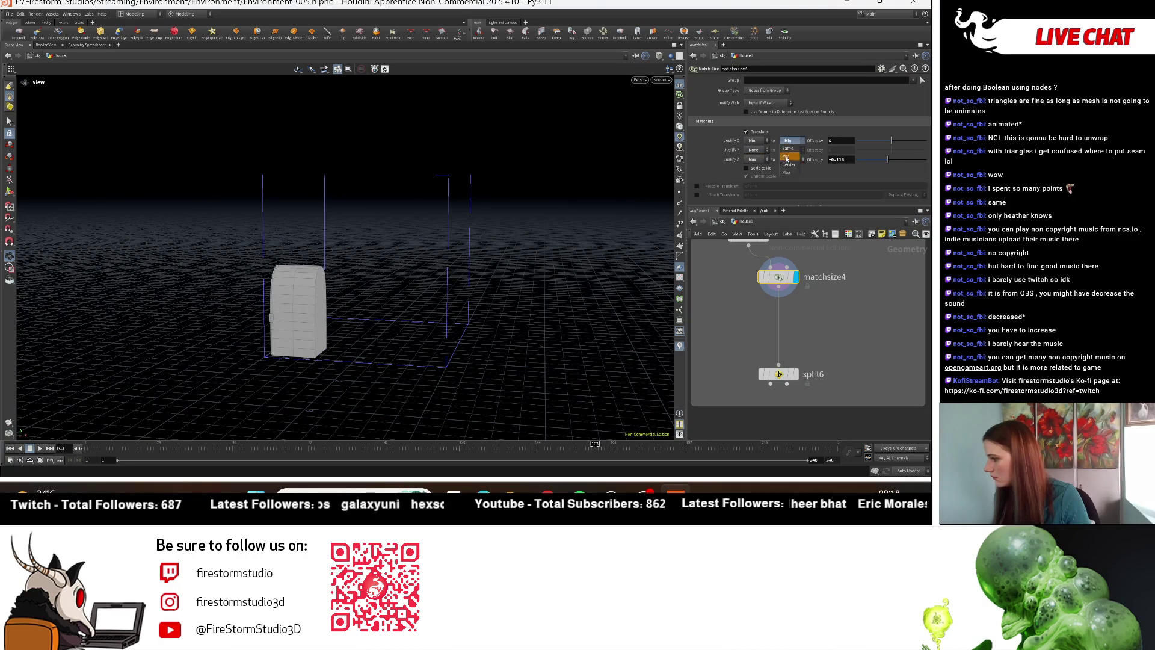
click(786, 173)
mouse_move(434, 253)
alt+mouse_down()
mouse_move(425, 283)
mouse_move(446, 301)
alt+mouse_up()
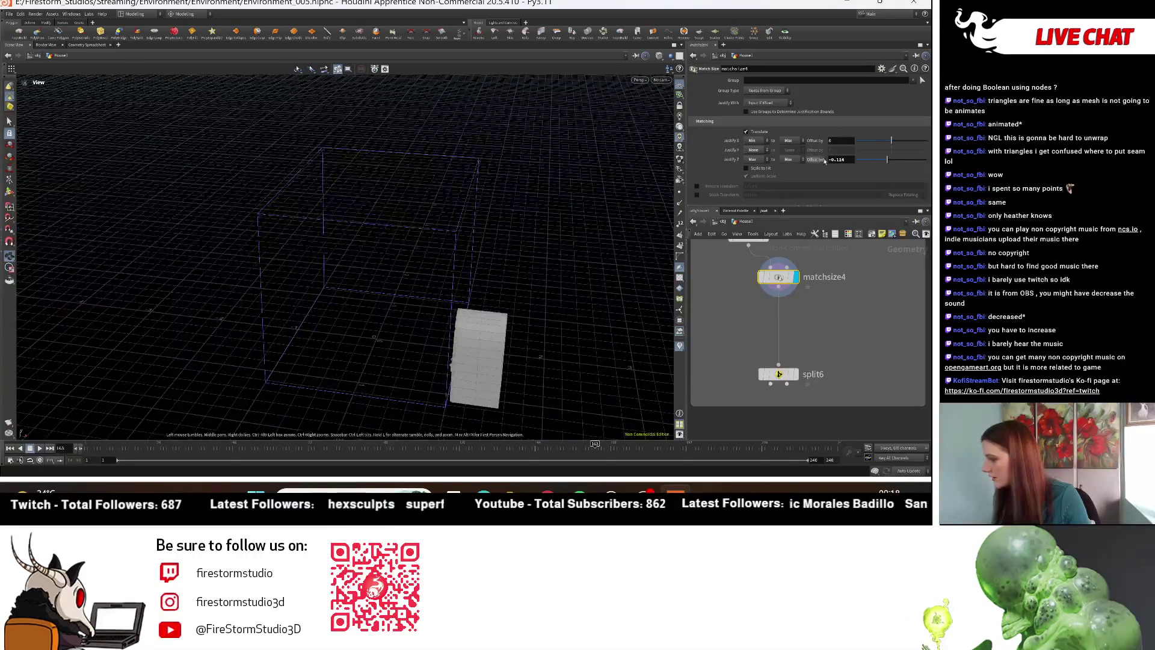
drag(870, 145, 883, 146)
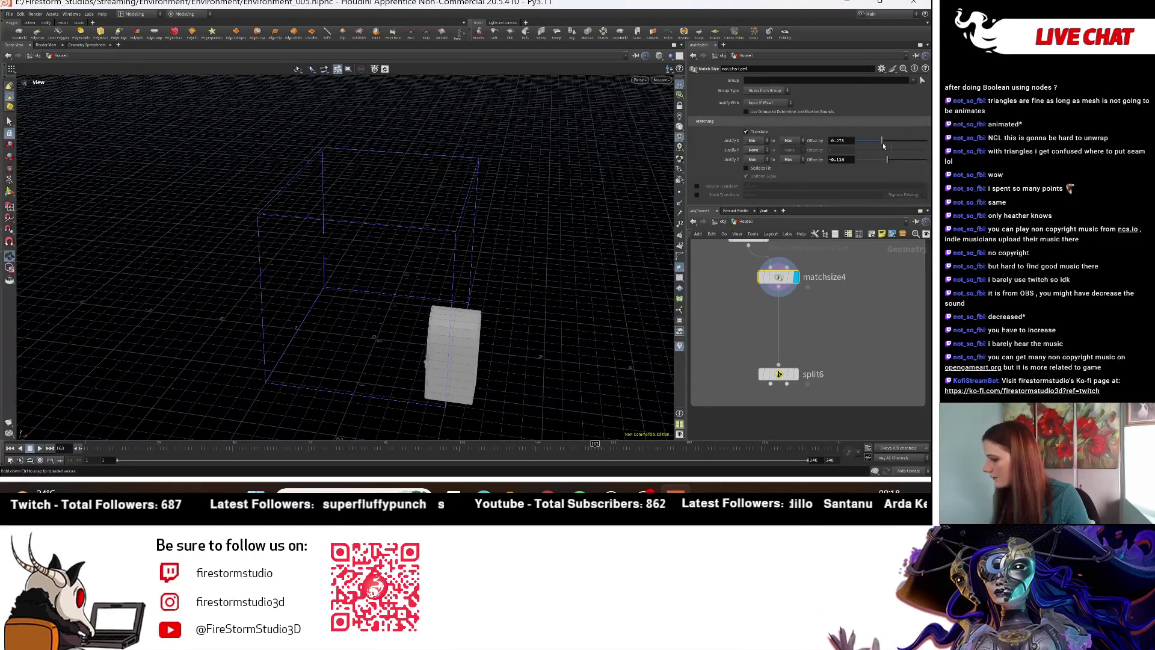
Step: Display split6's output and route a wire from it toward the house merge node
middle_drag(804, 328, 820, 318)
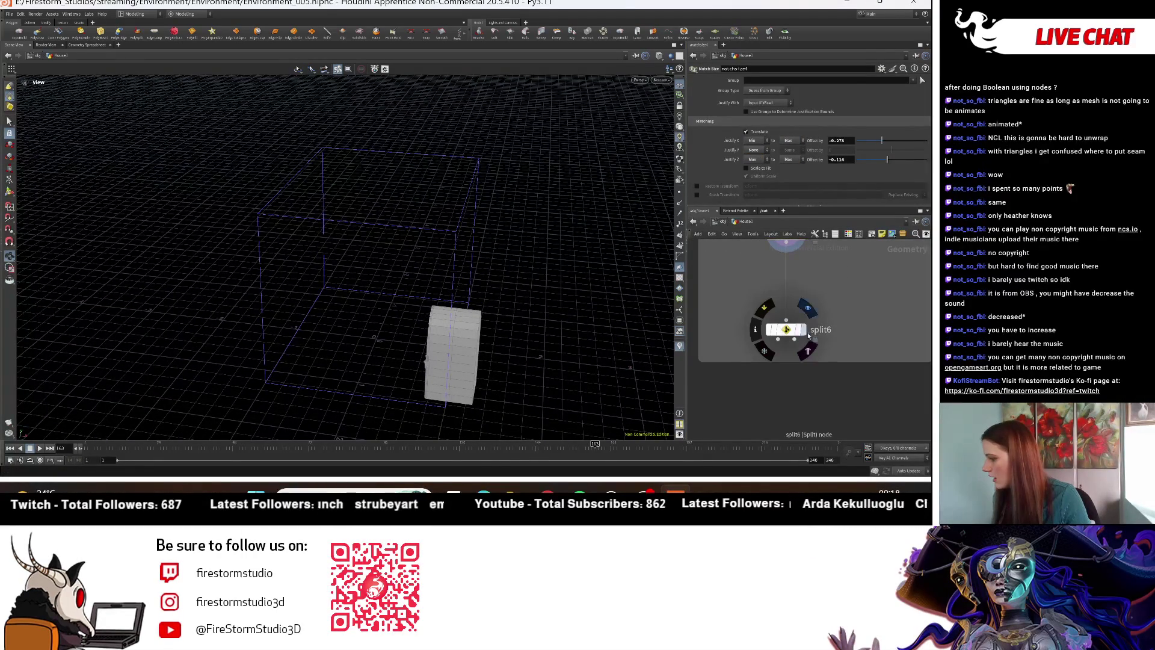
click(803, 330)
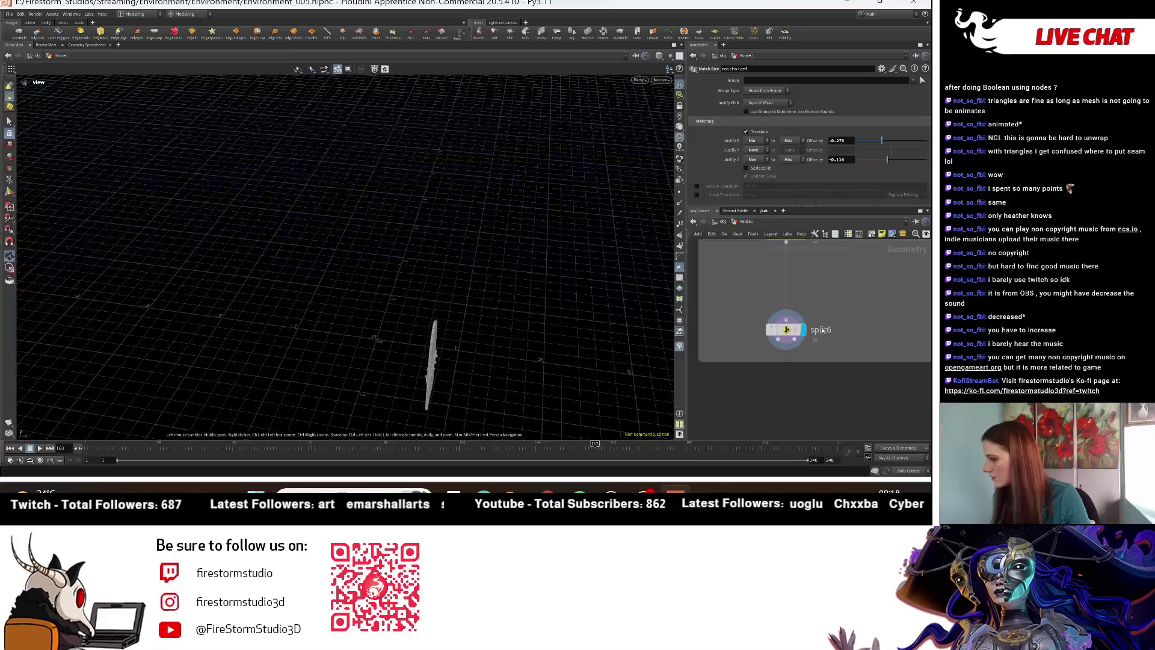
click(782, 340)
scroll(779, 340, down, 5)
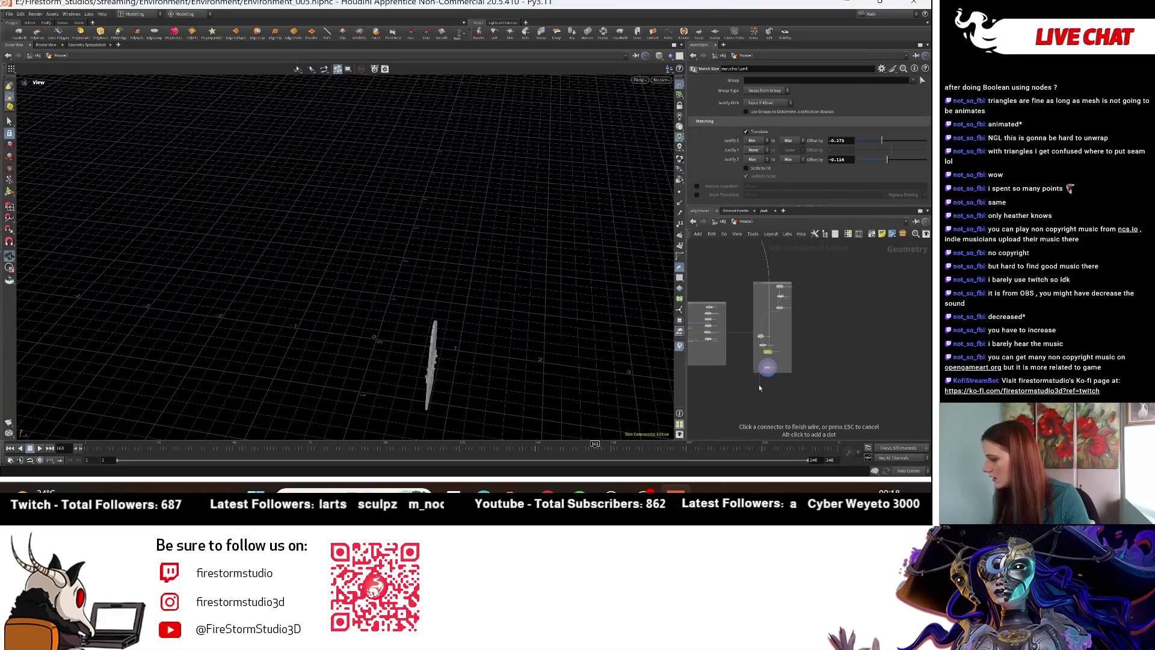
scroll(832, 312, up, 5)
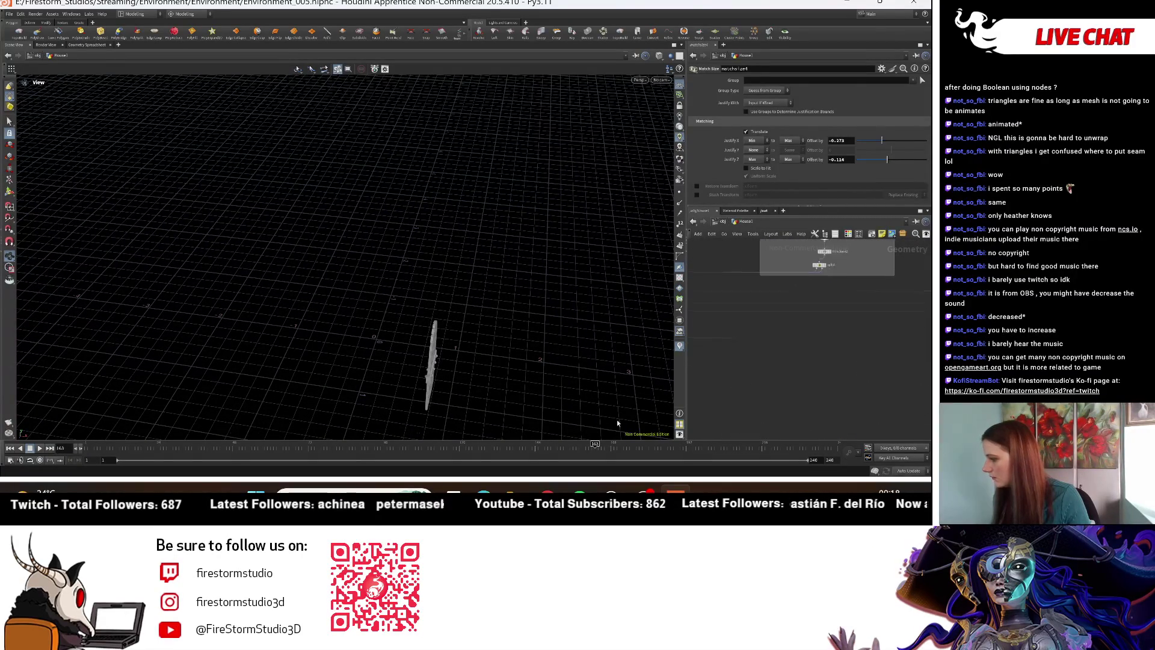
scroll(843, 343, down, 5)
scroll(848, 351, up, 5)
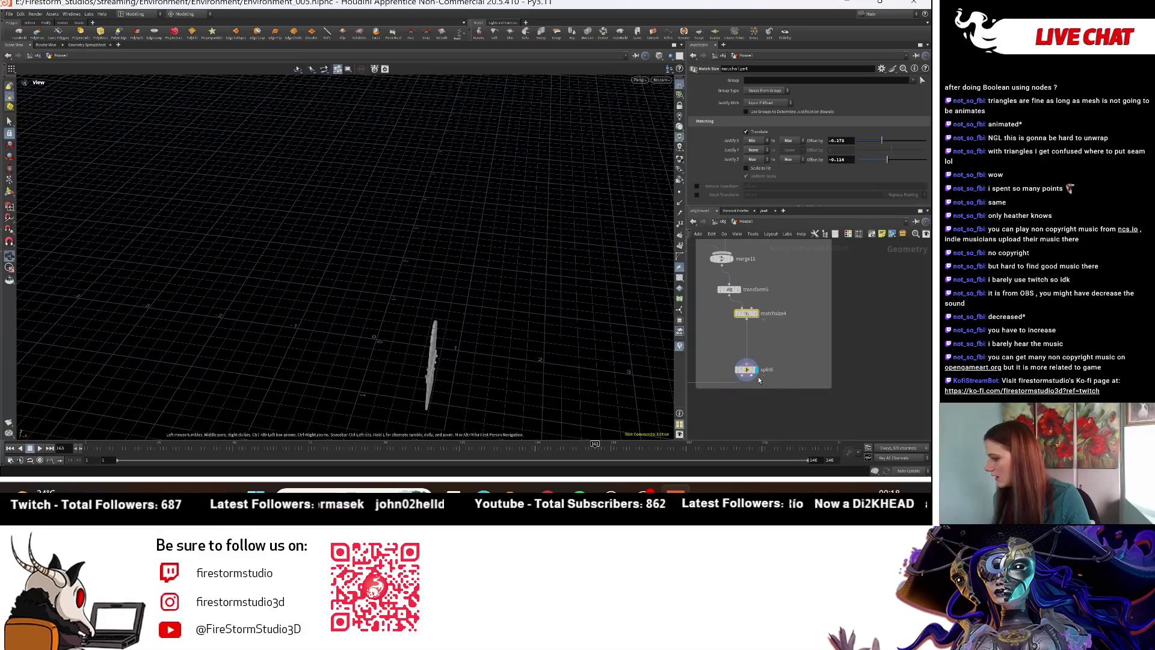
scroll(842, 347, down, 5)
scroll(842, 348, up, 5)
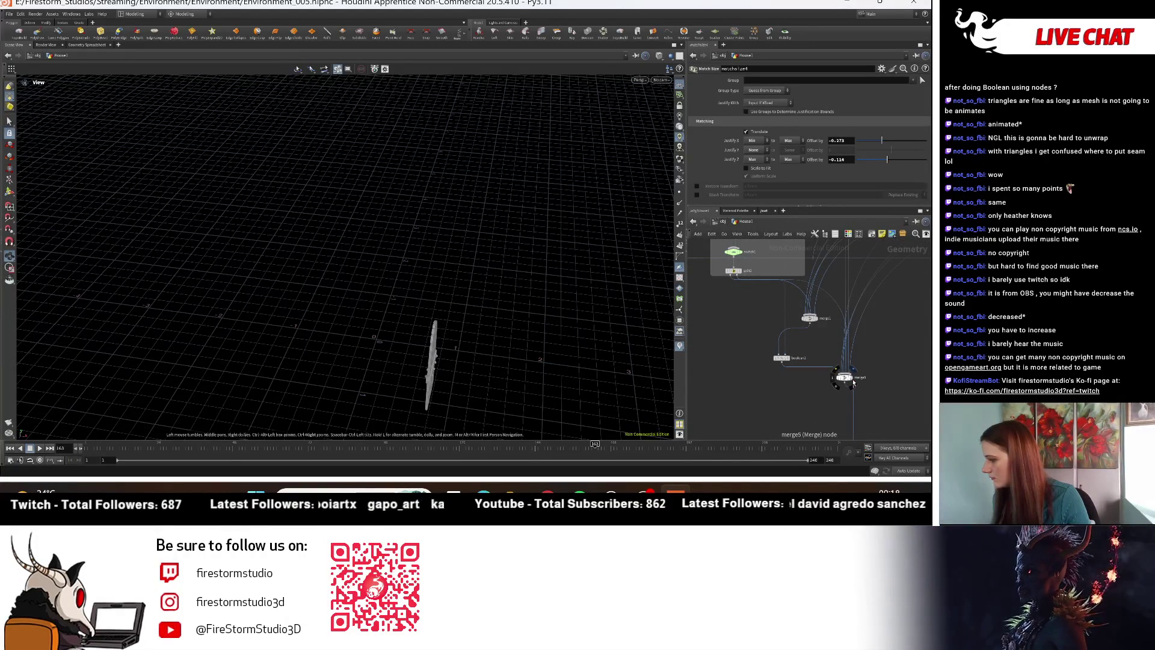
Step: Connect the pending wires into merge5 so the whole house displays
click(853, 383)
mouse_move(529, 337)
mouse_down()
mouse_move(600, 340)
mouse_move(518, 305)
mouse_up()
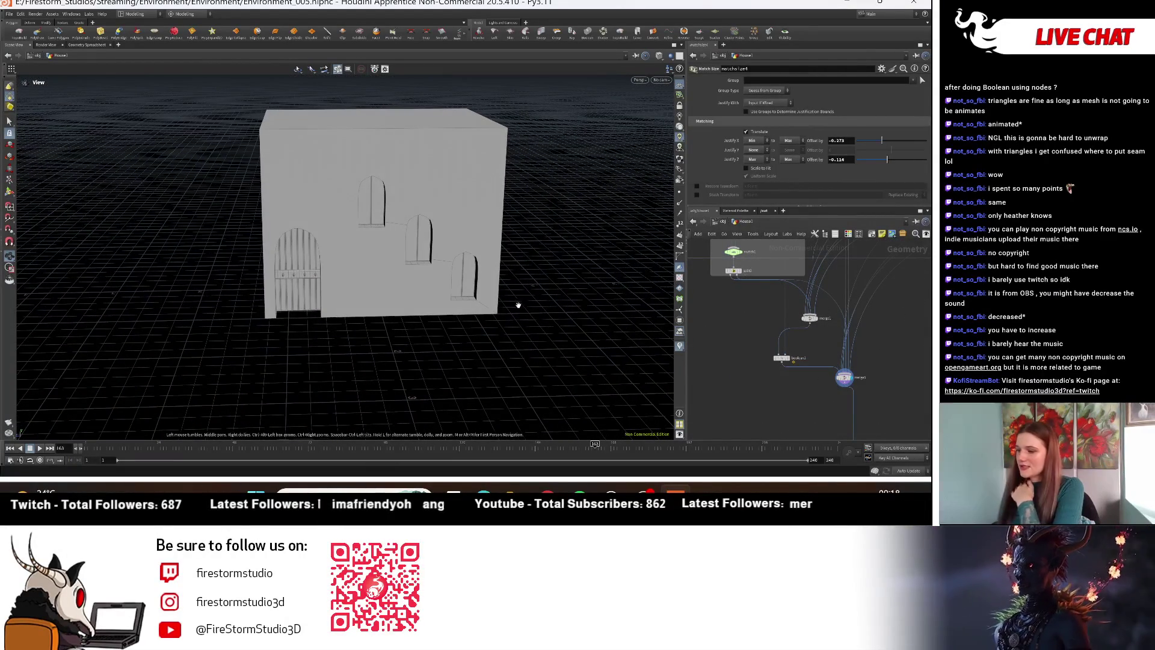
scroll(316, 253, up, 10)
scroll(317, 253, up, 3)
scroll(341, 266, down, 10)
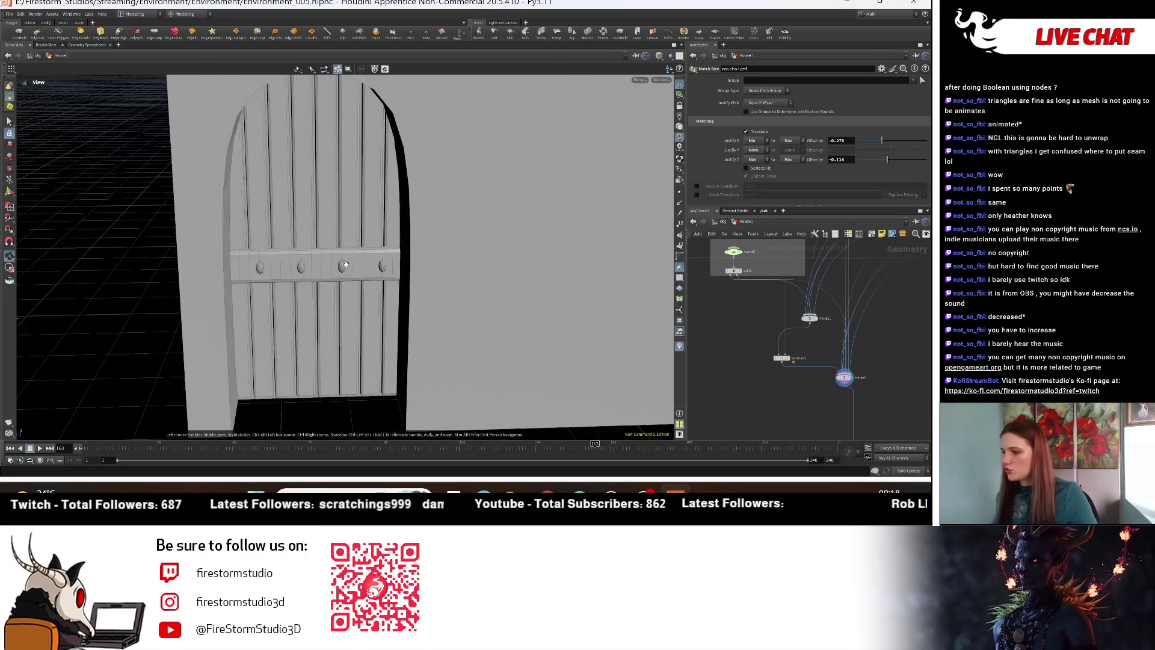
scroll(856, 348, down, 3)
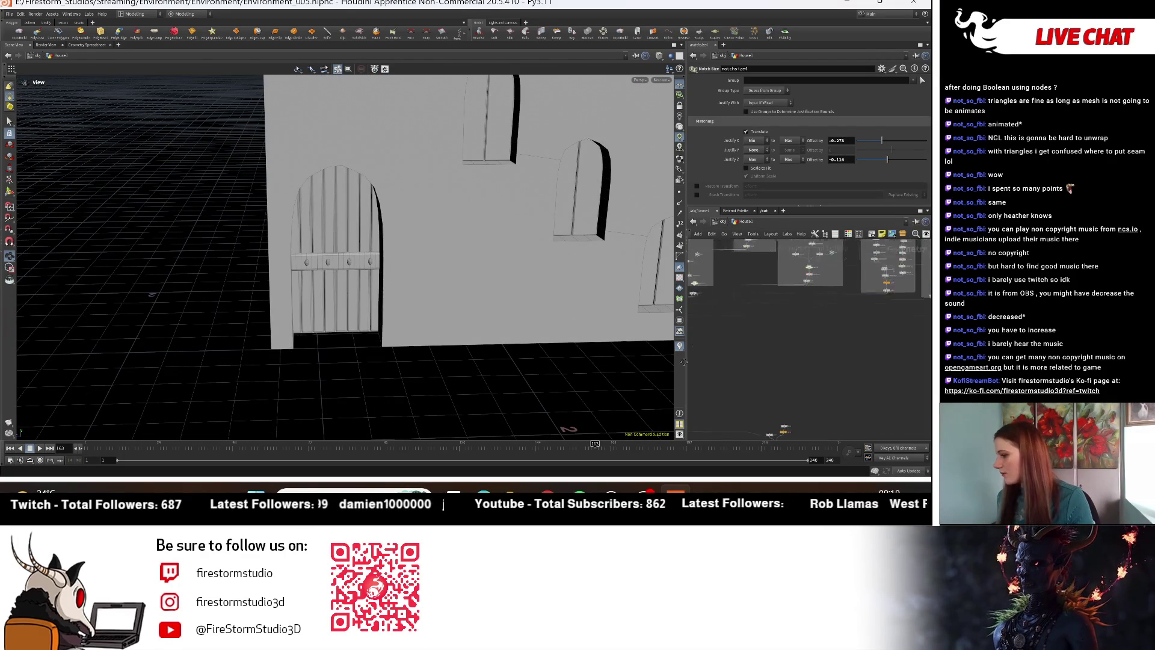
mouse_move(838, 345)
middle_down()
mouse_move(822, 345)
mouse_move(893, 337)
middle_up()
scroll(459, 240, down, 5)
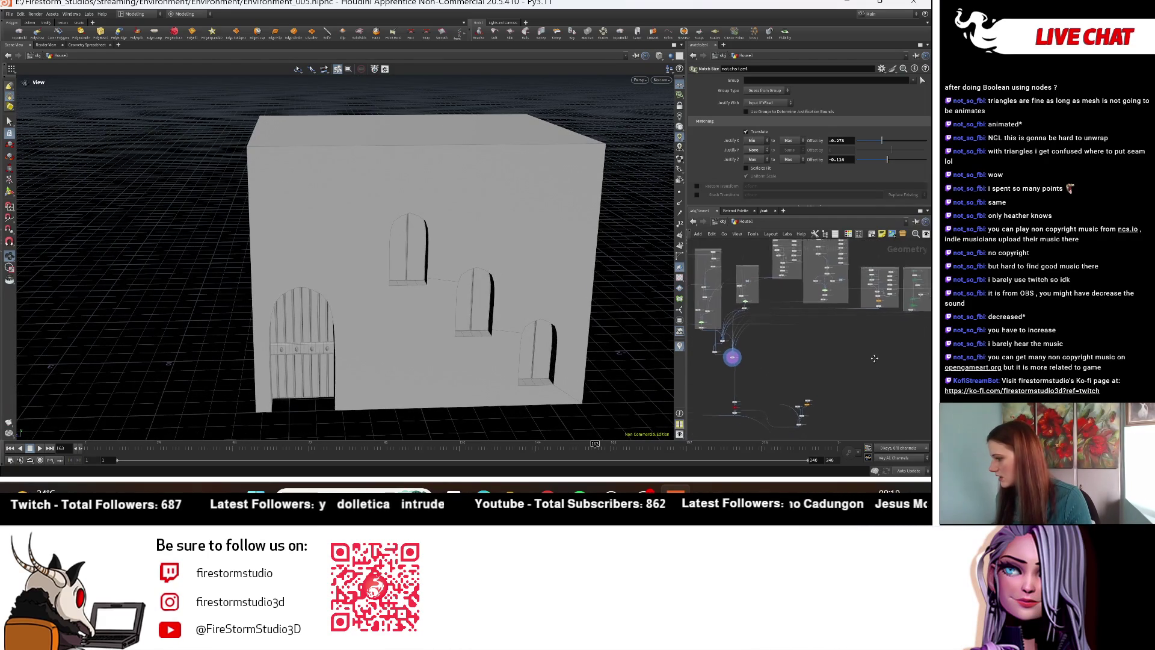
scroll(818, 384, up, 3)
middle_drag(818, 384, 782, 359)
key(h)
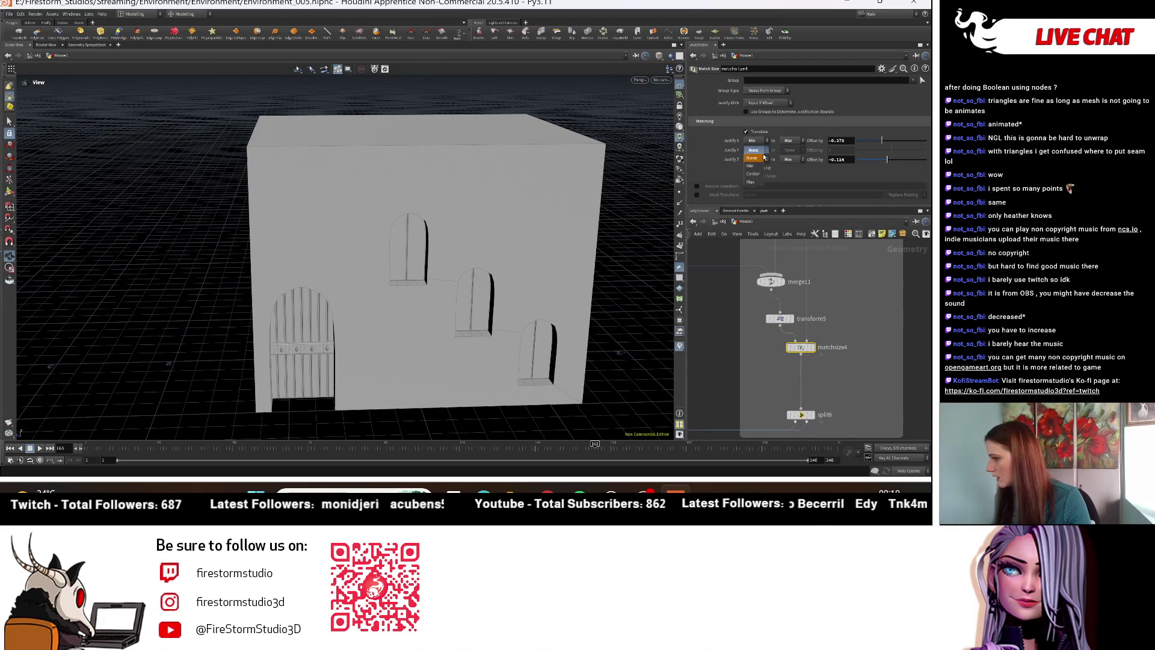
Step: Justify the door to Y Max in matchsize4 with a -0.128 Y offset
click(752, 182)
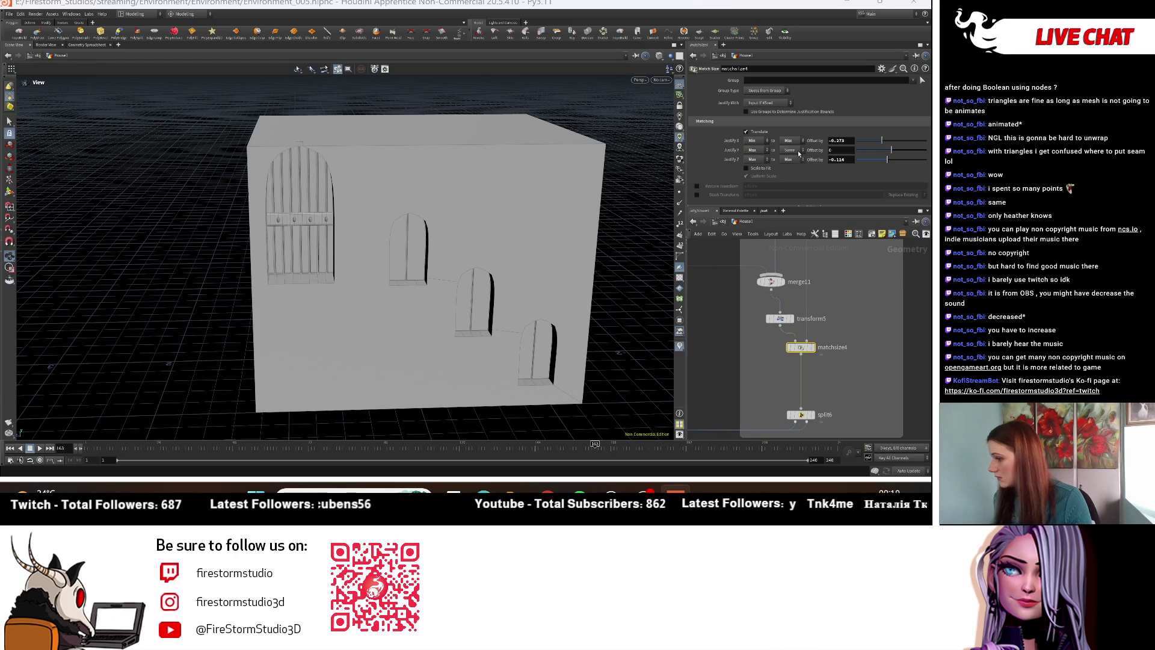
drag(891, 151, 888, 156)
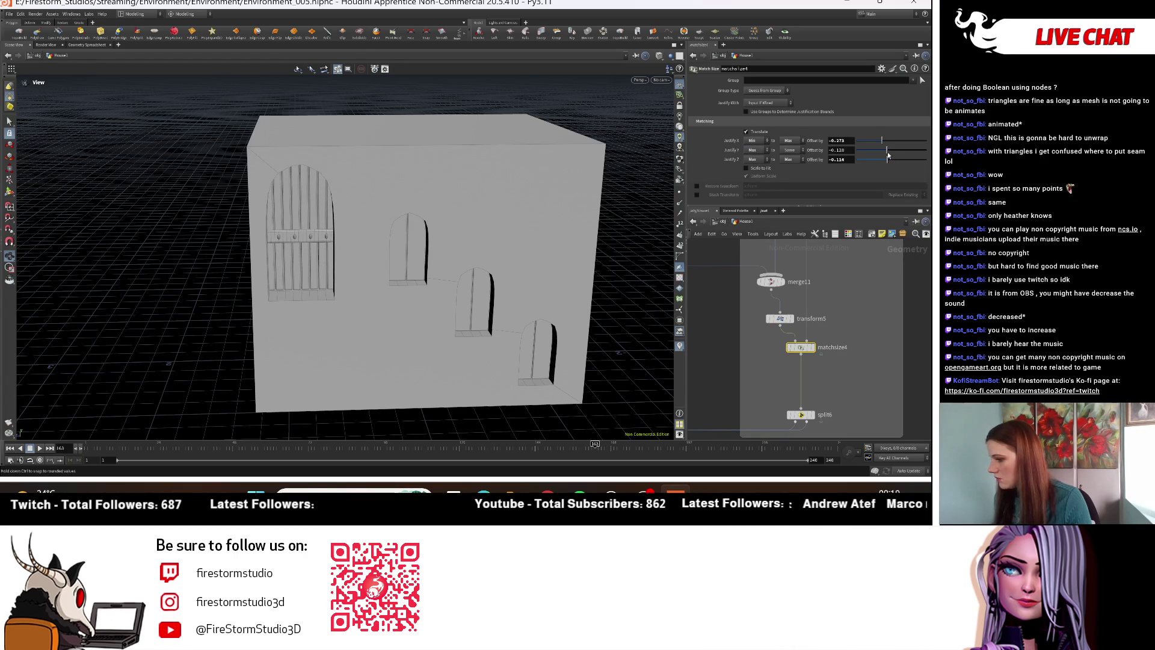
scroll(871, 327, down, 5)
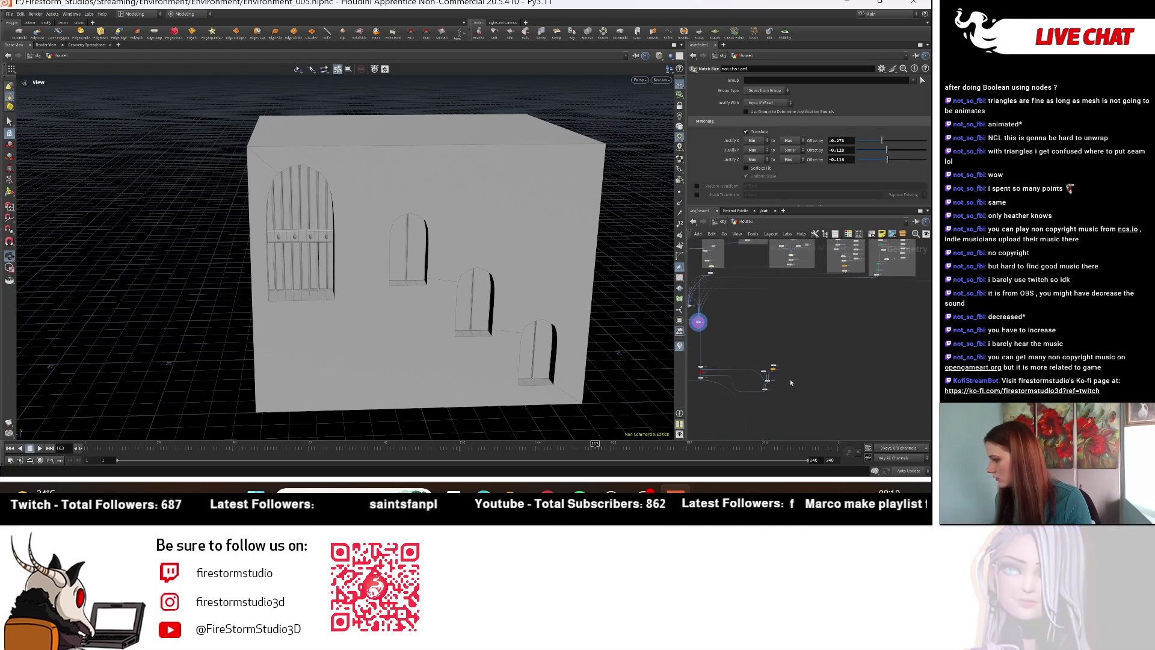
scroll(805, 356, up, 5)
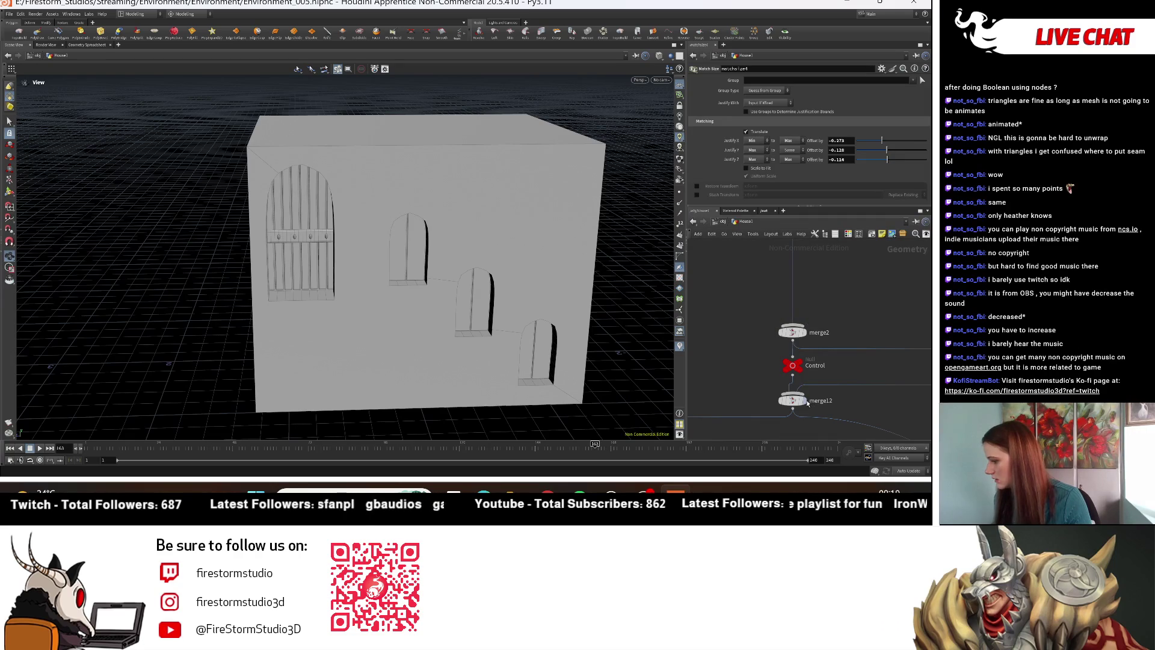
Step: Display merge12 with the stairs, then try a sideways door shift and undo it
click(806, 401)
mouse_move(446, 262)
mouse_down()
mouse_move(446, 242)
mouse_move(421, 246)
mouse_up()
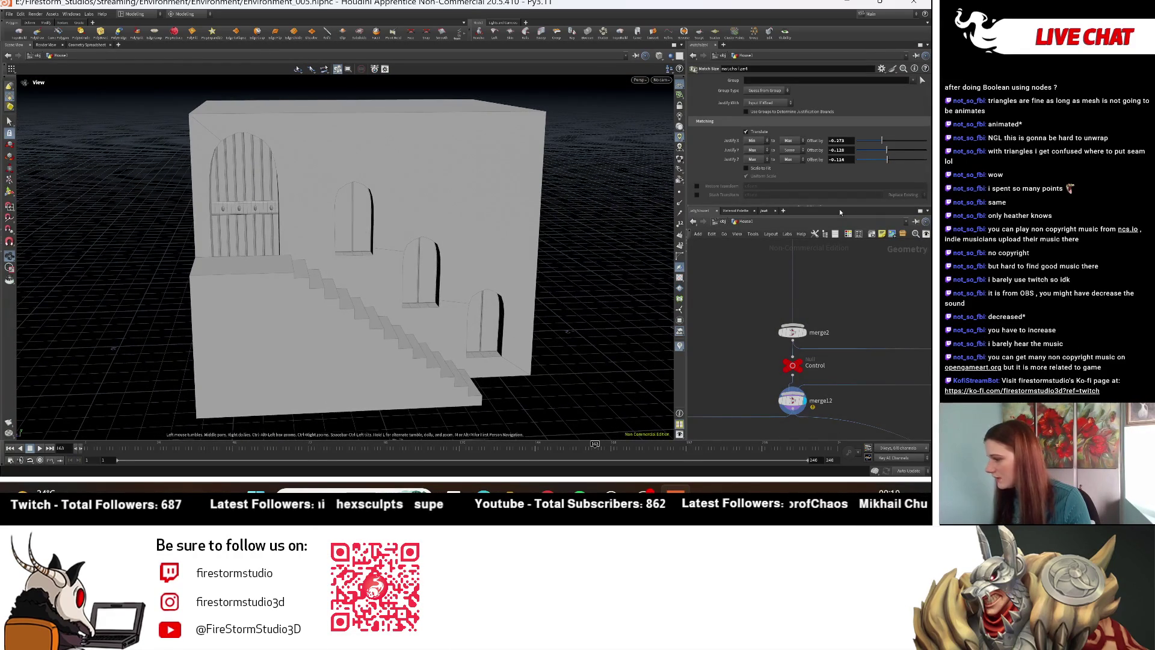
drag(882, 140, 880, 142)
key(ctrl+z)
key(ctrl+z)
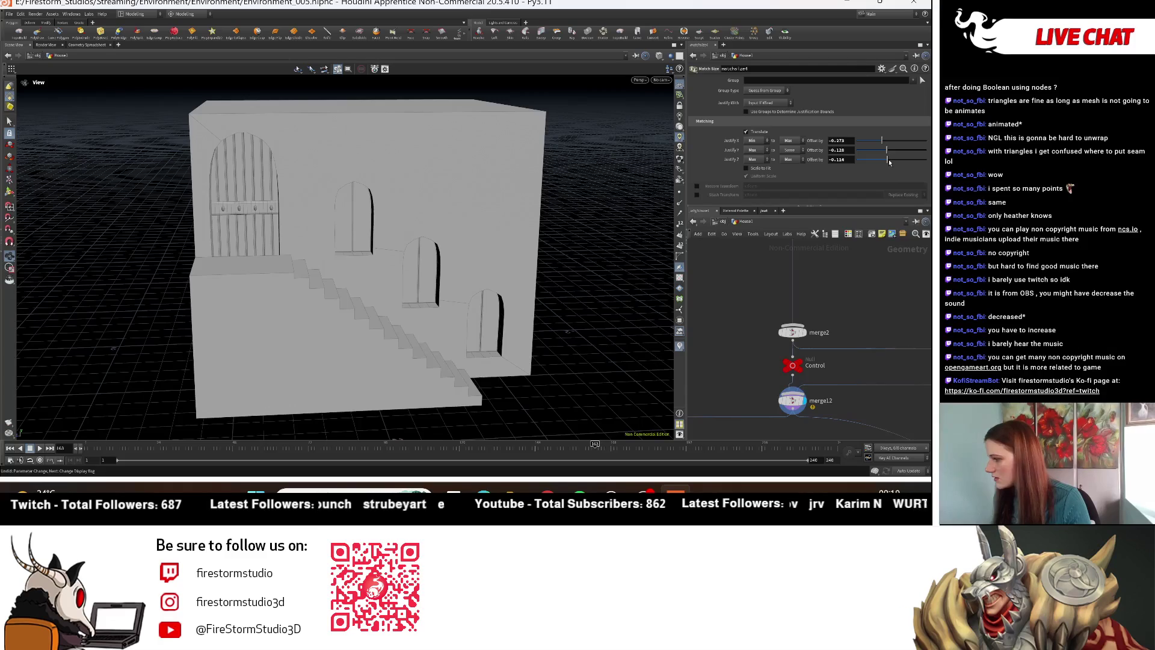
Step: Set the door's Z offset to -0.1 and raise its Y offset slightly
drag(888, 162, 889, 160)
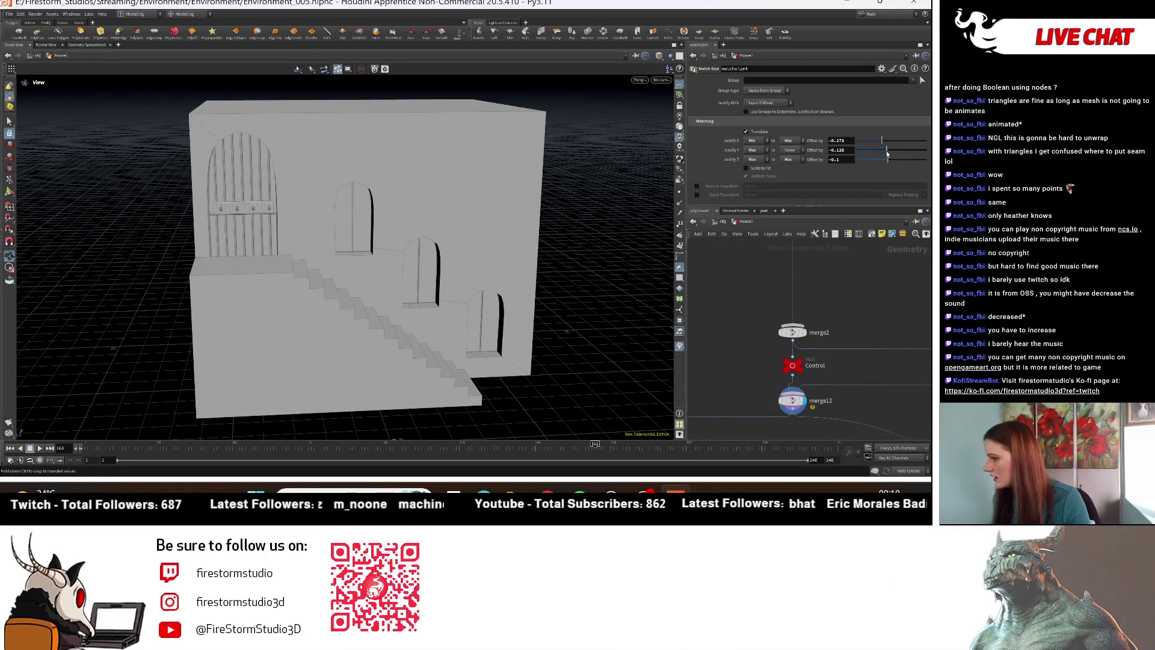
drag(884, 148, 890, 149)
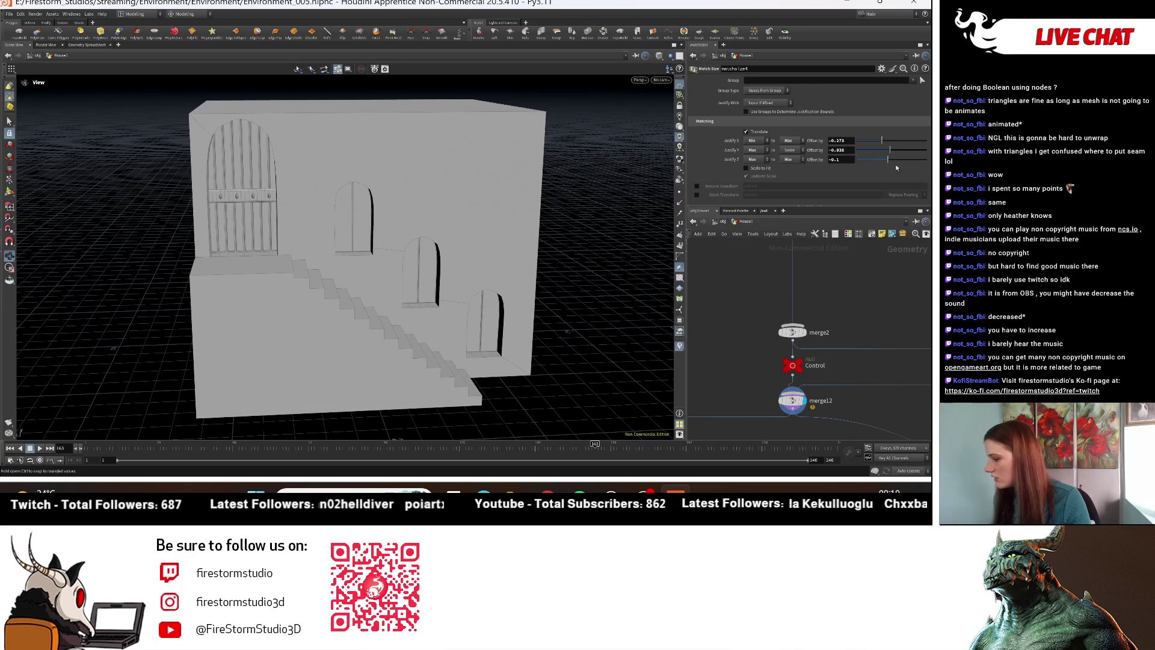
scroll(816, 283, down, 5)
key(h)
scroll(818, 313, up, 5)
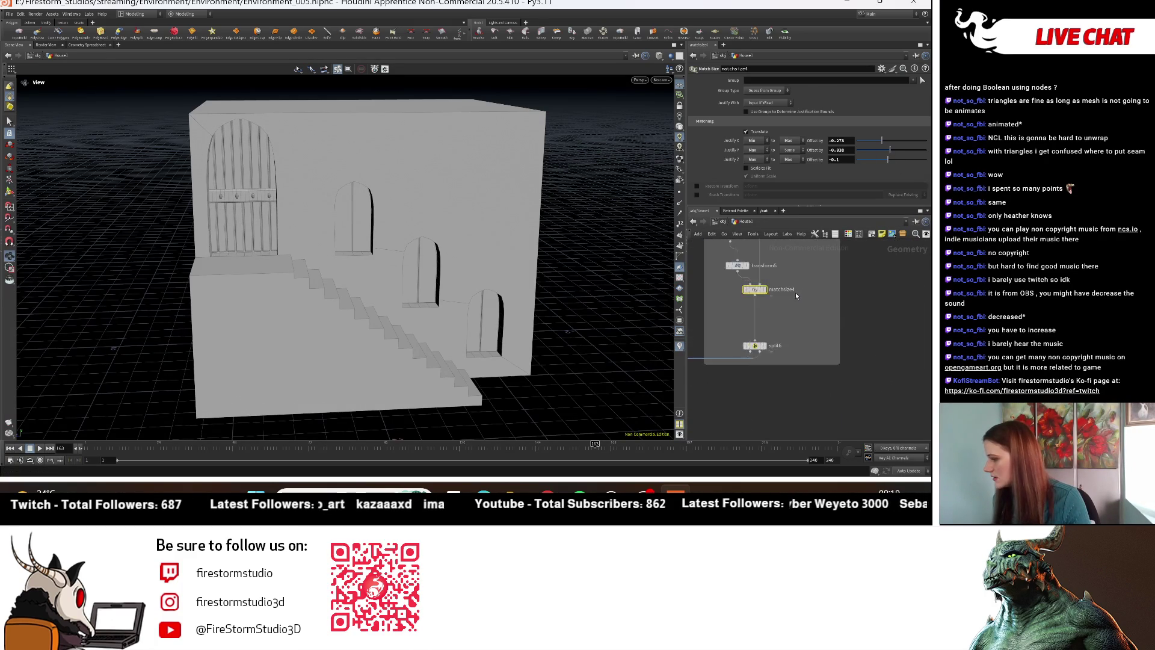
Step: Shorten the door by setting transform5 Scale Y to 0.9, then 0.8
click(734, 291)
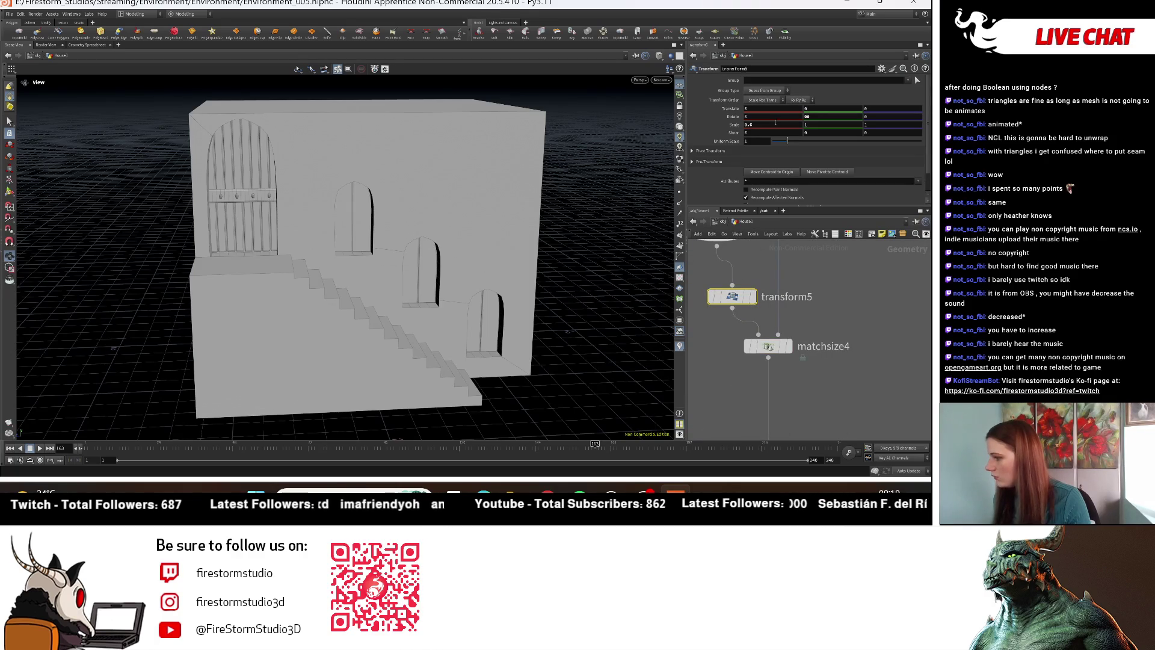
click(806, 124)
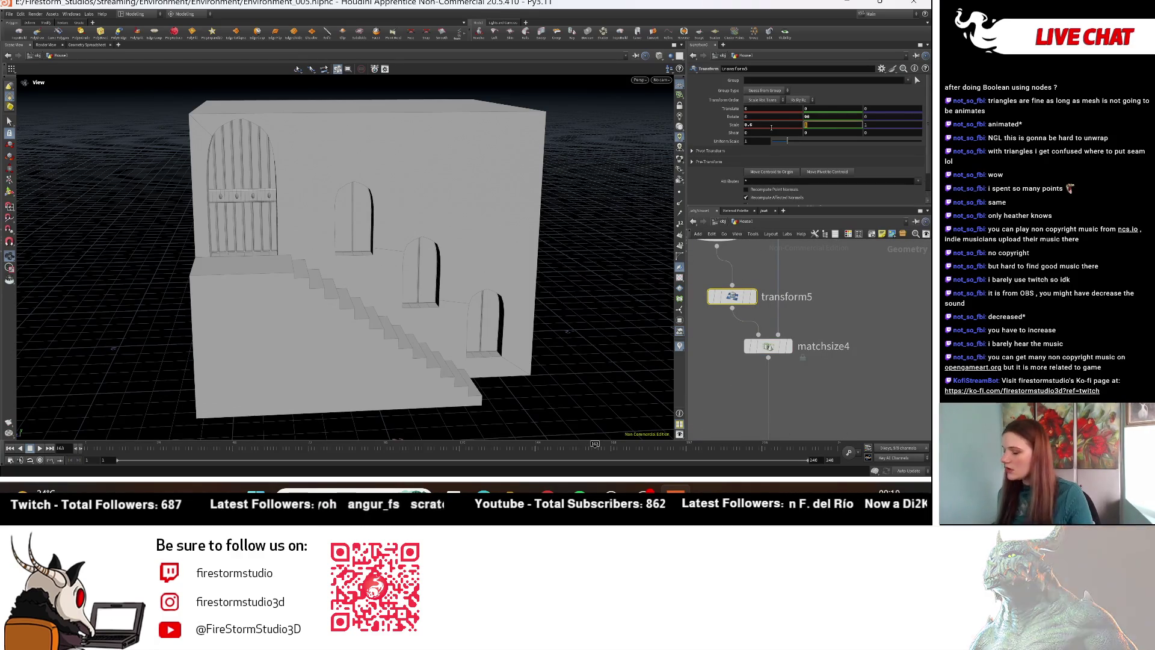
text(0.9)
key(Return)
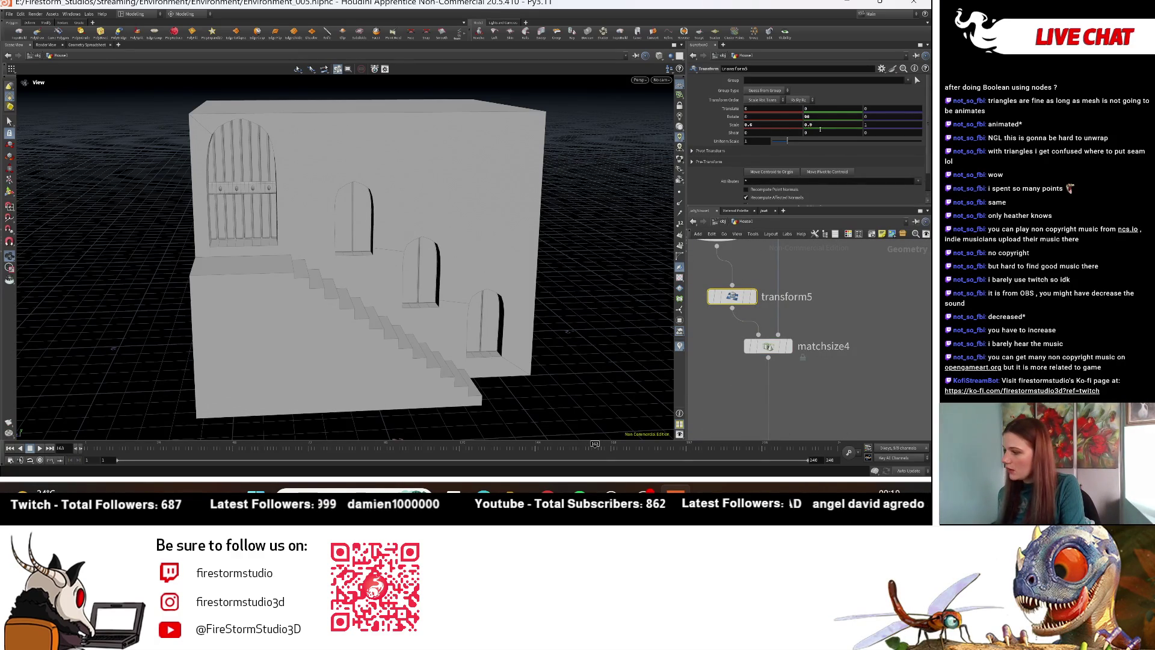
click(812, 125)
text(0.8)
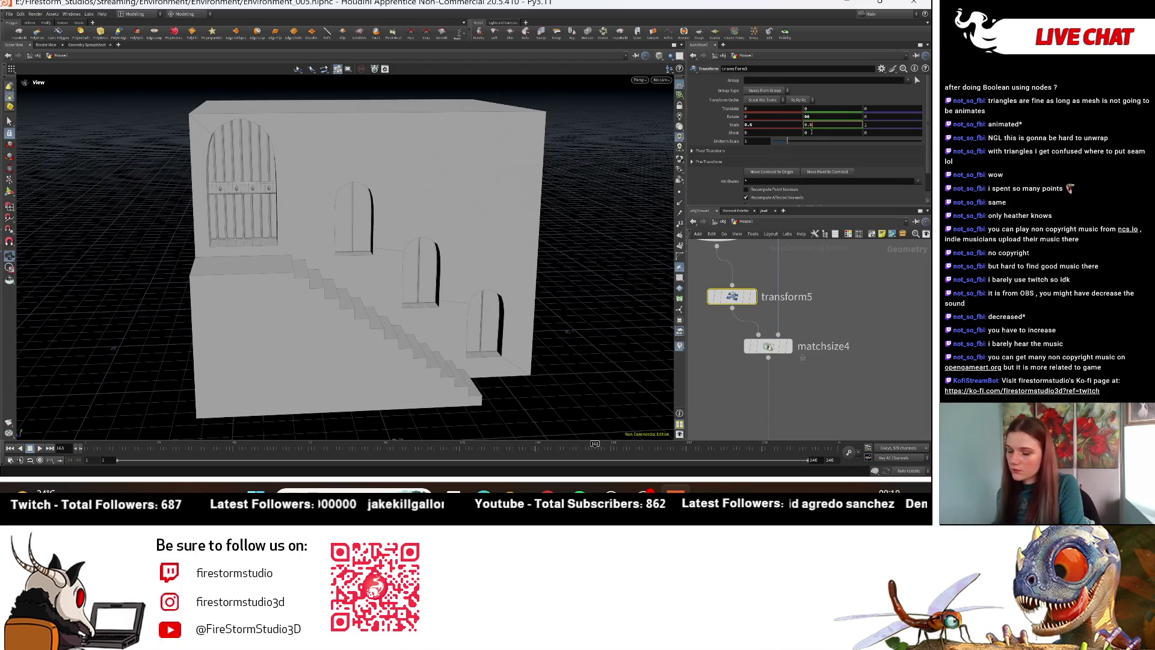
key(Return)
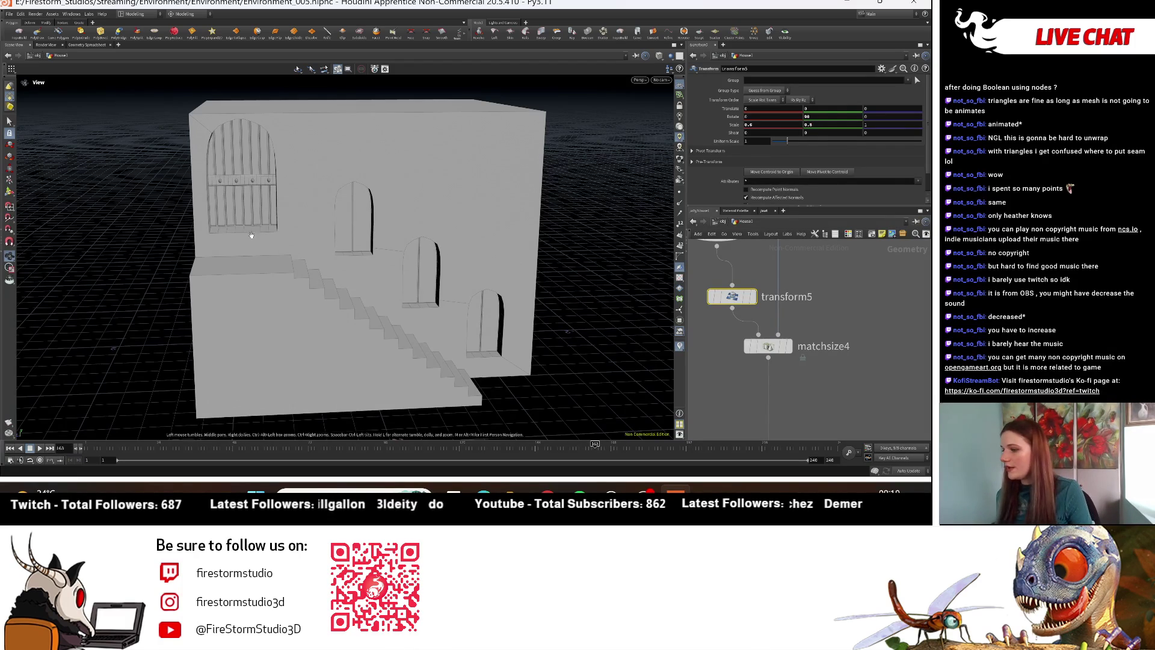
drag(269, 178, 244, 181)
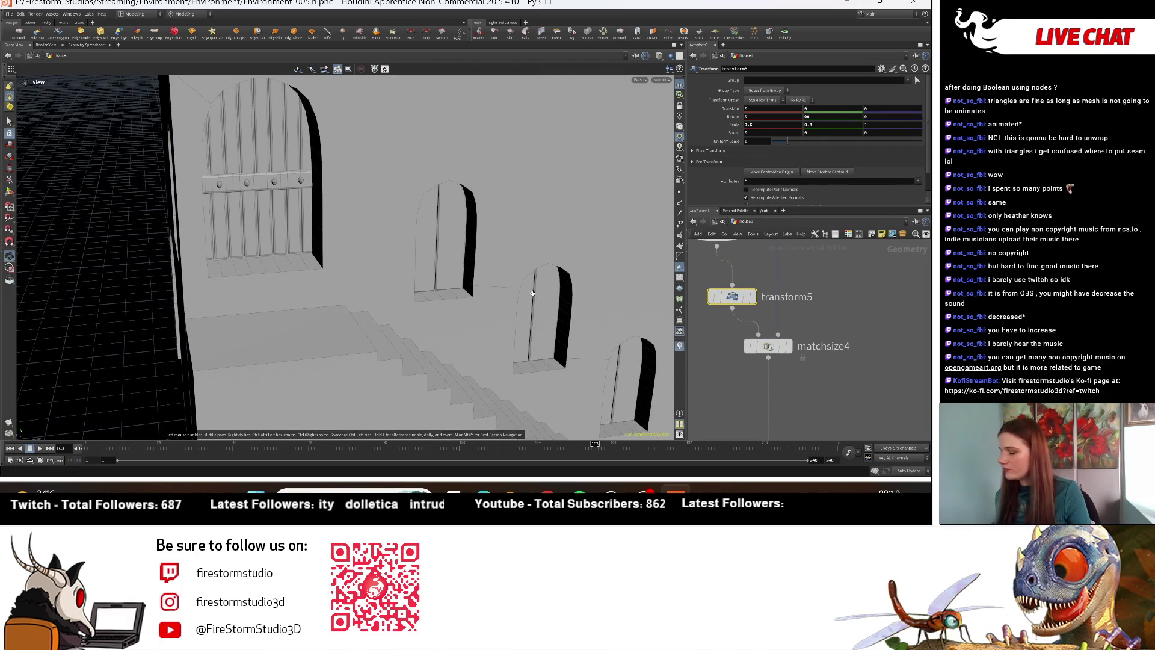
scroll(814, 337, down, 10)
scroll(733, 379, up, 10)
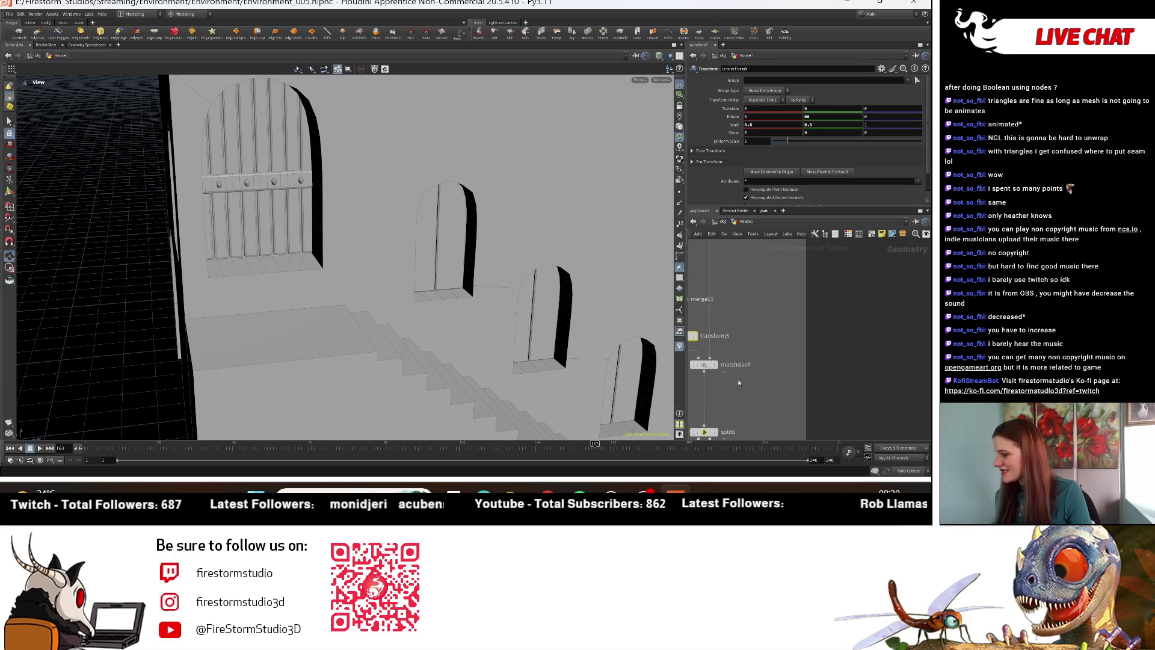
scroll(733, 379, up, 3)
Step: Lower the door back onto the wall with matchsize4's Justify Y Offset and inspect the building
click(761, 360)
drag(890, 155, 885, 155)
key(h)
mouse_move(219, 286)
mouse_down()
mouse_move(469, 298)
mouse_move(421, 304)
mouse_move(436, 308)
mouse_move(437, 324)
mouse_move(401, 311)
mouse_move(445, 320)
mouse_move(421, 334)
mouse_move(446, 339)
mouse_up()
scroll(718, 405, down, 3)
scroll(446, 339, up, 4)
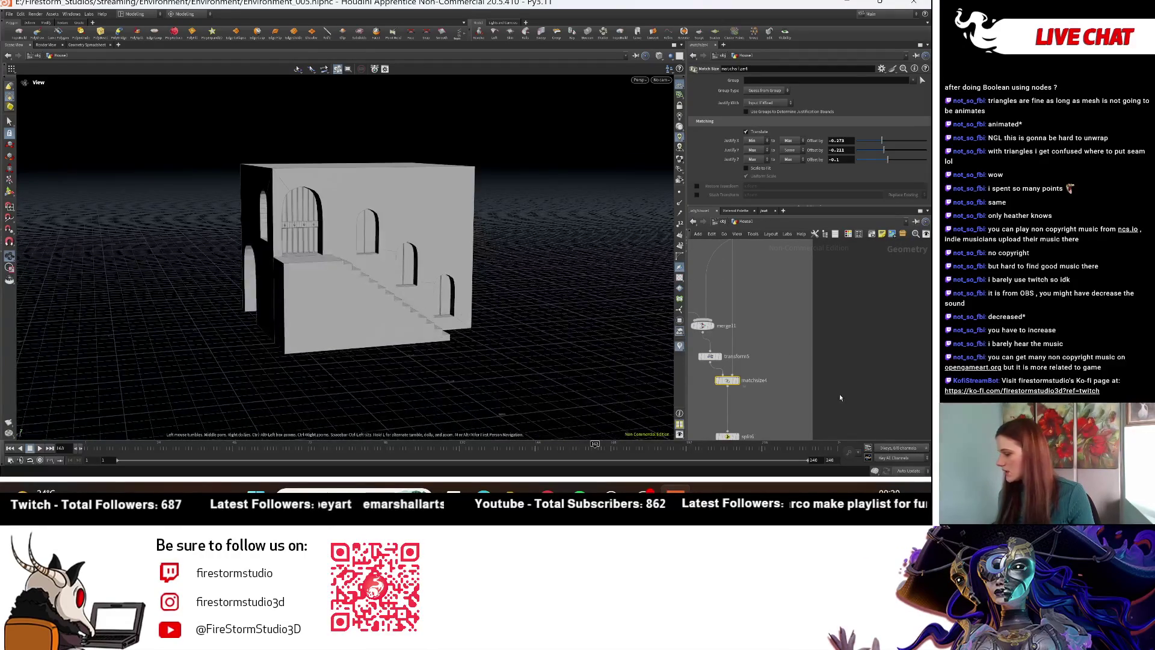
scroll(783, 421, down, 3)
mouse_move(369, 345)
mouse_down()
mouse_move(269, 323)
mouse_move(323, 324)
mouse_up()
Step: Display the full roofed house and orbit around it
scroll(324, 324, down, 3)
scroll(849, 379, down, 3)
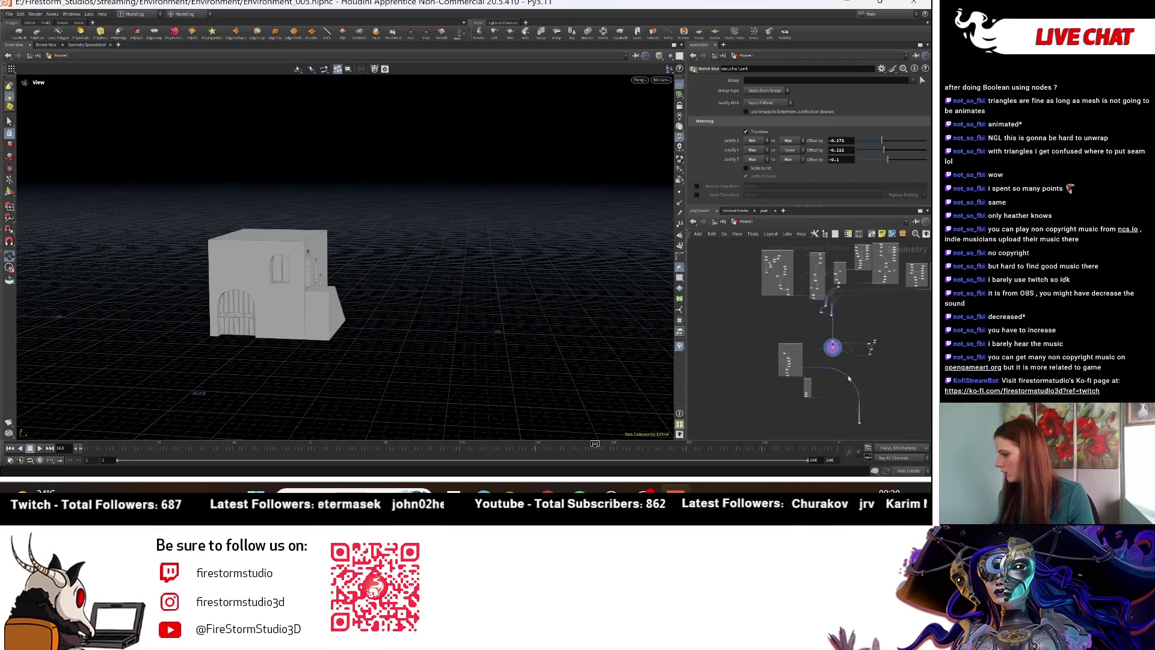
scroll(849, 379, up, 5)
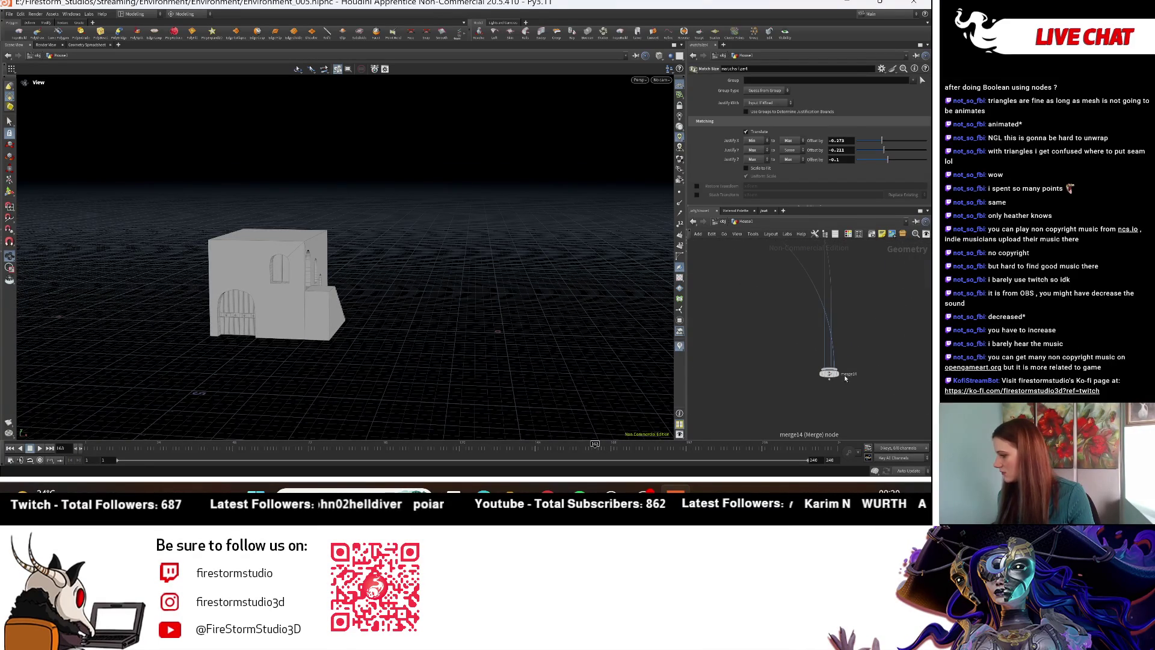
click(838, 374)
drag(234, 295, 283, 298)
scroll(737, 359, down, 4)
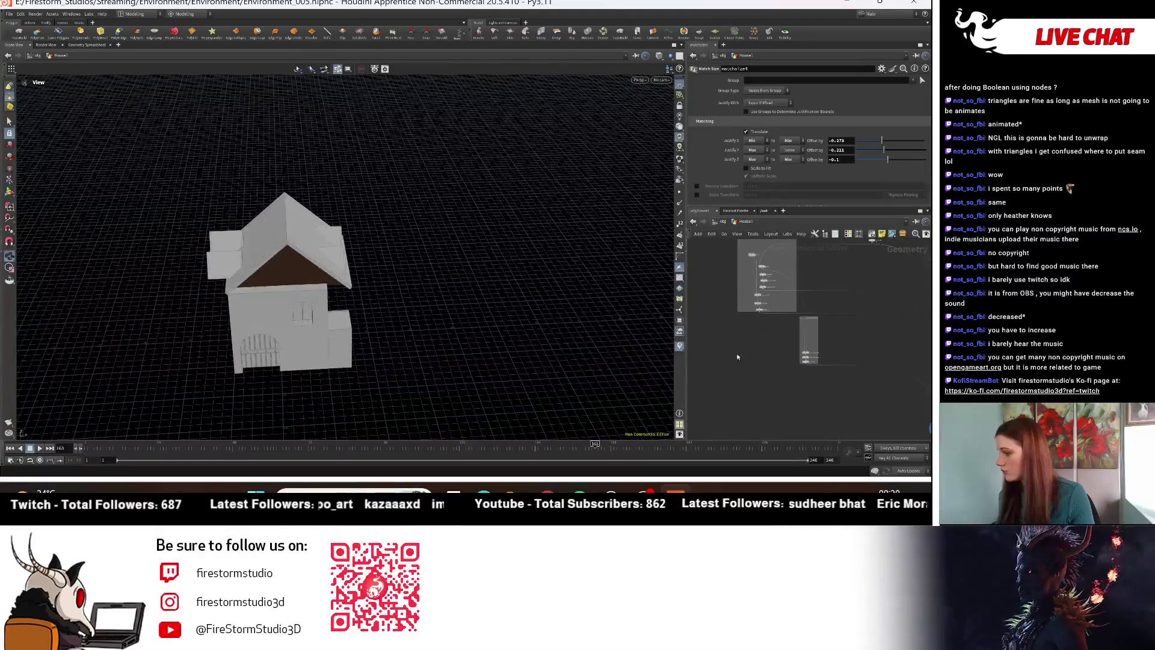
scroll(737, 359, up, 5)
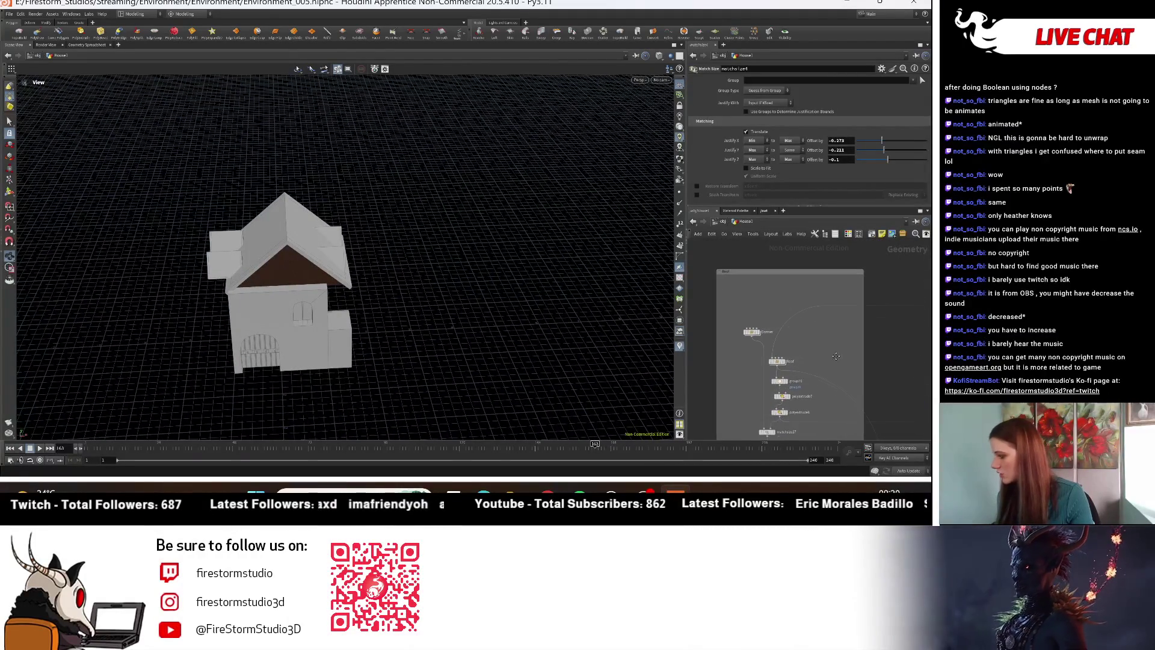
Step: Delete the Dormer subnetwork, restore it with undo, and preview the dormer and Roof outputs
click(754, 333)
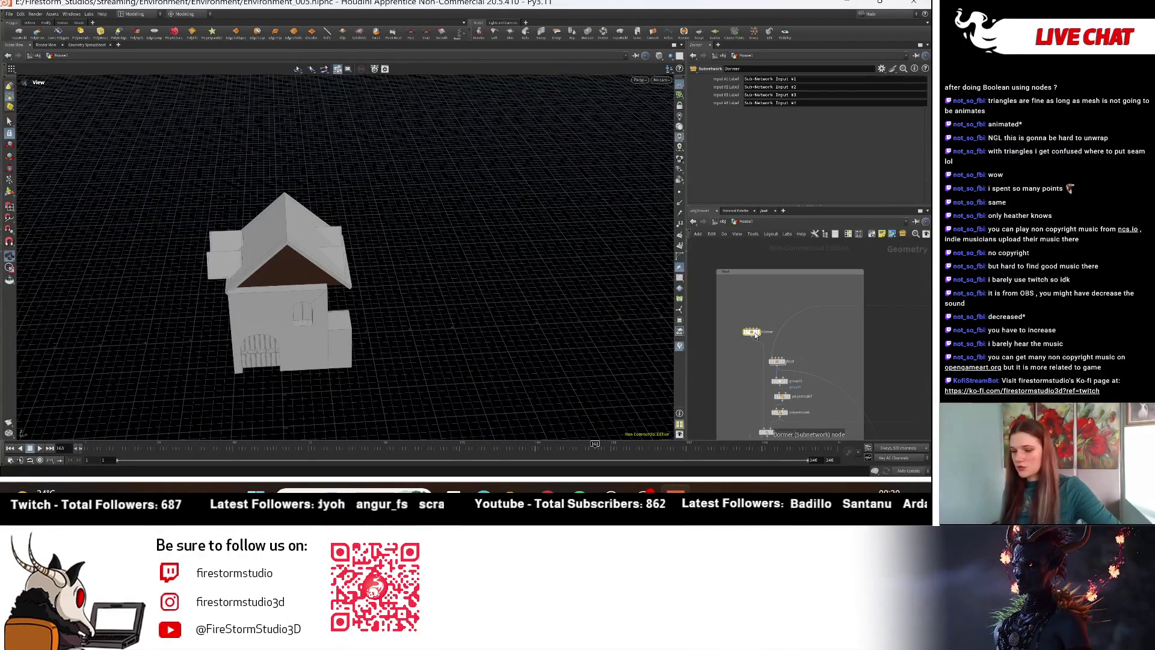
key(Delete)
key(ctrl+z)
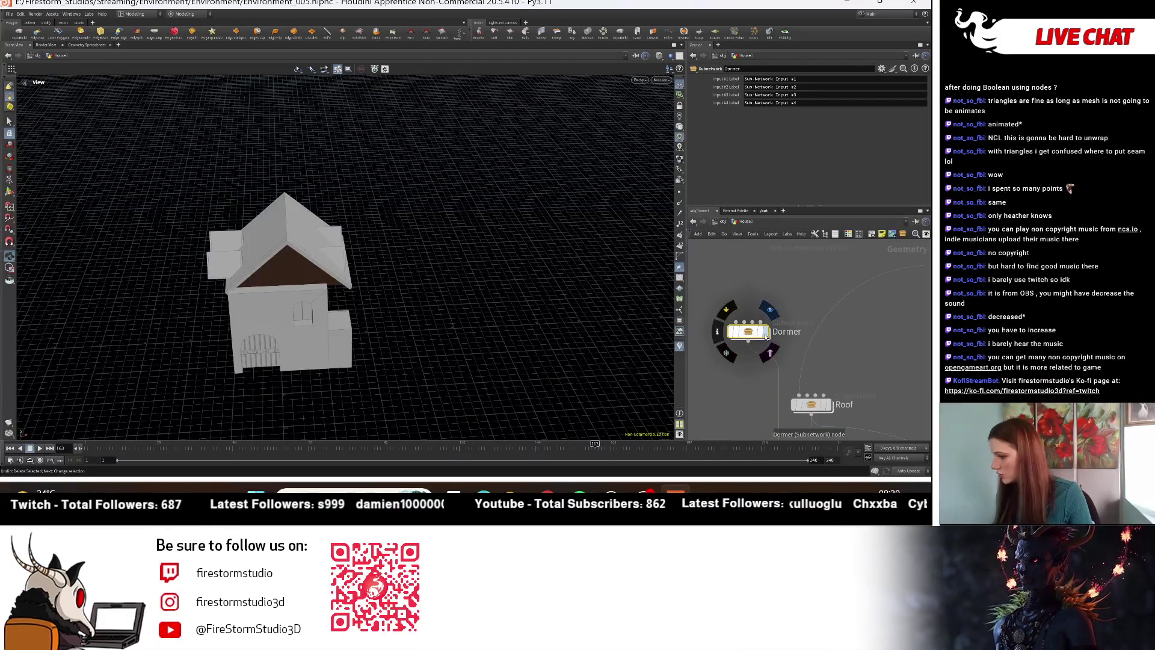
click(766, 335)
scroll(748, 369, down, 5)
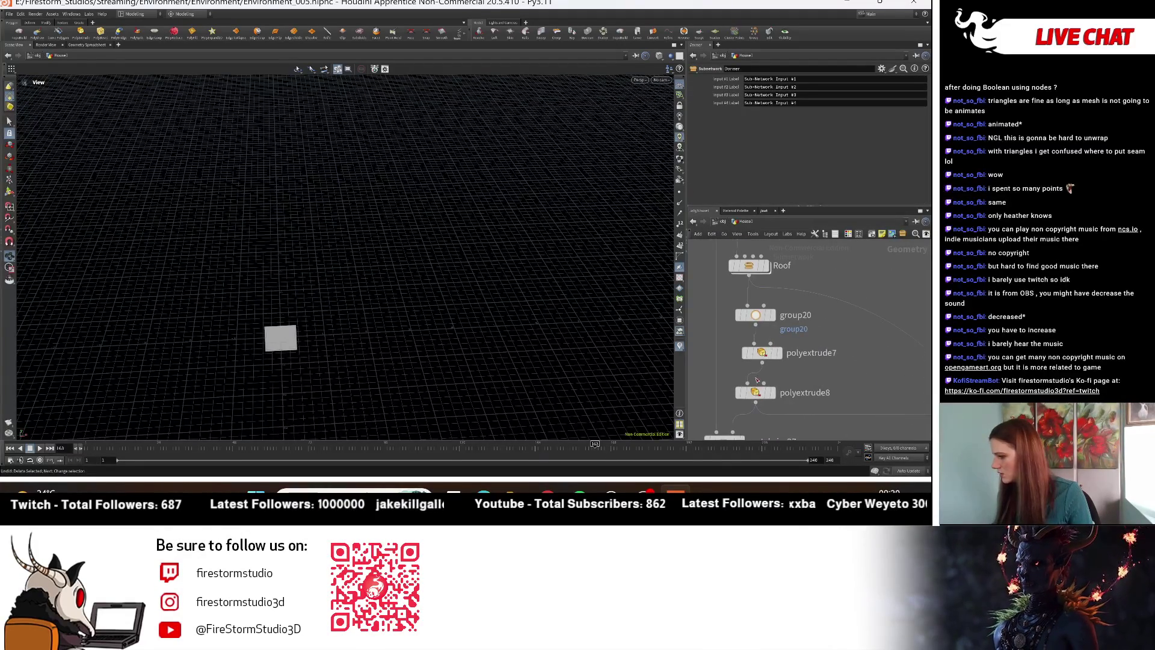
scroll(806, 318, down, 3)
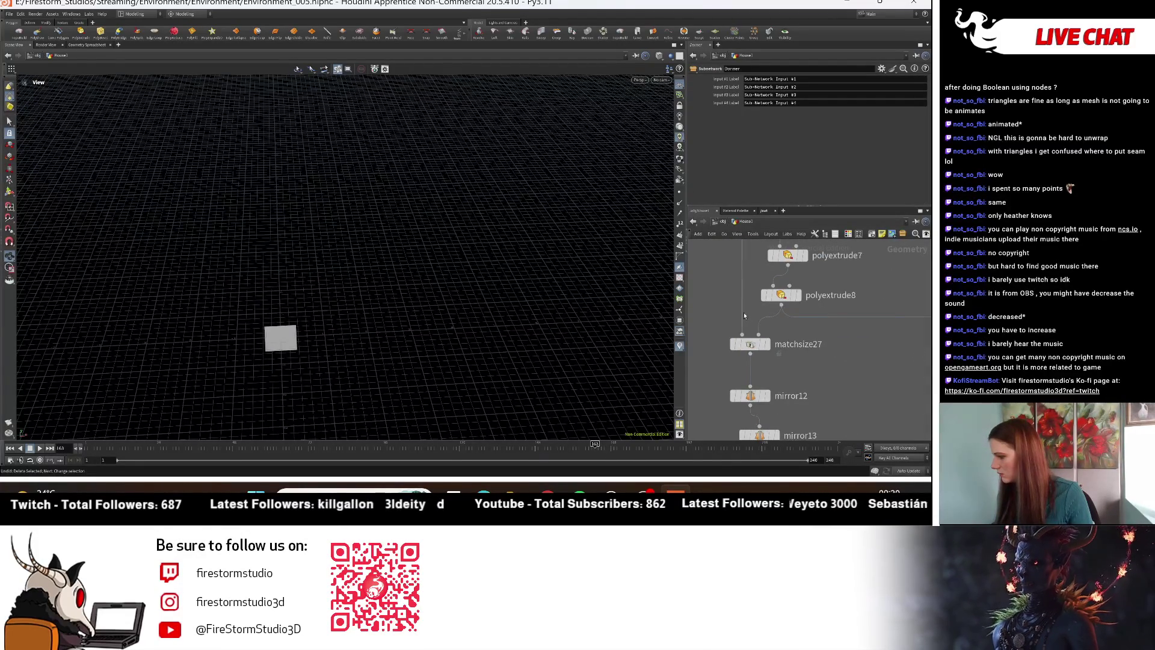
scroll(735, 370, up, 8)
scroll(812, 386, down, 3)
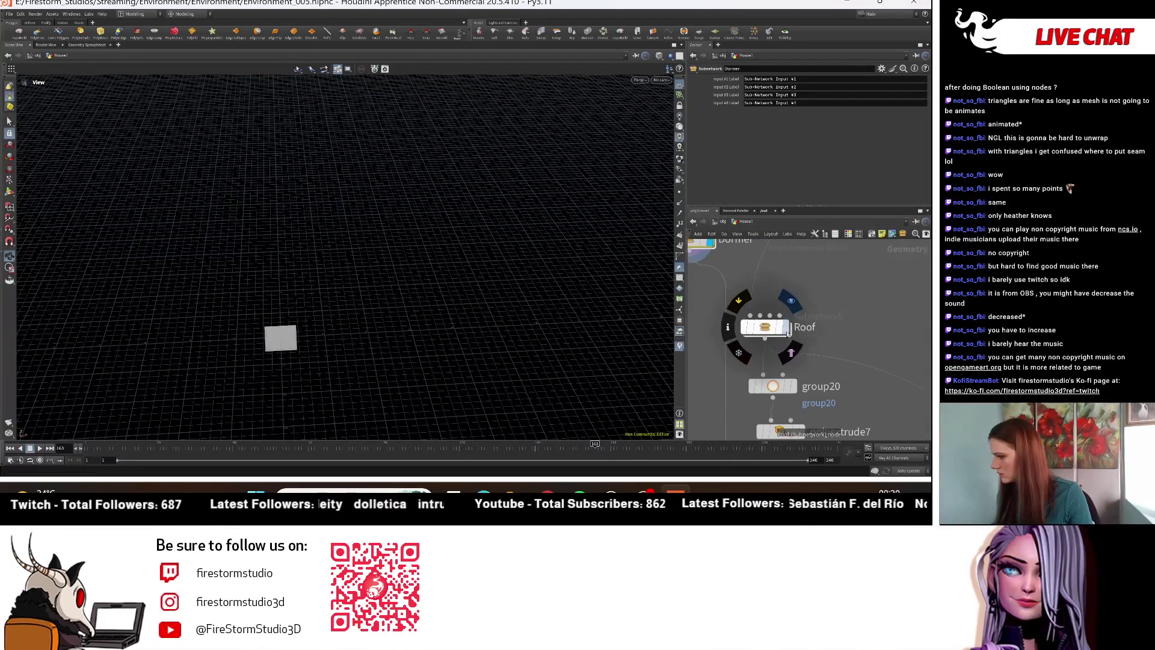
click(802, 323)
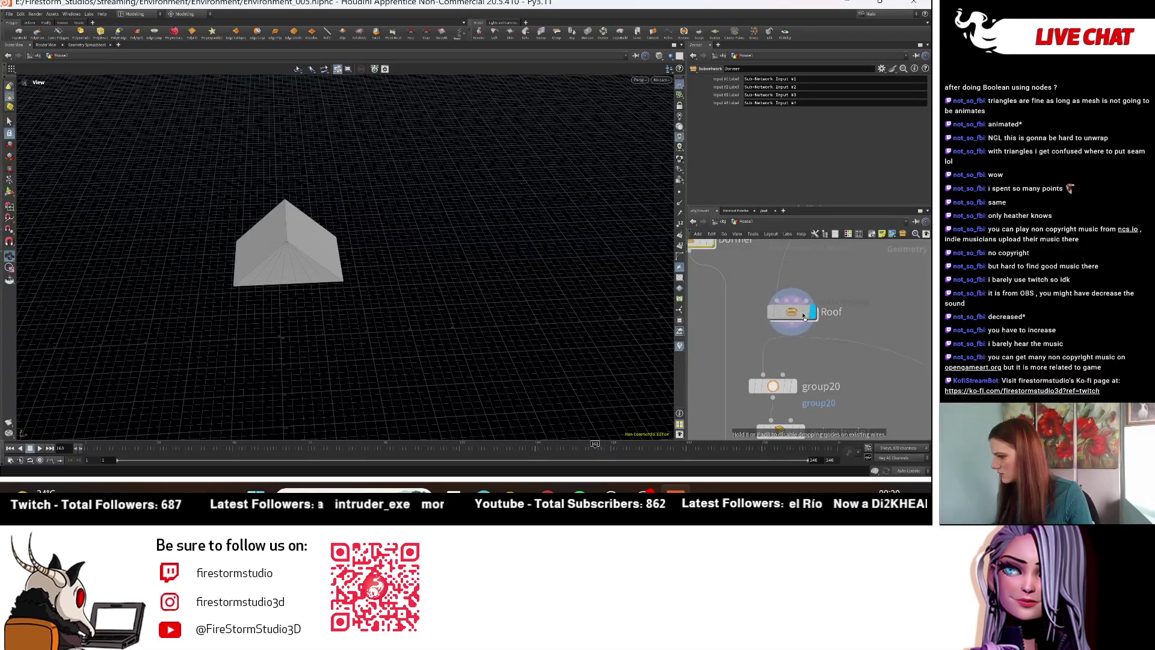
middle_drag(713, 251, 754, 280)
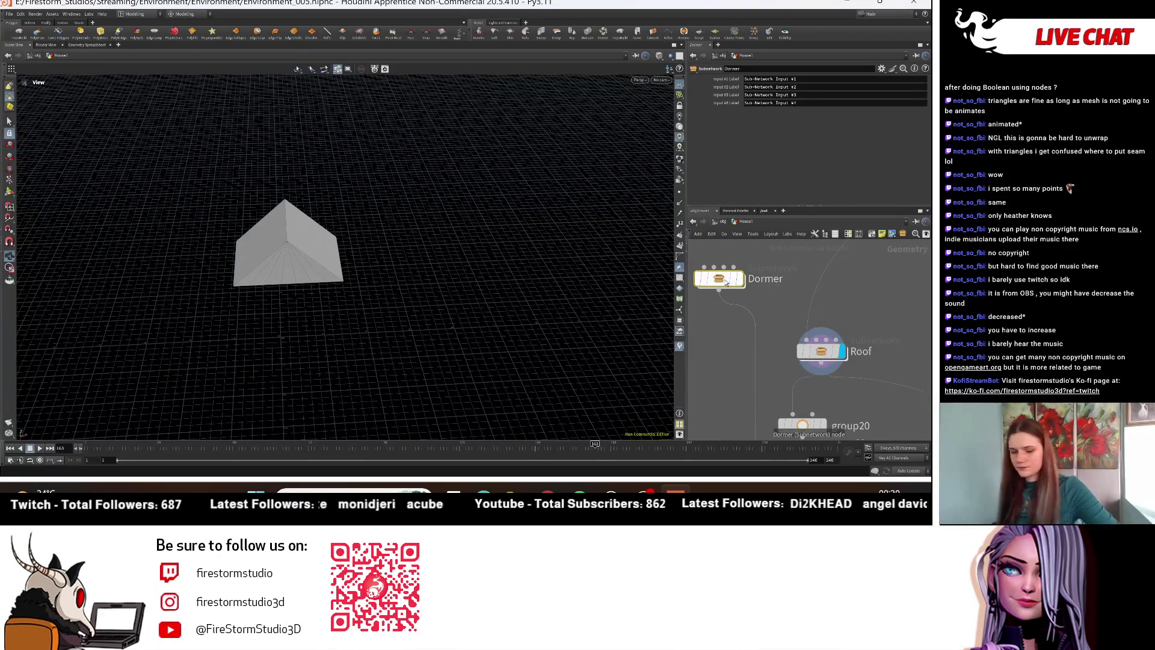
scroll(728, 304, down, 2)
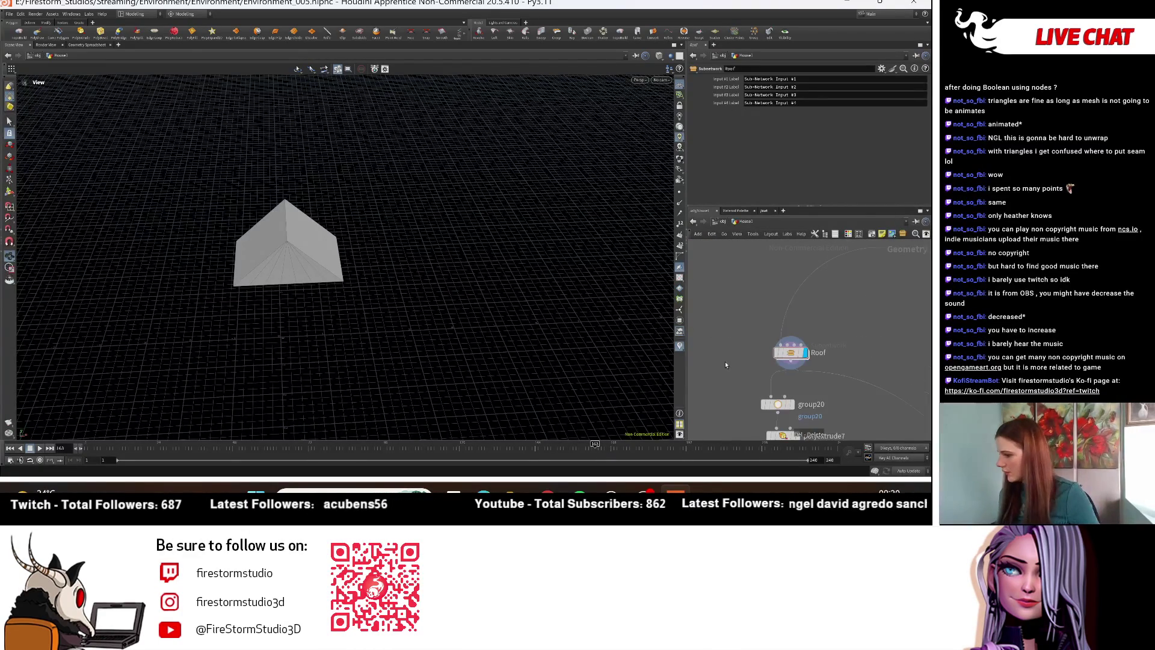
middle_drag(728, 304, 696, 239)
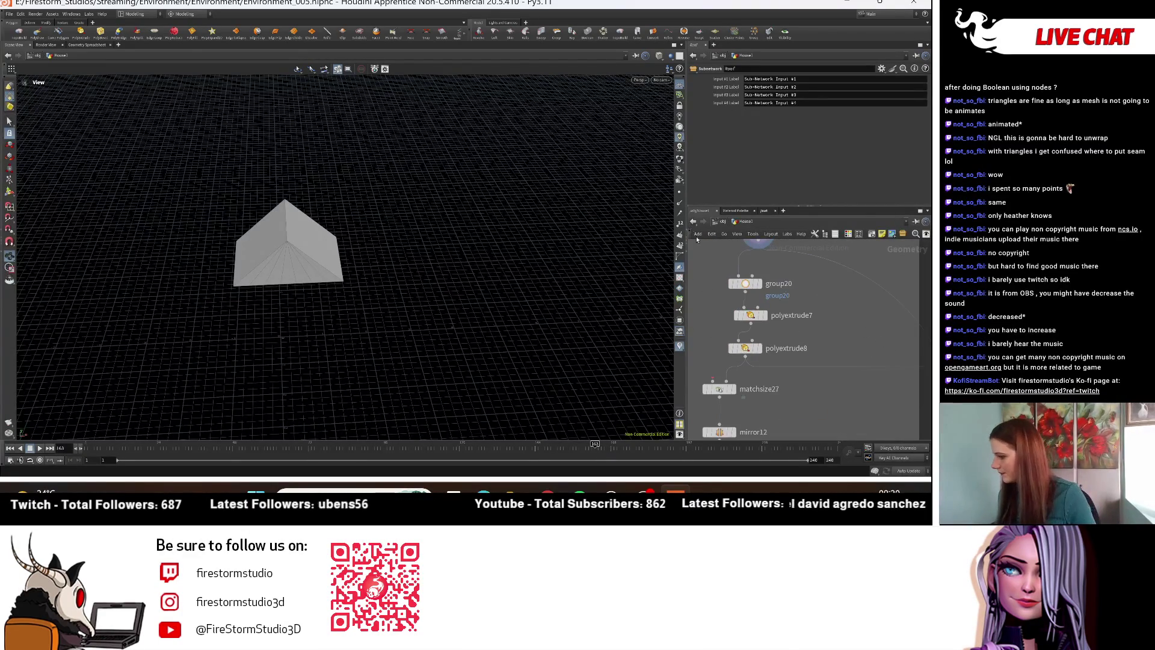
Step: Preview polyextrude8, then matchsize27's wireframe box, check merge12, and enter the Roof subnetwork
click(759, 348)
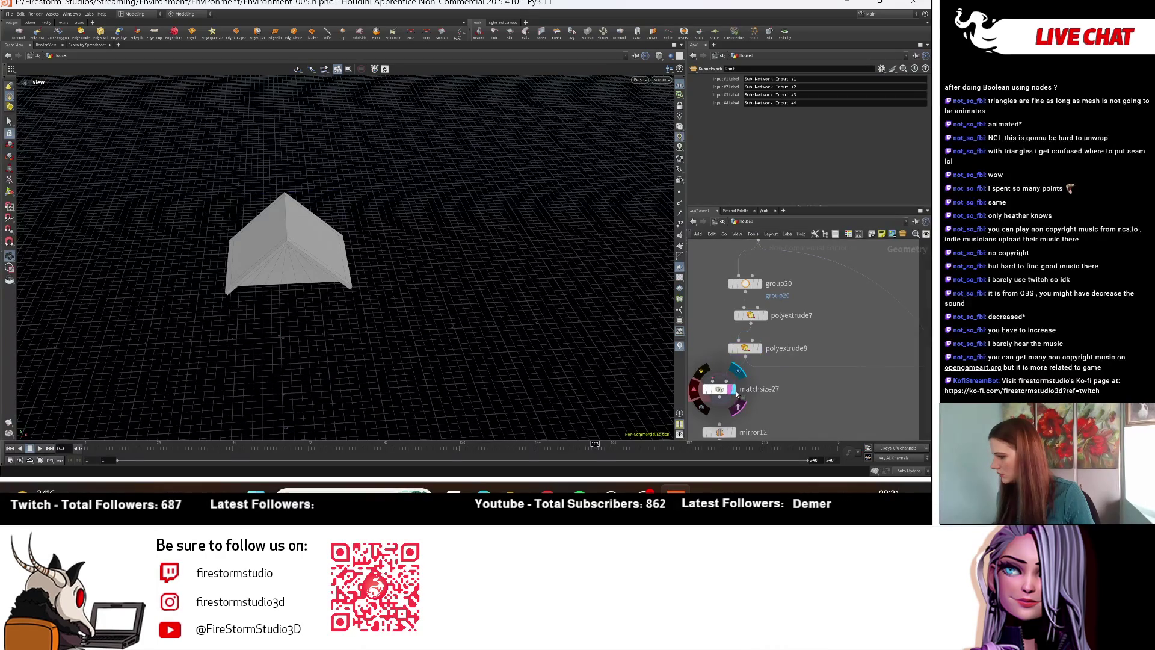
click(733, 390)
scroll(763, 320, down, 4)
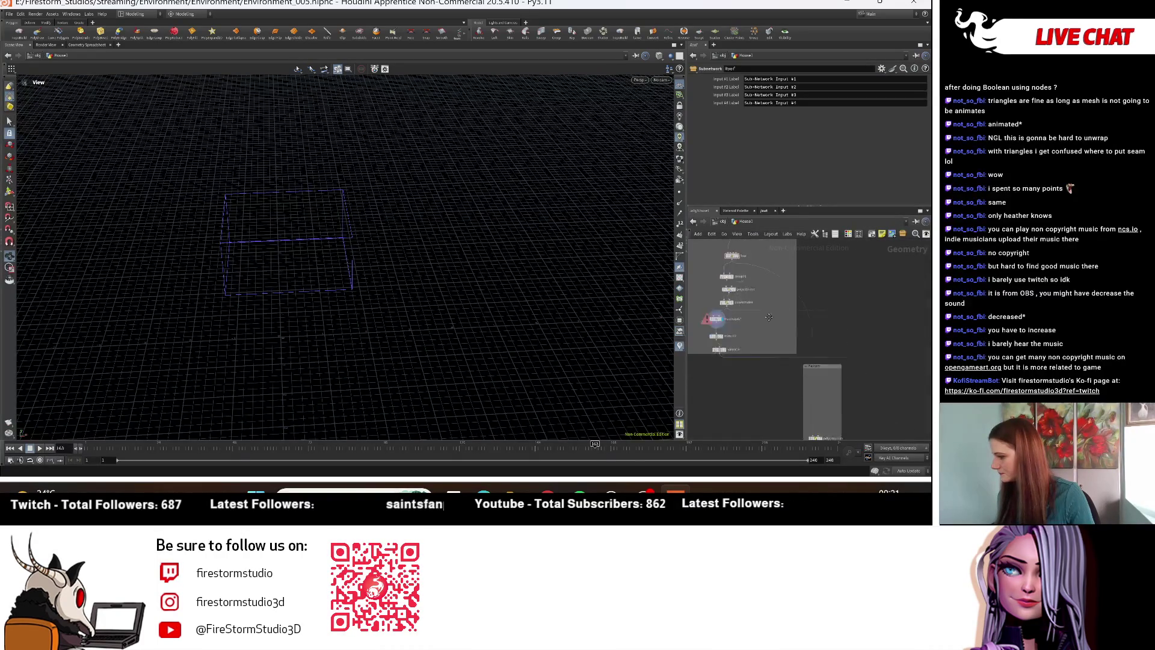
scroll(782, 359, up, 5)
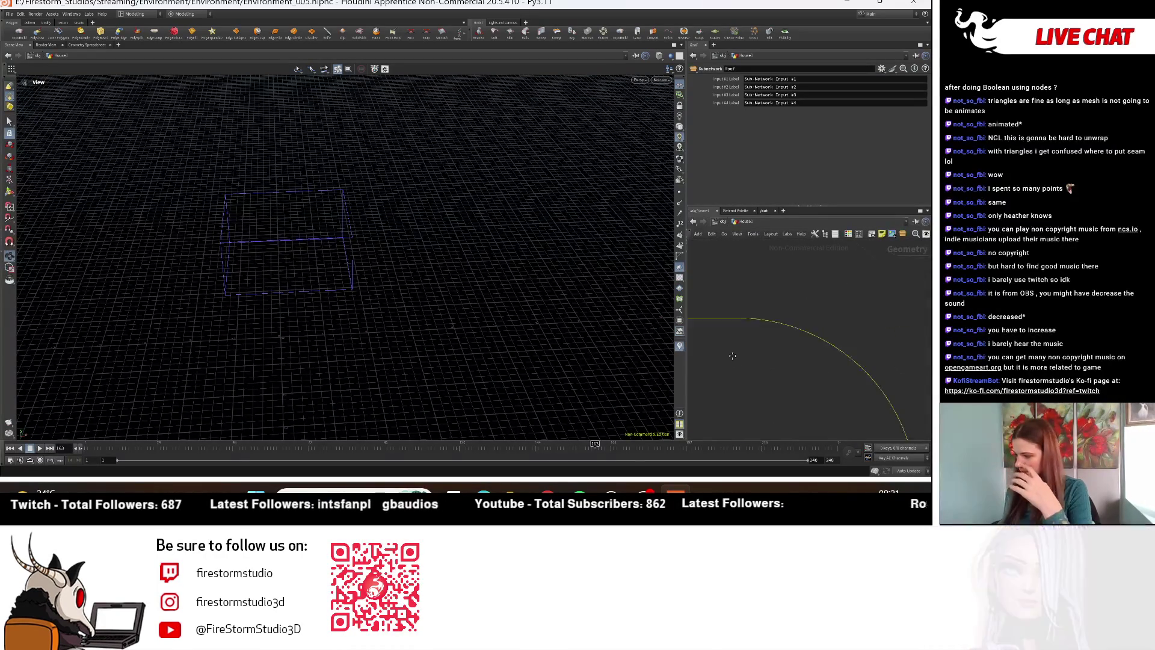
scroll(826, 349, down, 3)
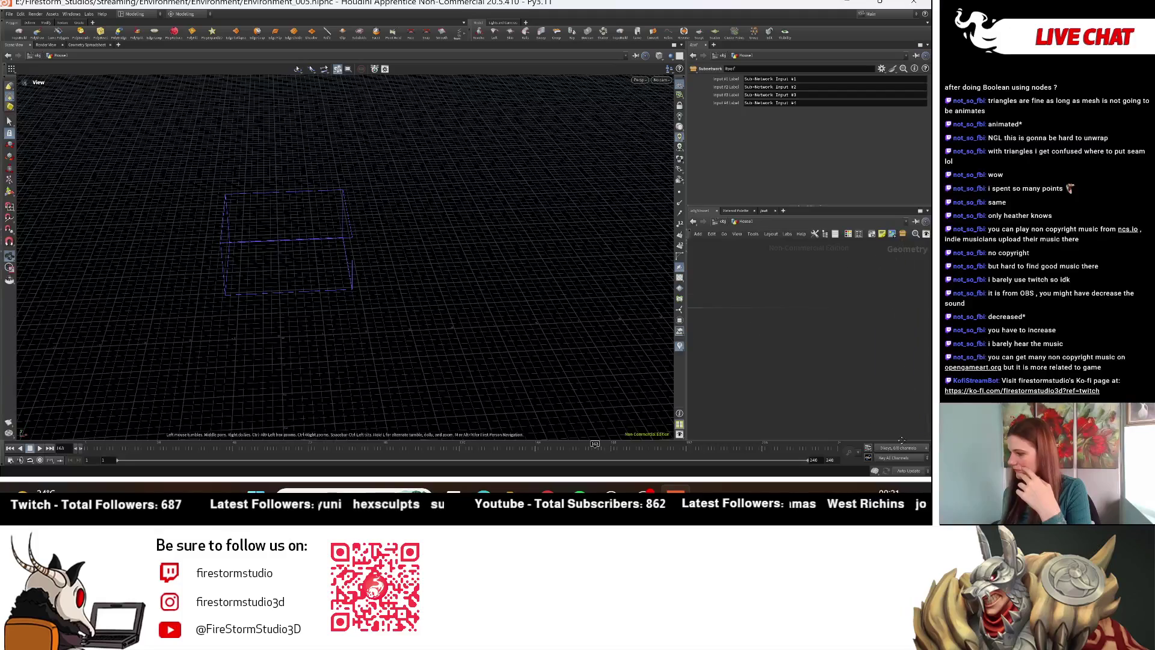
scroll(786, 355, down, 3)
scroll(824, 349, up, 2)
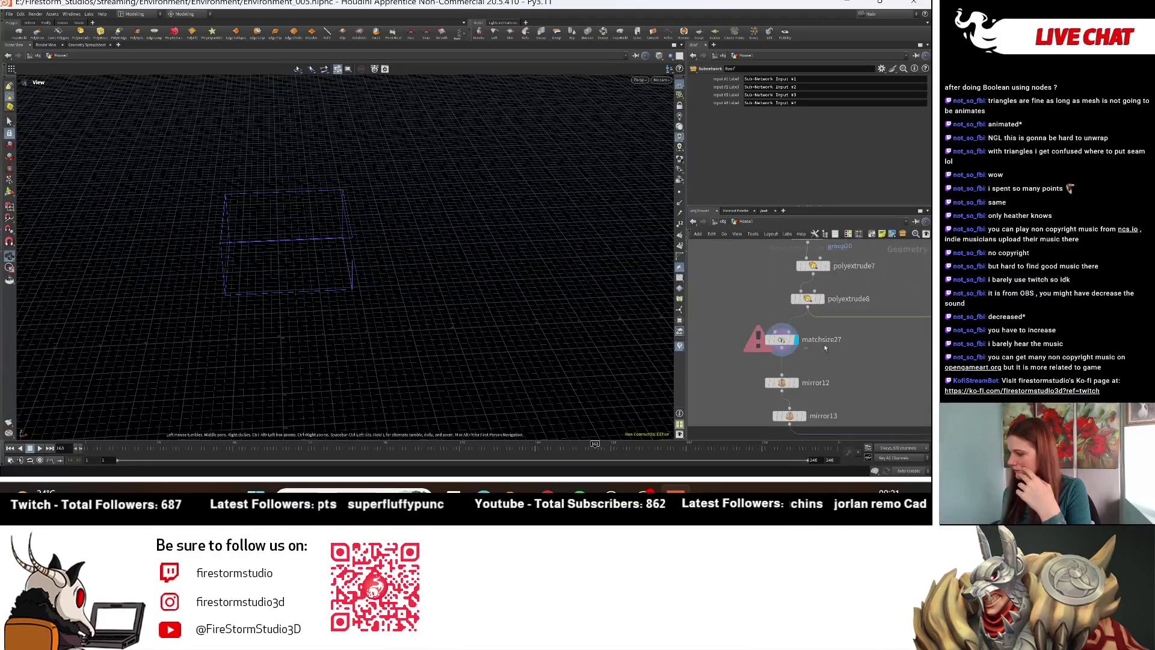
scroll(826, 347, up, 1)
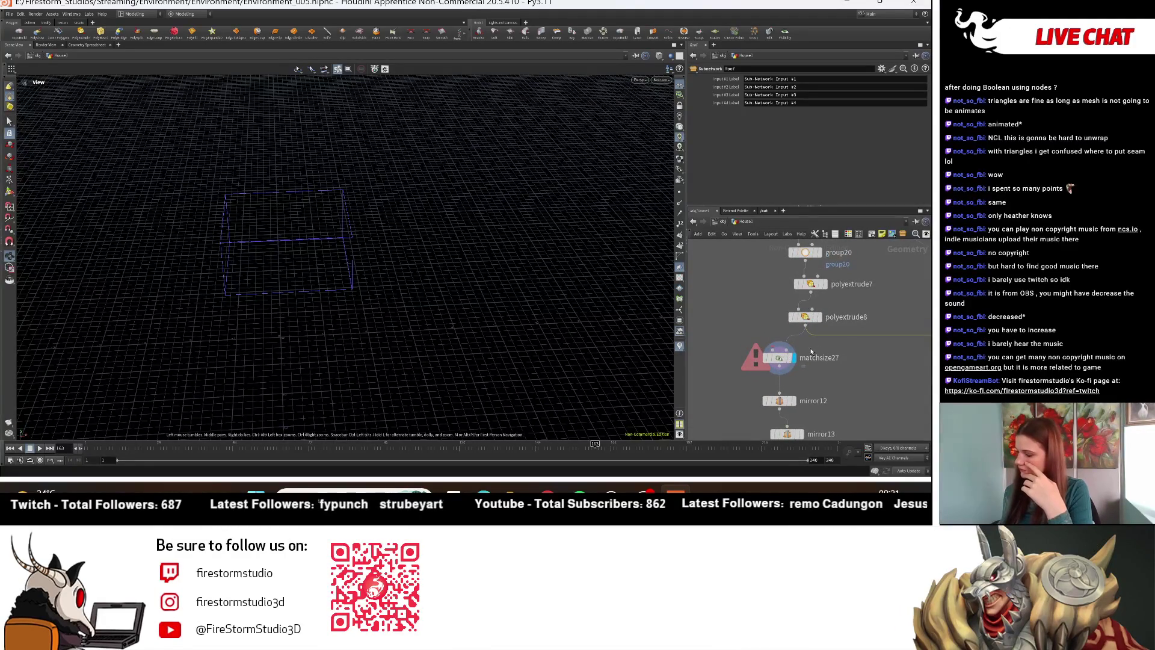
scroll(849, 348, down, 5)
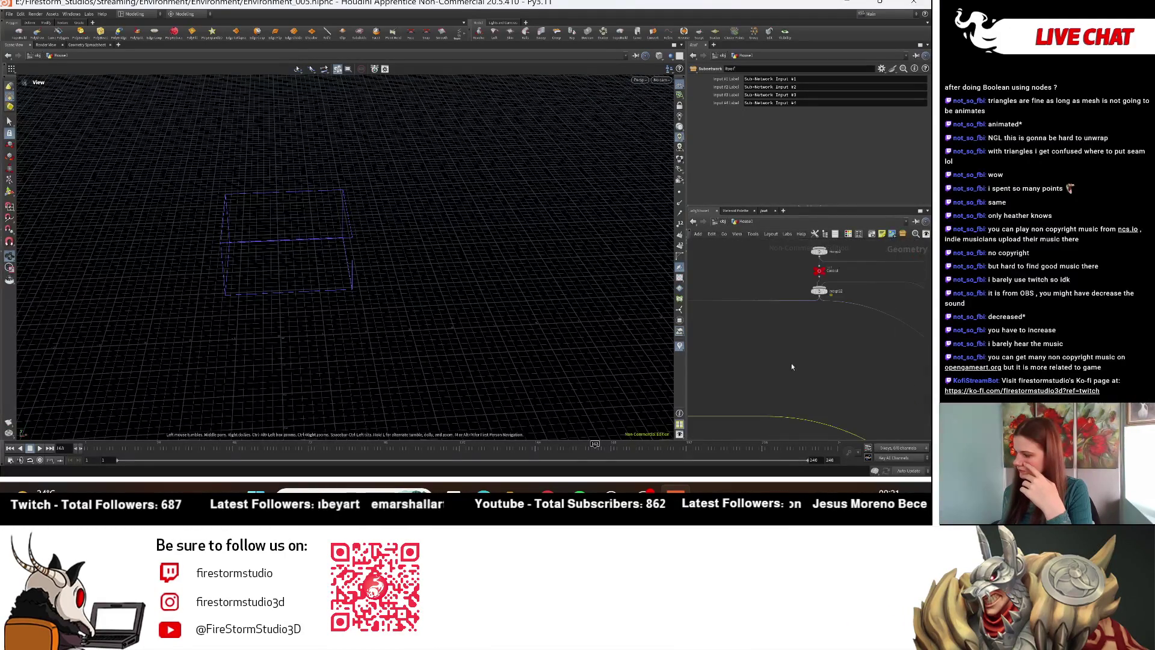
click(811, 313)
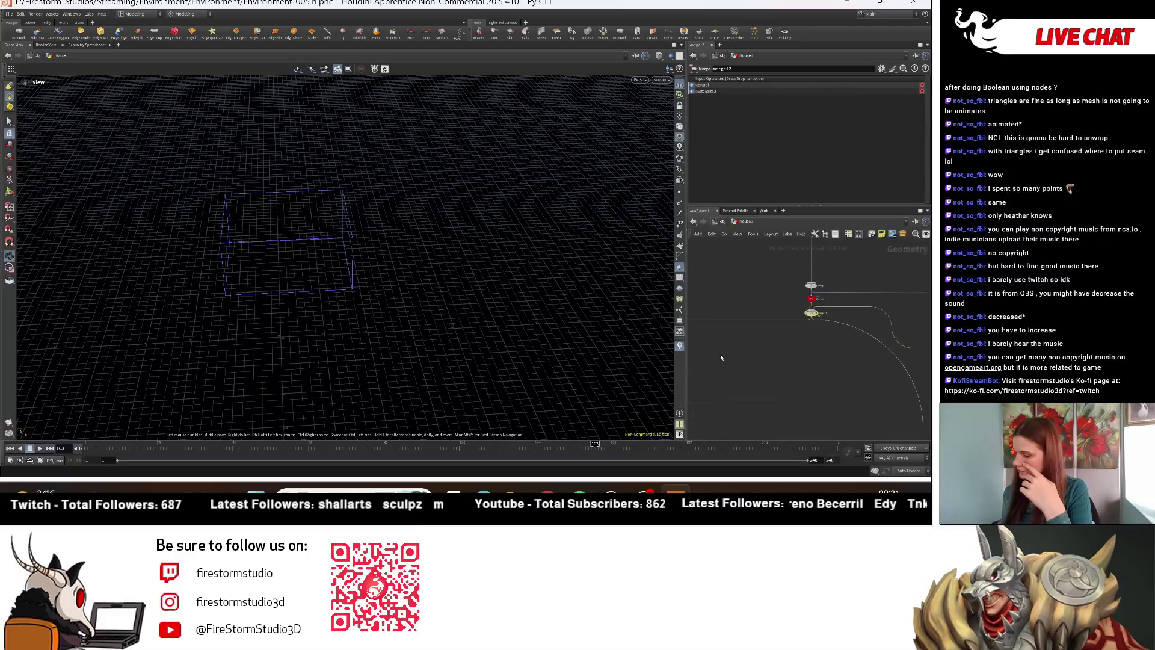
scroll(721, 355, up, 5)
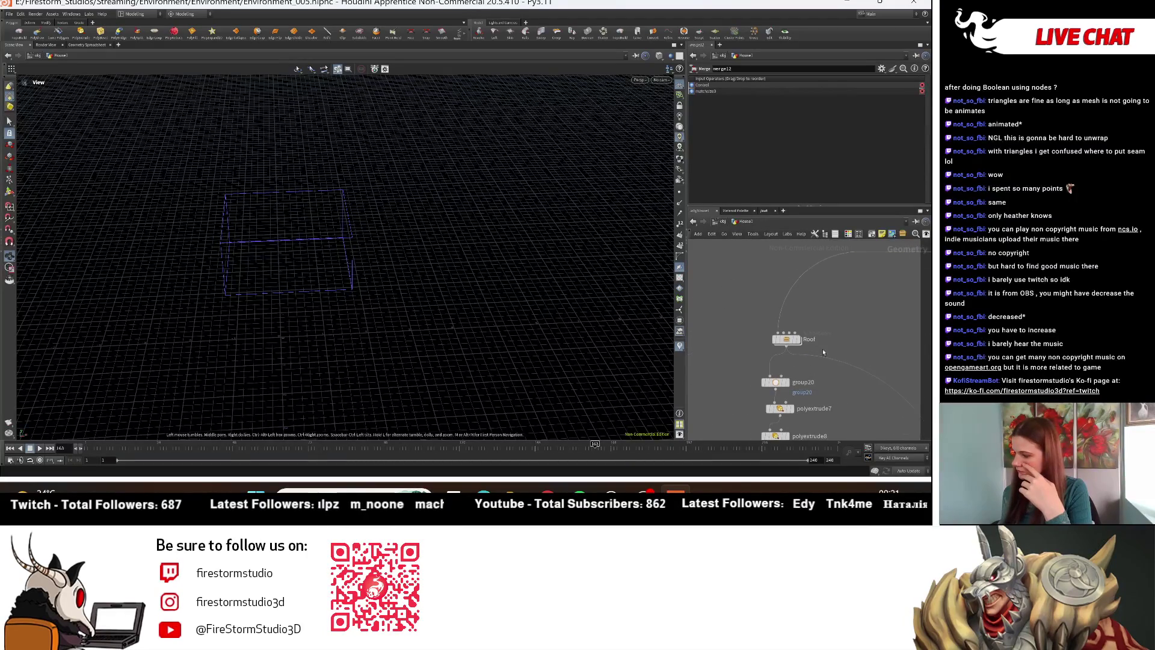
double_click(787, 340)
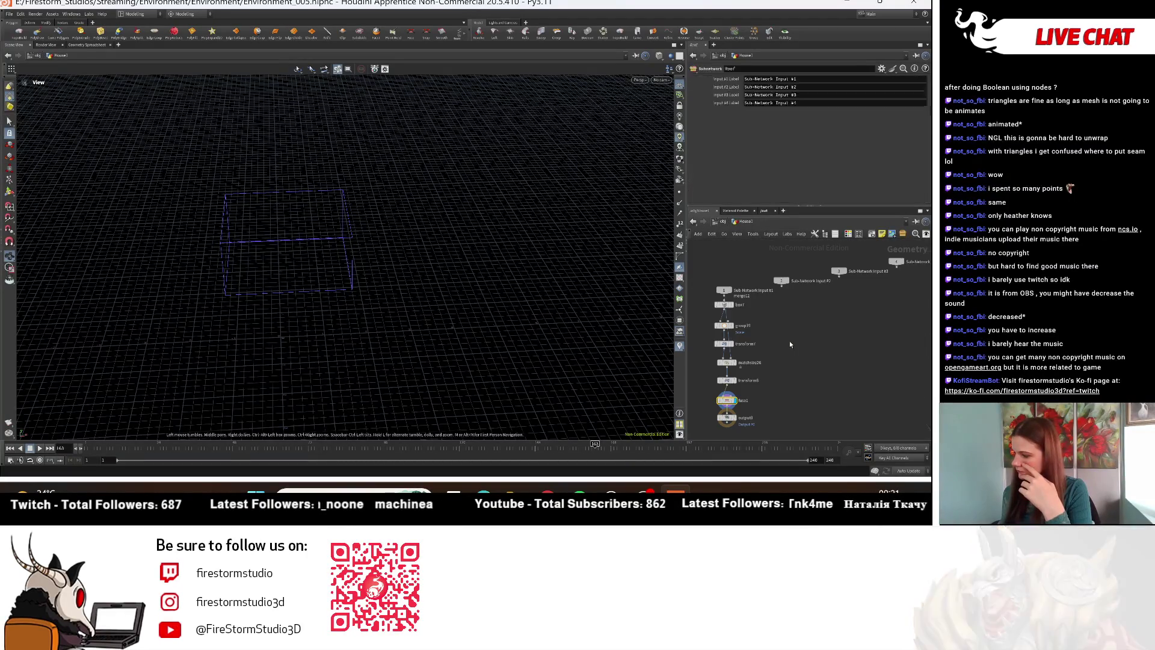
Step: Preview the matchsize26 and transform7 outputs and view the pyramid from above
click(753, 357)
mouse_move(505, 355)
mouse_down()
mouse_move(491, 300)
mouse_move(499, 315)
mouse_up()
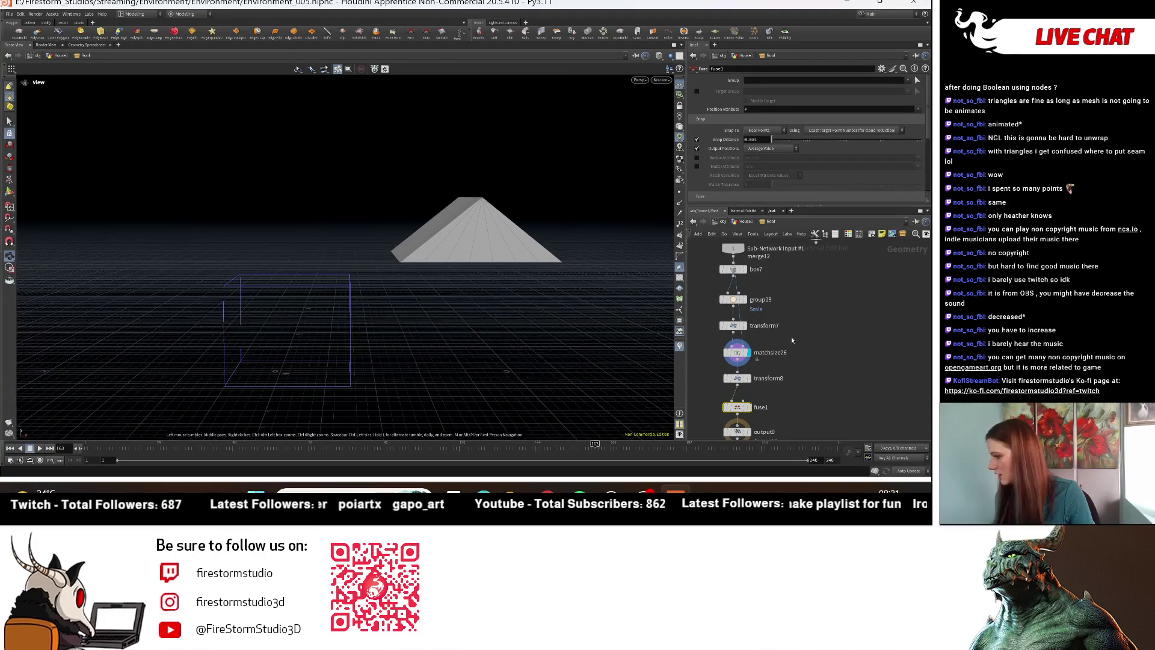
click(740, 354)
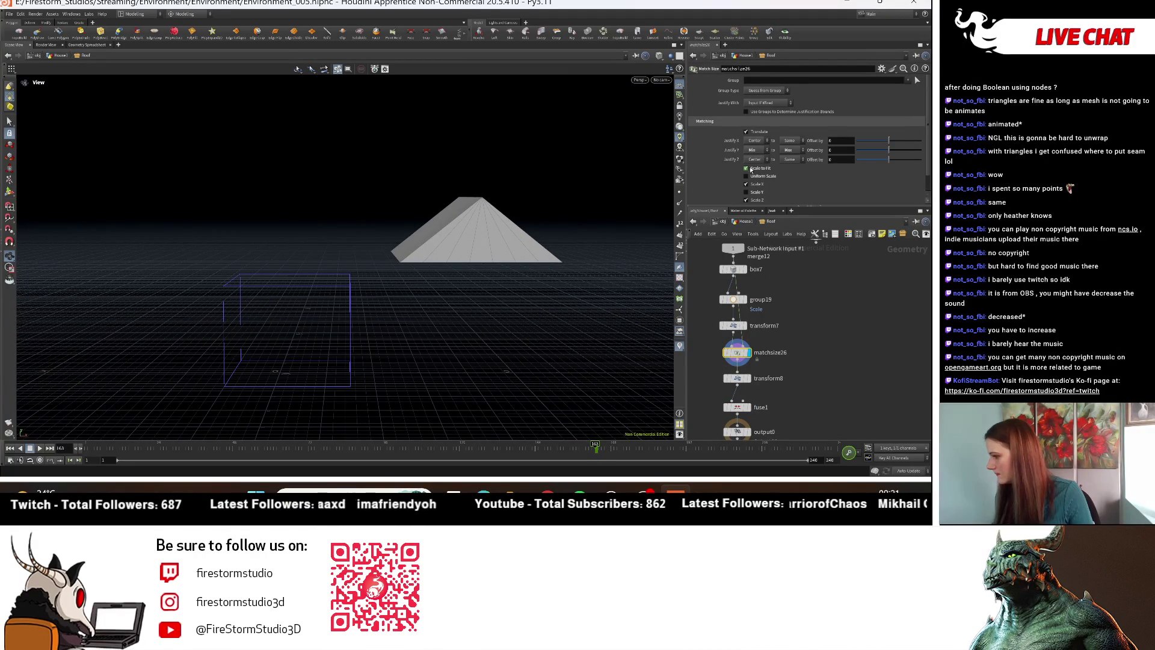
click(740, 378)
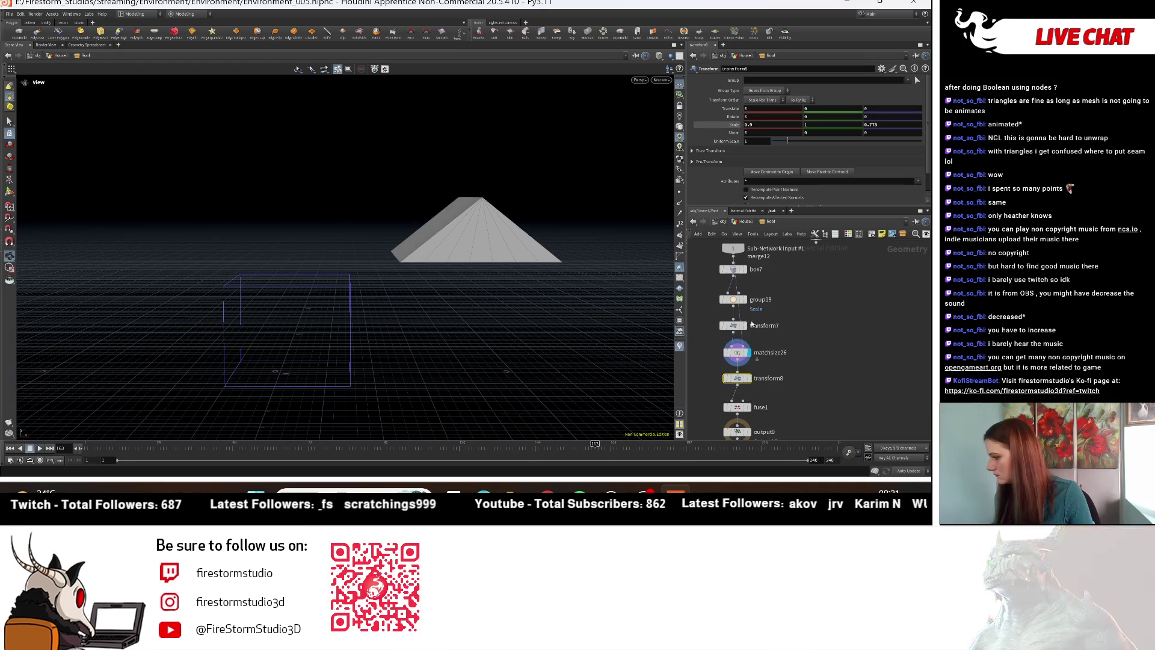
click(744, 326)
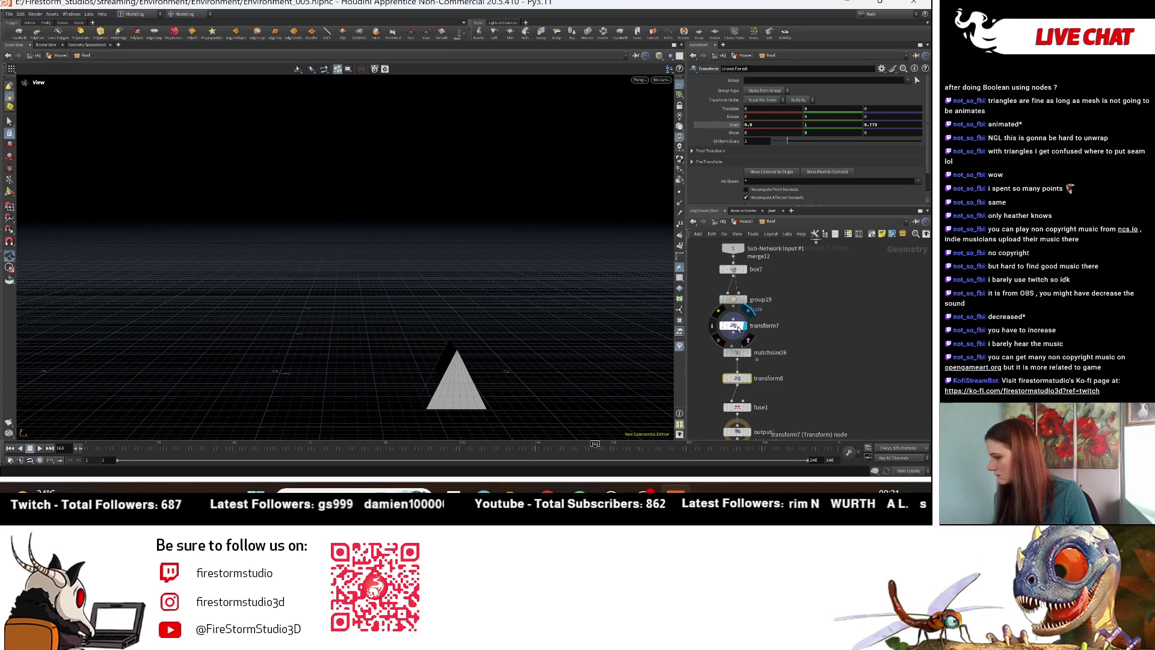
mouse_move(524, 361)
mouse_down()
mouse_move(536, 412)
mouse_move(301, 330)
mouse_move(178, 230)
mouse_up()
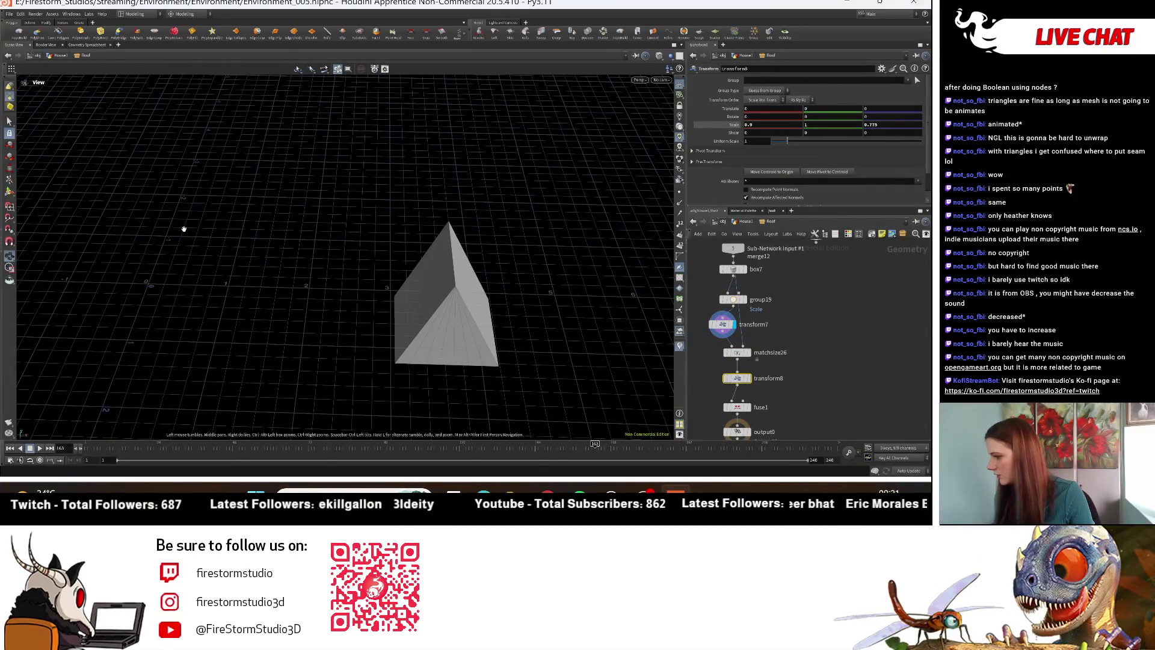
Step: Inspect the original box7 cube and the group19 top-face group
click(750, 274)
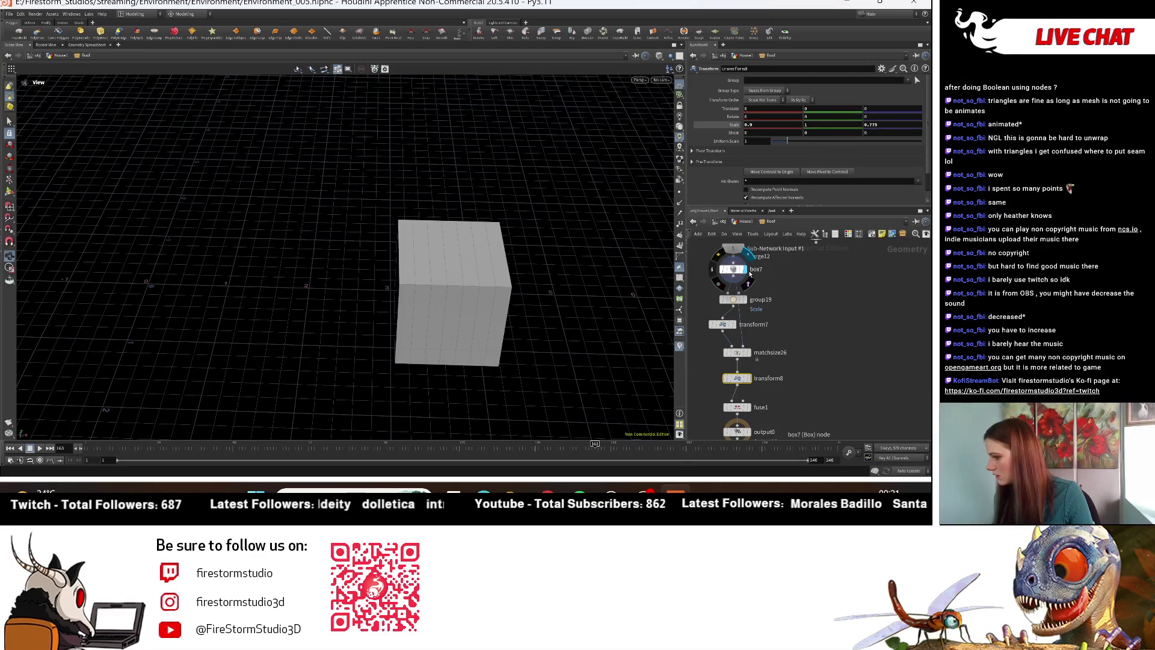
drag(420, 314, 423, 335)
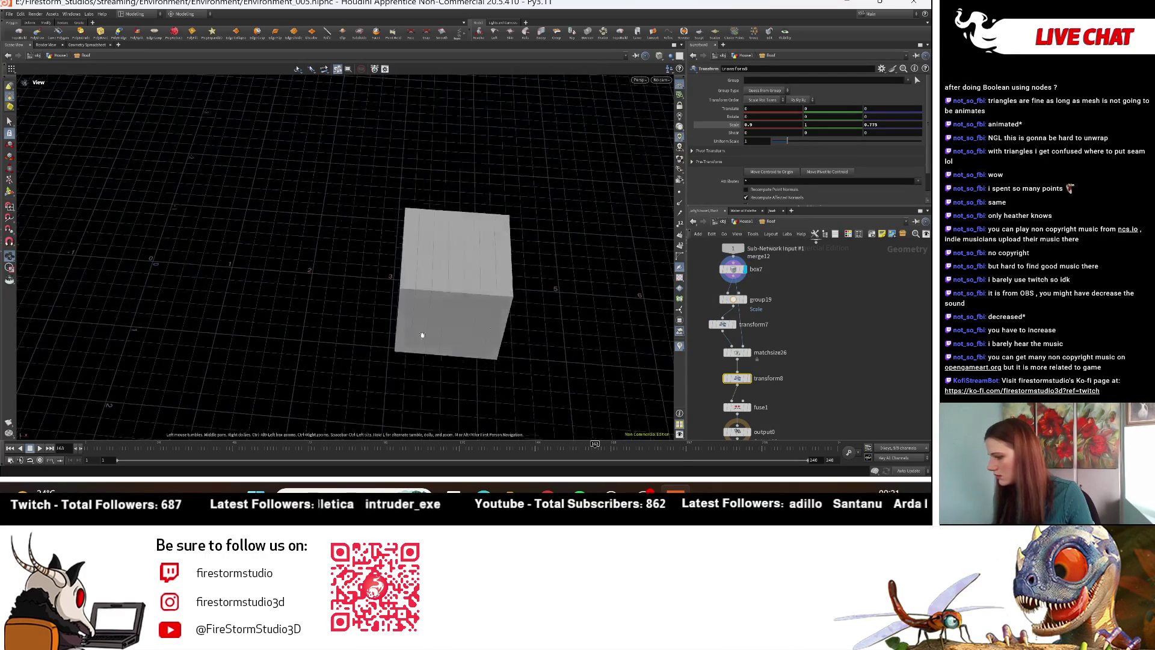
click(748, 307)
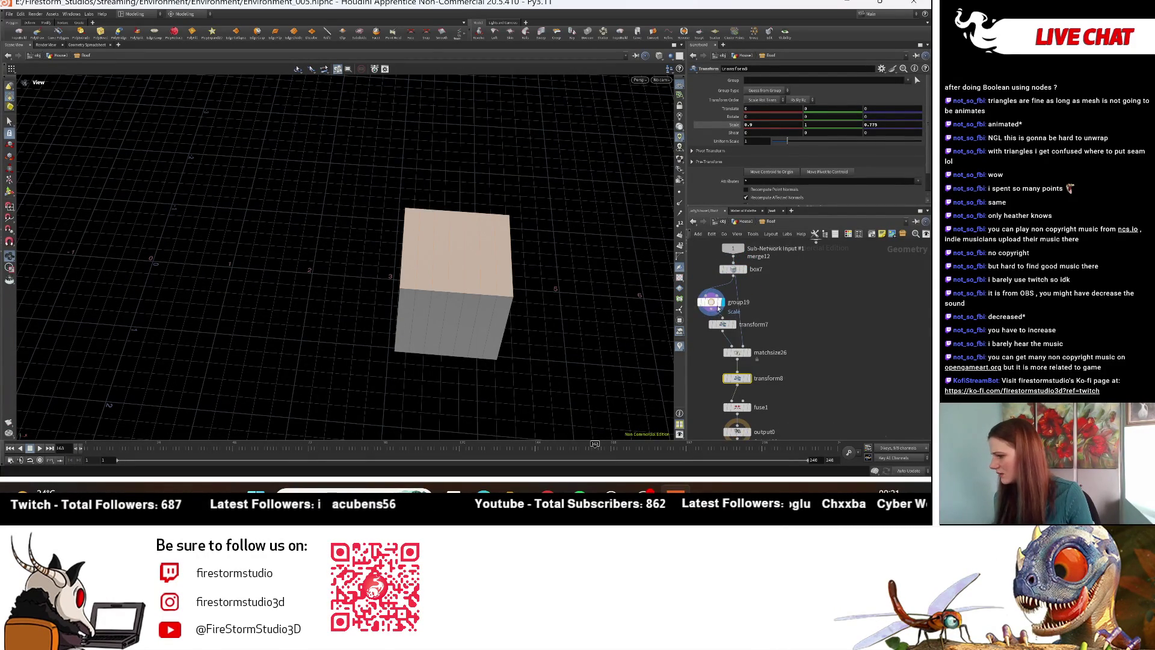
middle_drag(743, 271, 737, 321)
click(737, 321)
click(727, 319)
drag(424, 301, 418, 292)
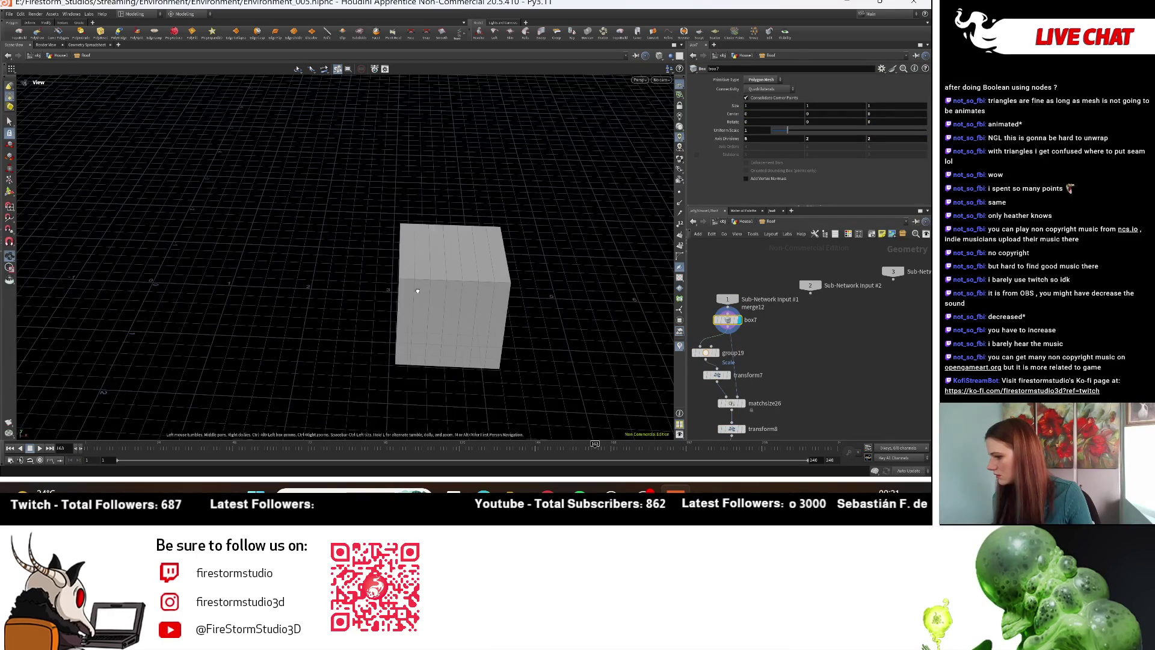
middle_drag(830, 404, 826, 285)
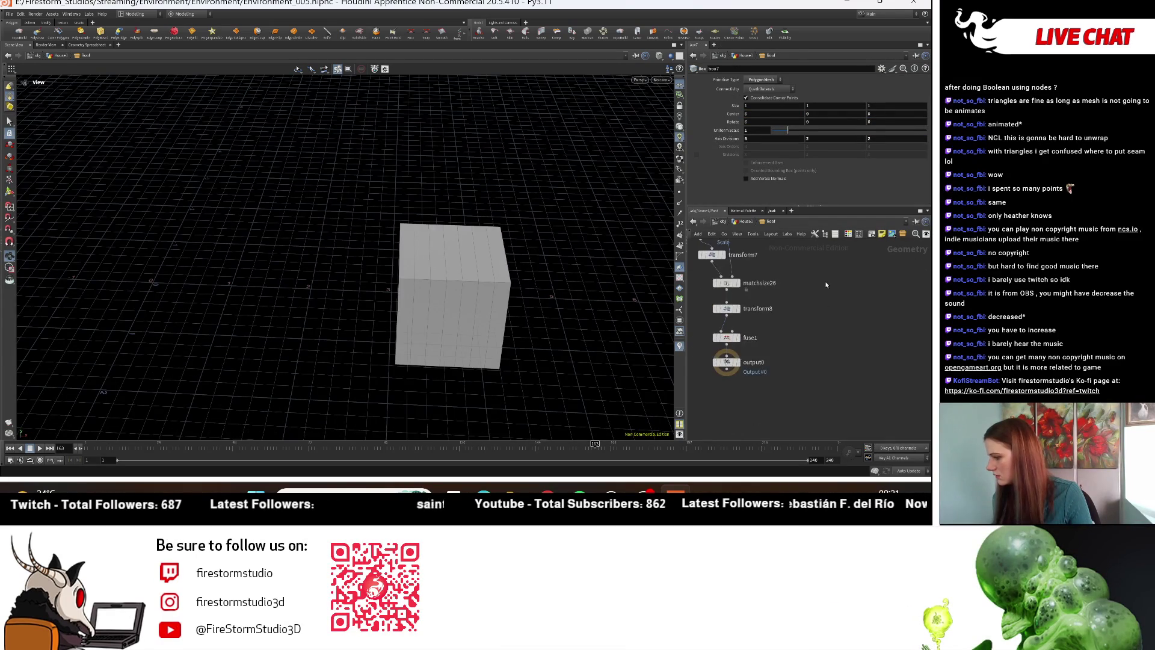
Step: Toggle matchsize26's Translate matching off and back on, then return to the house level
click(726, 284)
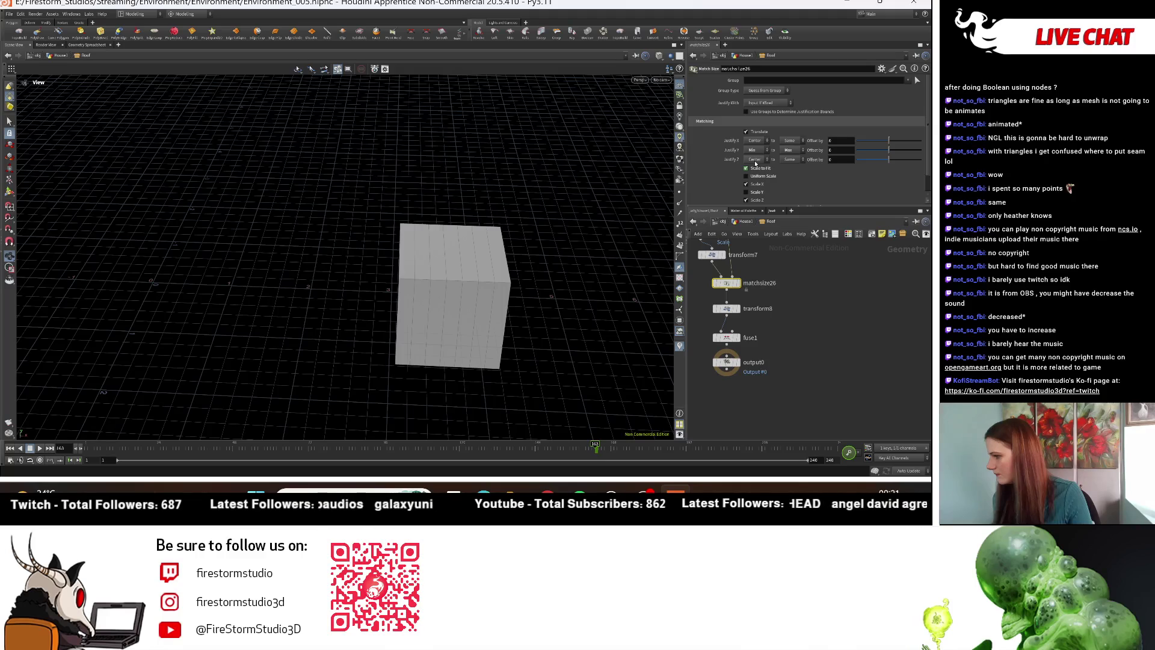
click(753, 134)
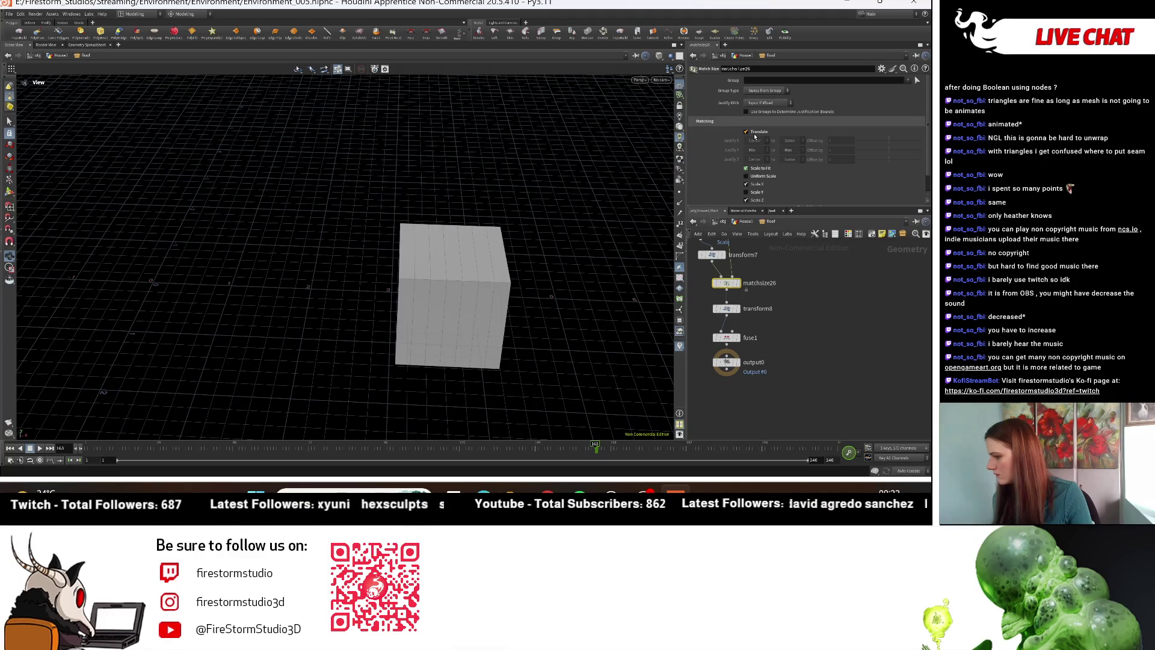
click(754, 137)
key(u)
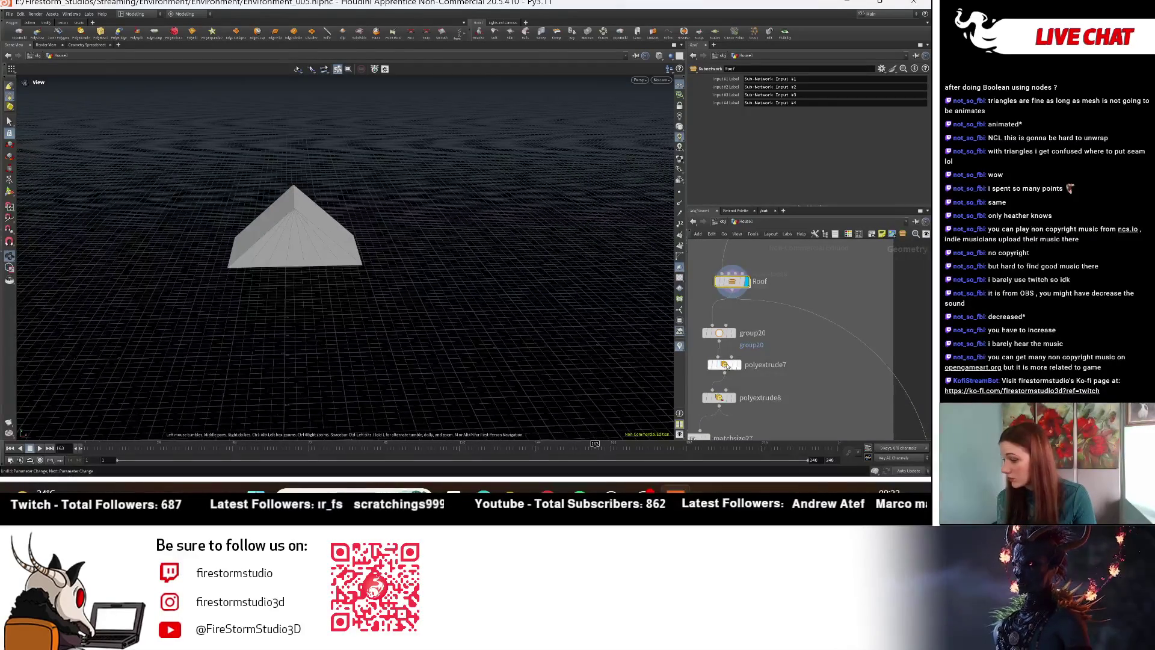
Step: Step through the group20, polyextrude7 and matchsize27 previews, then review merge12 from the staircase side
click(733, 333)
middle_drag(757, 368, 757, 330)
click(738, 326)
middle_drag(769, 373, 761, 330)
click(722, 358)
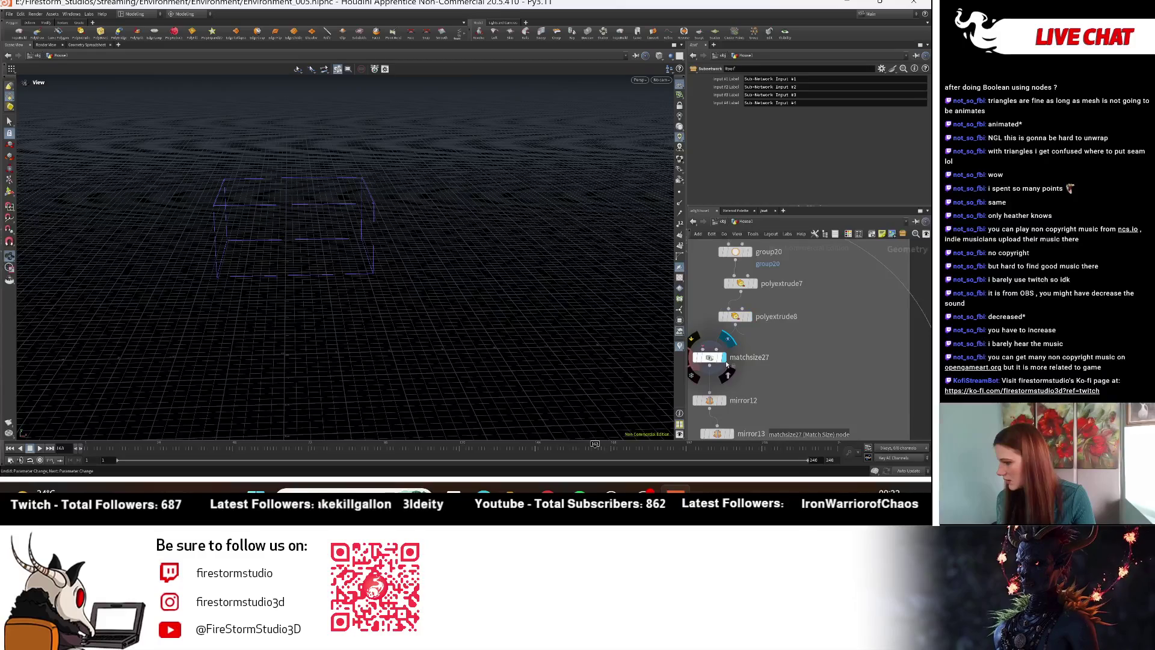
mouse_move(293, 300)
mouse_down()
mouse_move(284, 321)
mouse_move(283, 278)
mouse_up()
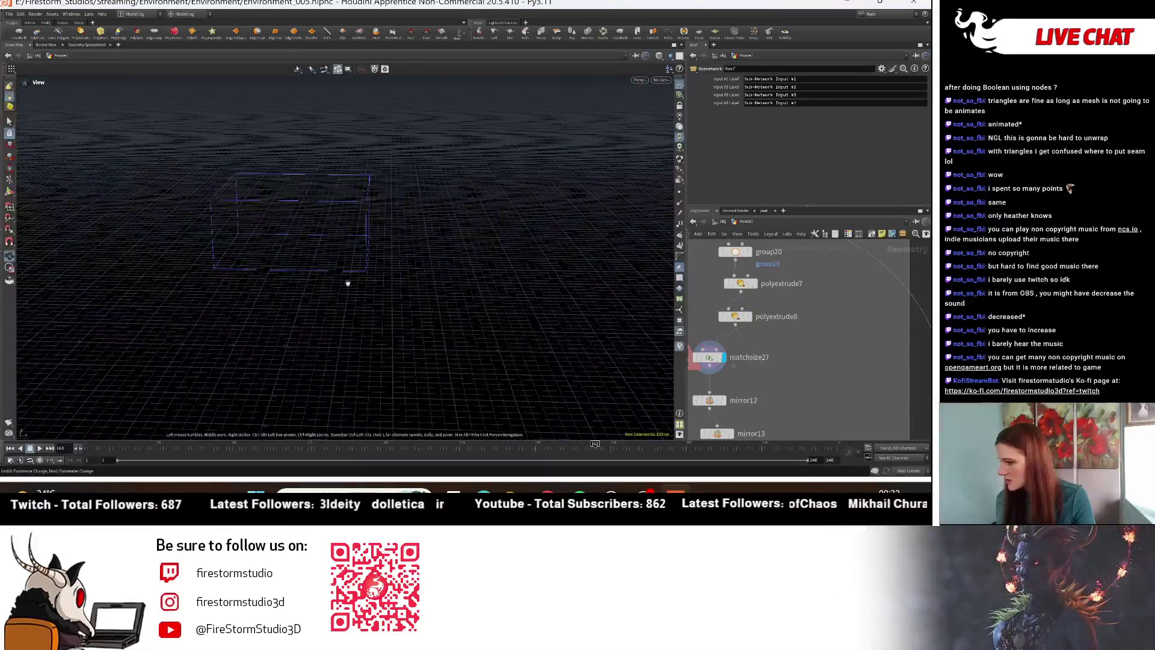
scroll(839, 362, down, 5)
scroll(782, 397, down, 3)
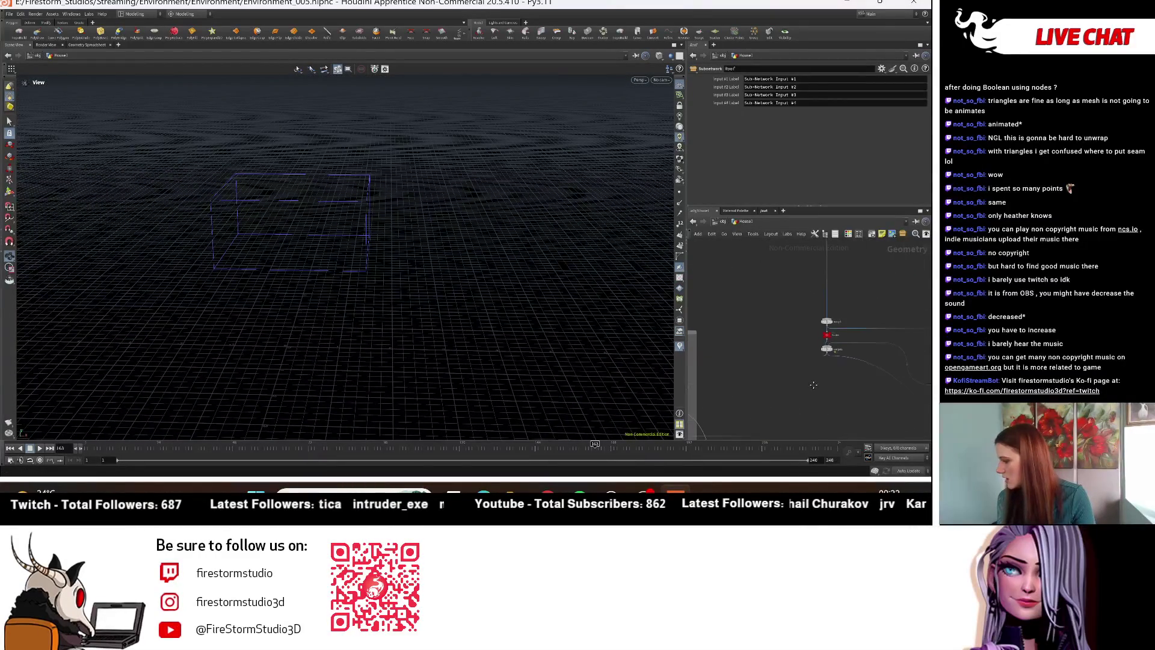
click(827, 351)
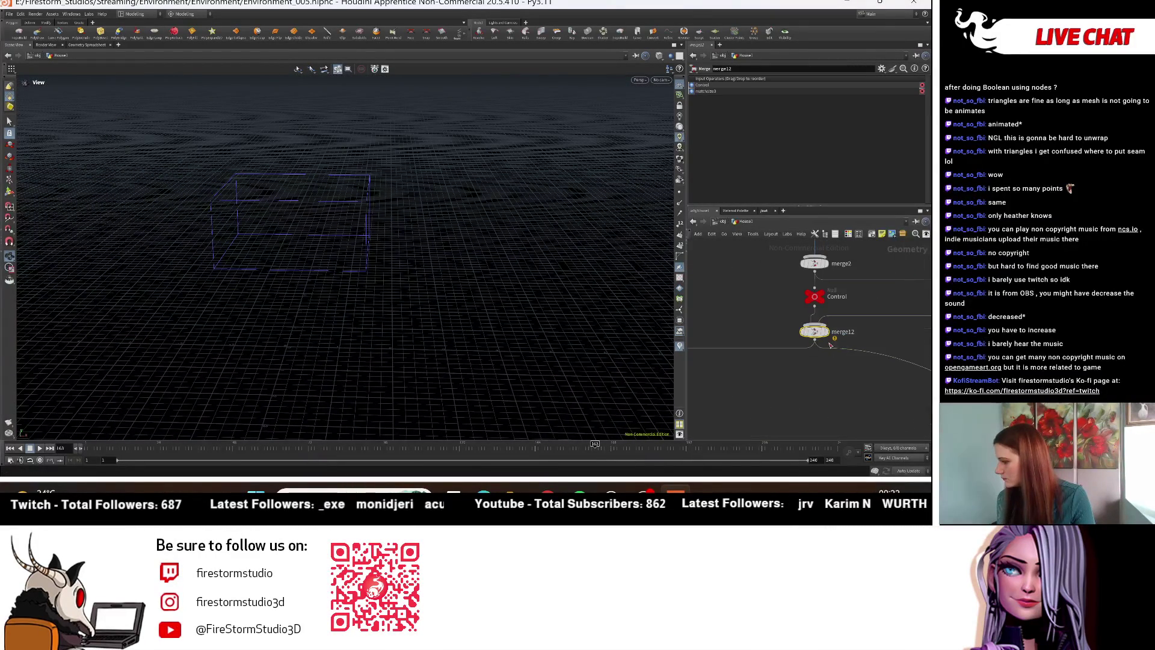
scroll(800, 402, up, 5)
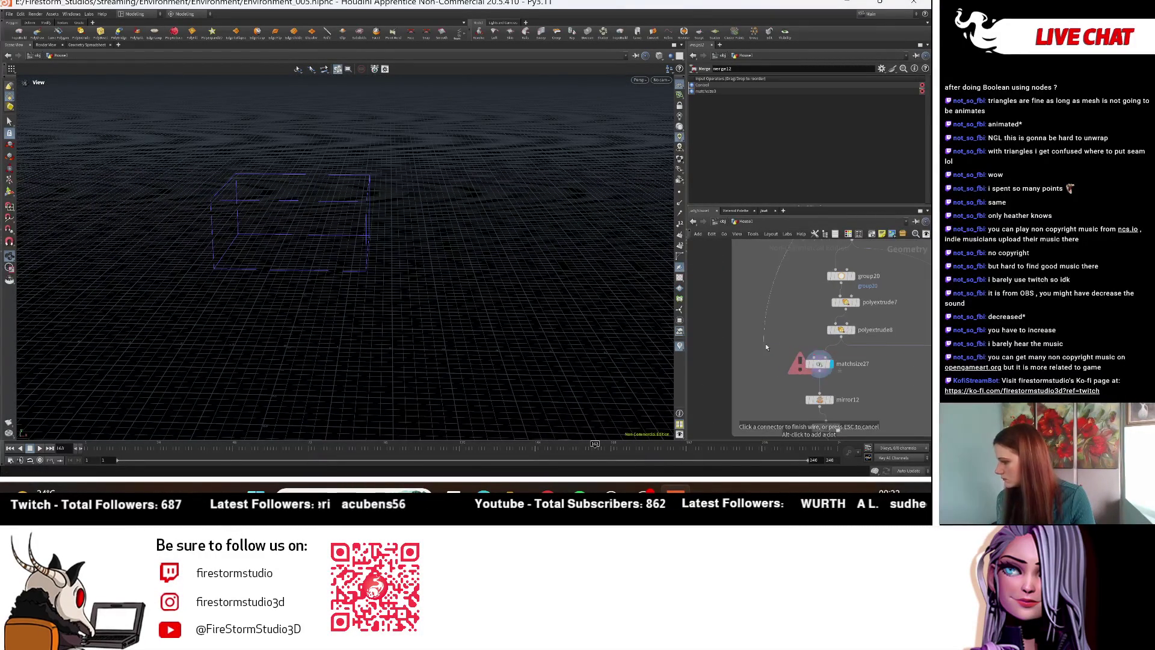
drag(288, 337, 673, 338)
scroll(825, 365, up, 2)
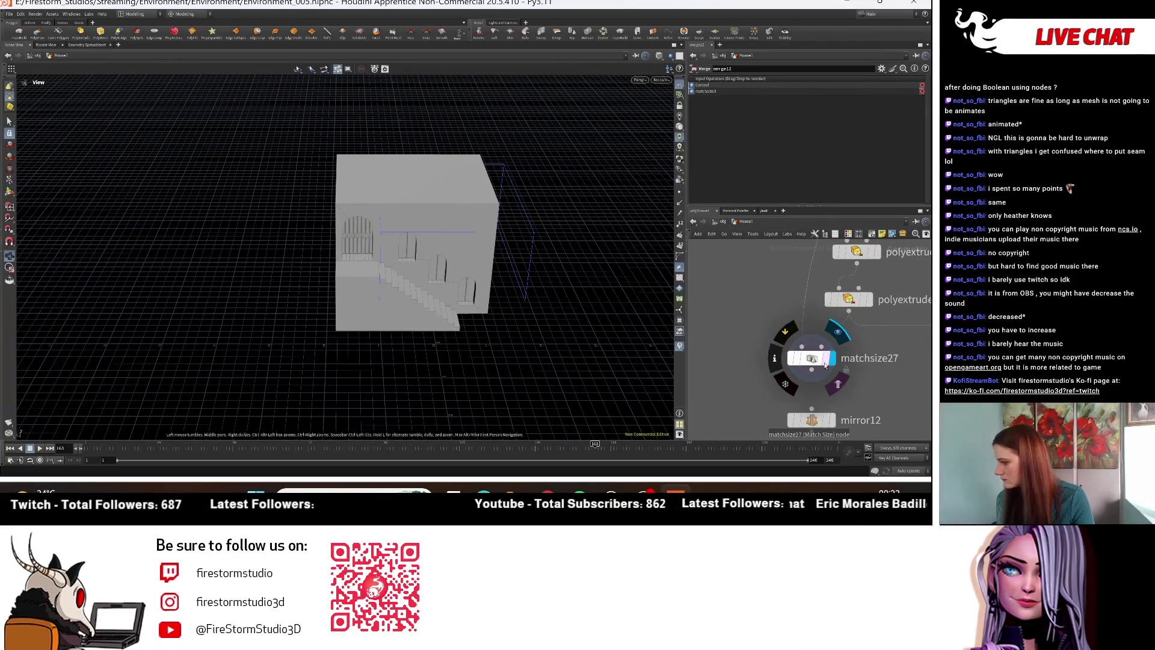
Step: Delete the matchsize27 node and display the polyextrude8 slab
click(812, 361)
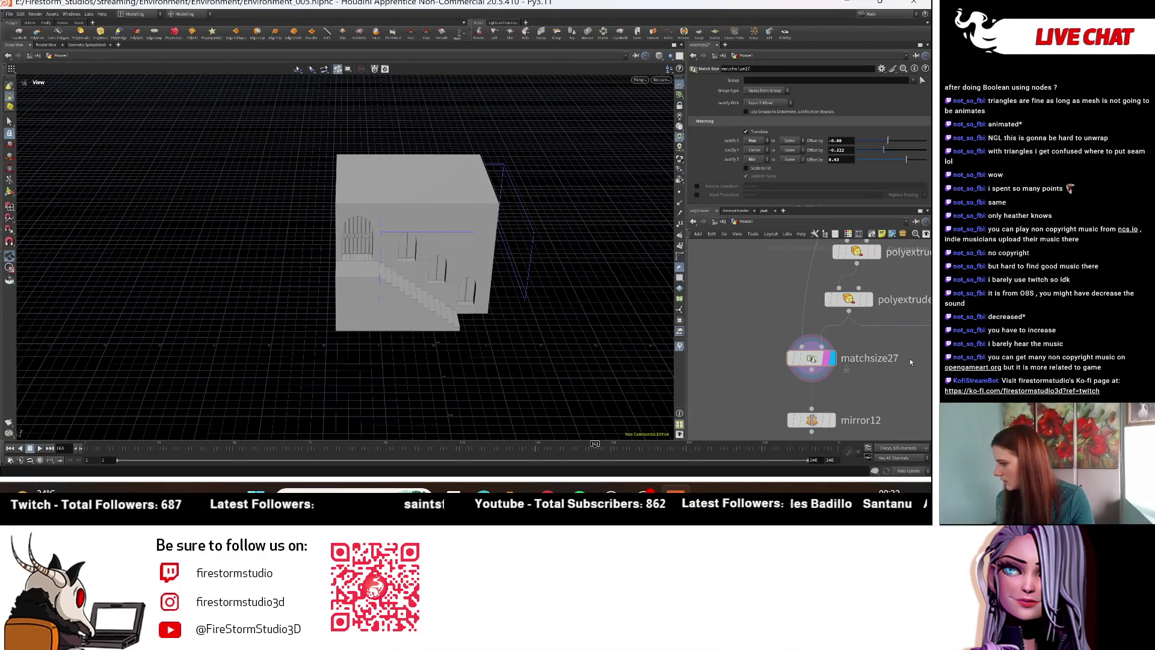
key(ctrl+z)
click(824, 359)
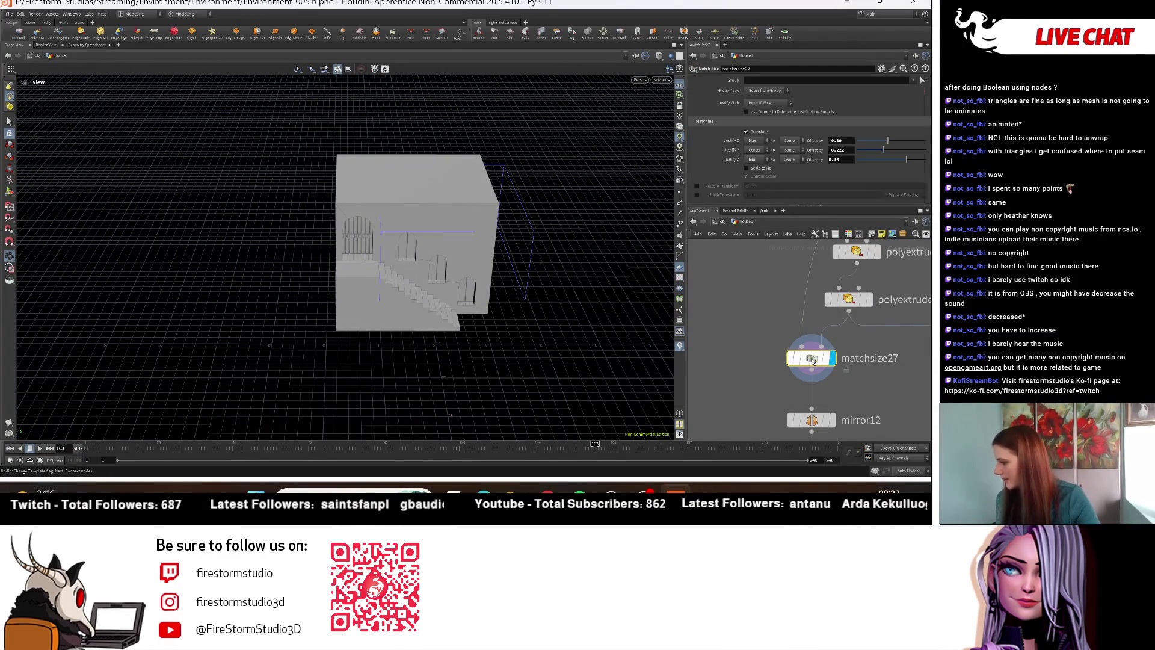
key(Delete)
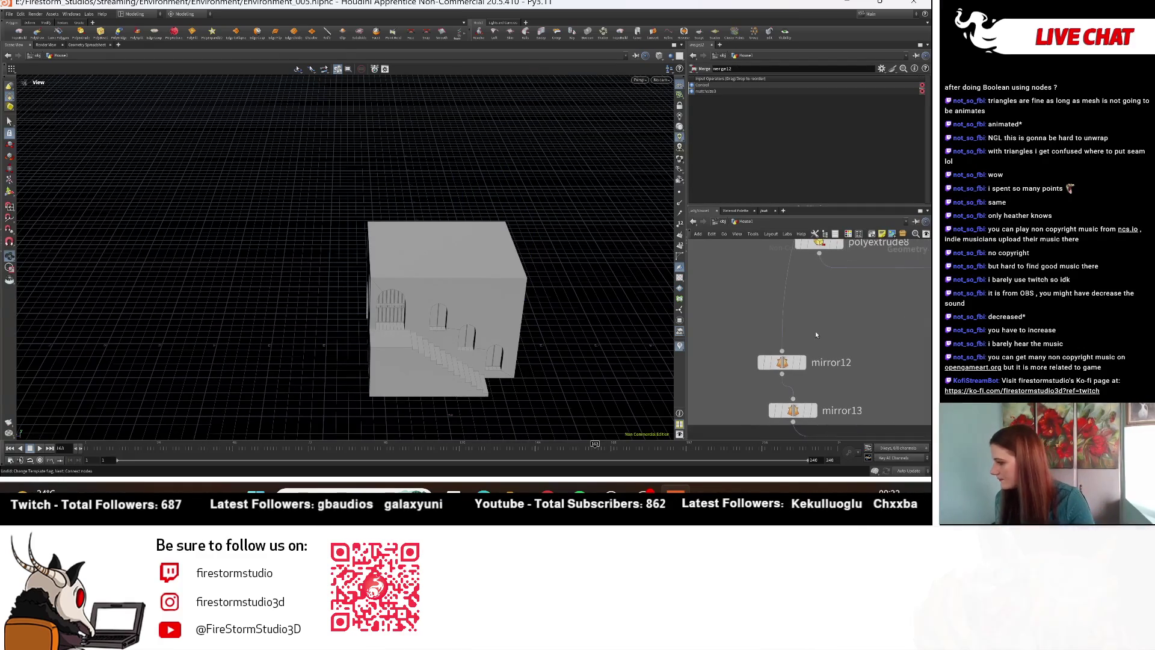
scroll(799, 354, down, 2)
click(799, 353)
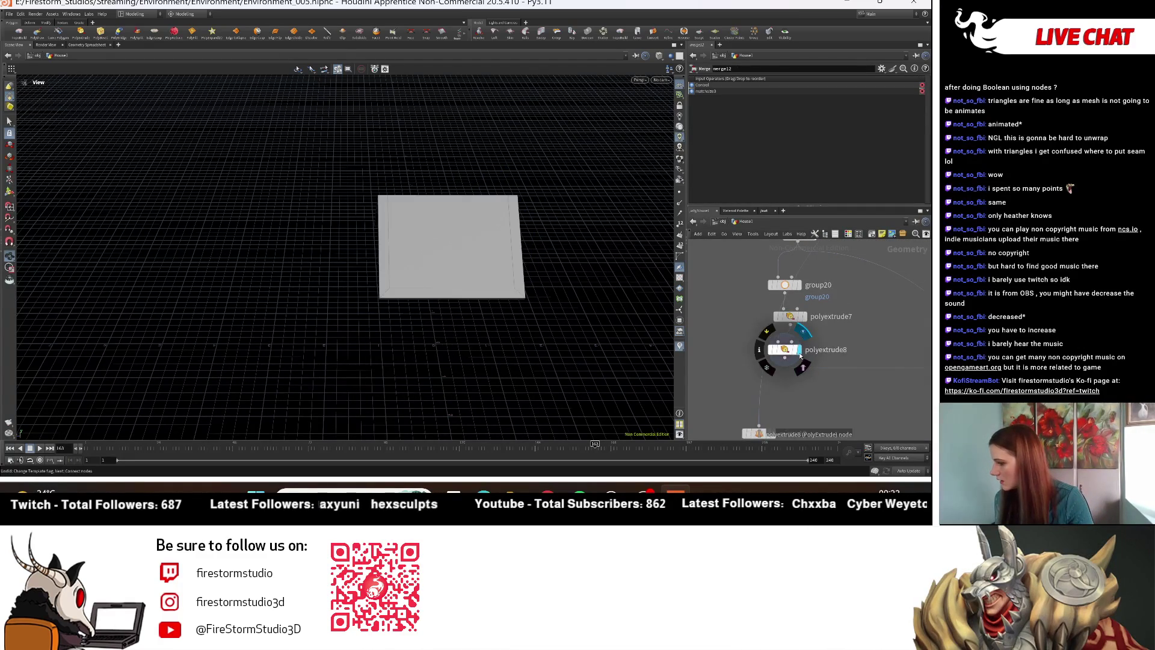
Step: Delete the mirror12 and mirror13 nodes
middle_drag(762, 395, 735, 316)
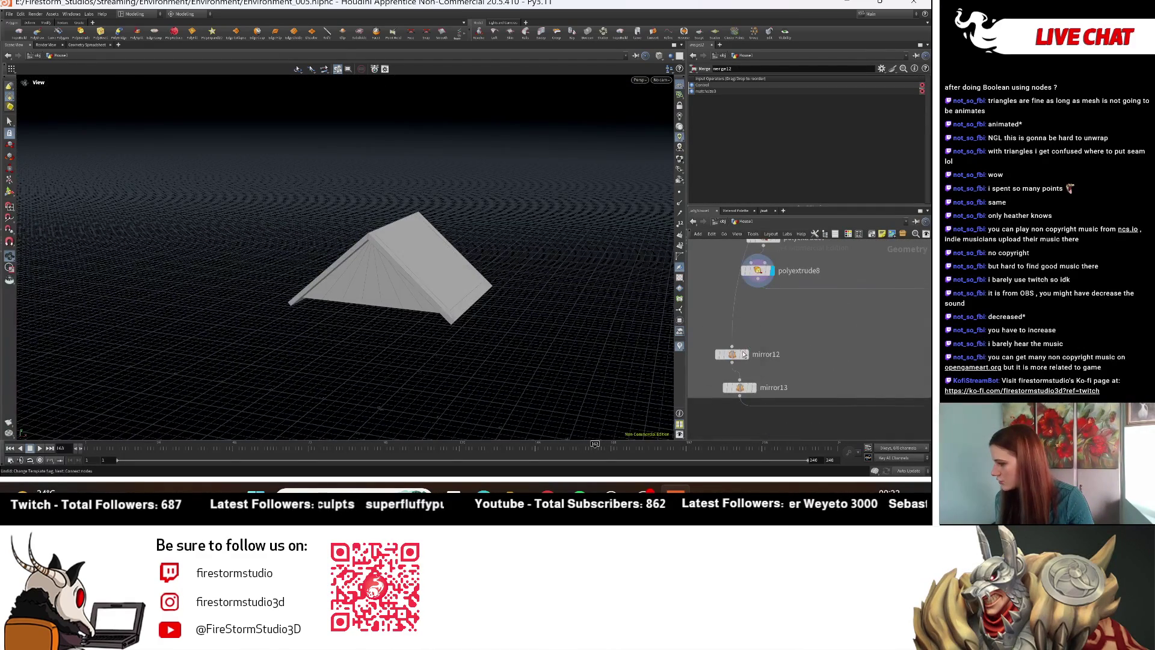
drag(694, 332, 788, 414)
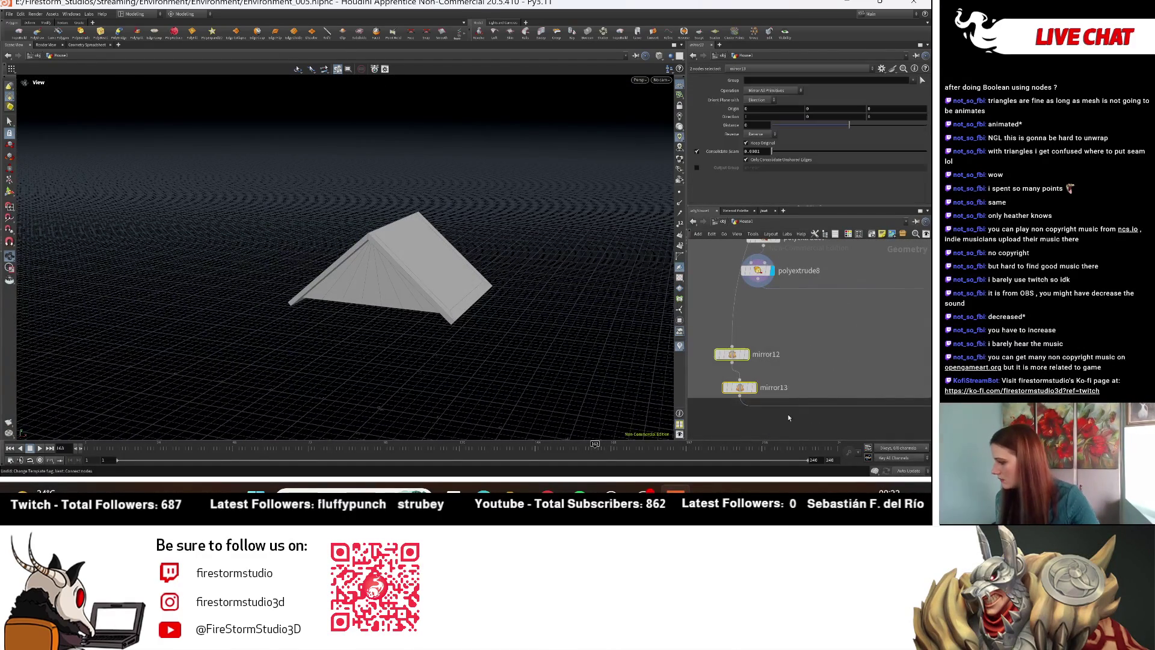
key(Delete)
Step: Delete the Platform network box together with its three nodes
mouse_move(843, 364)
middle_down()
mouse_move(661, 361)
mouse_move(824, 355)
middle_up()
mouse_move(896, 390)
middle_down()
mouse_move(782, 306)
mouse_move(839, 310)
mouse_move(776, 223)
middle_up()
scroll(841, 286, down, 1)
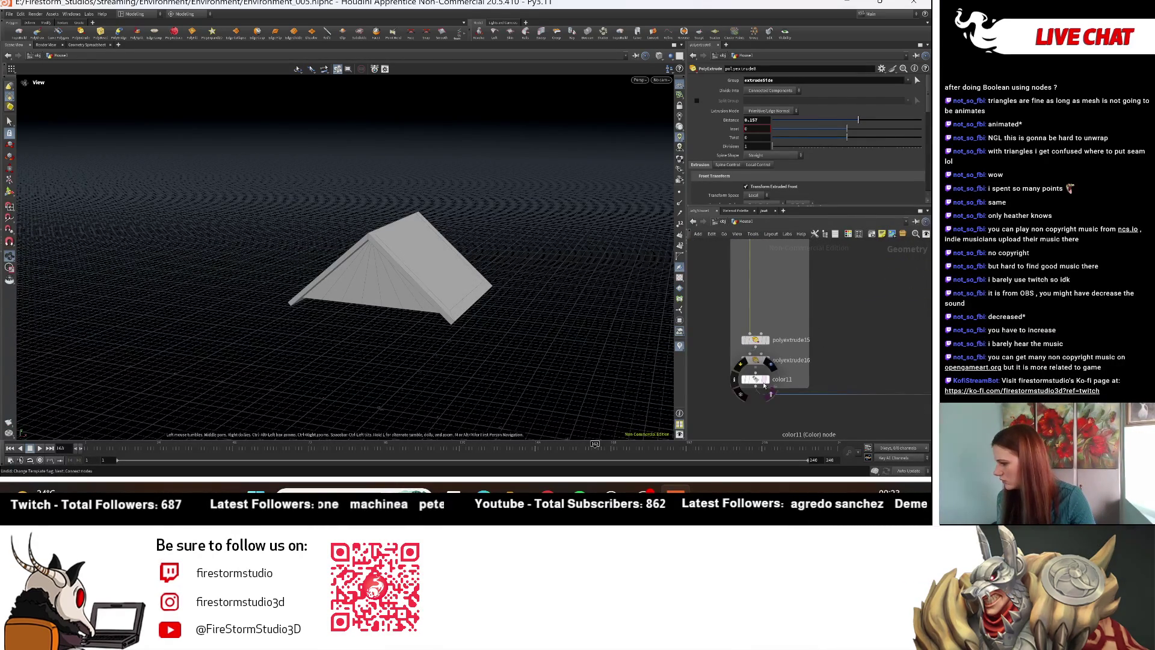
scroll(795, 360, down, 2)
drag(785, 385, 737, 415)
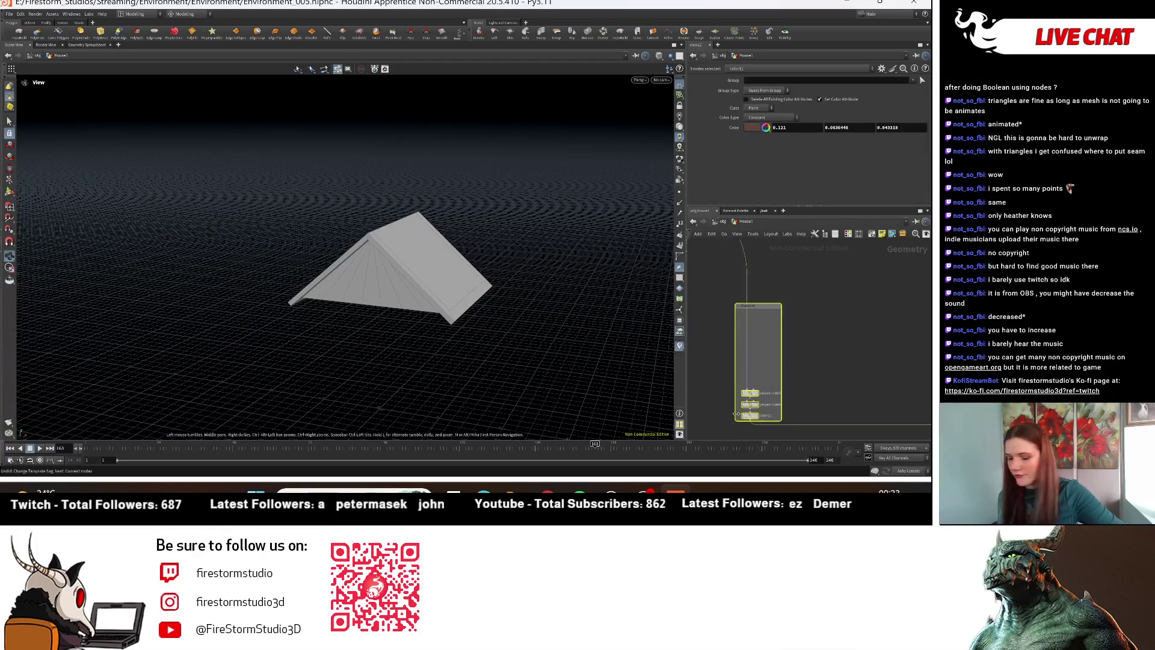
key(Delete)
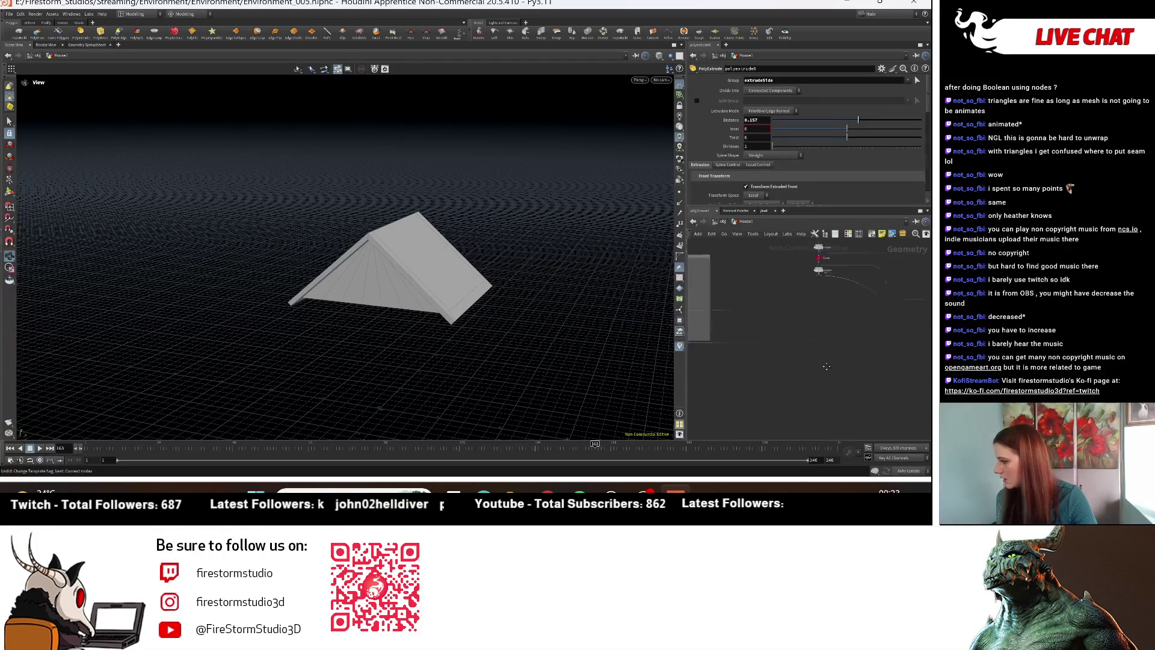
Step: Display the full house from merge14, viewed from a front-level angle
middle_drag(792, 370, 887, 418)
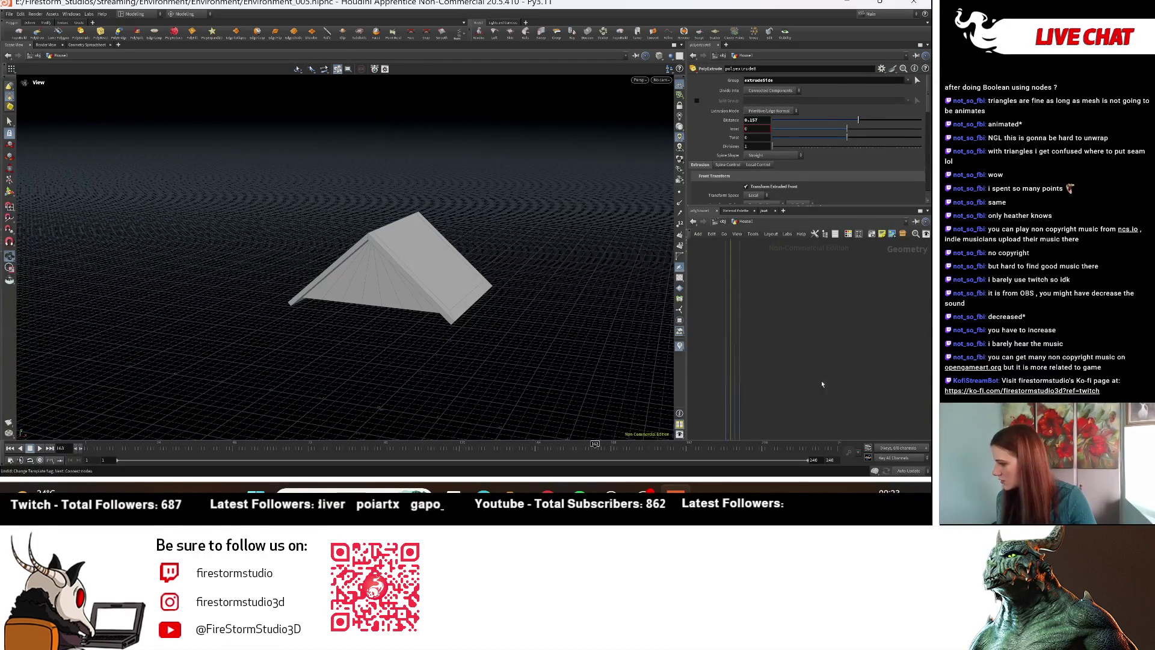
click(793, 388)
drag(457, 283, 506, 278)
mouse_move(464, 239)
mouse_down()
mouse_move(482, 242)
mouse_move(507, 299)
mouse_move(516, 268)
mouse_move(484, 310)
mouse_move(500, 318)
mouse_up()
scroll(775, 382, down, 2)
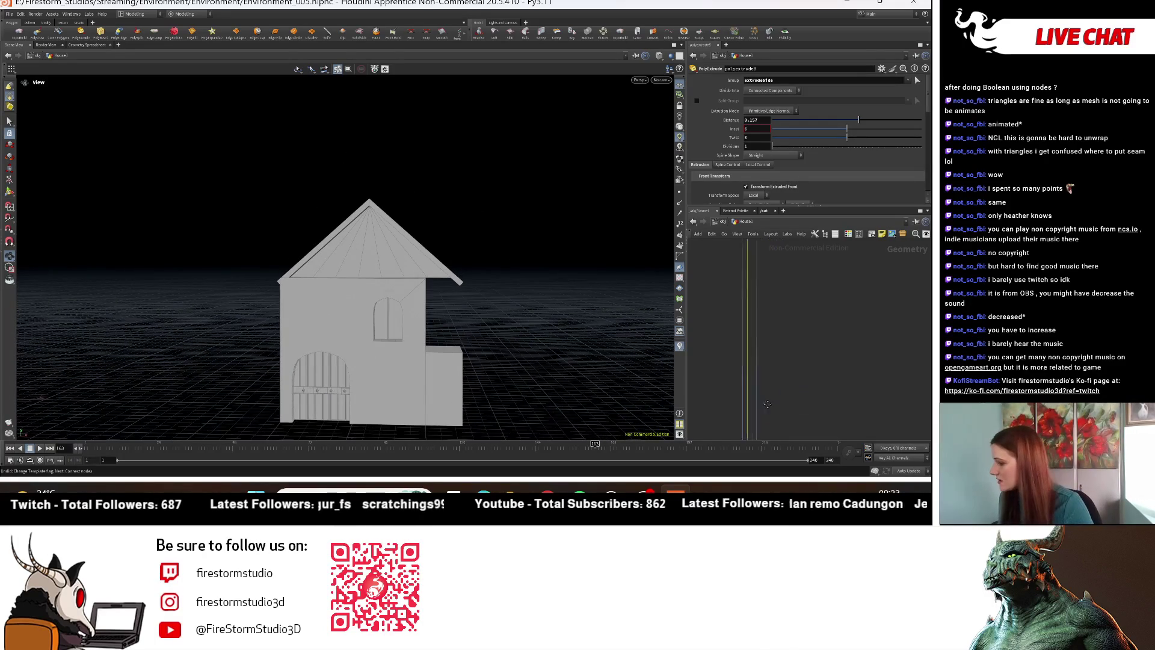
Step: Route merge5's output to merge2's connection and delete the merge2 node
drag(775, 279, 850, 331)
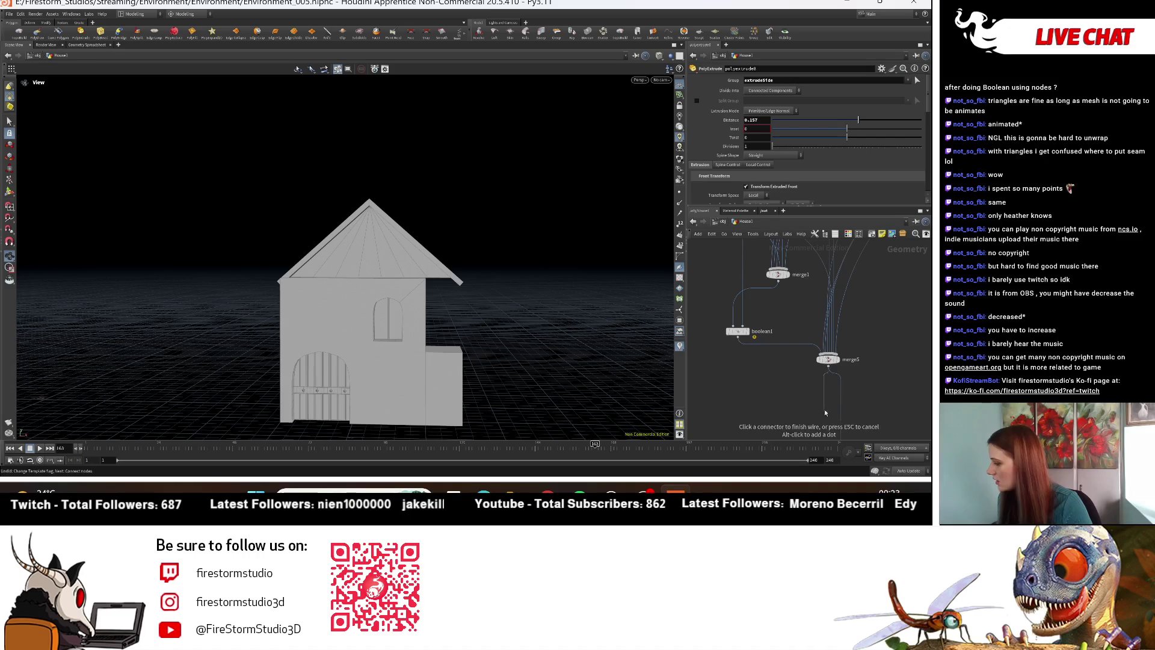
drag(830, 408, 800, 241)
middle_drag(801, 299, 774, 378)
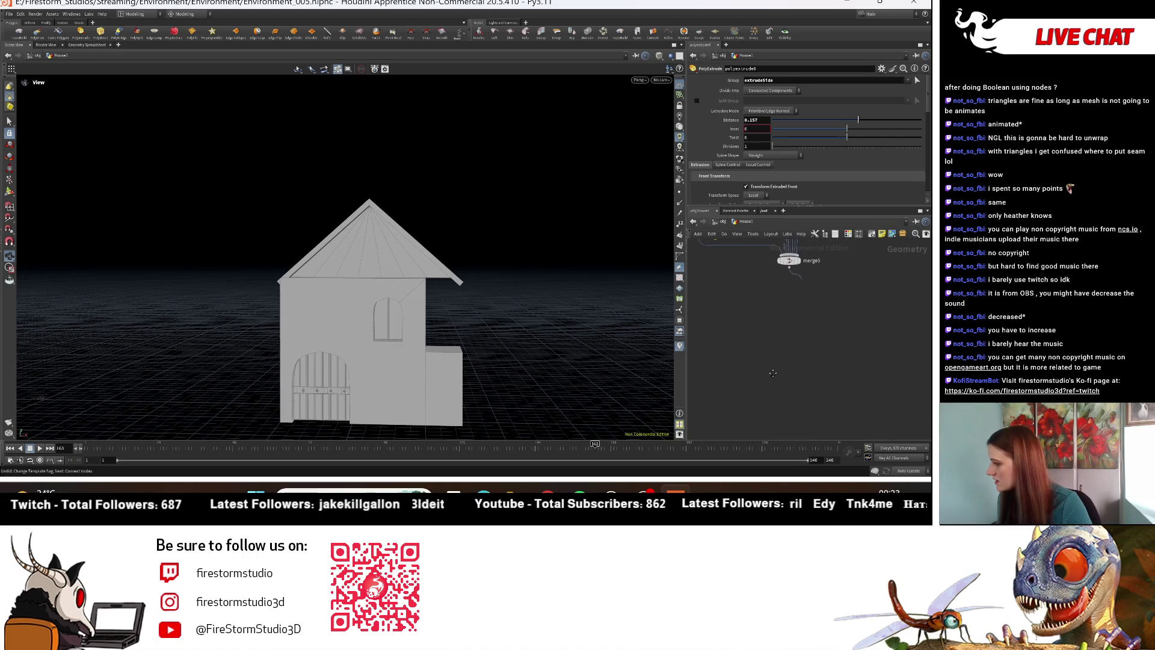
click(793, 414)
mouse_move(850, 397)
middle_down()
mouse_move(777, 291)
mouse_move(838, 327)
mouse_move(770, 328)
middle_up()
key(Delete)
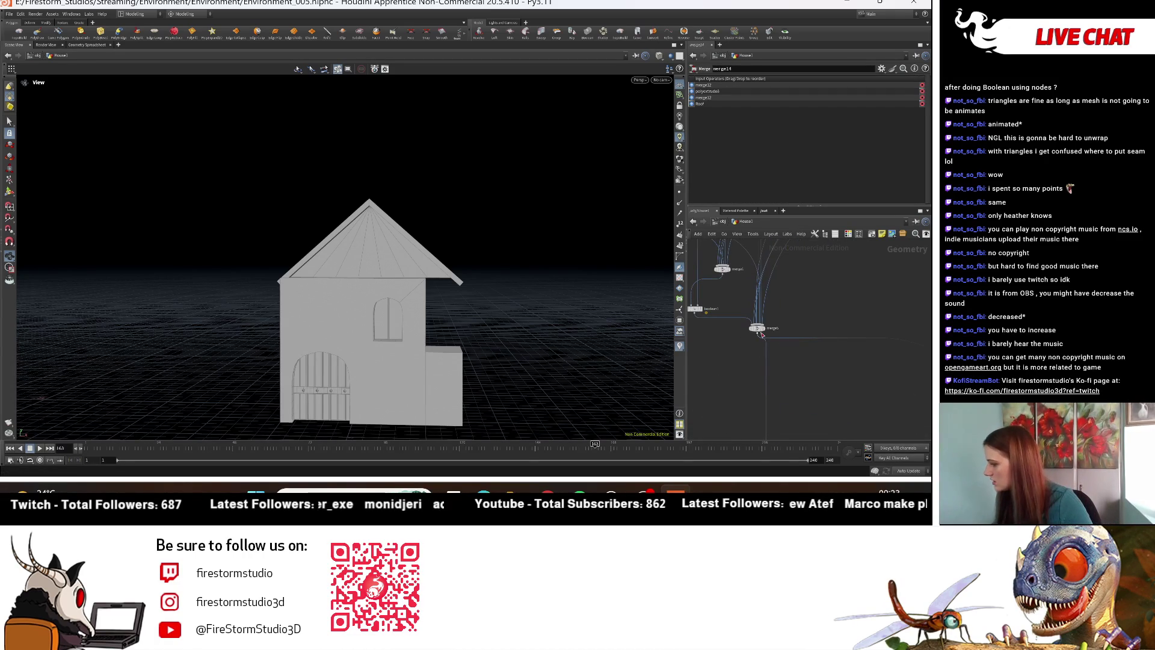
Step: Connect merge5 into the Roof subnet's input, then step inside the Roof subnet
click(759, 333)
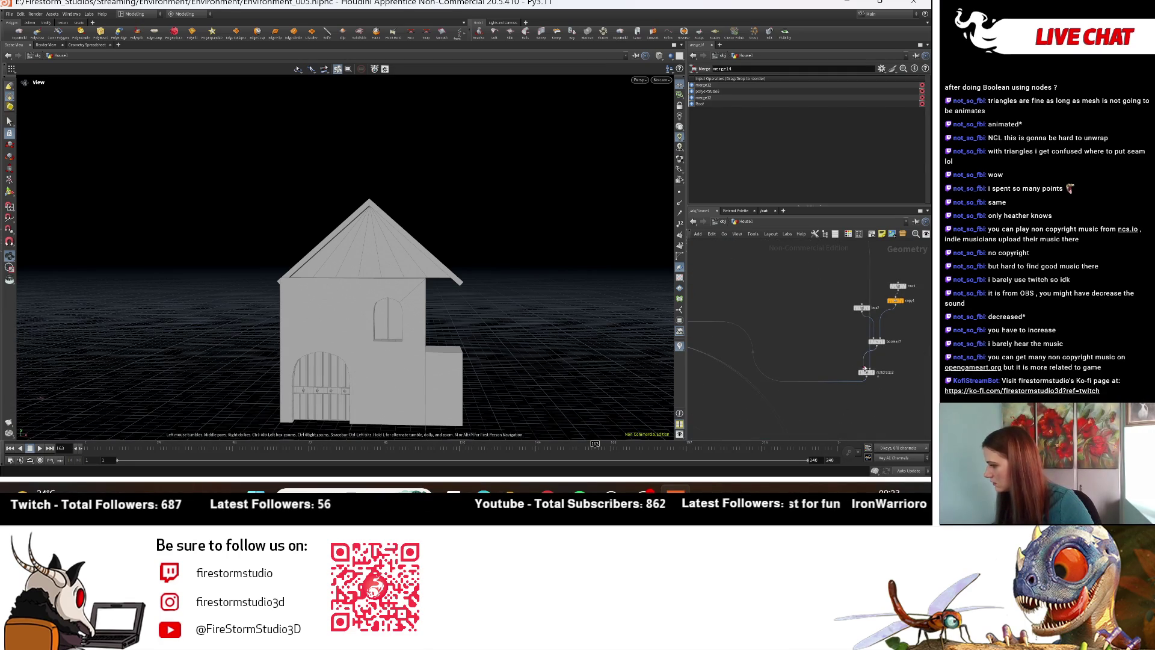
click(864, 369)
scroll(886, 377, up, 5)
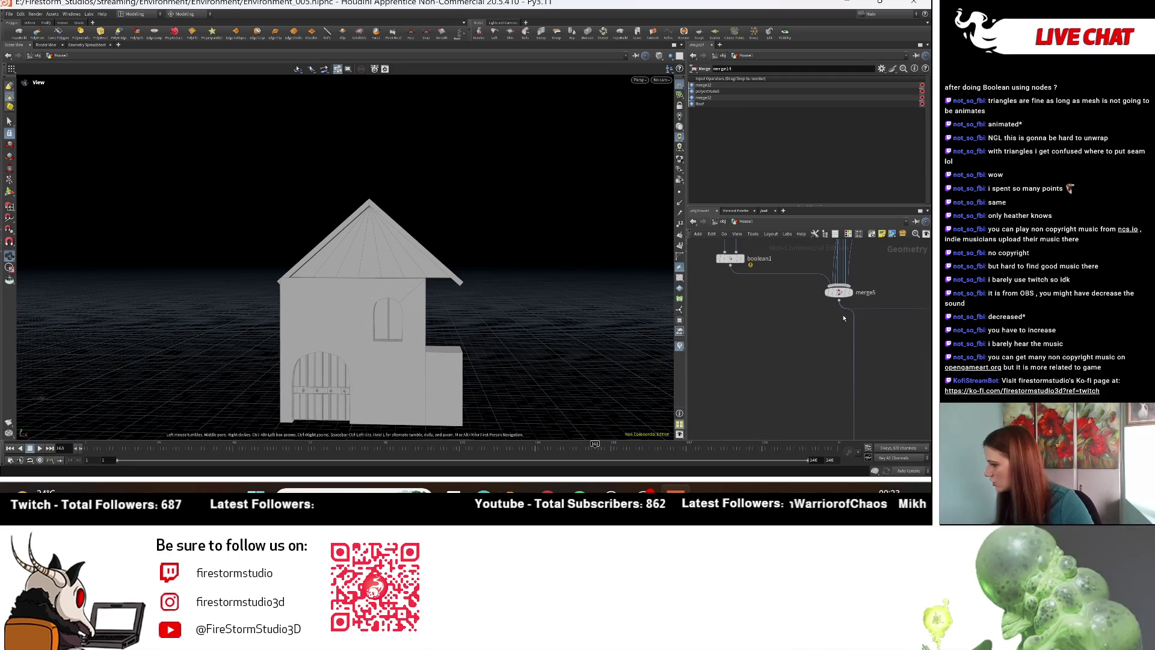
scroll(795, 400, down, 4)
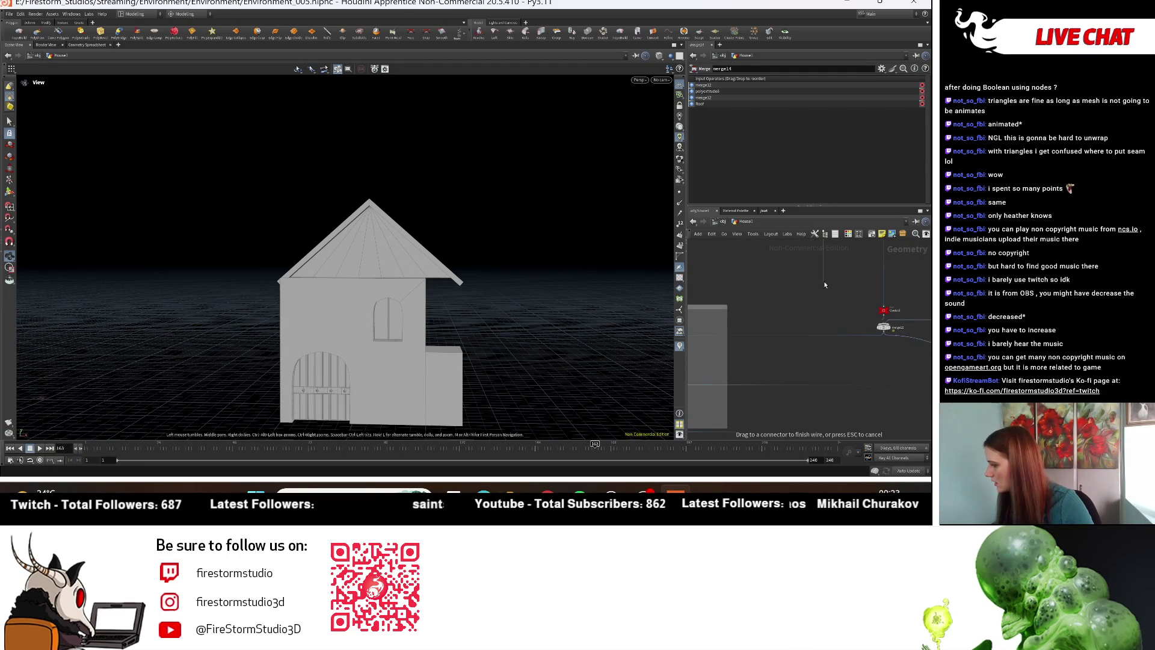
scroll(825, 282, down, 3)
scroll(875, 405, up, 5)
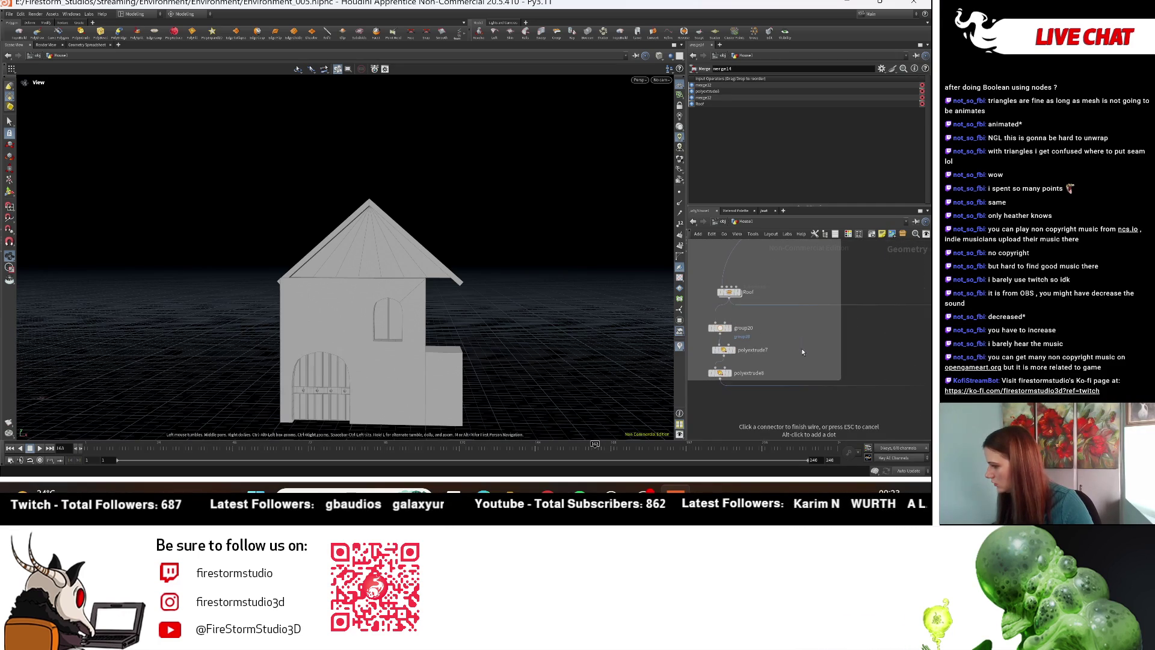
scroll(796, 352, down, 3)
scroll(782, 362, up, 4)
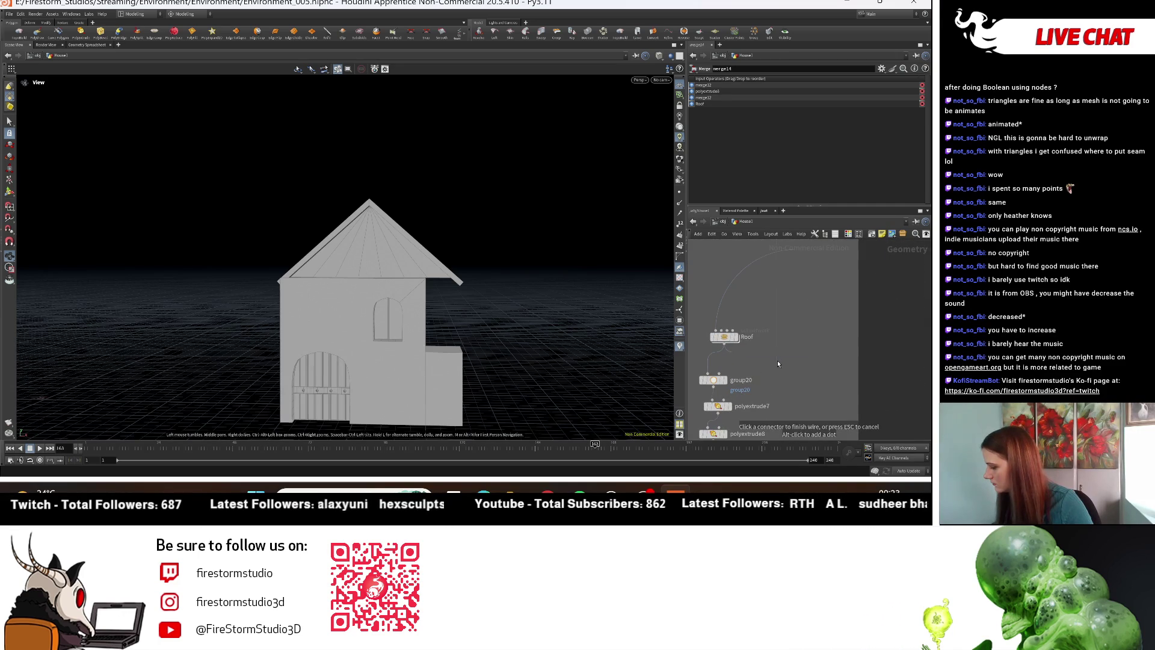
scroll(778, 325, down, 5)
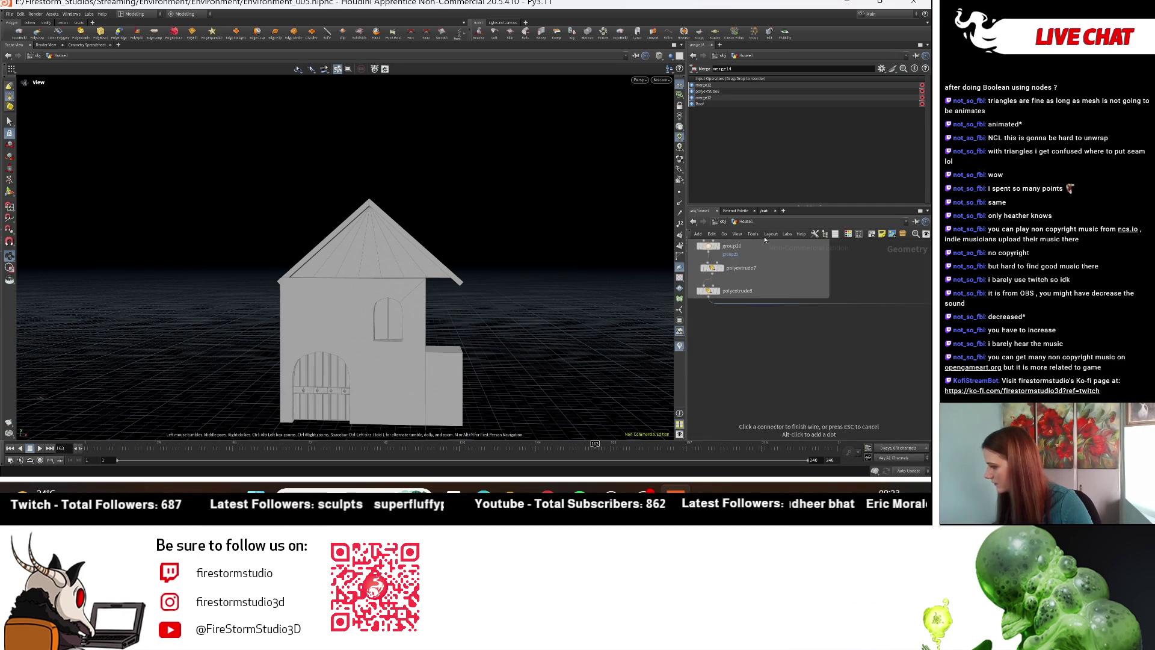
scroll(711, 328, down, 3)
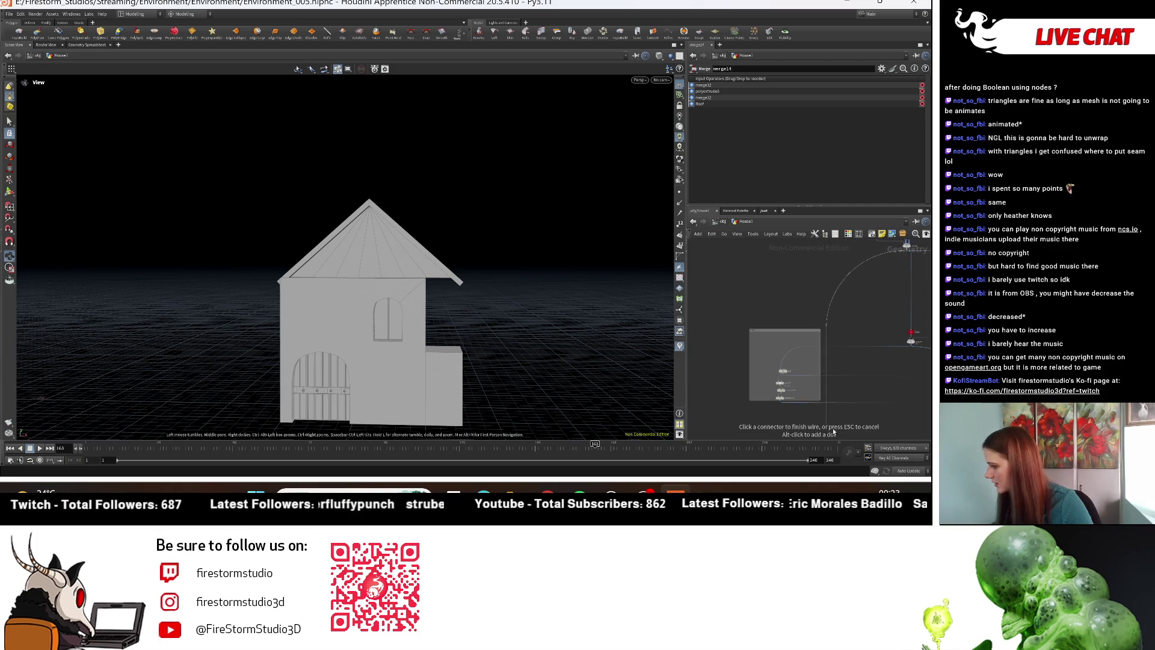
scroll(776, 370, up, 4)
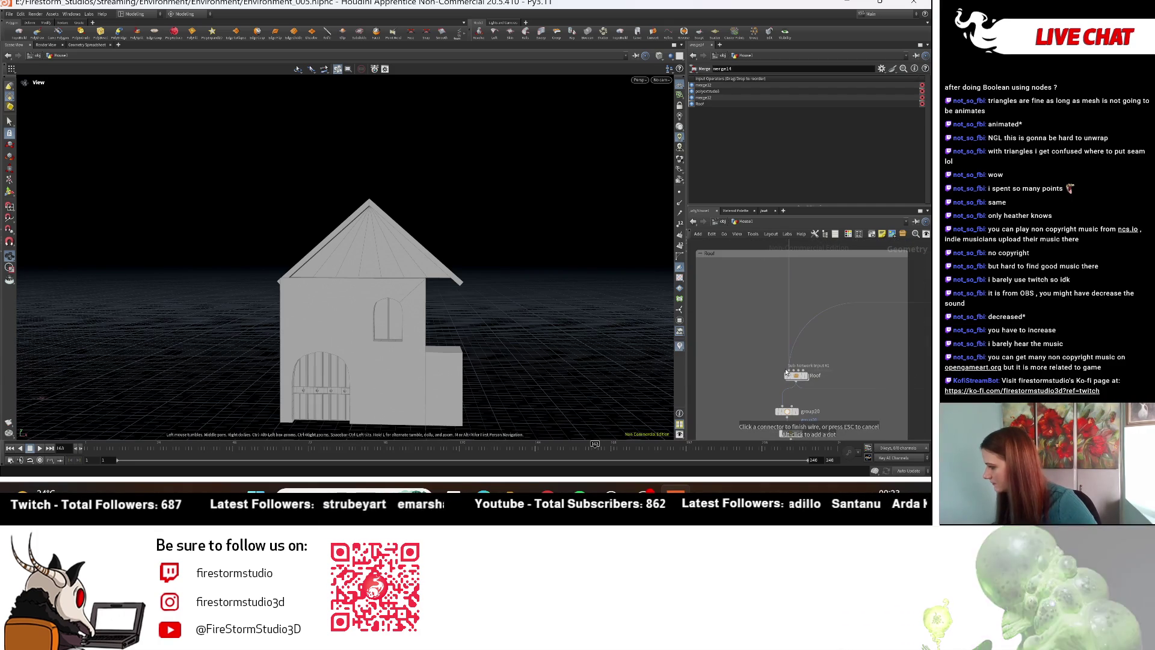
click(787, 371)
mouse_move(541, 337)
mouse_down()
mouse_move(518, 327)
mouse_move(473, 344)
mouse_move(558, 347)
mouse_up()
double_click(795, 375)
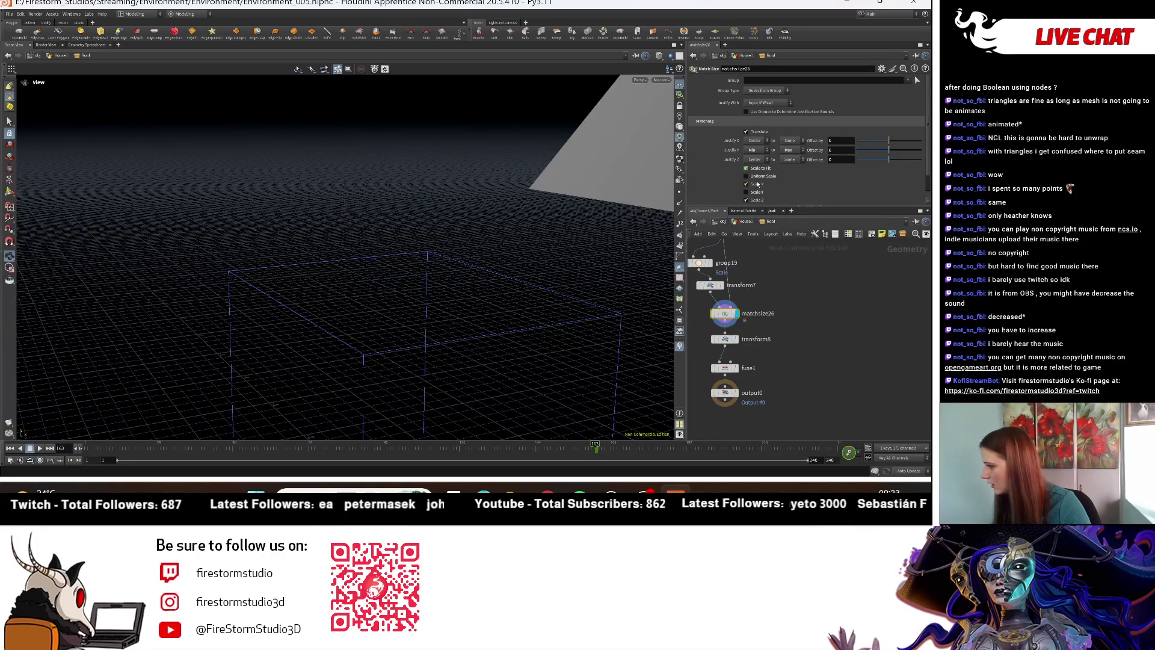
Step: Enable Uniform Scale on matchsize26 and select the Roof subnet's output node
click(753, 177)
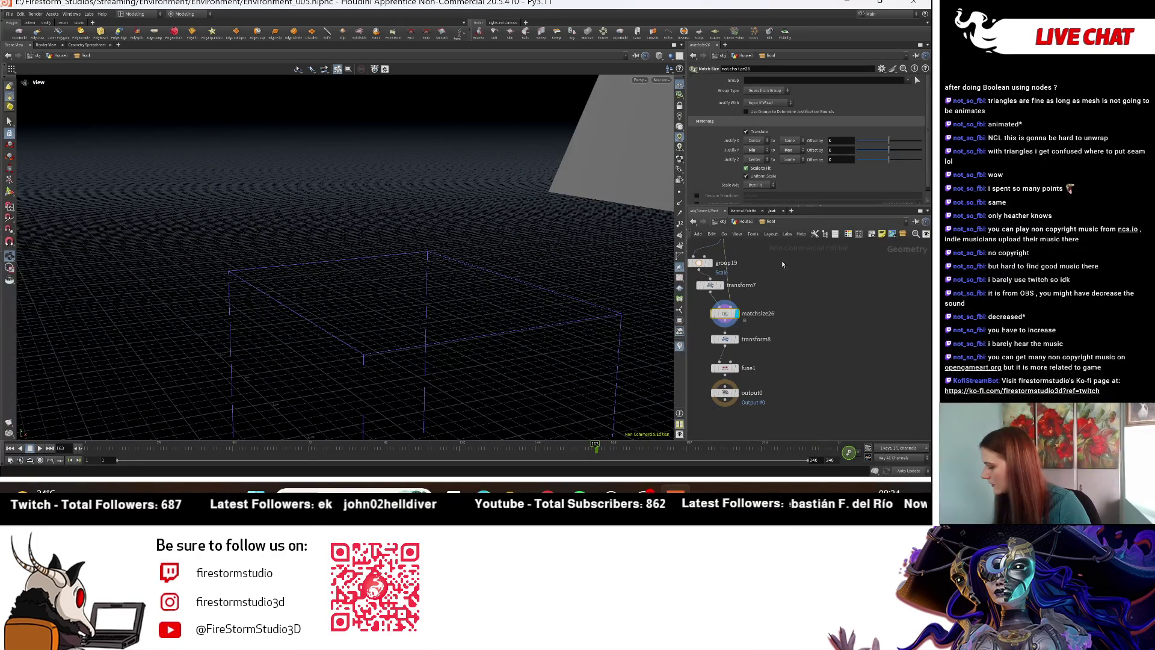
scroll(751, 385, down, 3)
scroll(751, 397, up, 3)
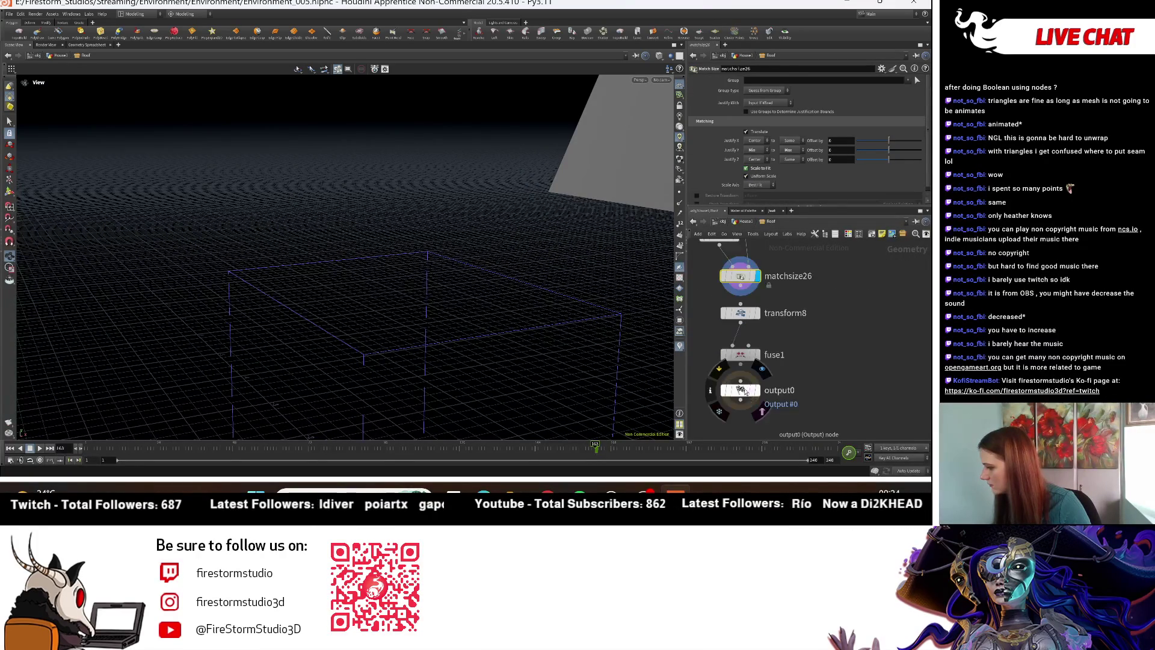
click(731, 389)
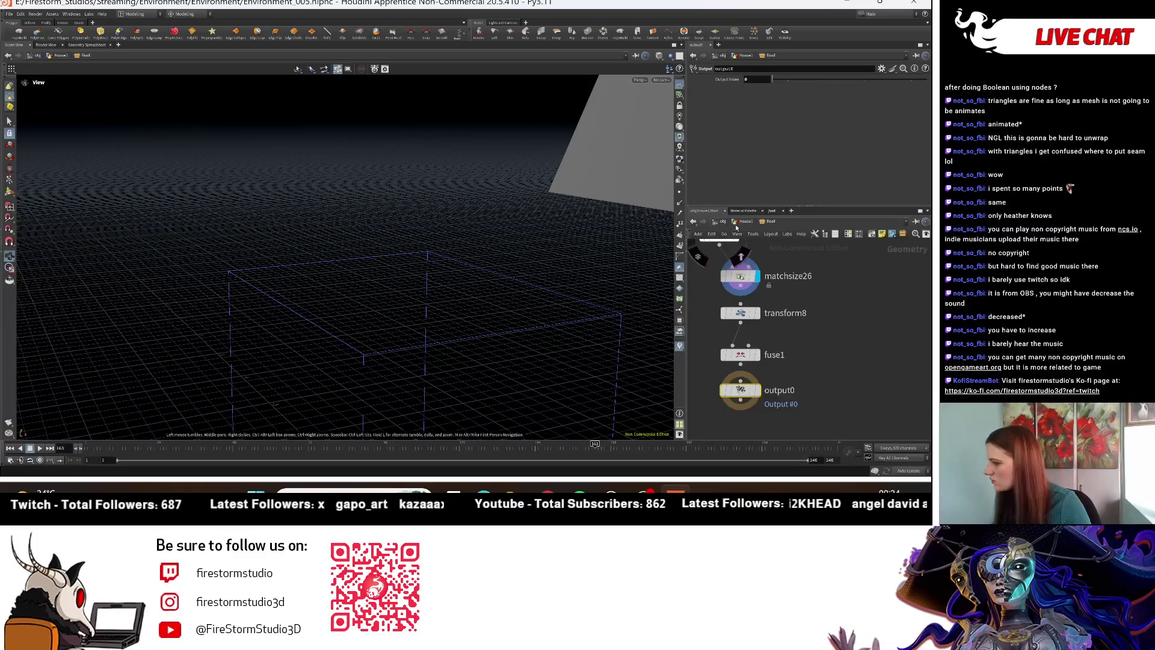
Step: Return to House1 and set the display flag on the Roof node
click(735, 222)
mouse_move(421, 271)
mouse_down()
mouse_move(317, 349)
mouse_move(409, 328)
mouse_move(451, 337)
mouse_up()
scroll(744, 378, down, 2)
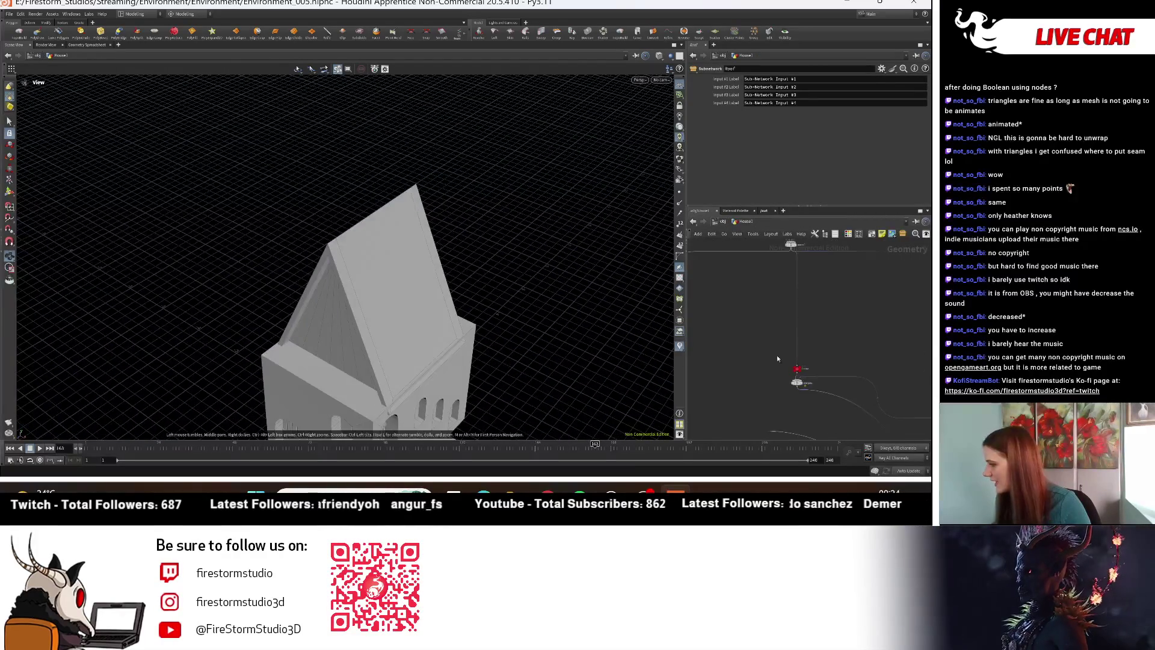
scroll(764, 337, up, 3)
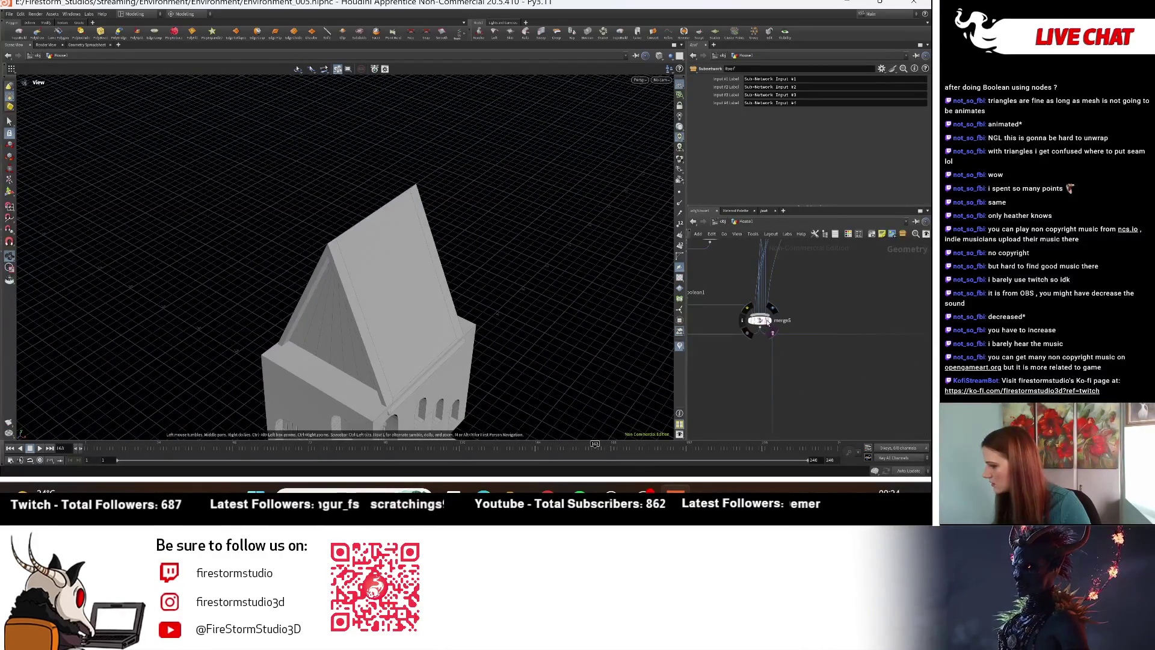
scroll(773, 394, down, 3)
middle_drag(774, 394, 864, 324)
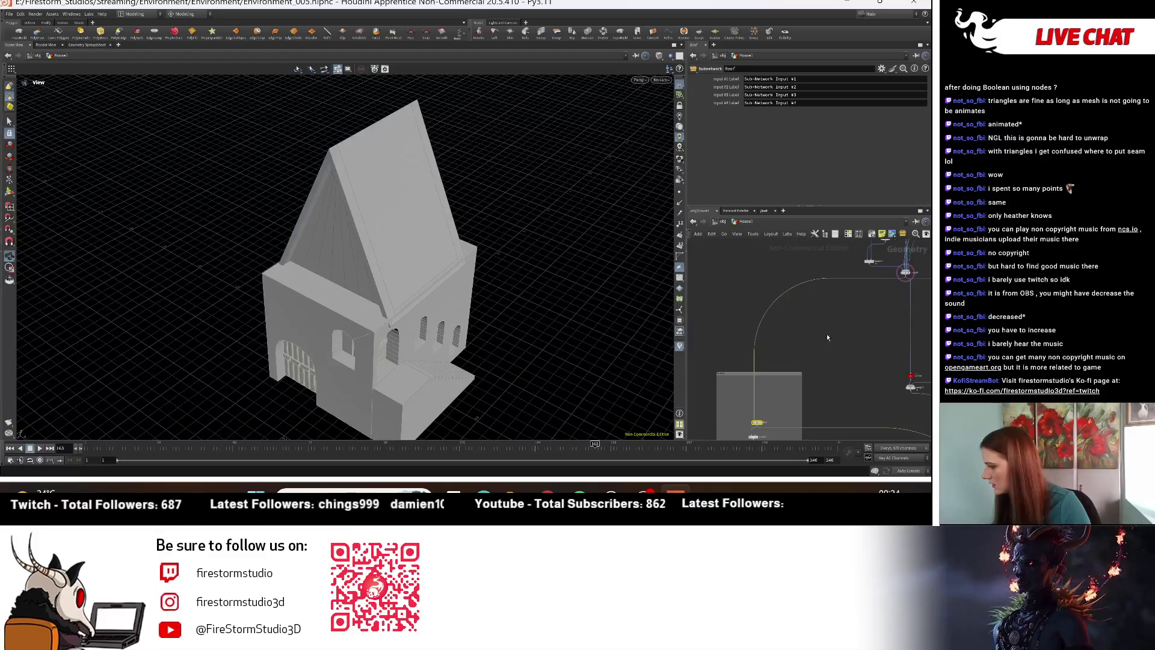
scroll(757, 394, up, 4)
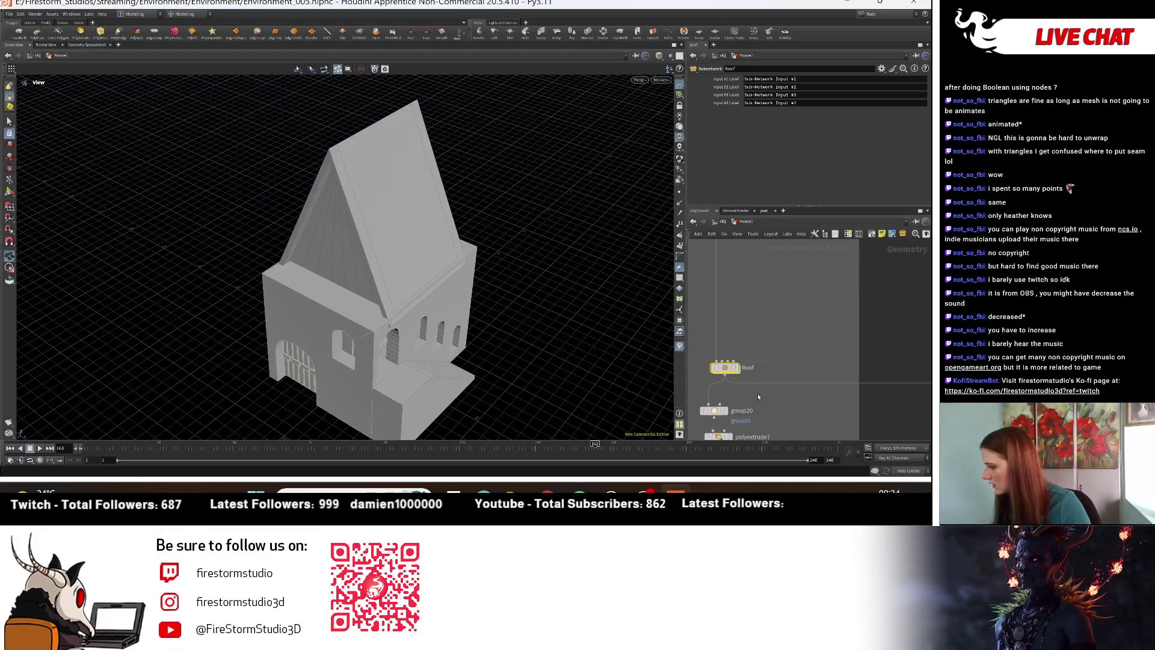
click(739, 369)
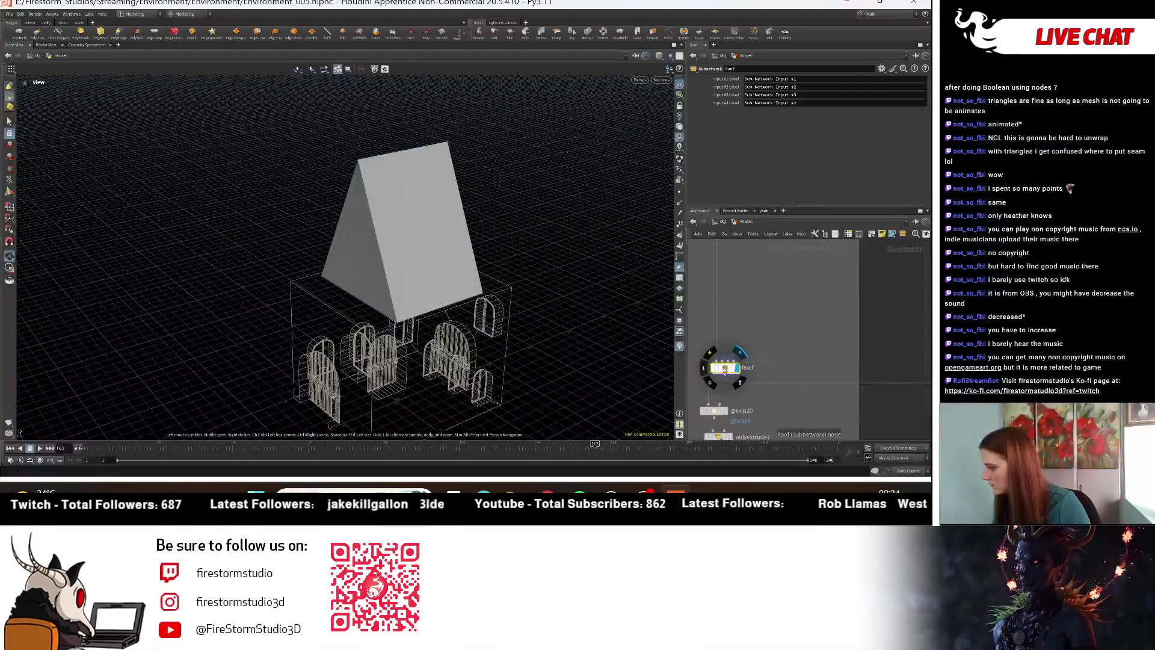
Step: Enter the Roof subnet, select matchsize26, and search the Tab node menu for 'match'
double_click(725, 369)
mouse_move(400, 357)
mouse_down()
mouse_move(444, 330)
mouse_move(562, 304)
mouse_move(570, 405)
mouse_move(602, 373)
mouse_up()
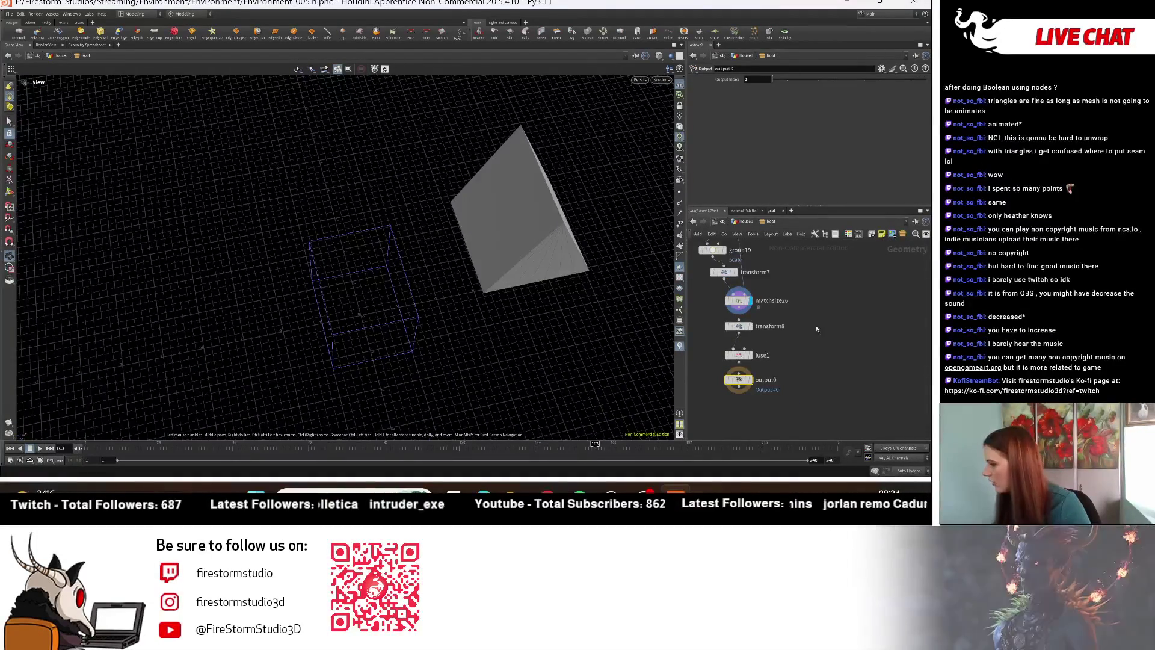
scroll(735, 352, up, 3)
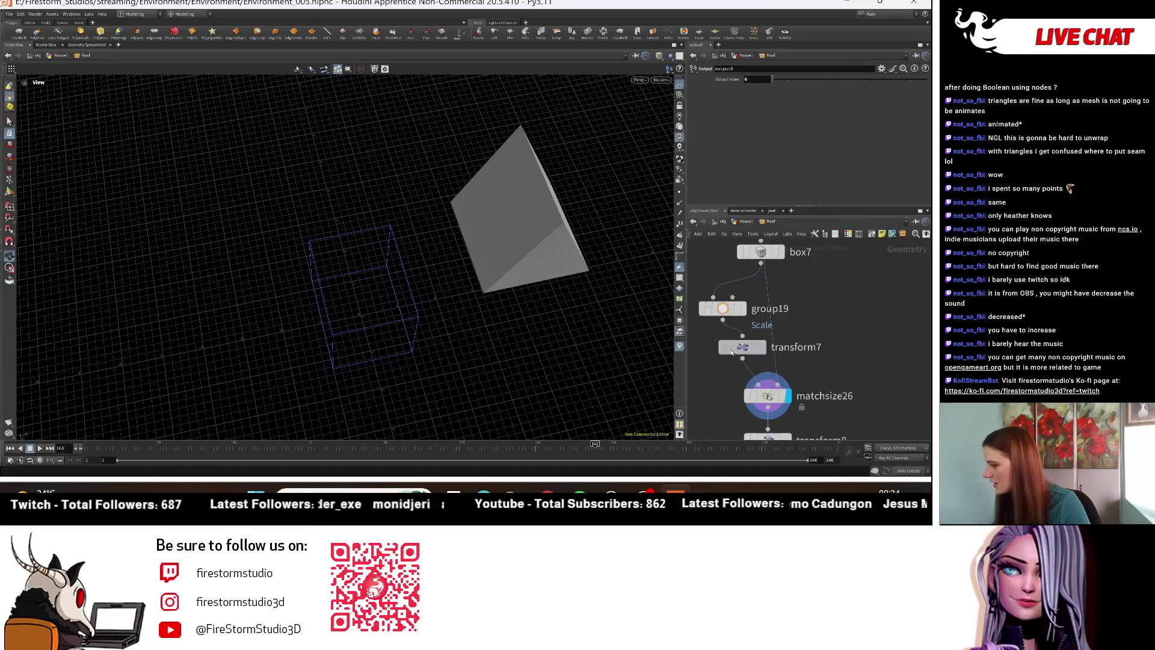
scroll(827, 317, down, 2)
scroll(800, 313, up, 2)
click(774, 325)
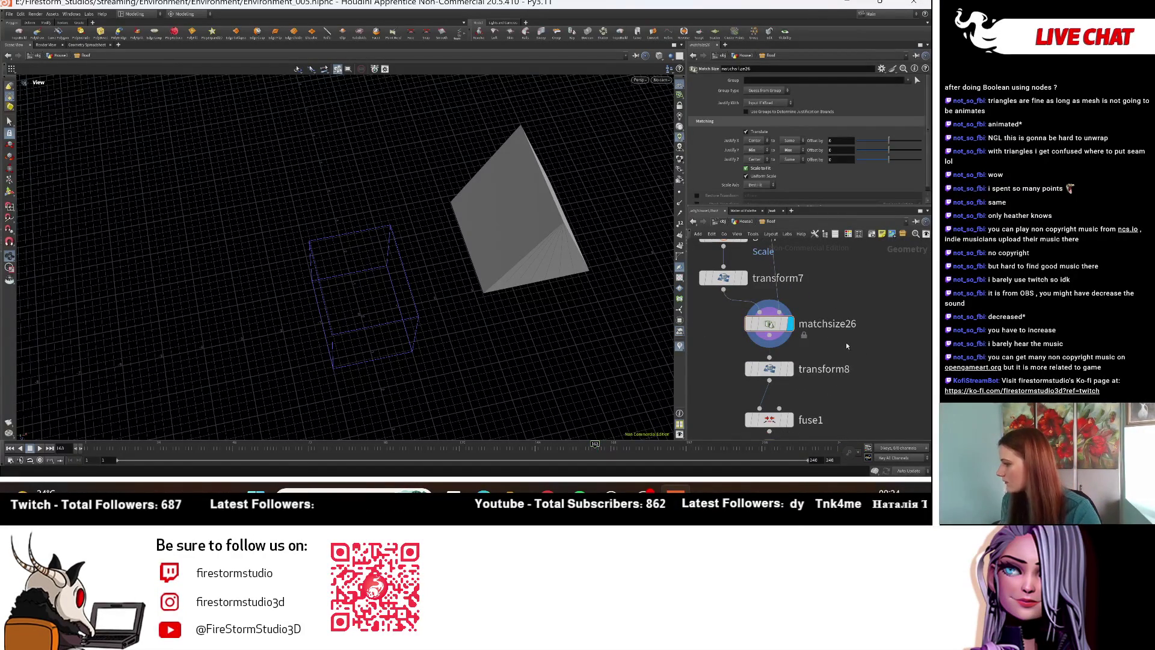
key(Tab)
text(match)
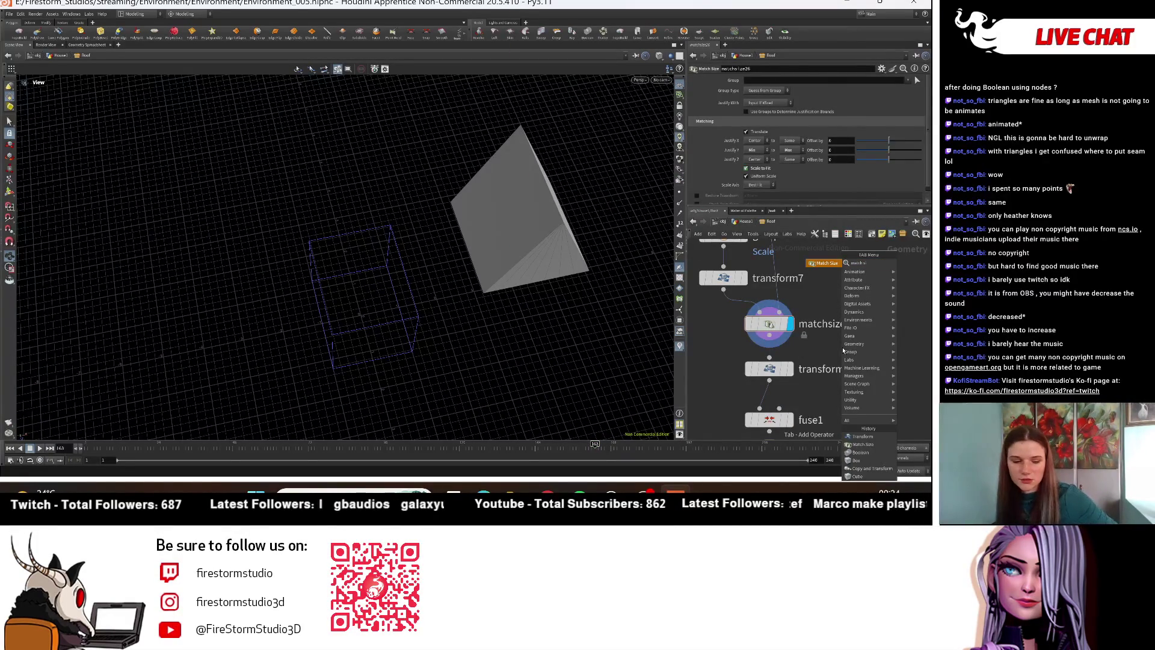
Step: Place a new Match Size node (matchsize1), display it, and wire box7 in as its target
key(Escape)
click(874, 341)
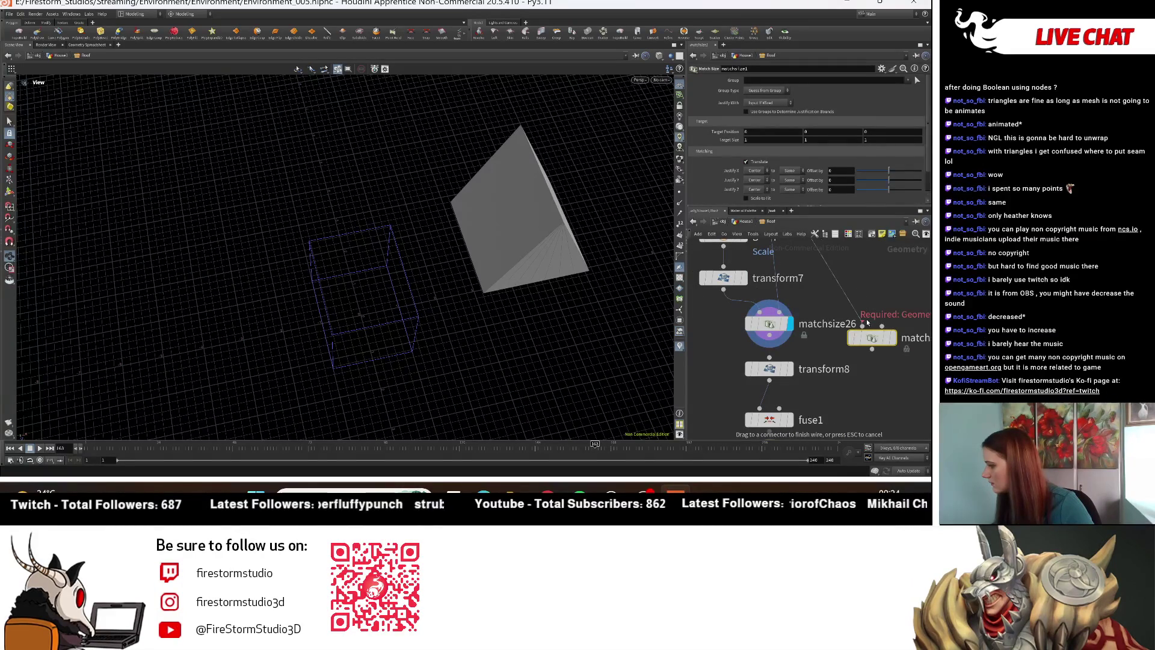
click(863, 323)
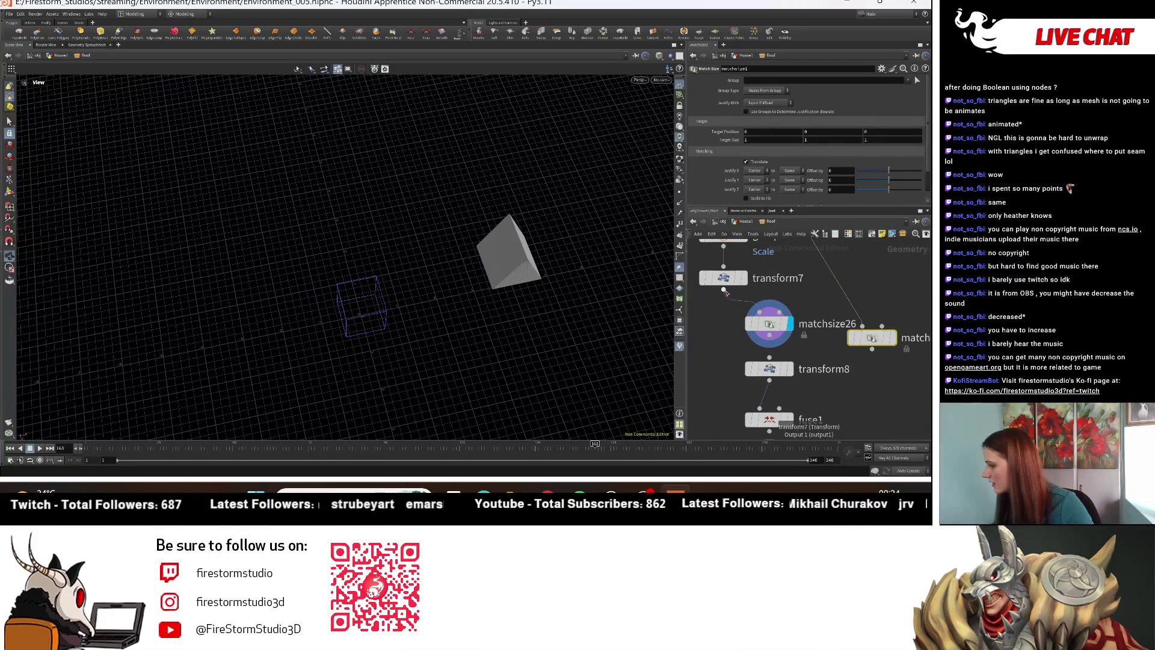
click(879, 314)
click(893, 338)
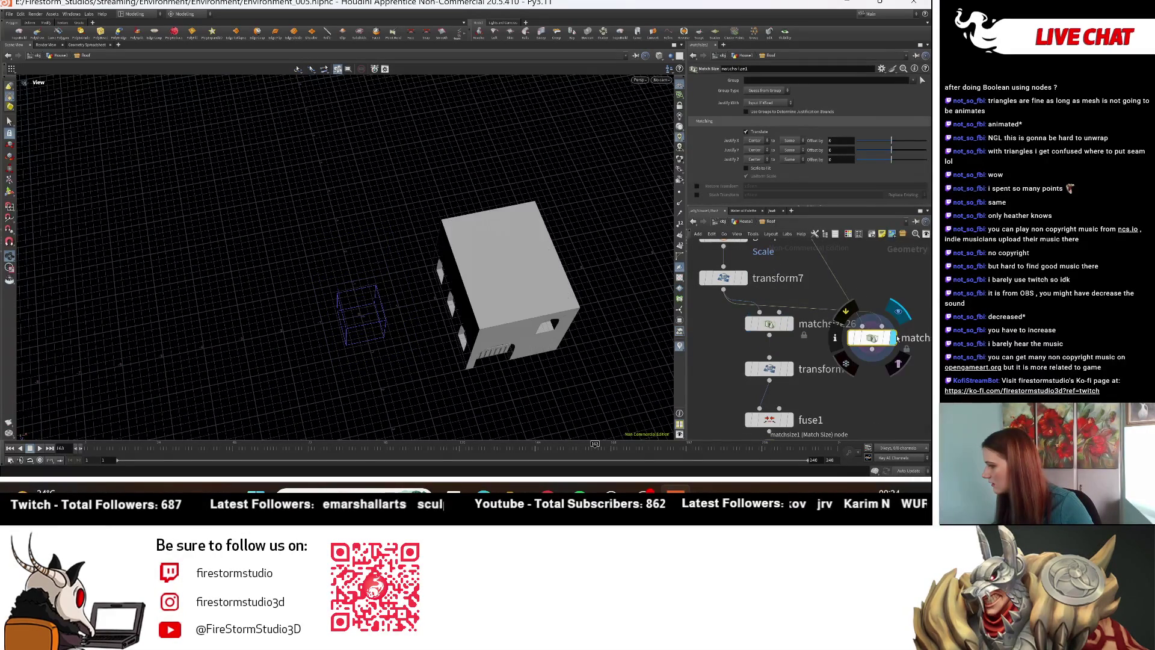
middle_drag(840, 341, 826, 357)
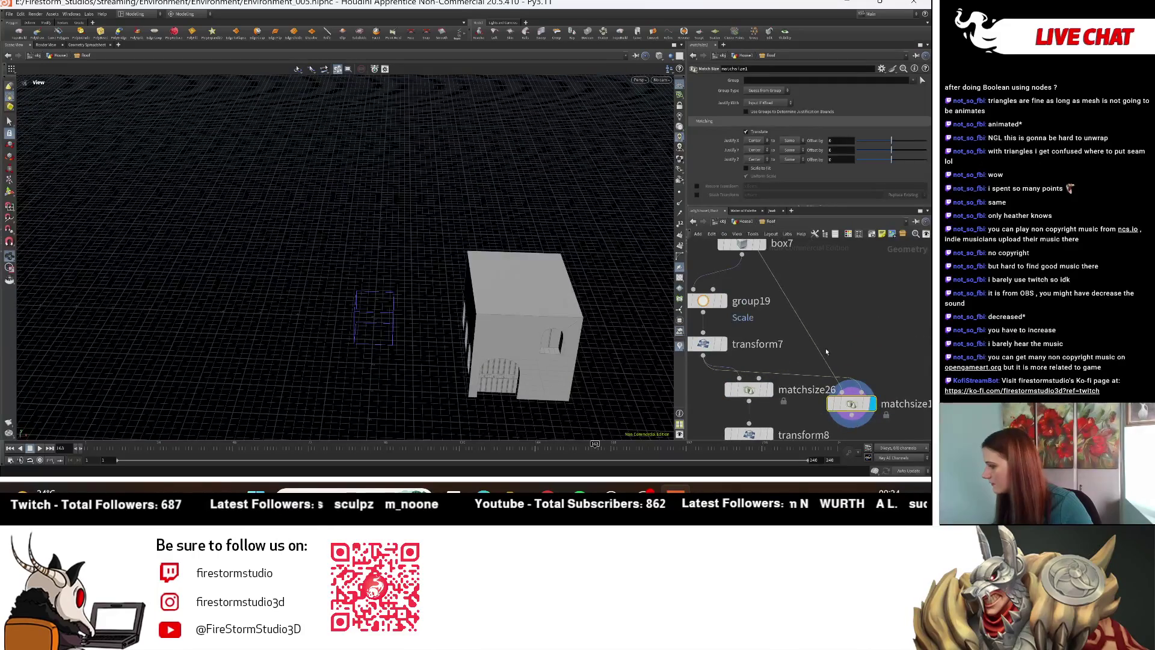
click(867, 379)
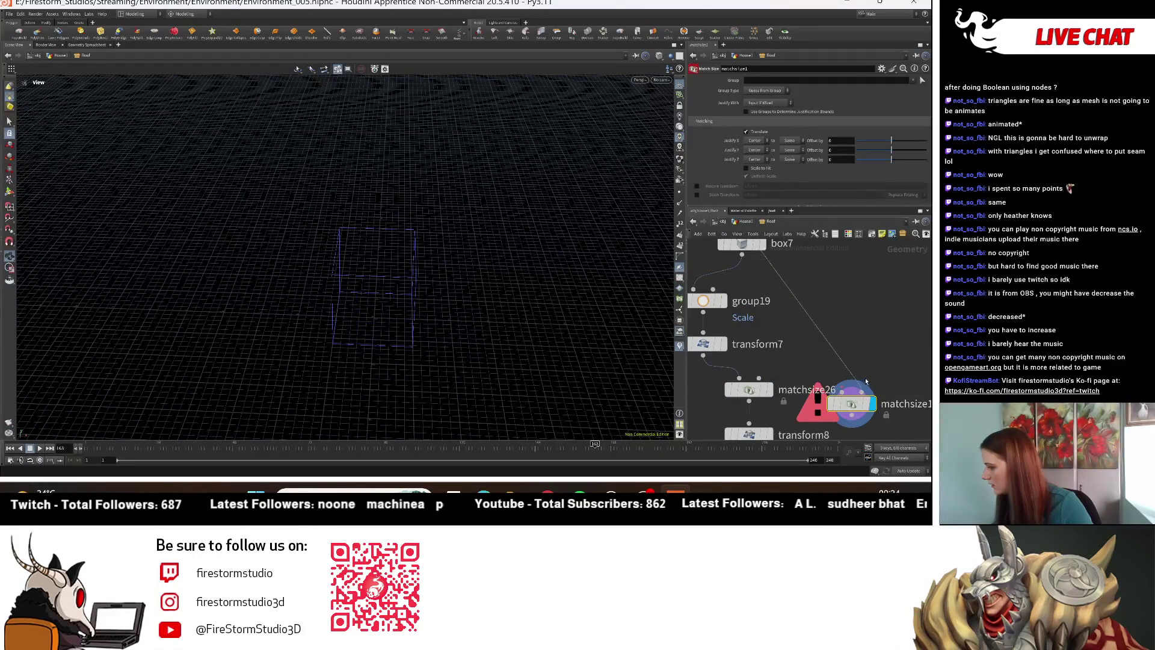
click(855, 379)
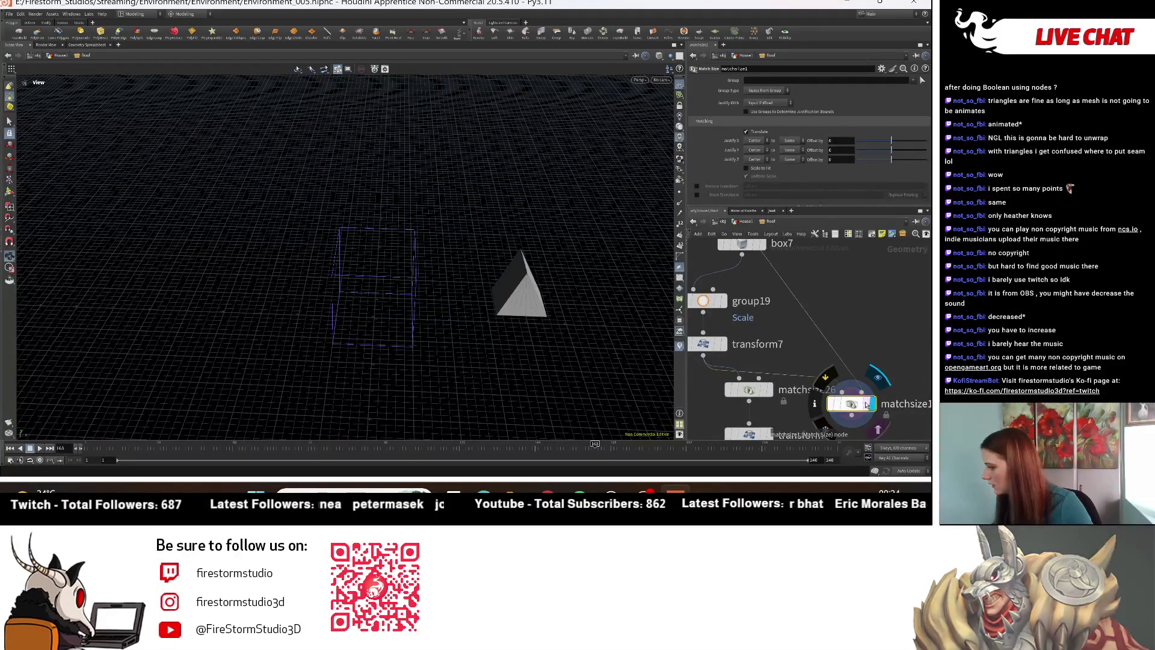
Step: Delete matchsize26 and insert matchsize1 between transform7 and transform8
mouse_move(385, 271)
mouse_down()
mouse_move(464, 300)
mouse_move(454, 322)
mouse_move(353, 363)
mouse_move(469, 328)
mouse_up()
scroll(790, 321, down, 2)
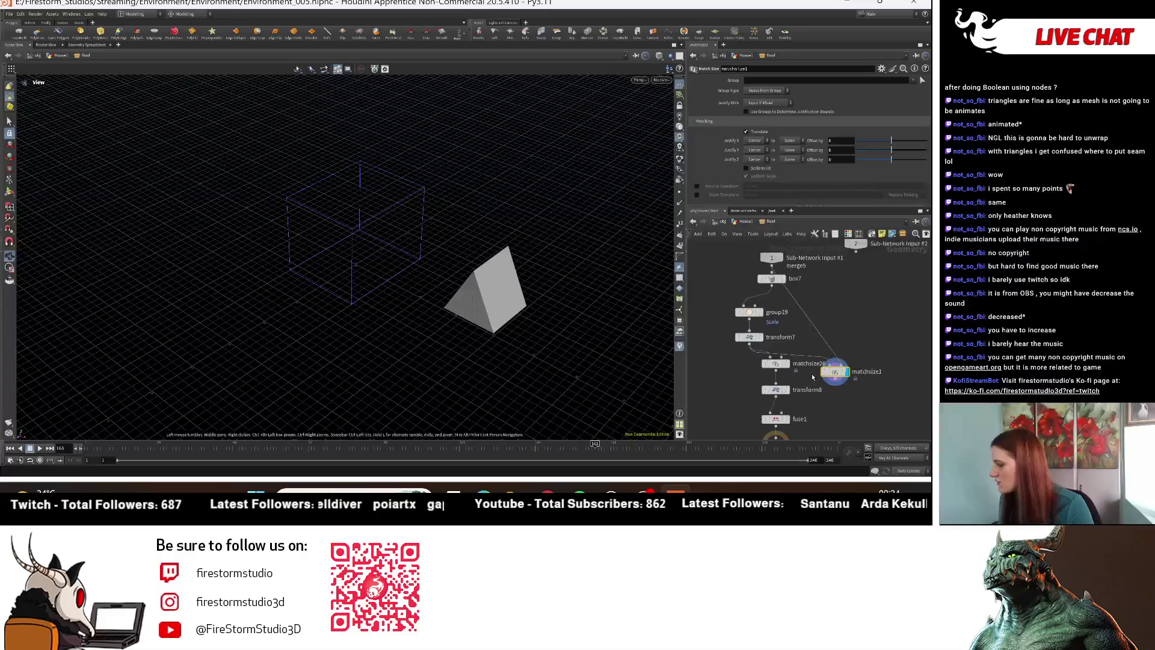
drag(770, 364, 697, 374)
key(Delete)
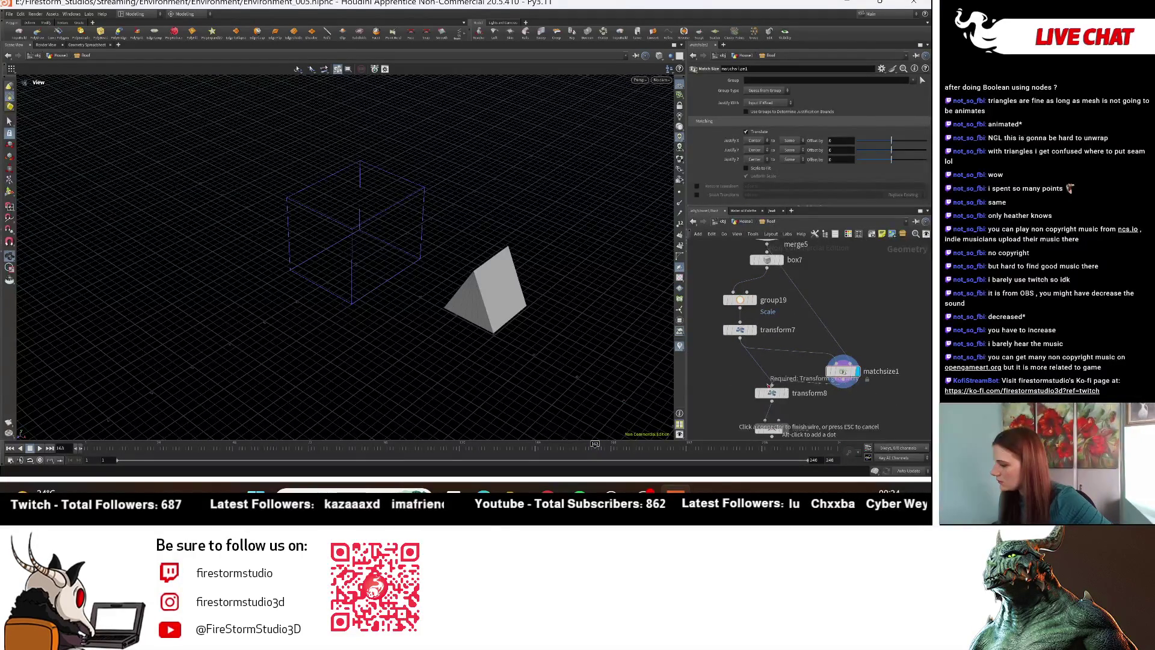
drag(864, 377, 774, 365)
mouse_move(454, 285)
mouse_down()
mouse_move(557, 271)
mouse_move(532, 235)
mouse_move(535, 259)
mouse_up()
scroll(754, 355, up, 2)
scroll(852, 360, down, 2)
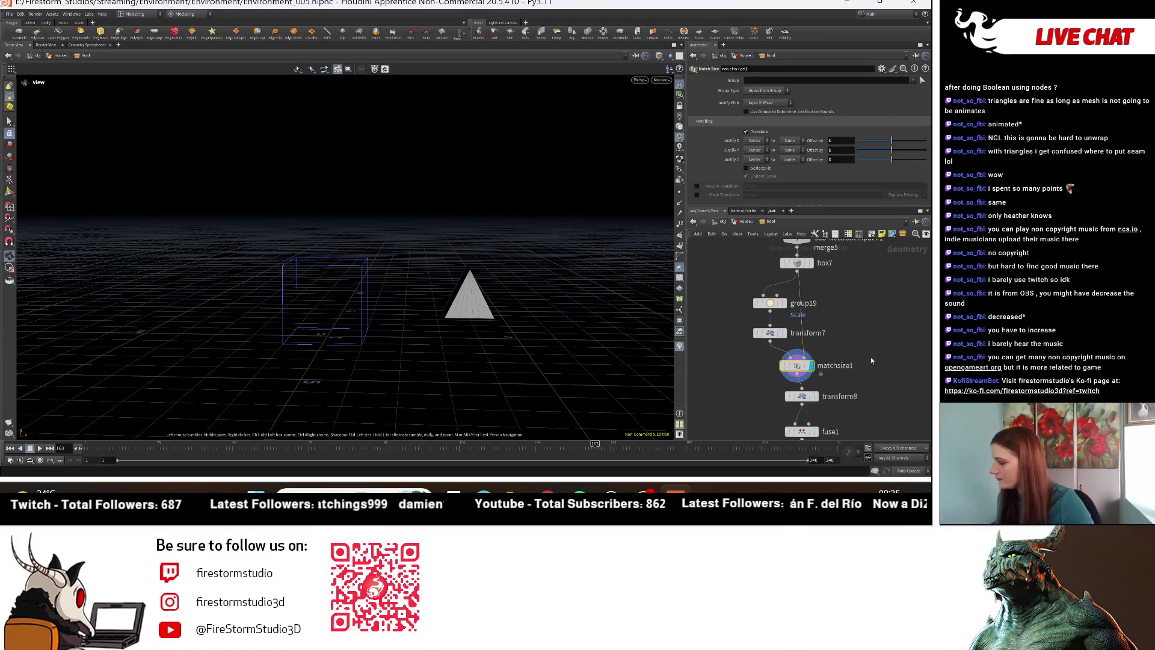
Step: Restore matchsize26 between the transforms and delete the extra matchsize1 node
key(ctrl+v)
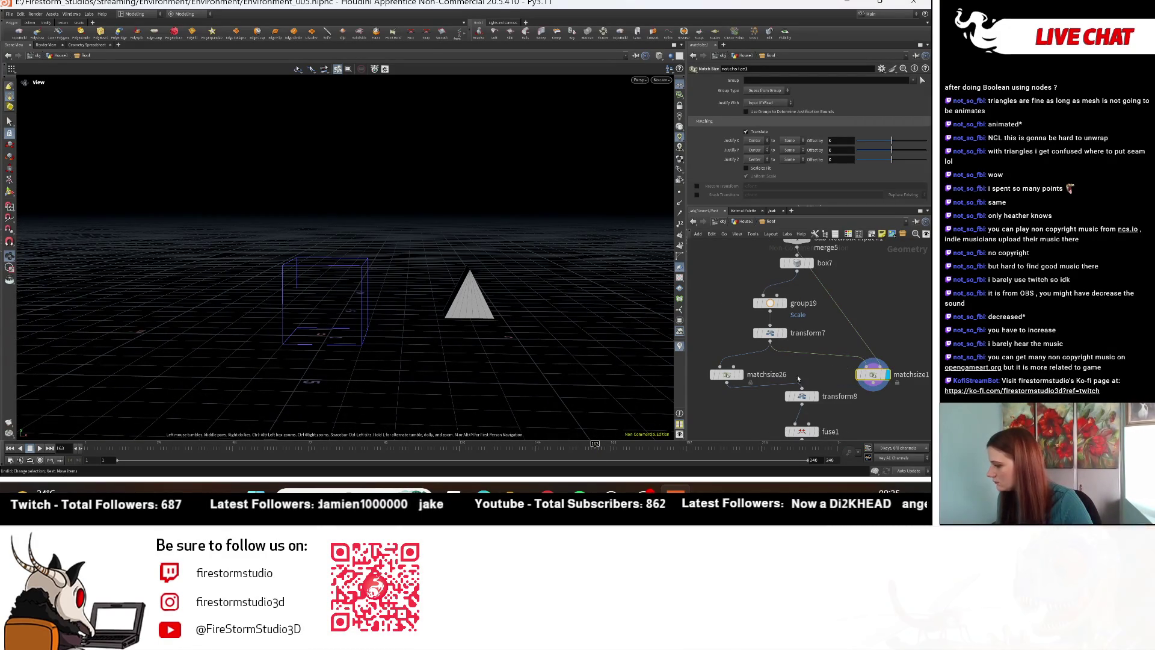
click(726, 375)
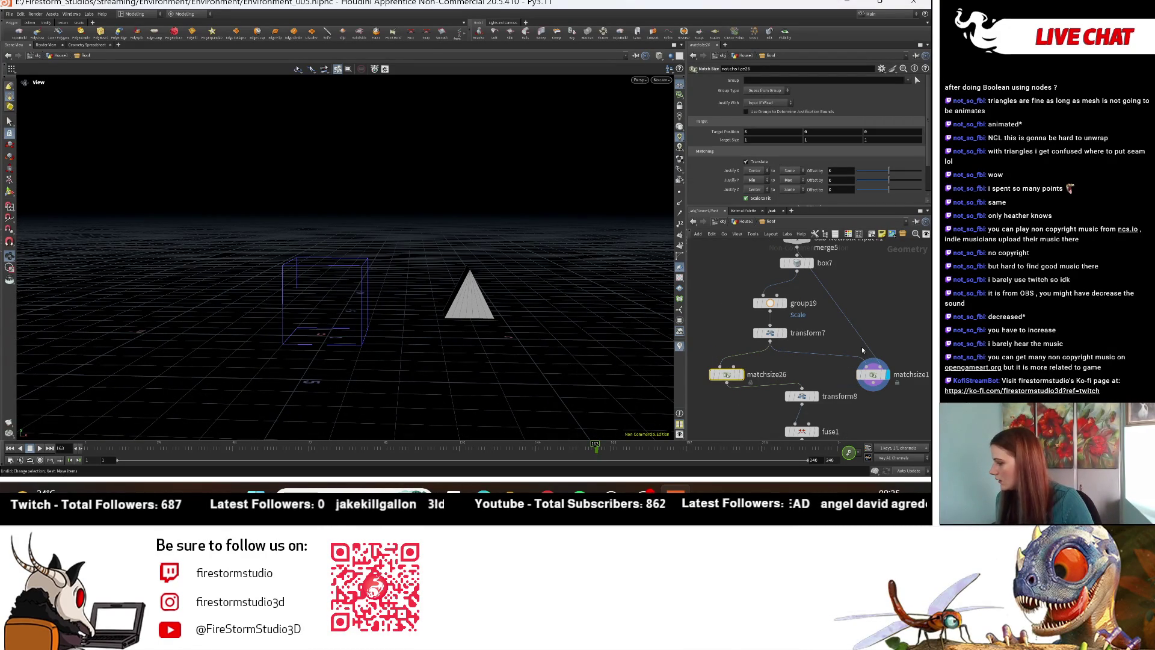
click(857, 374)
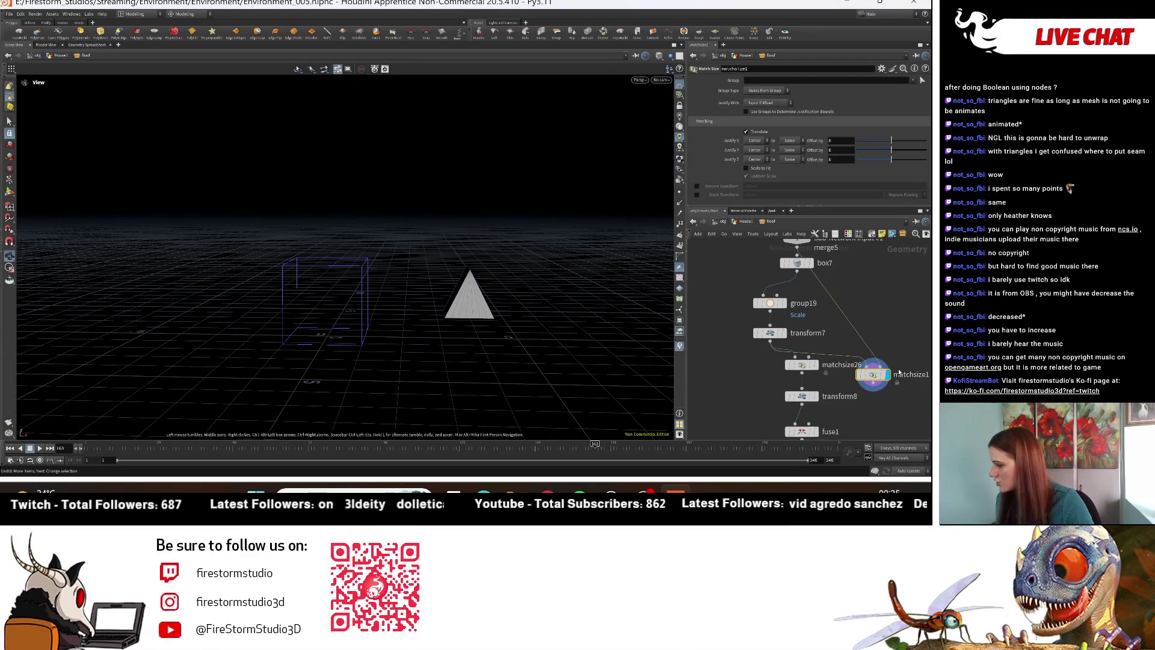
click(873, 382)
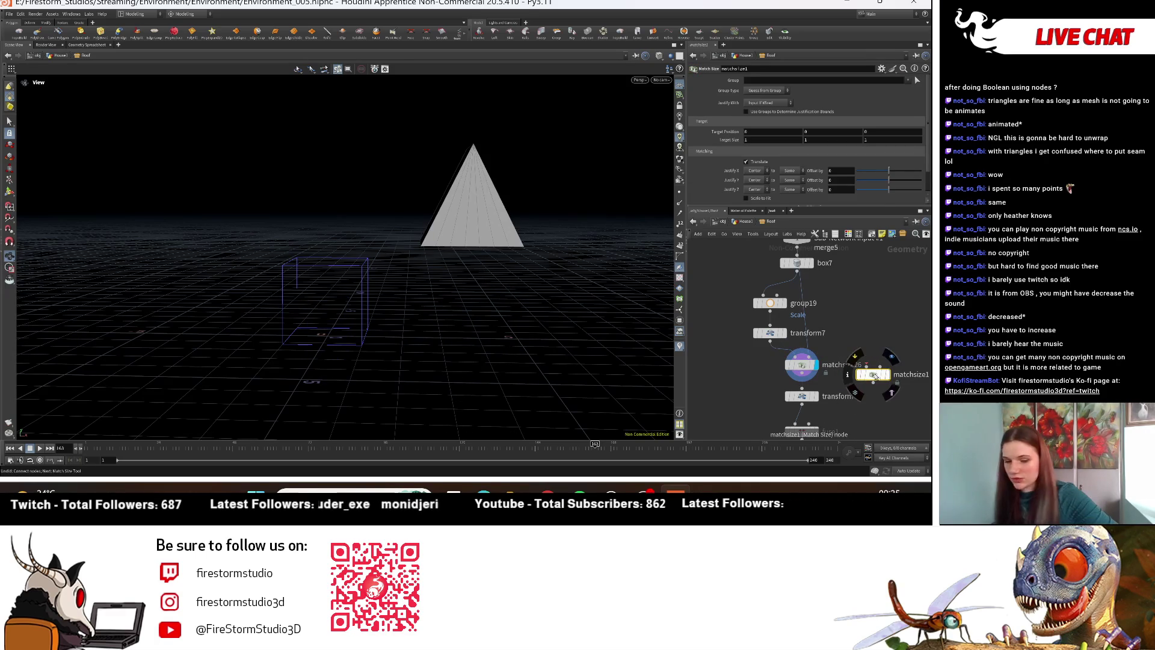
key(Delete)
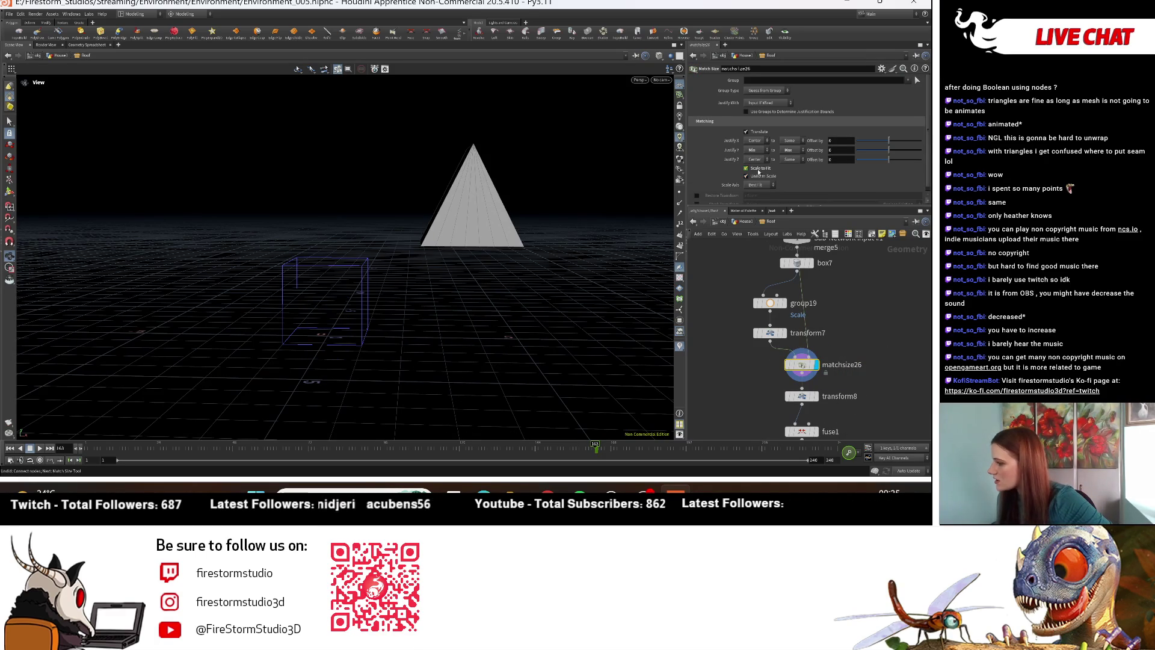
Step: Turn off Uniform Scale on matchsize26 so the roof stretches to the box
click(760, 176)
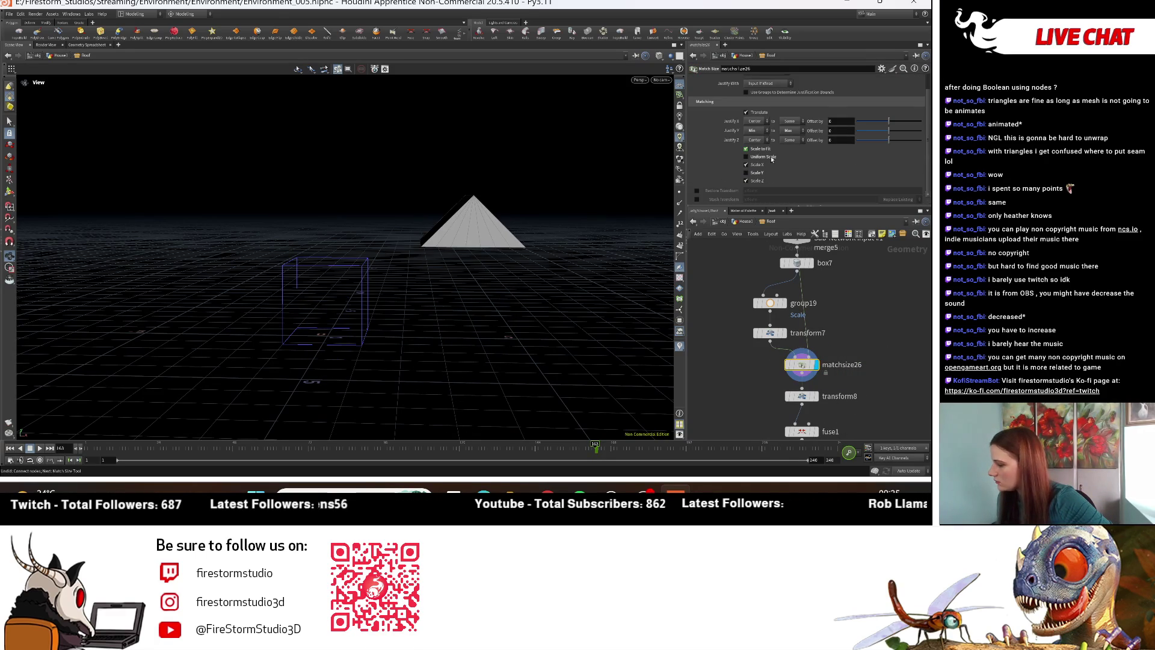
mouse_move(445, 282)
mouse_down()
mouse_move(469, 286)
mouse_move(494, 271)
mouse_up()
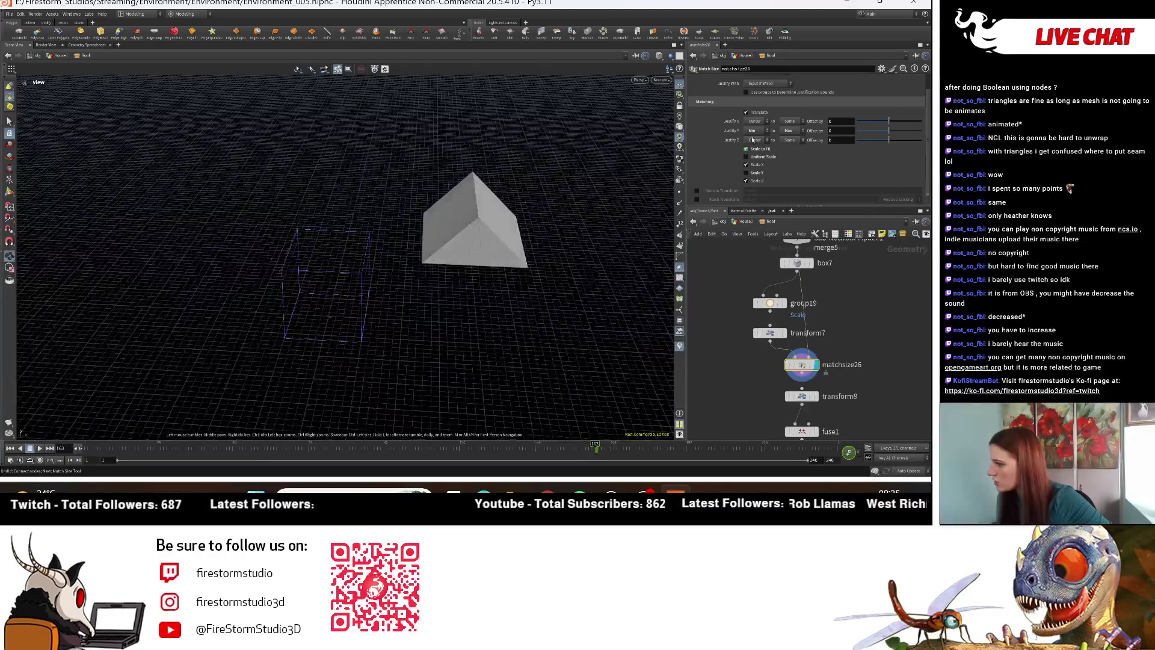
scroll(770, 178, up, 2)
scroll(769, 179, down, 2)
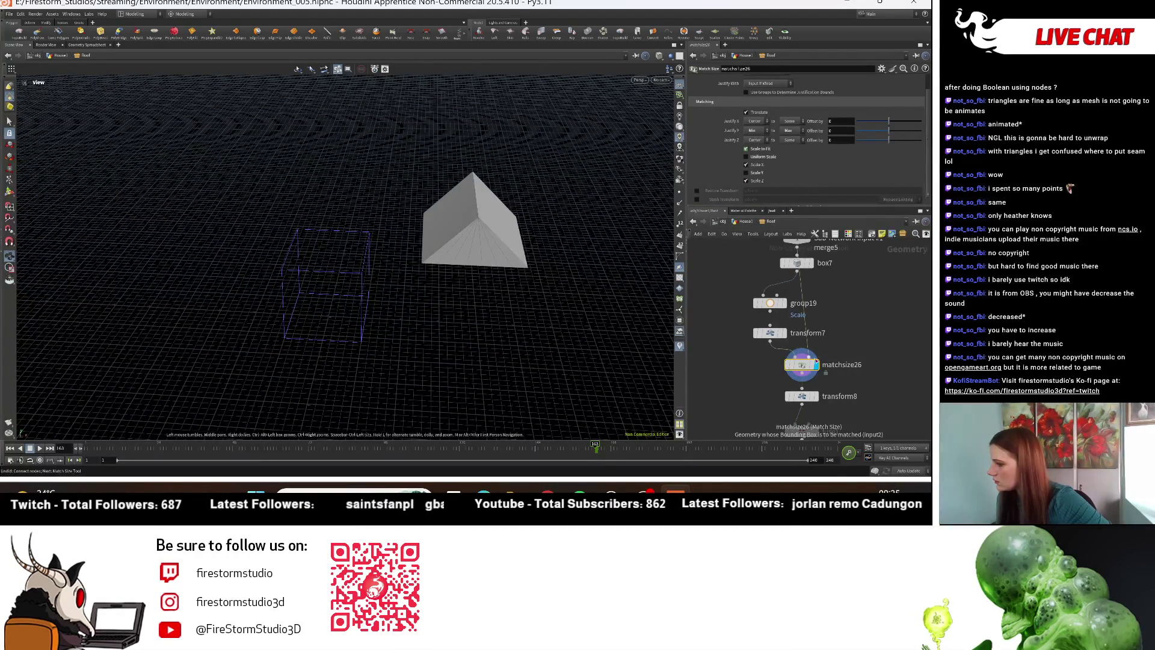
drag(458, 260, 473, 379)
middle_drag(829, 377, 800, 264)
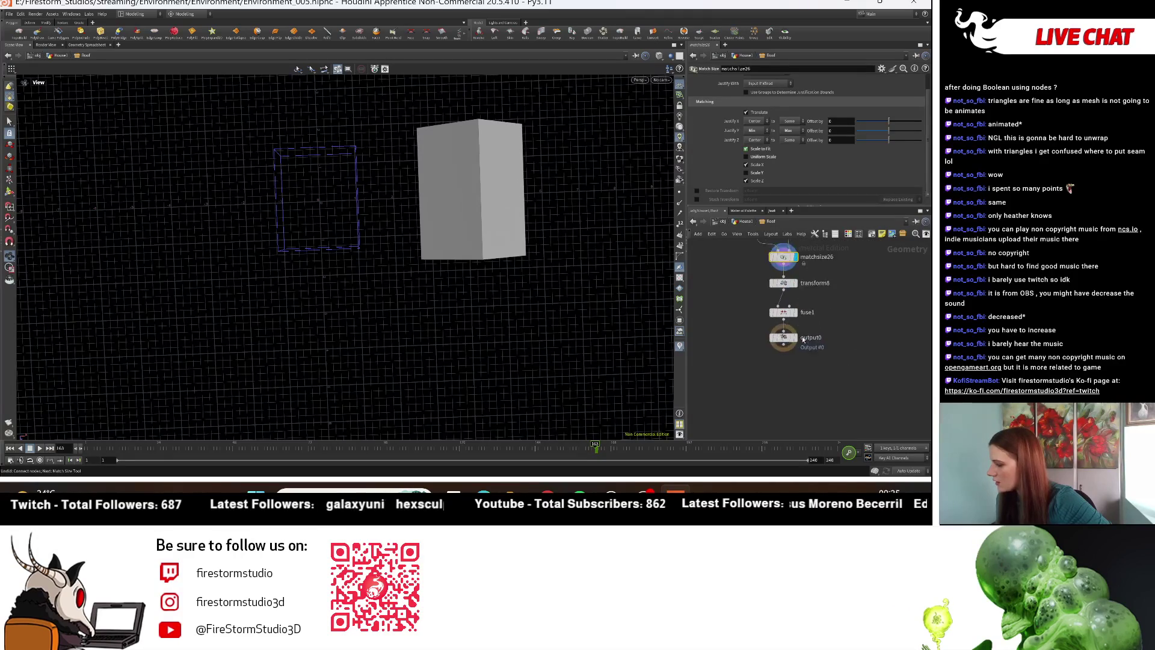
Step: Display output0 and bypass transform8 in the roof network
click(796, 338)
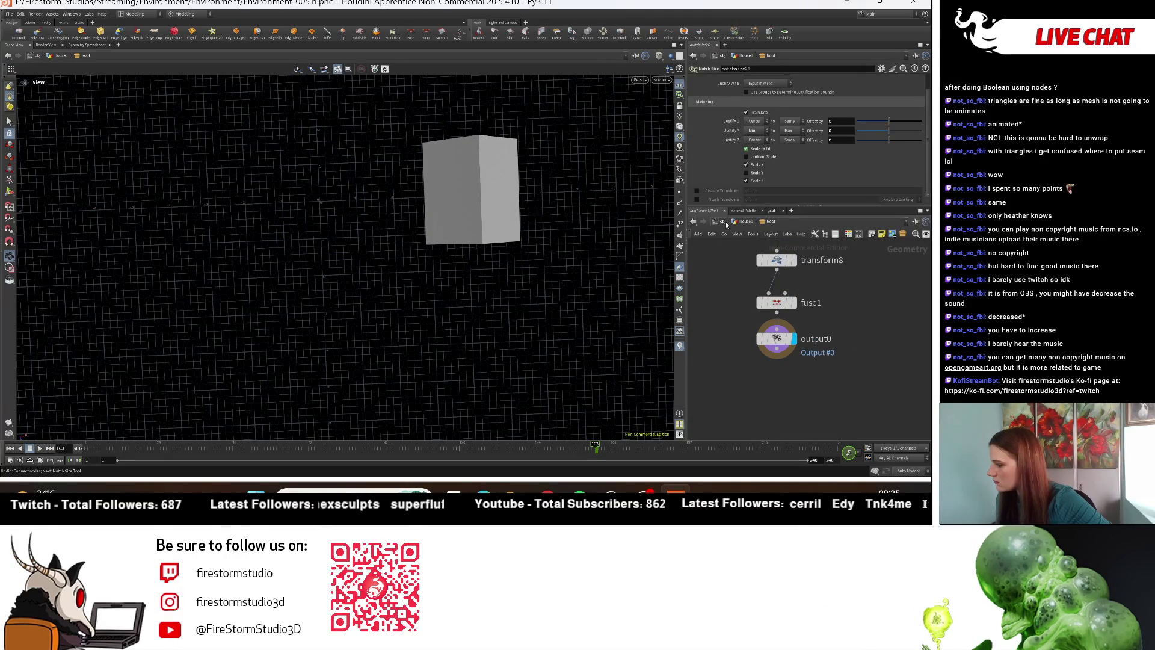
click(776, 260)
scroll(777, 266, up, 1)
middle_drag(777, 266, 774, 286)
click(738, 259)
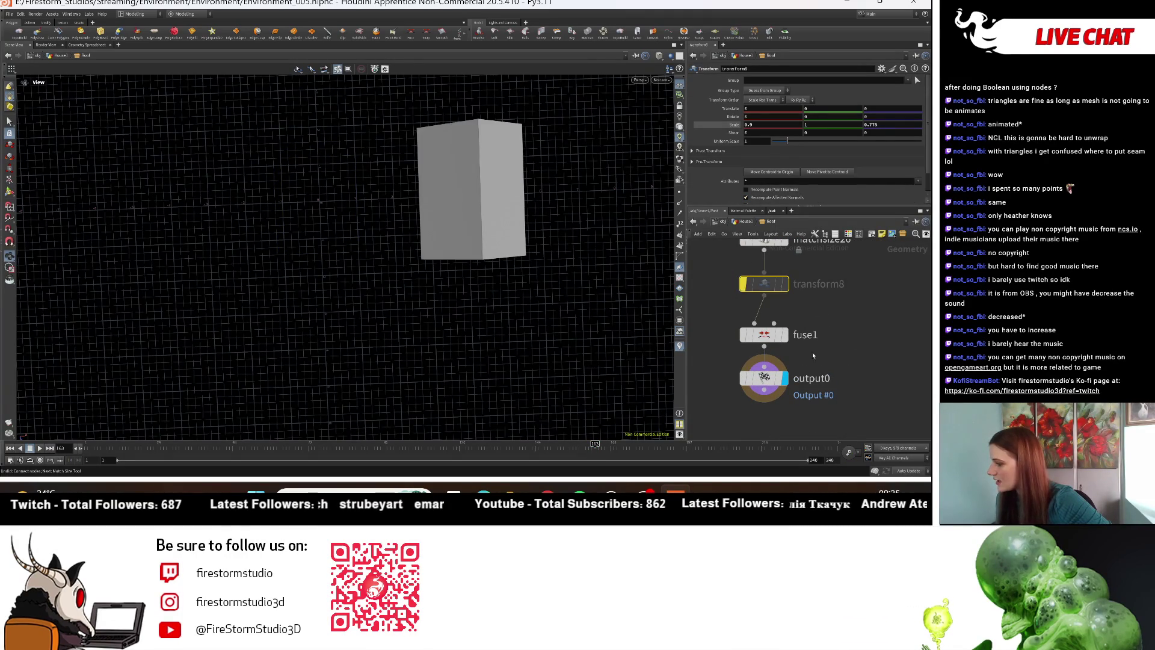
drag(337, 204, 91, 234)
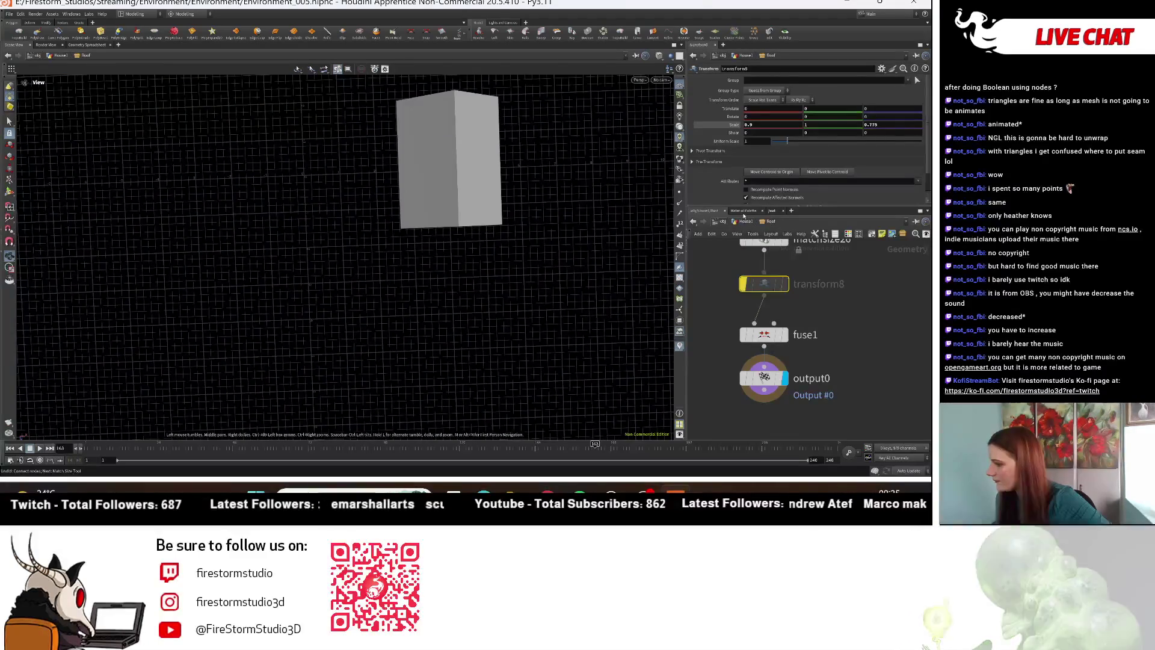
Step: Go up to House1 and view the roofed house from the front
key(u)
drag(336, 230, 457, 295)
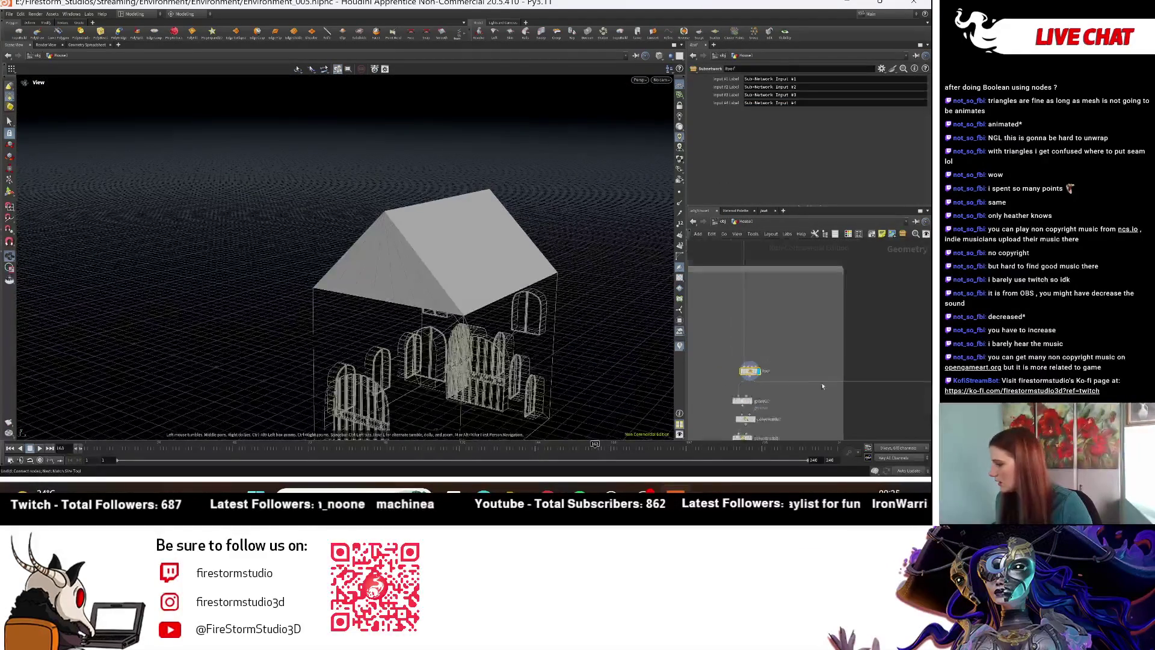
middle_drag(740, 422, 710, 337)
click(707, 338)
drag(602, 301, 517, 295)
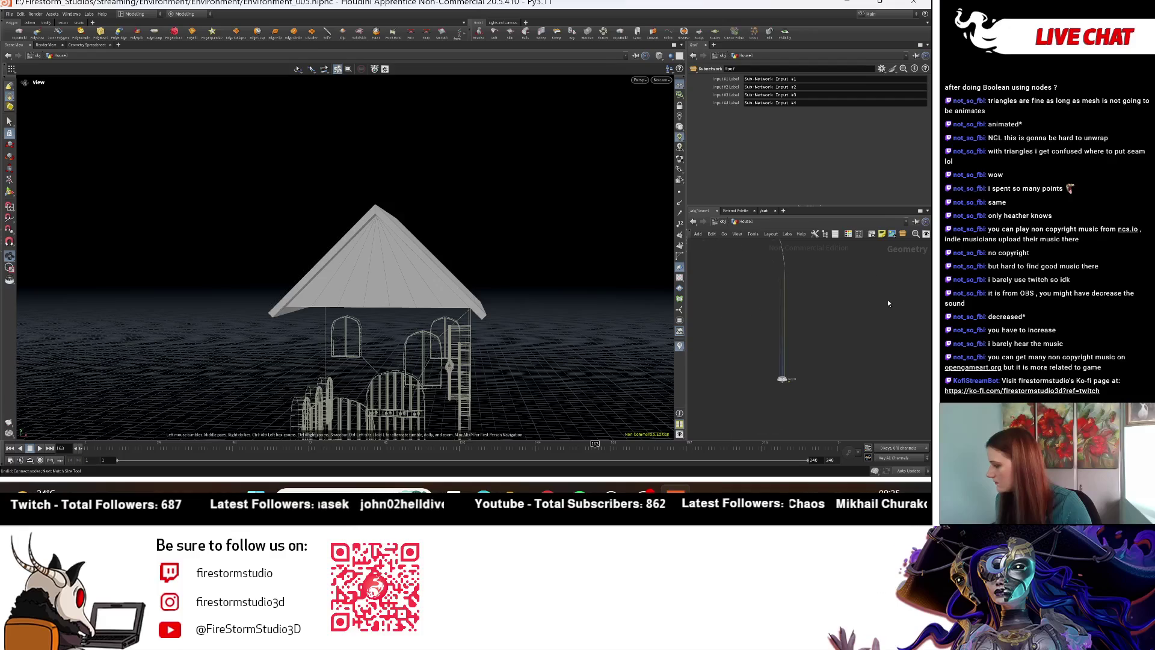
Step: Display merge14 and view the house from three-quarter and front-side angles
click(746, 380)
mouse_move(541, 331)
mouse_down()
mouse_move(503, 322)
mouse_move(492, 334)
mouse_move(516, 289)
mouse_move(531, 302)
mouse_up()
scroll(531, 302, down, 3)
scroll(512, 310, up, 10)
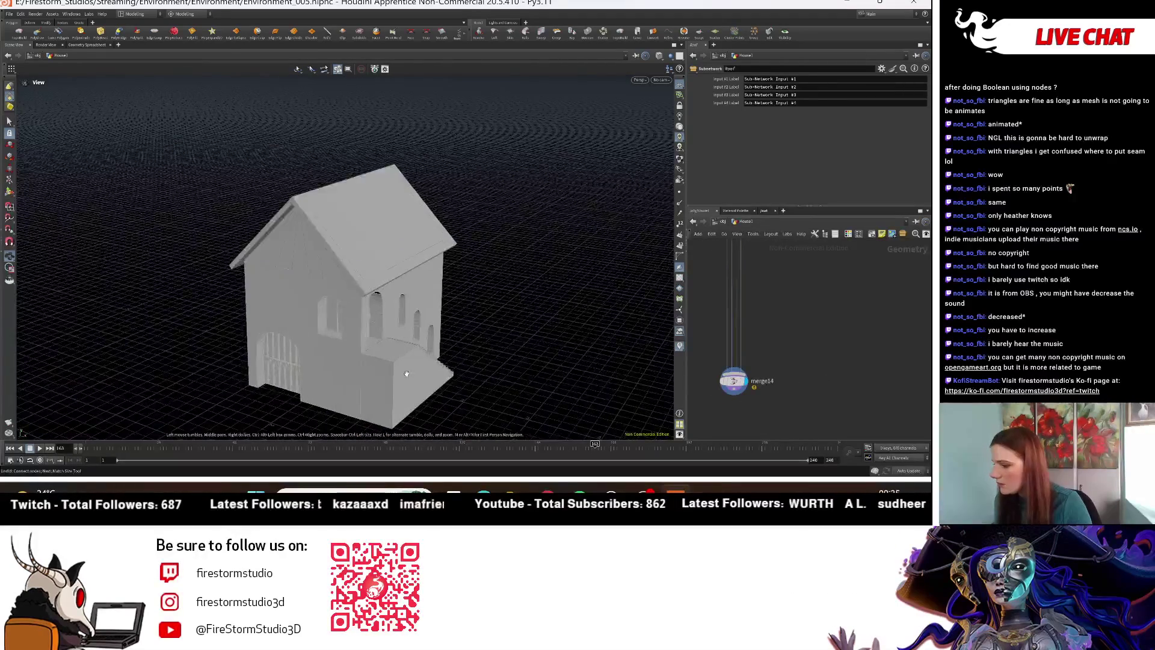
scroll(502, 316, down, 6)
mouse_move(503, 316)
mouse_down()
mouse_move(454, 251)
mouse_move(409, 252)
mouse_move(433, 241)
mouse_up()
click(734, 381)
Step: Inspect the stairs, side windows and arched front door up close
scroll(766, 310, up, 5)
scroll(830, 313, down, 5)
scroll(769, 334, up, 5)
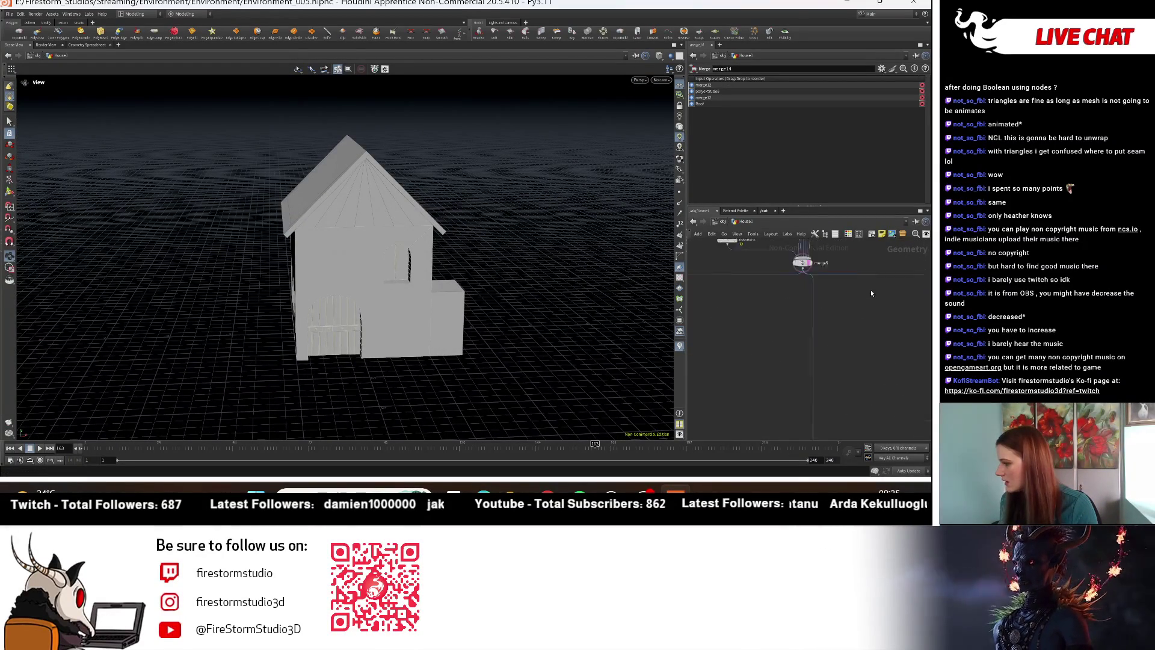
mouse_move(479, 317)
mouse_down()
mouse_move(495, 317)
mouse_move(470, 287)
mouse_move(575, 302)
mouse_move(310, 337)
mouse_up()
mouse_move(445, 326)
mouse_down()
mouse_move(271, 324)
mouse_move(516, 319)
mouse_move(523, 283)
mouse_move(438, 293)
mouse_move(459, 276)
mouse_move(560, 309)
mouse_move(541, 324)
mouse_move(370, 276)
mouse_move(376, 267)
mouse_move(319, 265)
mouse_move(536, 274)
mouse_up()
scroll(514, 300, up, 5)
scroll(515, 301, down, 3)
scroll(529, 279, down, 2)
right_drag(467, 258, 535, 271)
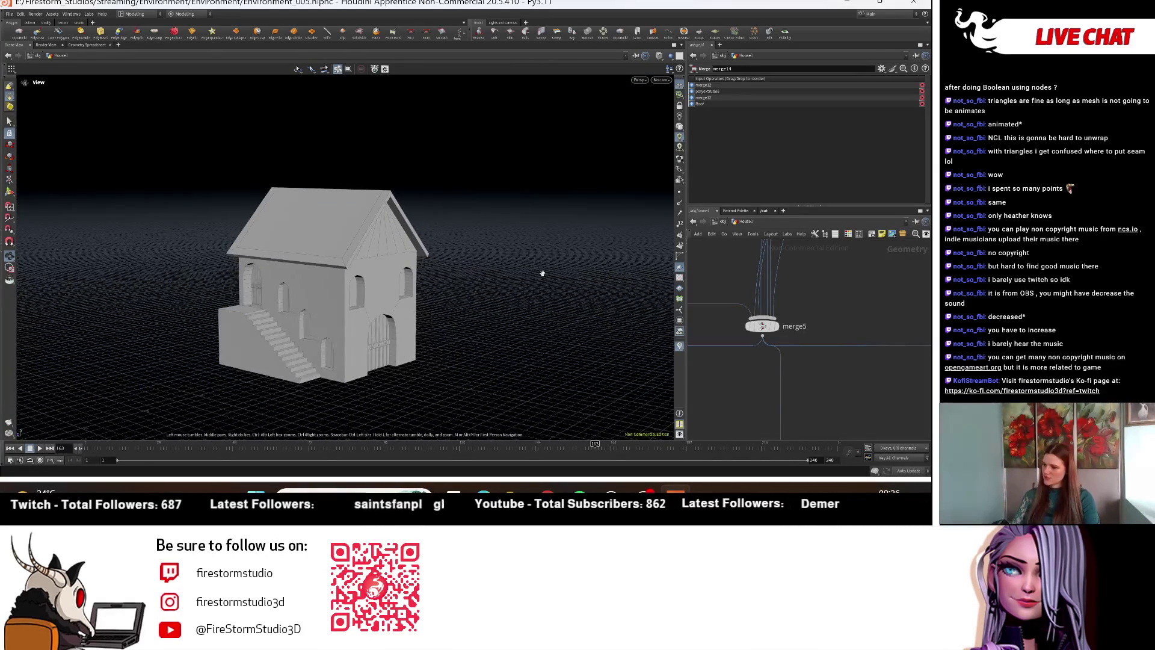
Step: At object level, slide the house along X from 3.7 to 5.4 and frame both houses and tower
click(723, 221)
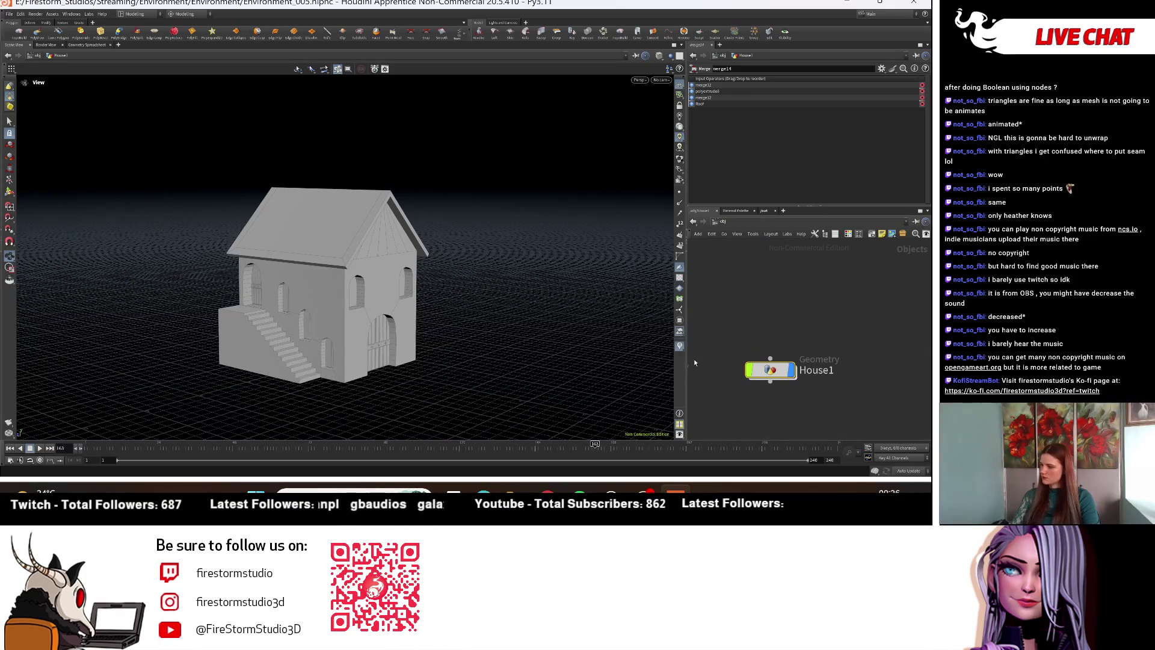
drag(541, 343, 584, 341)
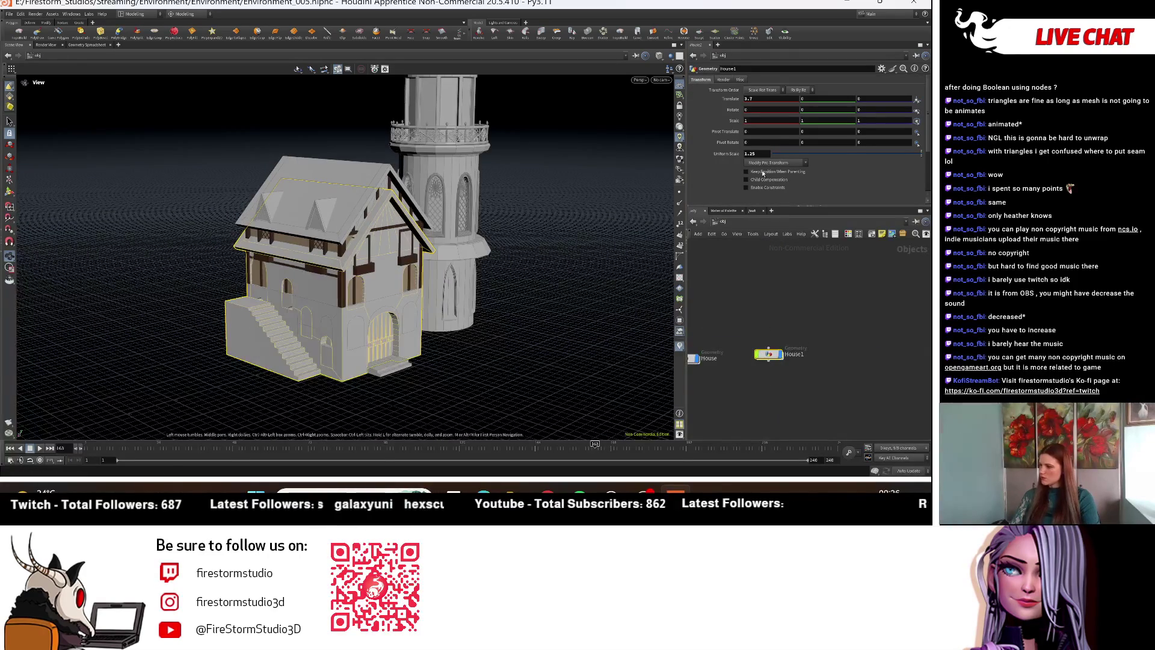
middle_drag(776, 98, 900, 88)
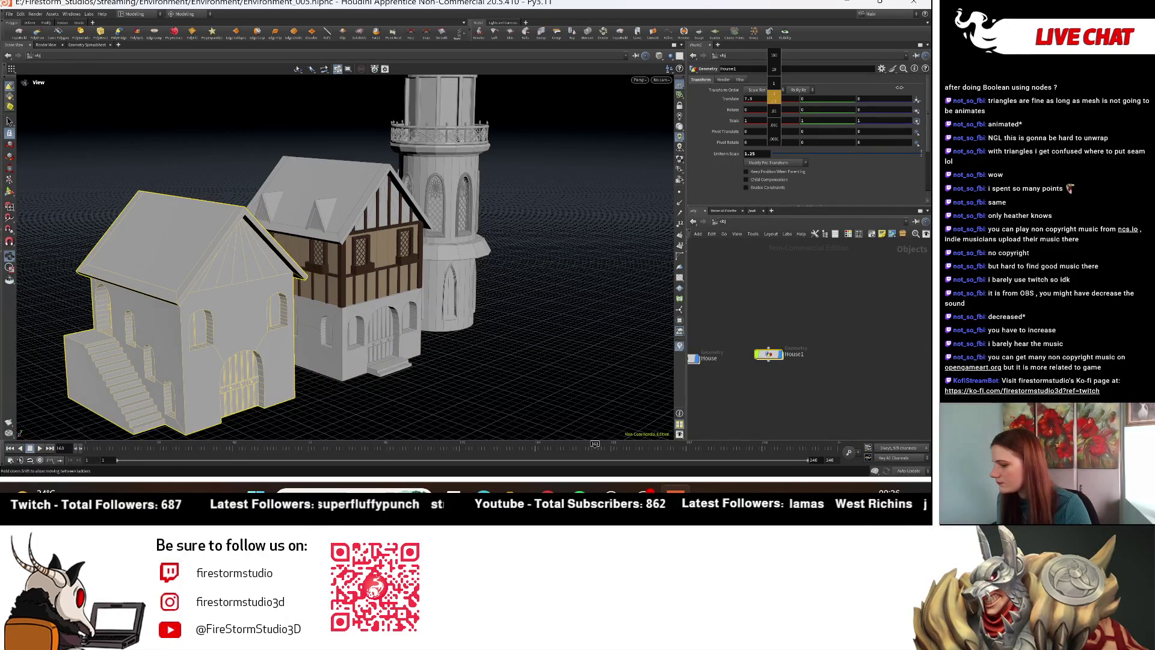
drag(434, 293, 317, 314)
right_drag(517, 397, 220, 377)
mouse_move(221, 377)
mouse_down()
mouse_move(352, 328)
mouse_move(428, 352)
mouse_move(423, 368)
mouse_move(439, 371)
mouse_up()
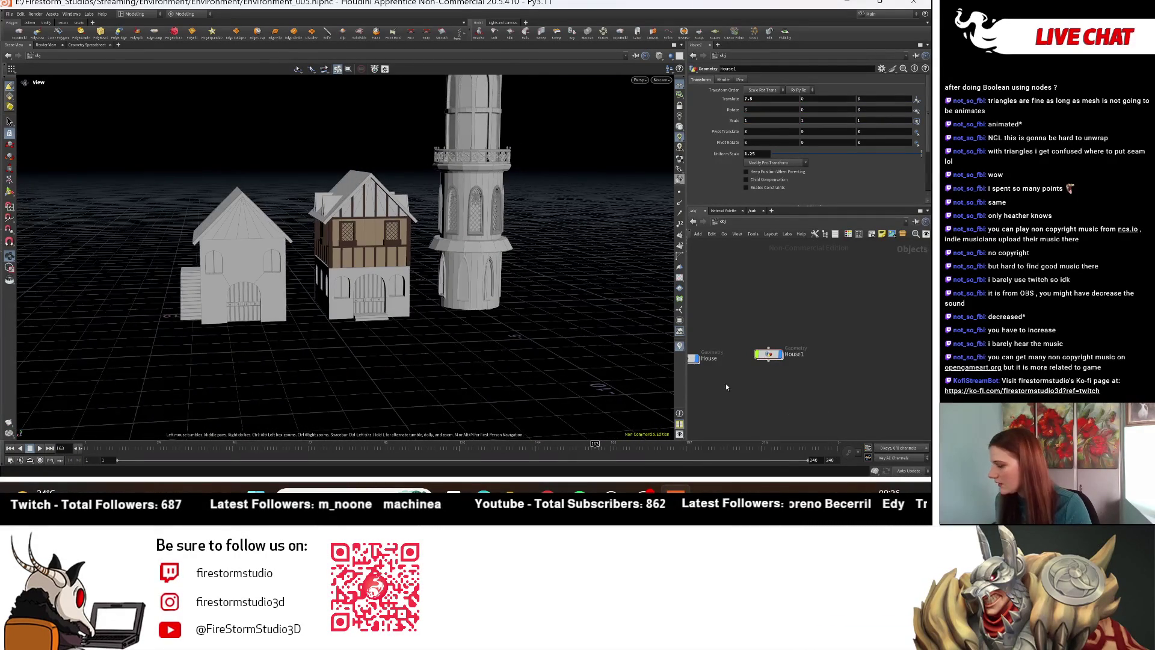
scroll(796, 397, down, 3)
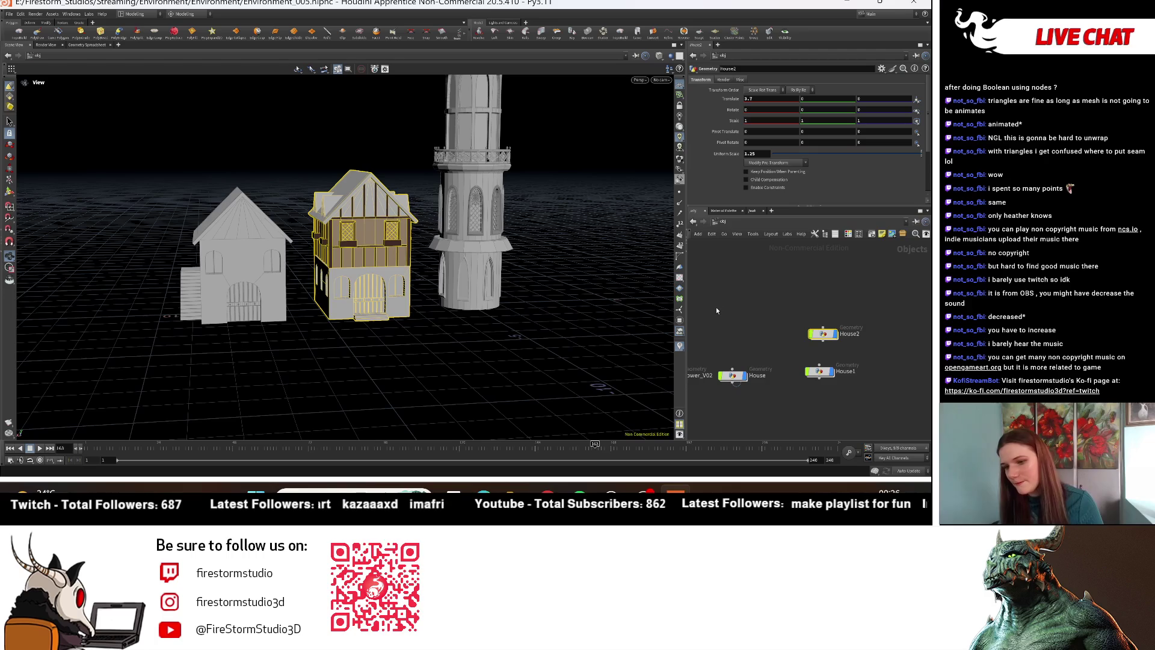
scroll(782, 325, up, 3)
Step: Deselect House2, save the scene as Environment_005.hipnc, and enter House2
click(767, 319)
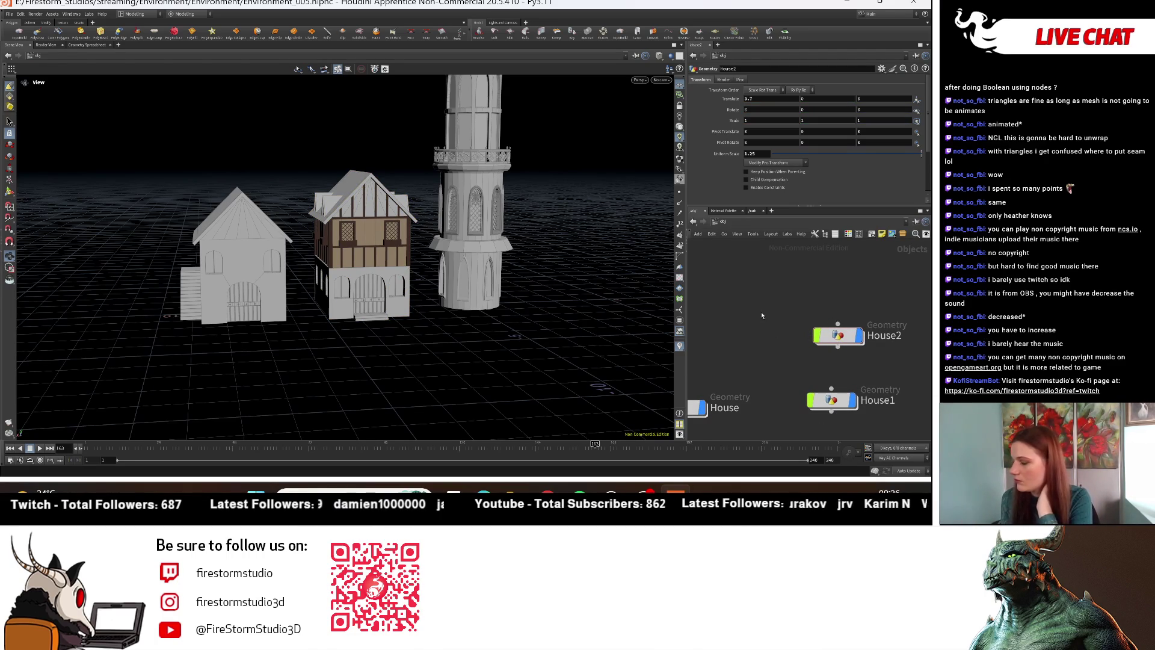
key(ctrl+s)
middle_drag(811, 343, 787, 318)
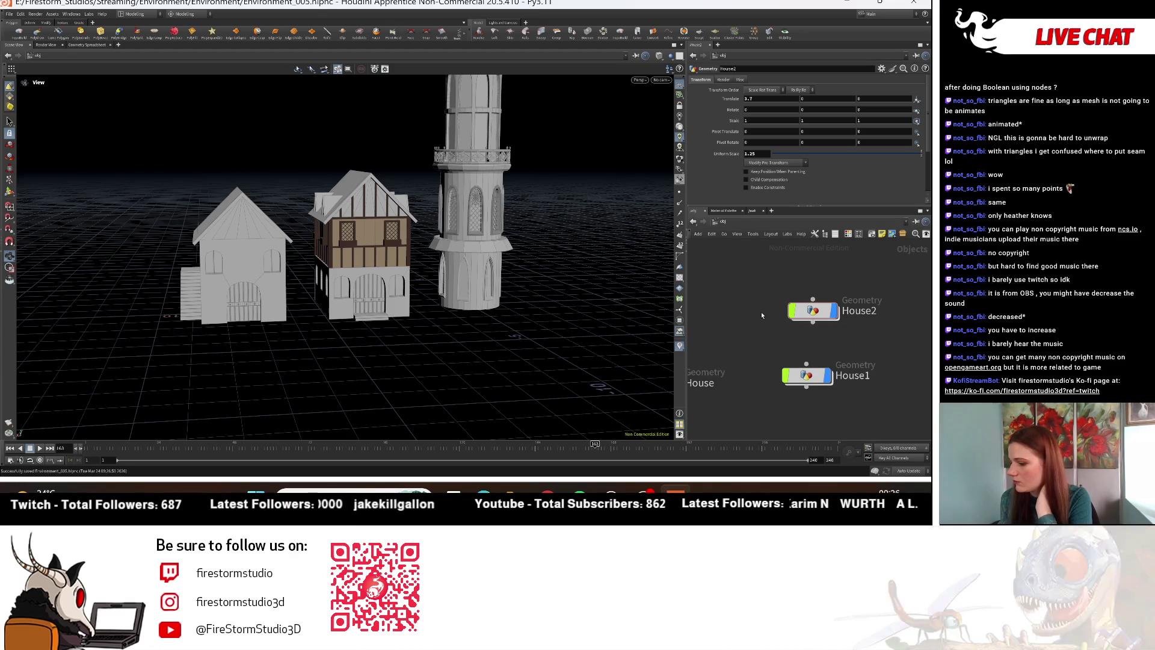
double_click(812, 318)
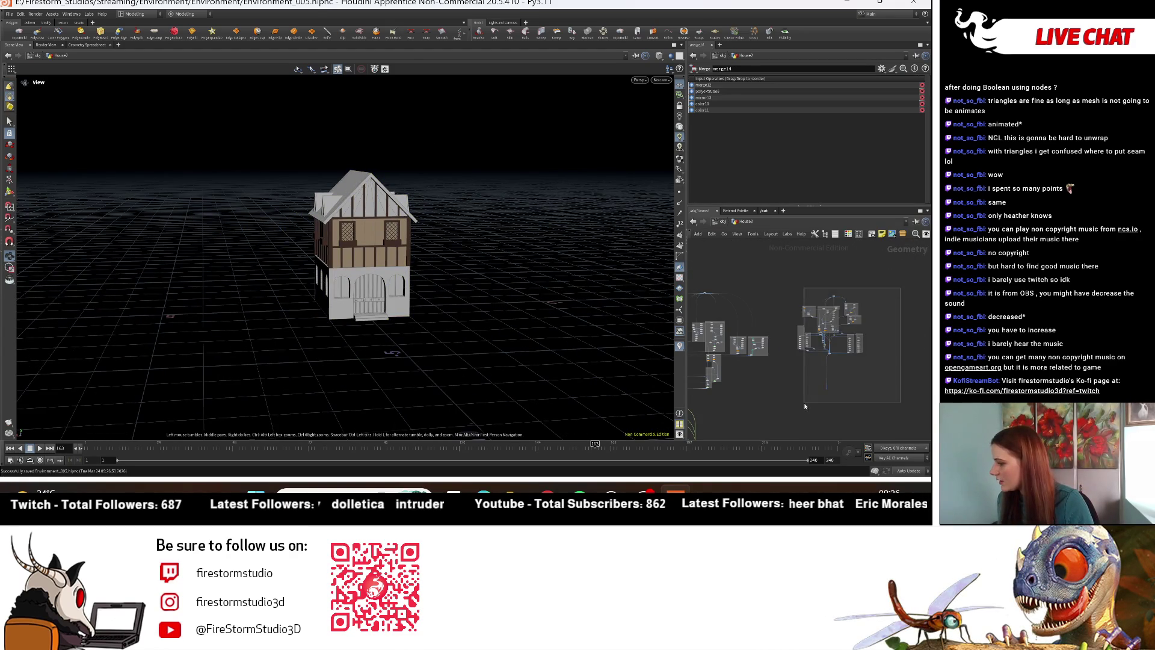
Step: Delete 27 of House2's unneeded nodes, then the whole Roof Planks network box
drag(805, 406, 801, 410)
key(Delete)
scroll(756, 385, up, 5)
middle_drag(791, 364, 836, 337)
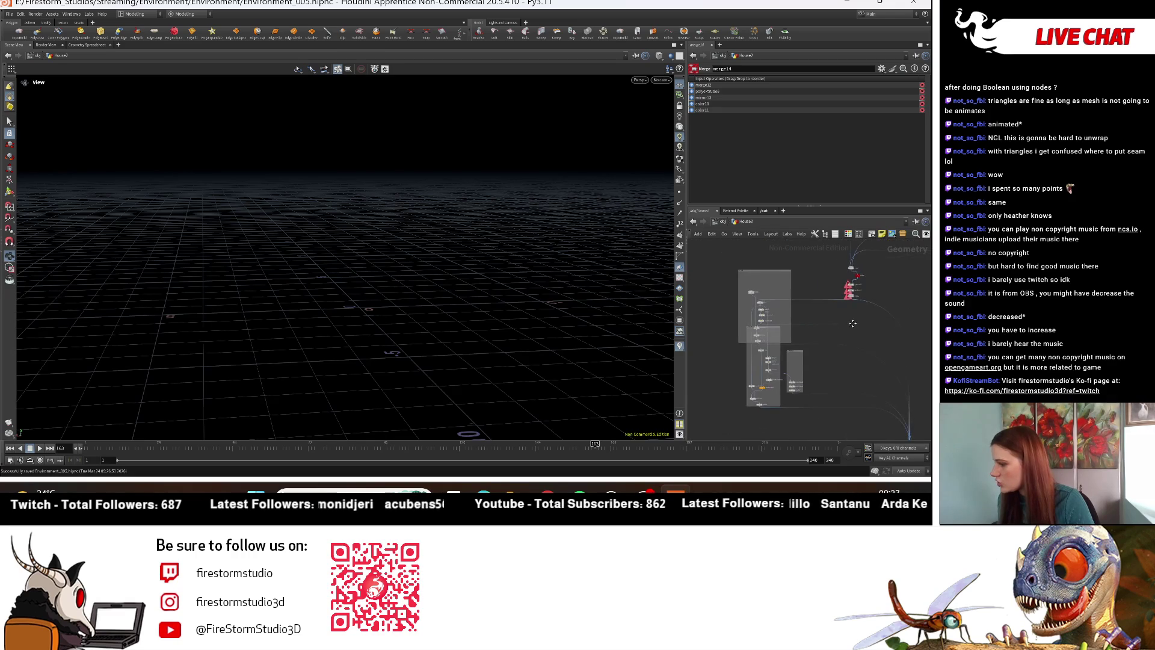
scroll(835, 429, up, 5)
scroll(821, 385, down, 3)
middle_drag(802, 346, 712, 339)
scroll(711, 339, up, 5)
scroll(710, 331, down, 5)
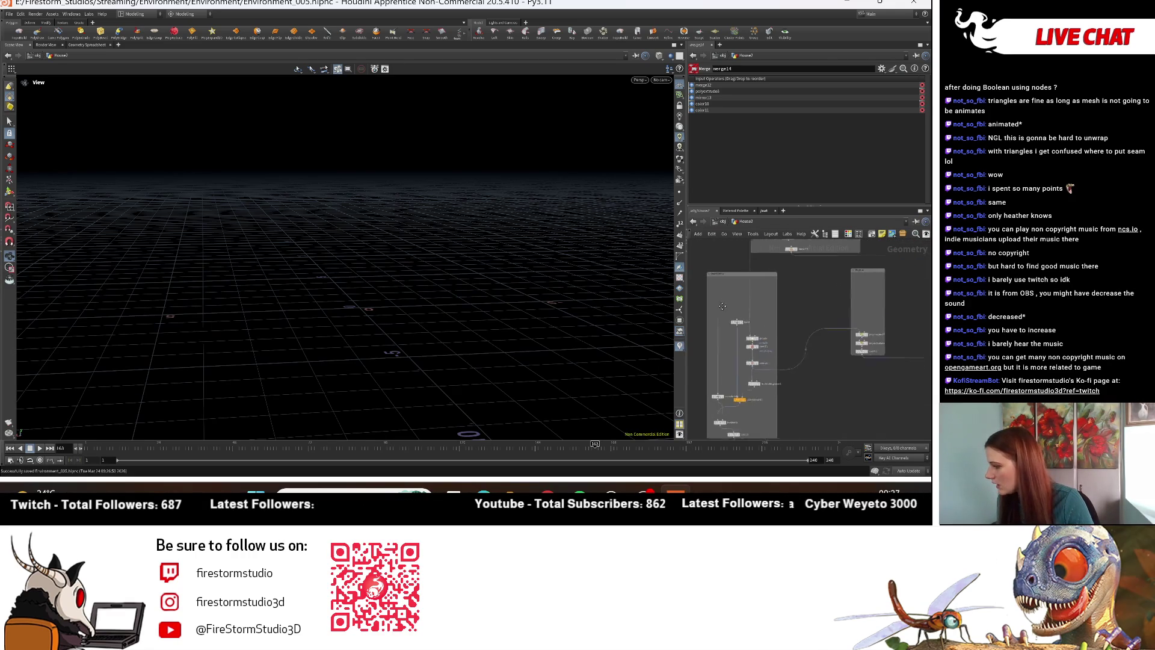
drag(719, 258, 785, 412)
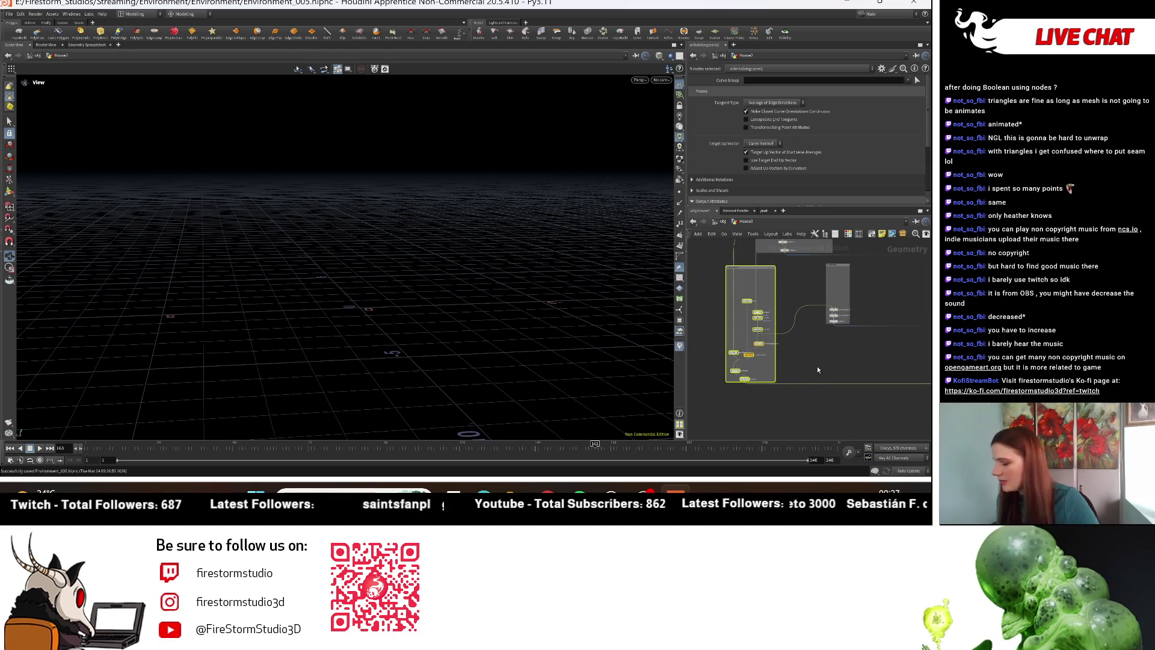
key(Delete)
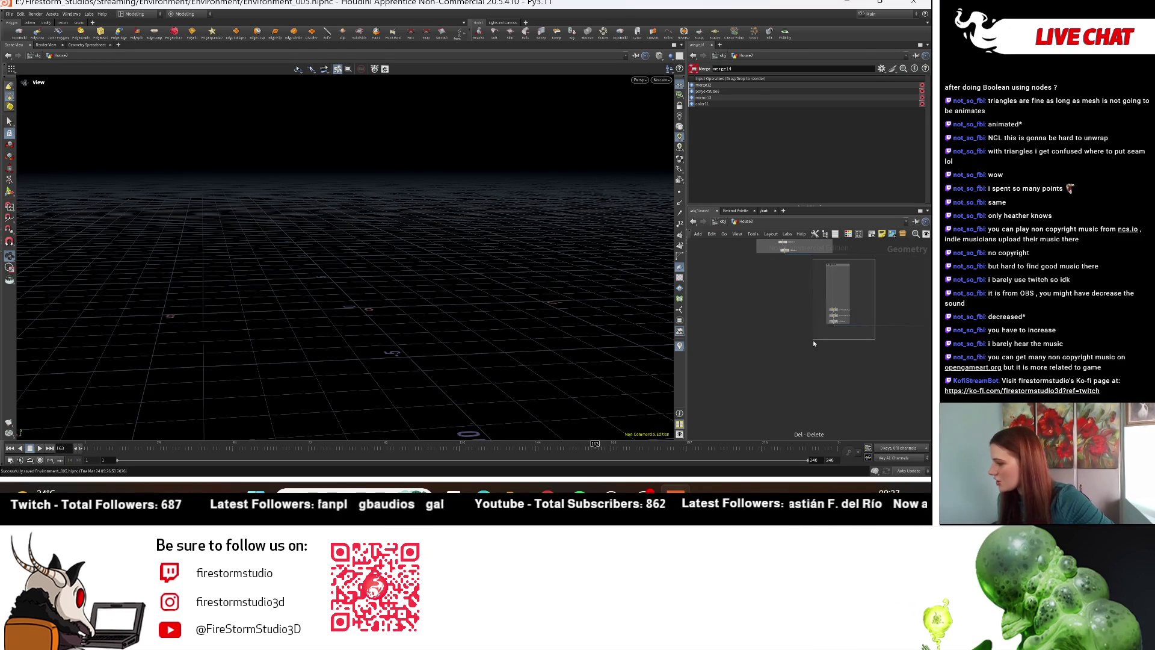
Step: Inspect the Platform box and display merge2, then the Control node's result
click(835, 320)
scroll(828, 360, up, 5)
middle_drag(828, 359, 835, 304)
click(832, 331)
scroll(784, 361, down, 4)
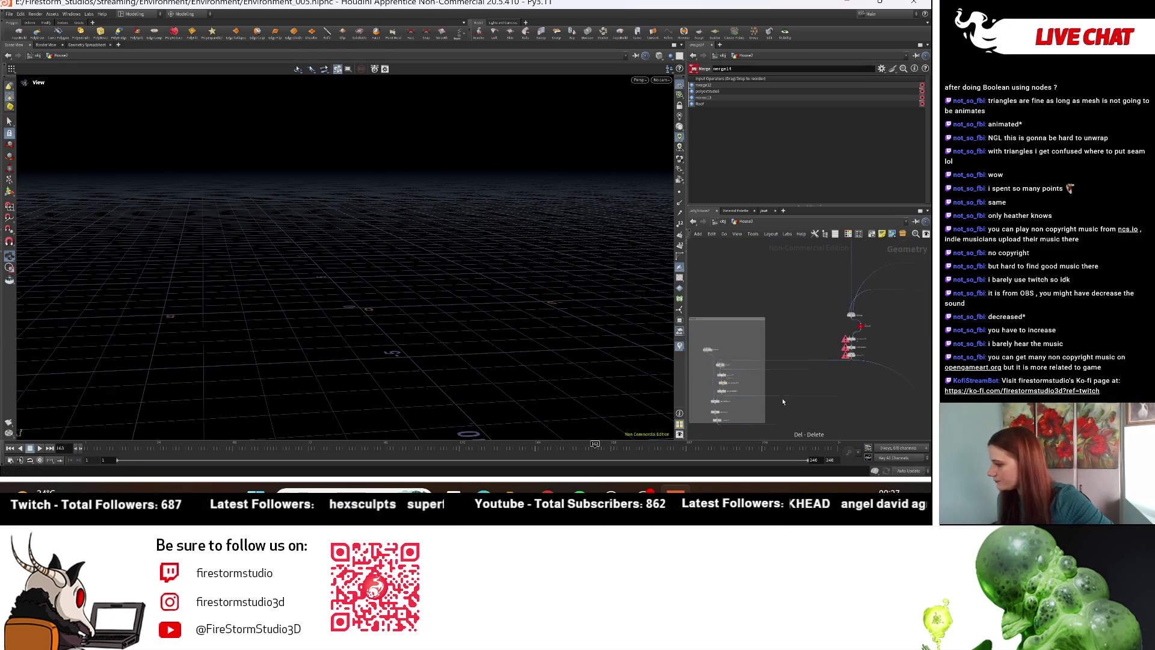
scroll(838, 342, up, 5)
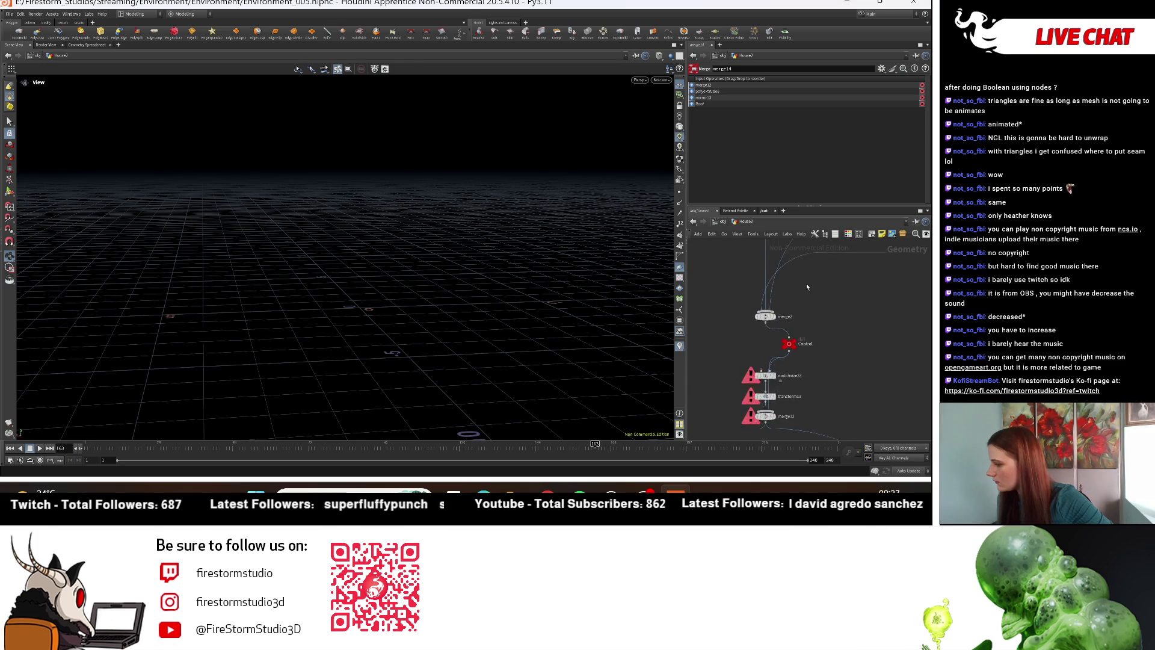
click(752, 329)
click(792, 385)
middle_drag(793, 385, 805, 282)
Step: Delete matchsize23 and transform13 so Control feeds straight into merge12
click(761, 347)
key(Delete)
click(759, 390)
key(Delete)
mouse_move(763, 434)
middle_down()
mouse_move(807, 295)
mouse_move(725, 322)
middle_up()
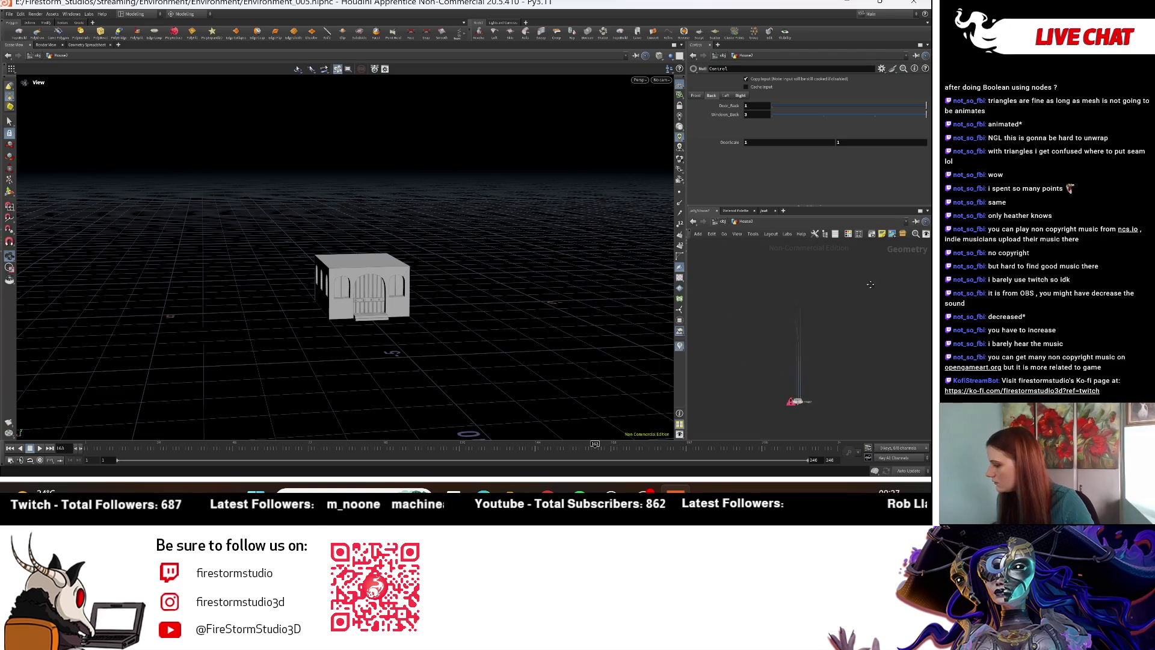
Step: Display merge14 and set the front StairSize on Control to 0.57
click(817, 333)
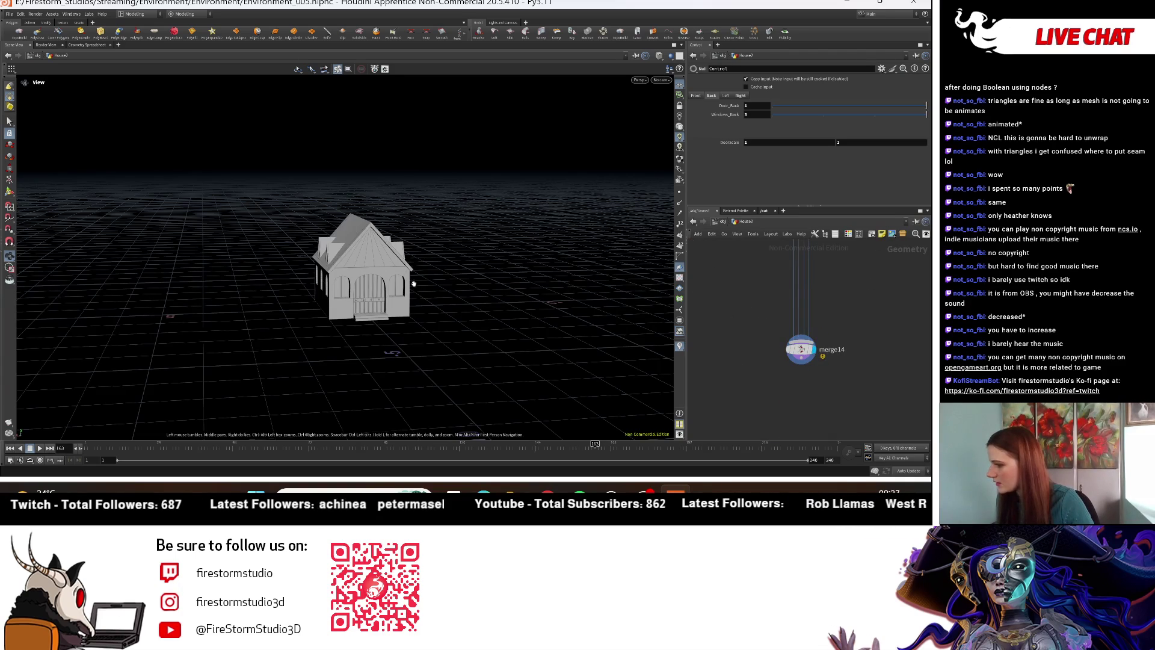
scroll(588, 325, up, 3)
scroll(784, 315, down, 3)
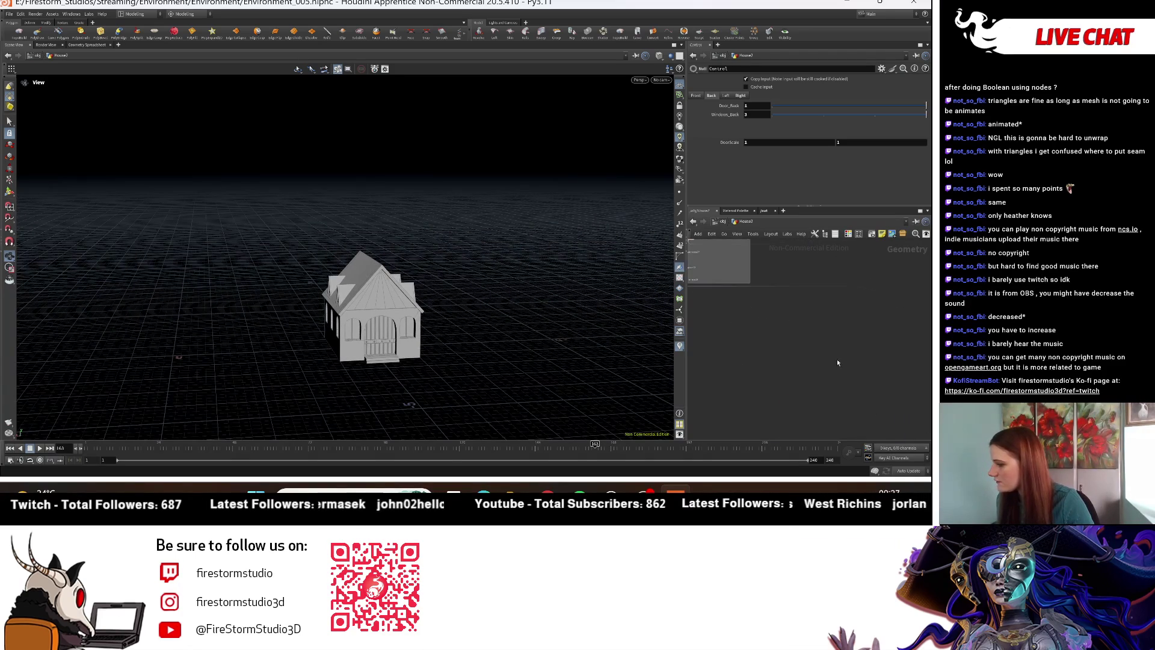
middle_drag(833, 253, 831, 354)
scroll(781, 373, up, 5)
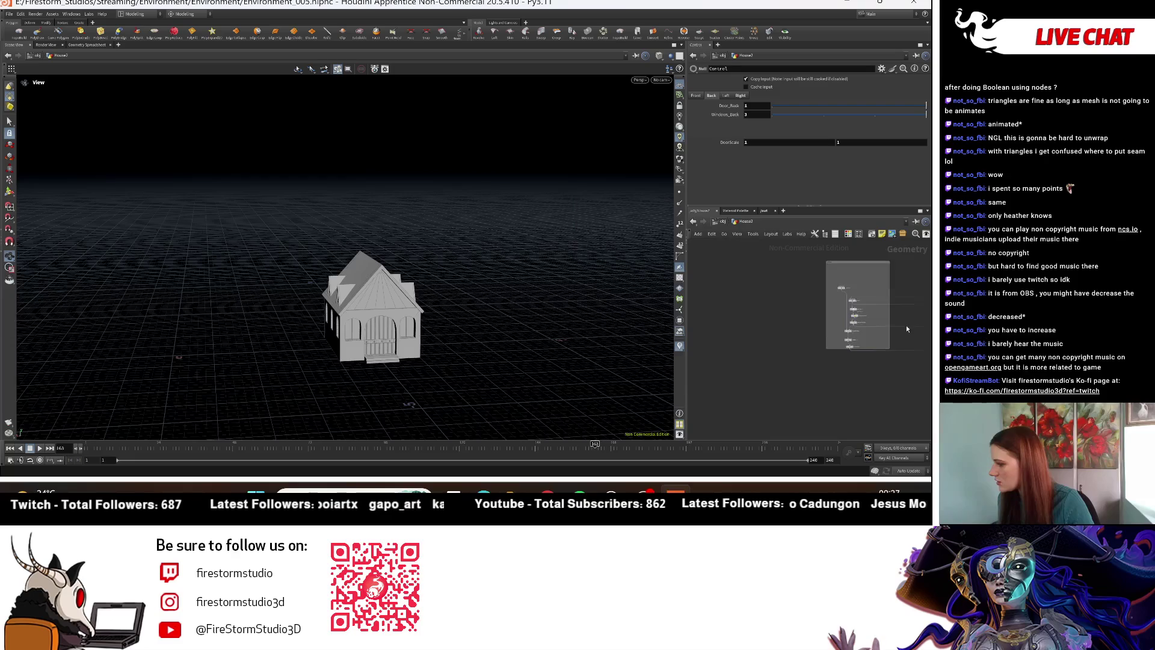
scroll(764, 294, down, 5)
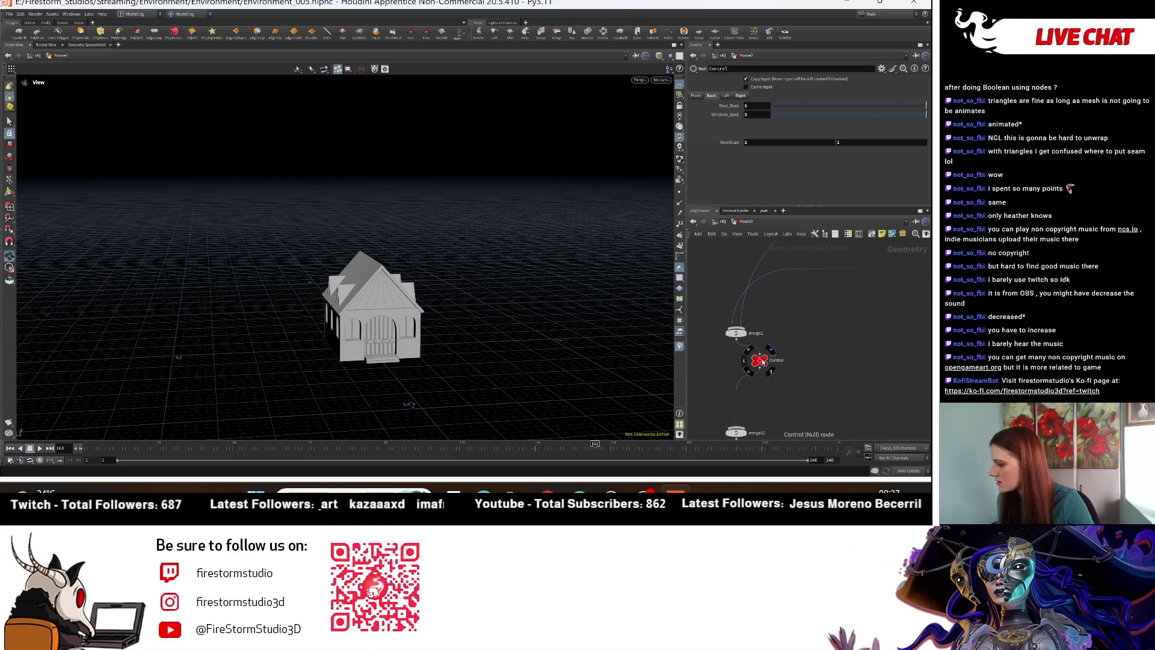
click(696, 97)
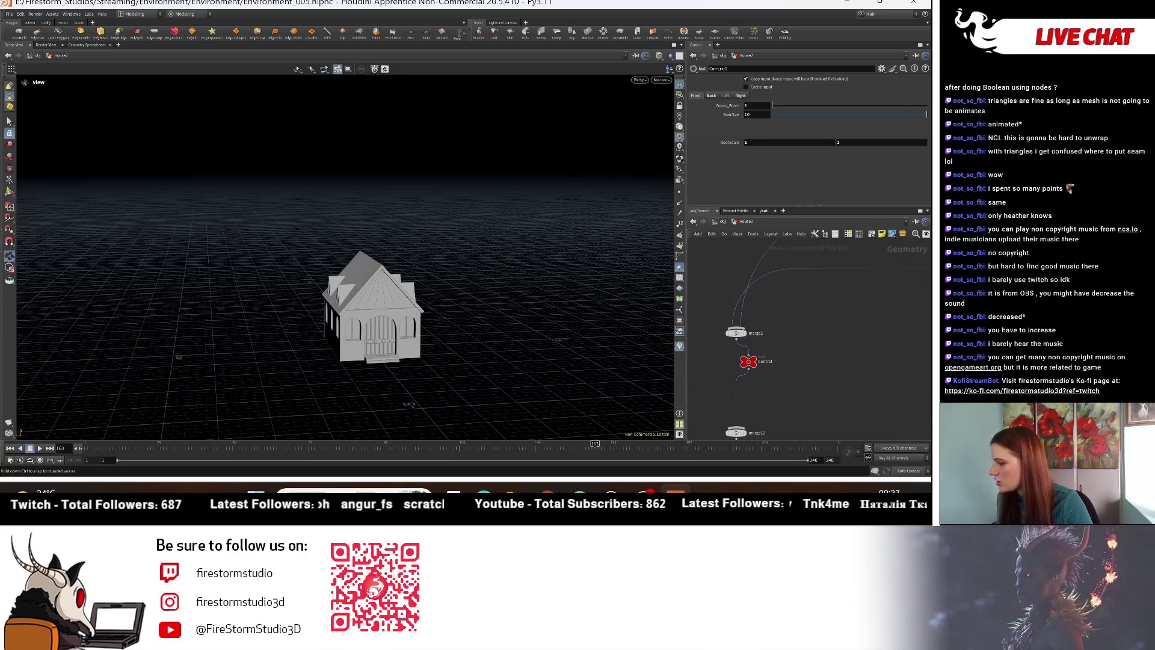
drag(179, 357, 506, 328)
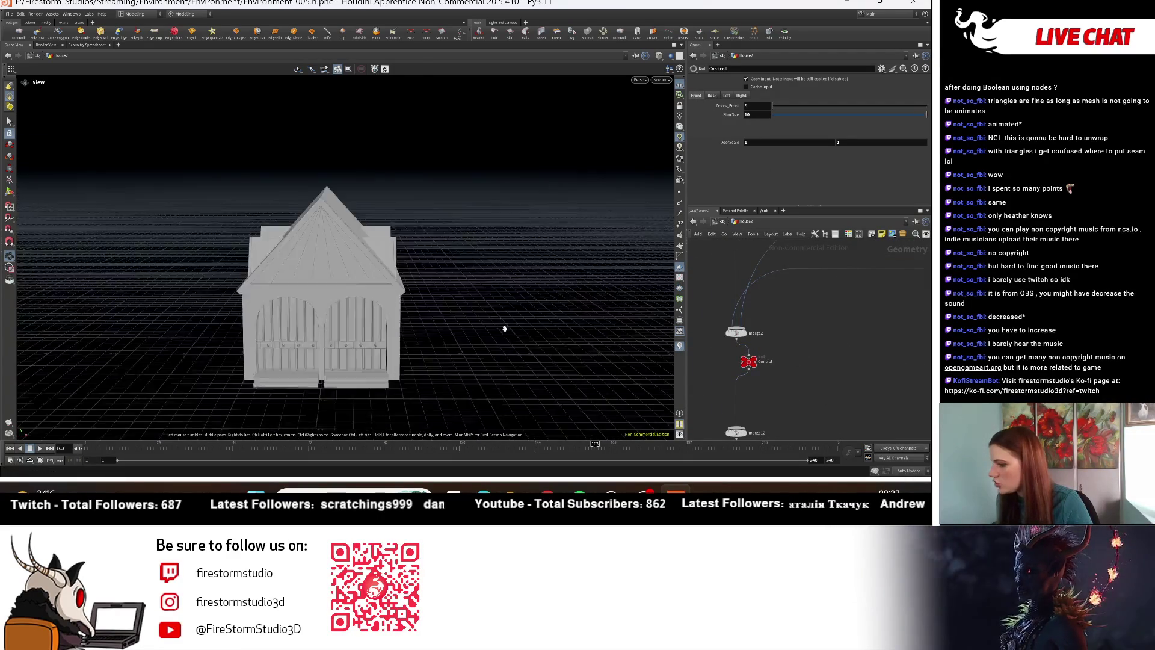
click(781, 115)
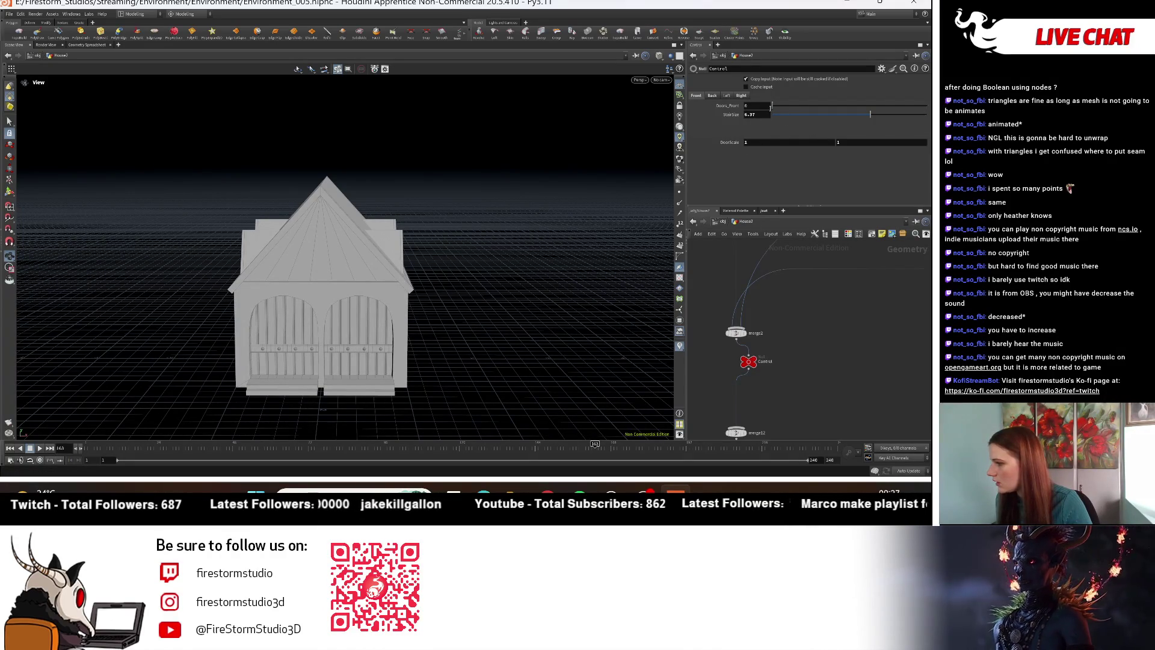
Step: Set Control's Door_Back to 0, removing House2's back door and steps
click(724, 222)
drag(434, 325, 448, 352)
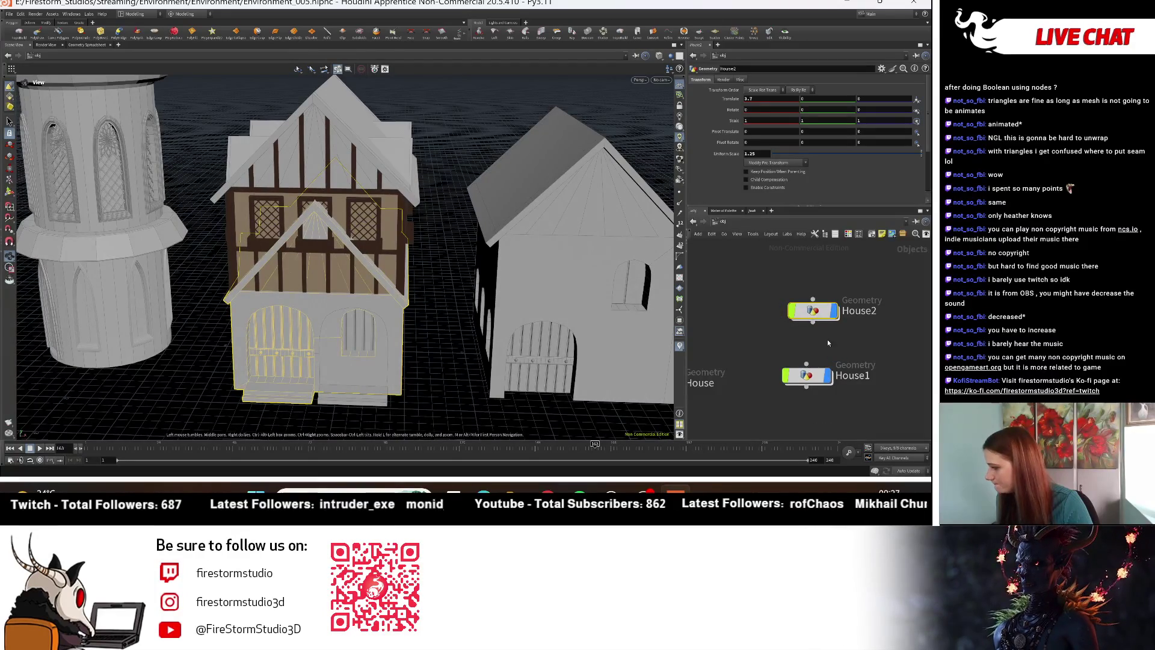
double_click(822, 313)
drag(476, 348, 491, 274)
key(h)
drag(477, 322, 534, 324)
scroll(506, 343, up, 3)
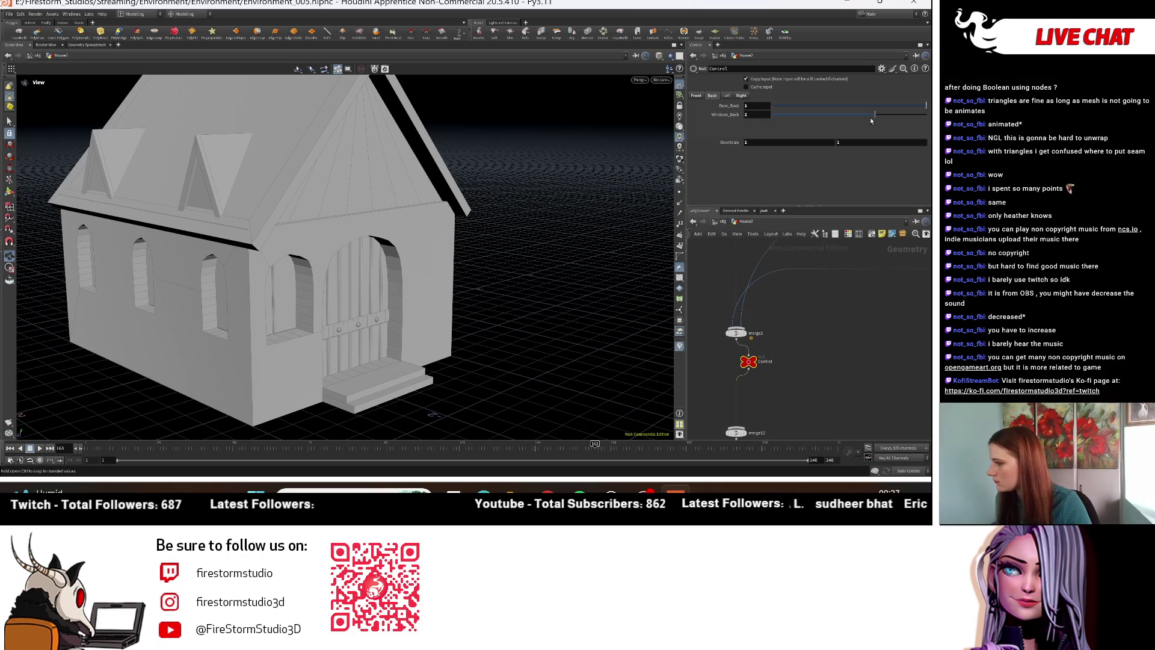
mouse_move(889, 103)
mouse_down()
mouse_move(782, 108)
mouse_move(894, 110)
mouse_move(479, 178)
mouse_up()
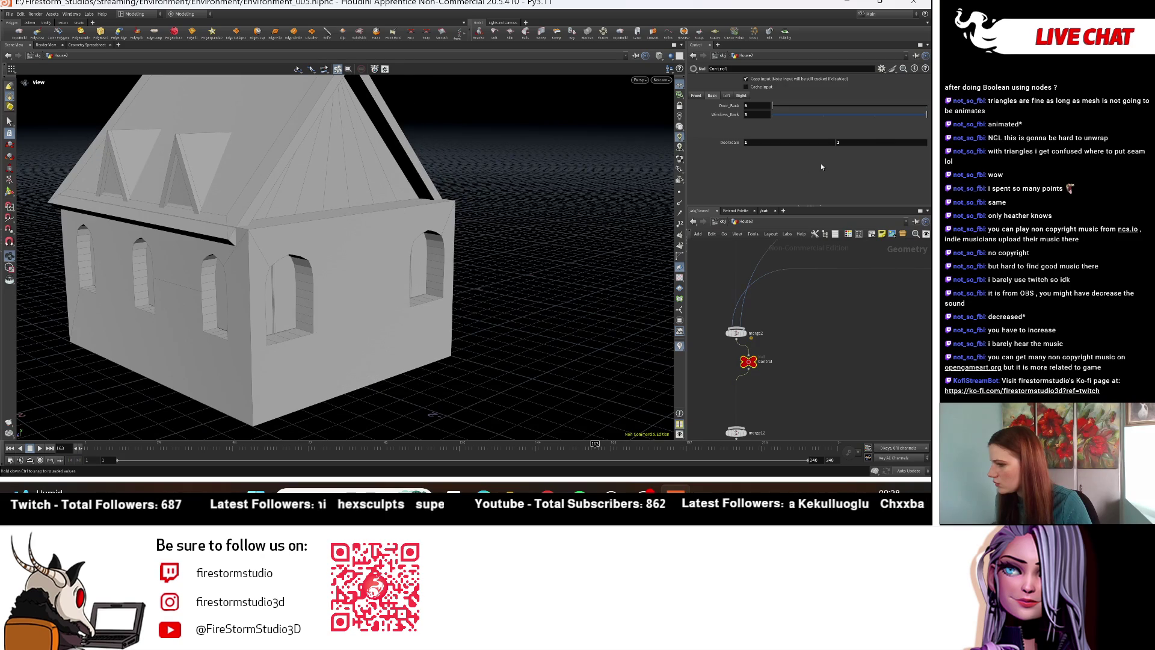
click(902, 106)
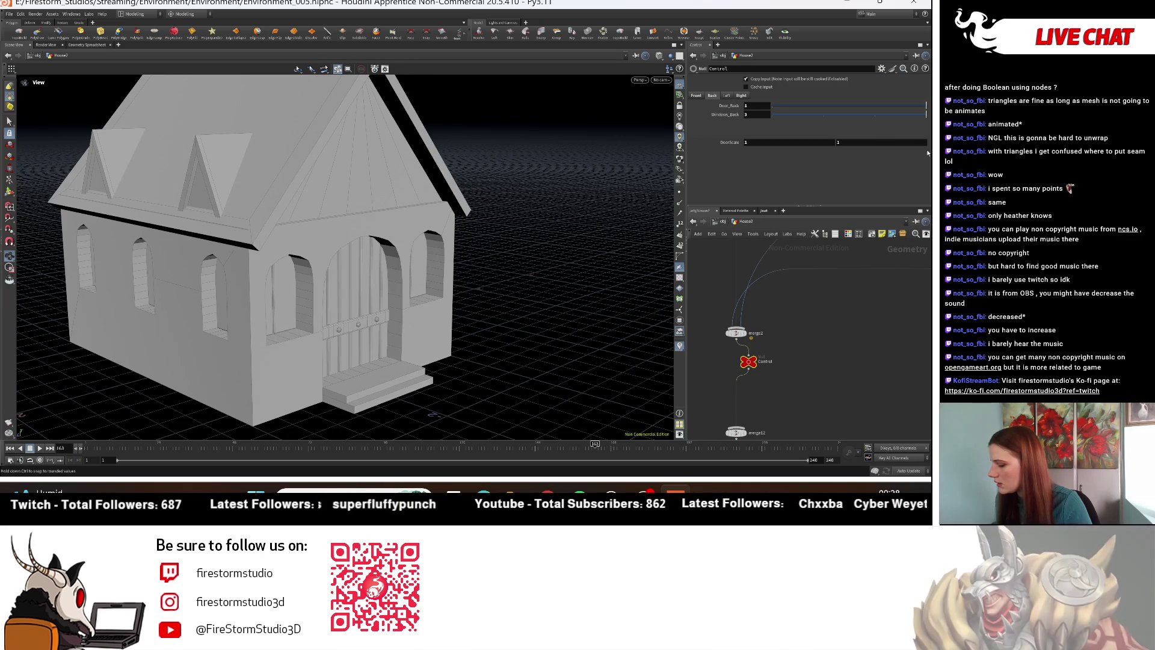
drag(925, 106, 690, 187)
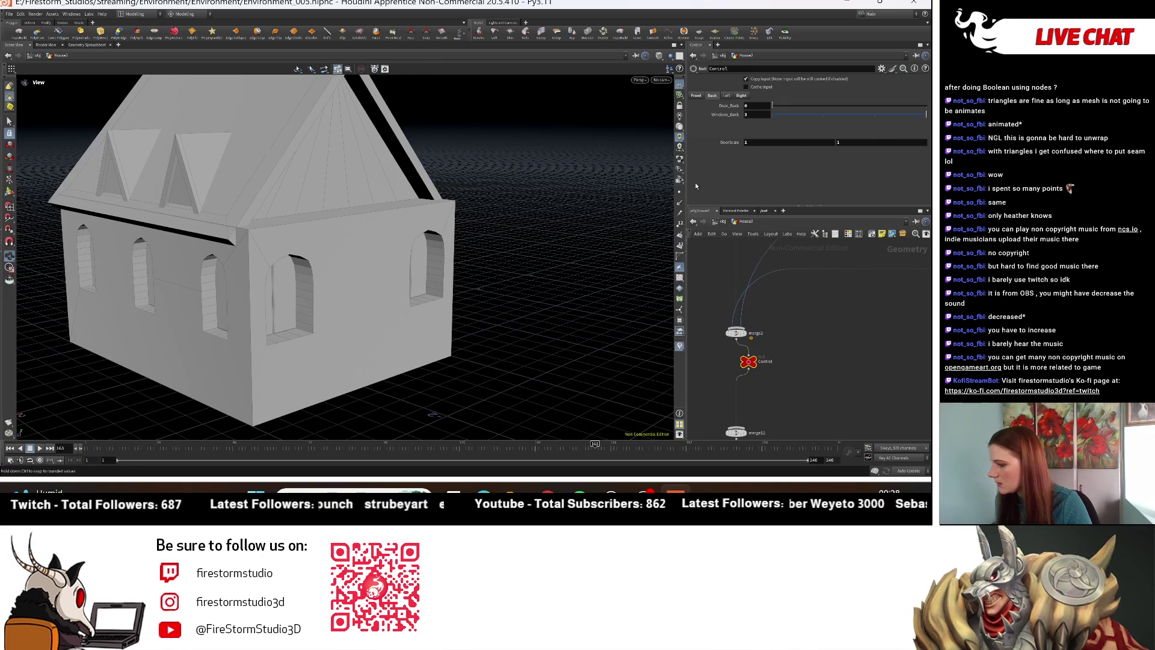
mouse_move(706, 265)
middle_down()
mouse_move(746, 388)
mouse_move(800, 358)
middle_up()
scroll(800, 357, up, 5)
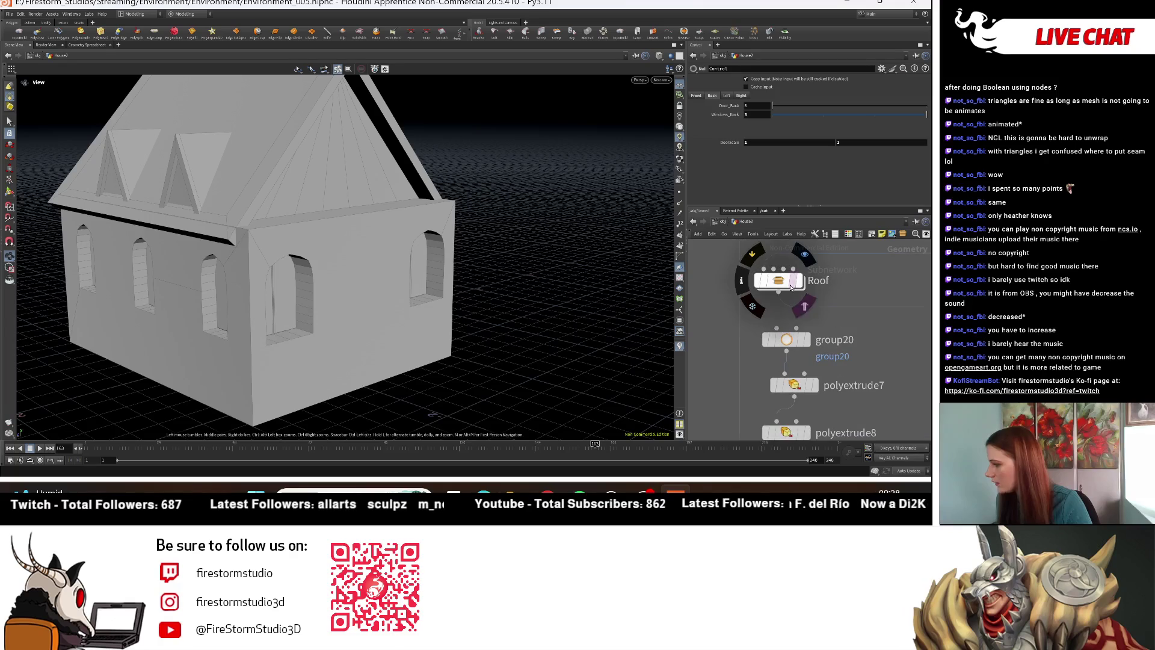
Step: Inside the Roof subnet wire transform8 into fuse1, then inspect the roofed House2 from all sides
double_click(792, 287)
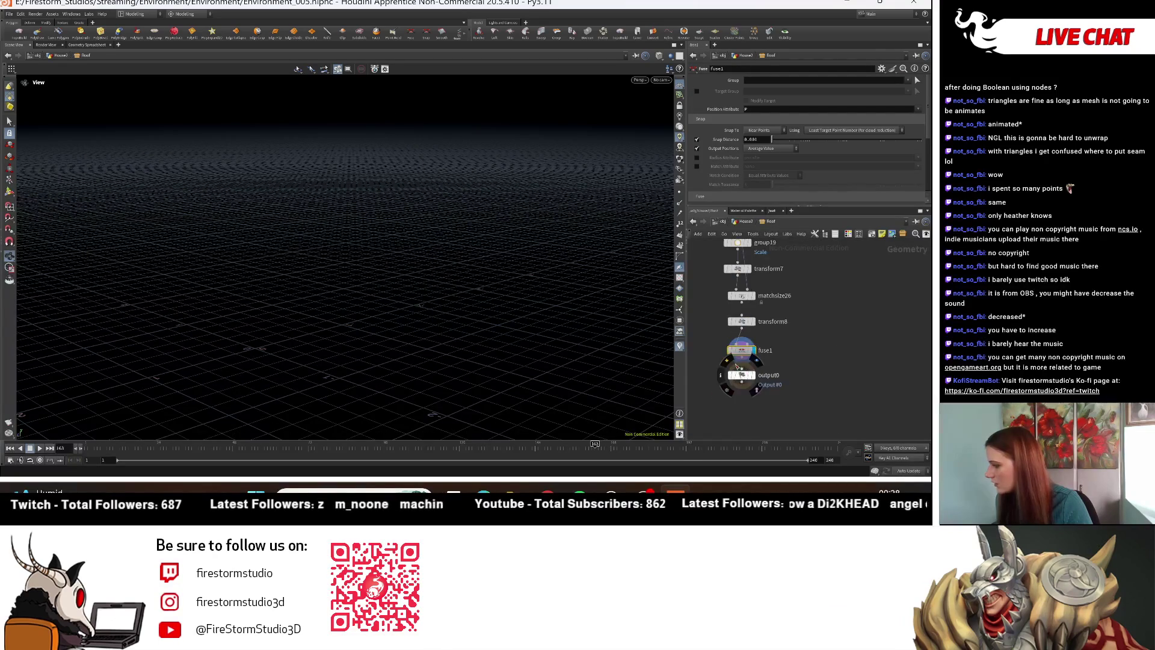
click(737, 314)
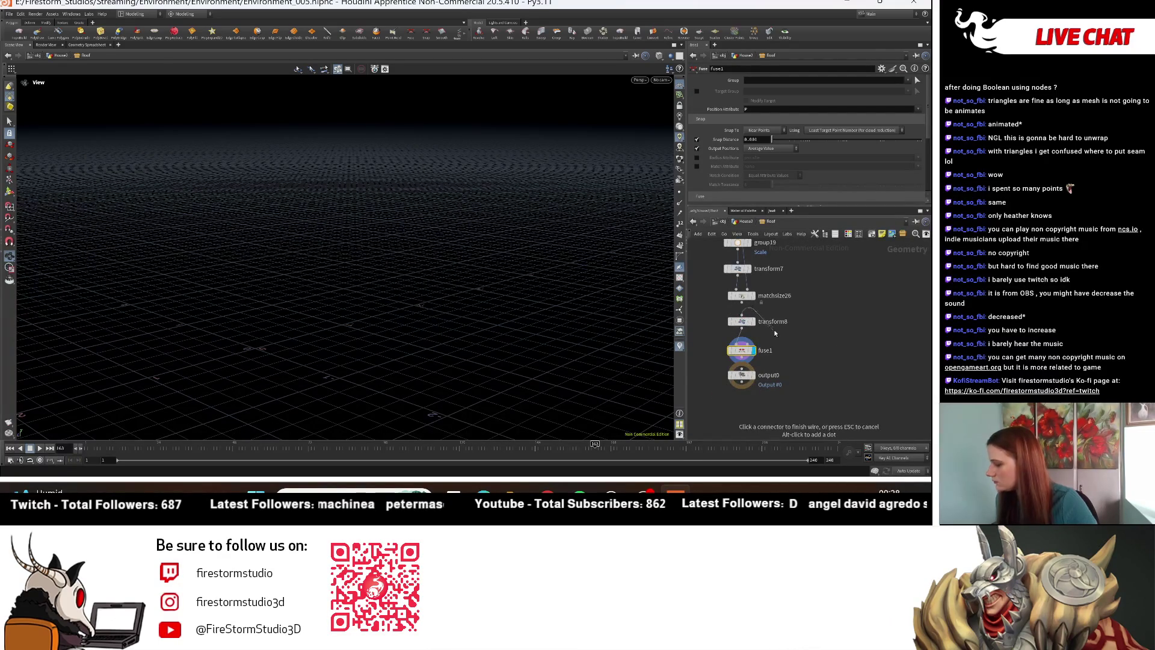
drag(337, 253, 199, 313)
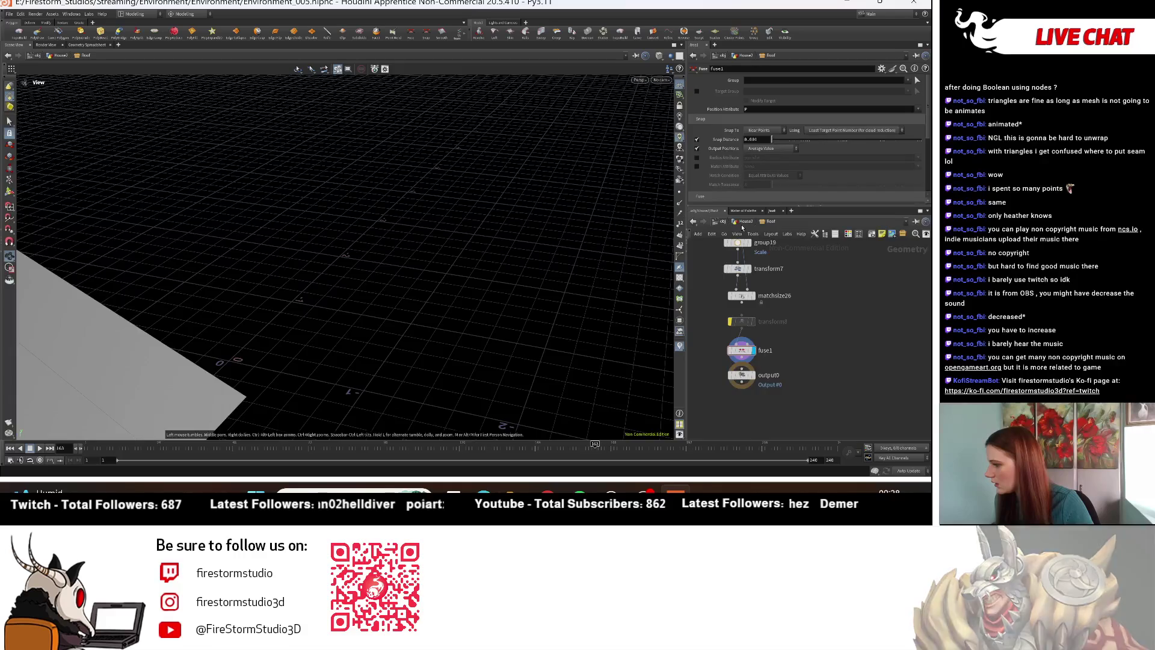
click(745, 222)
mouse_move(469, 252)
mouse_down()
mouse_move(430, 235)
mouse_move(482, 227)
mouse_move(397, 220)
mouse_up()
mouse_move(119, 298)
mouse_down()
mouse_move(50, 313)
mouse_move(180, 198)
mouse_move(409, 252)
mouse_move(481, 243)
mouse_move(420, 235)
mouse_move(428, 260)
mouse_move(387, 263)
mouse_move(425, 258)
mouse_move(385, 278)
mouse_move(443, 250)
mouse_move(466, 190)
mouse_up()
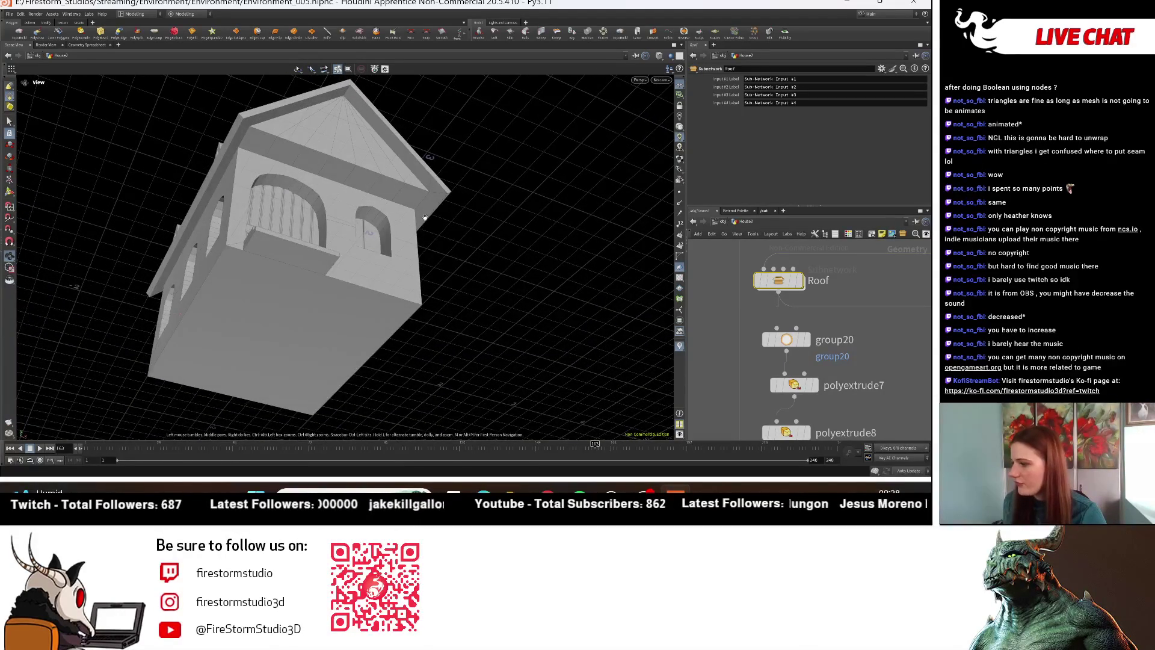
mouse_move(334, 143)
mouse_down()
mouse_move(181, 226)
mouse_move(195, 251)
mouse_move(335, 258)
mouse_move(205, 254)
mouse_move(168, 237)
mouse_up()
scroll(873, 313, down, 5)
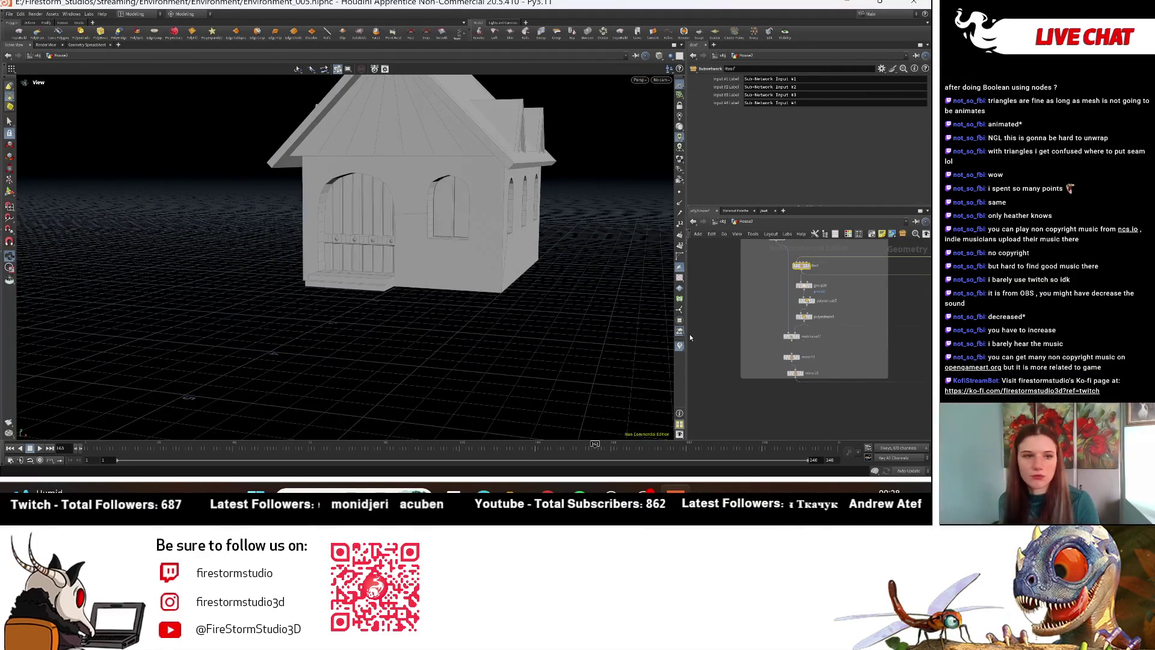
Step: Add a Box node and link its Center Y to half its Y size
key(Tab)
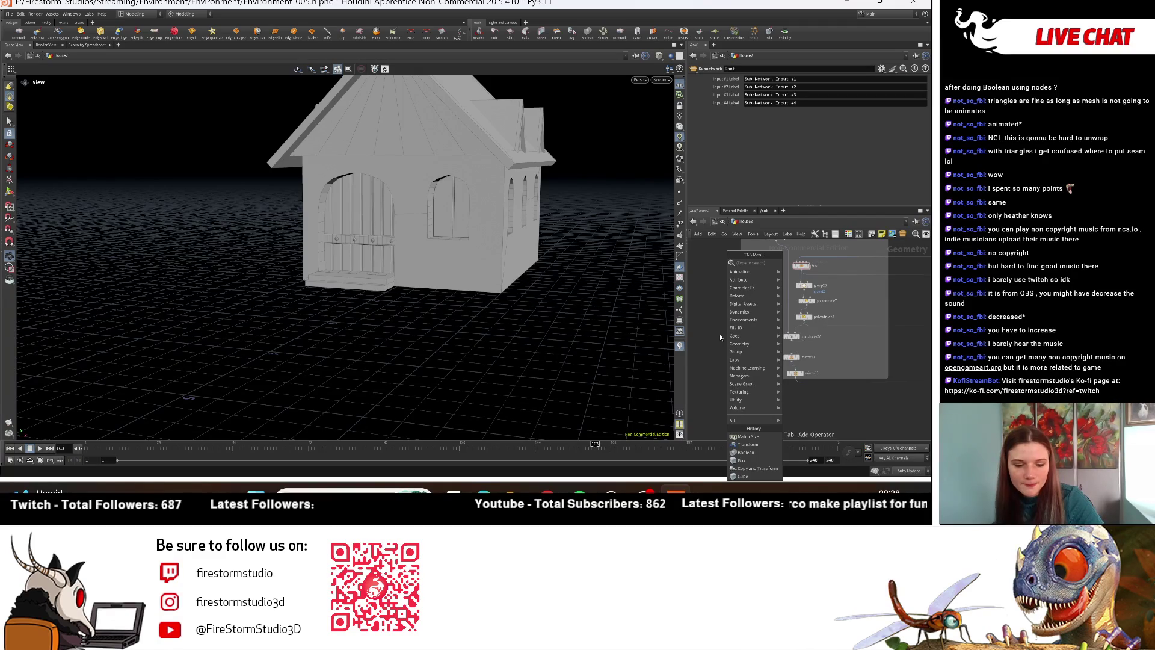
text(cube)
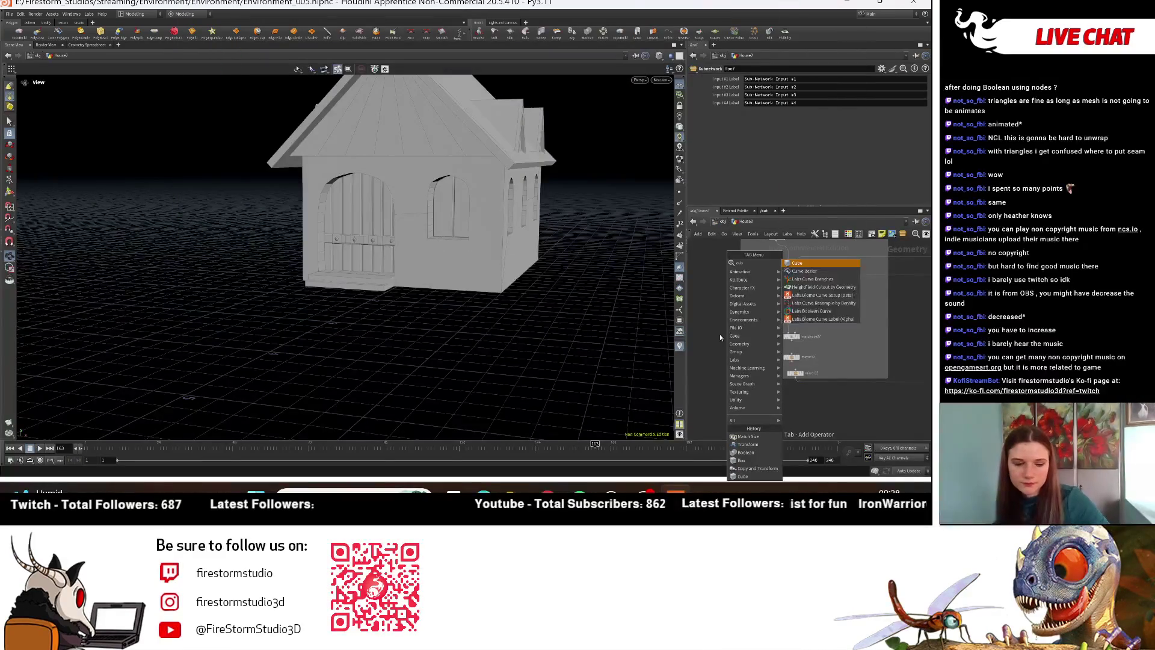
key(Return)
click(712, 343)
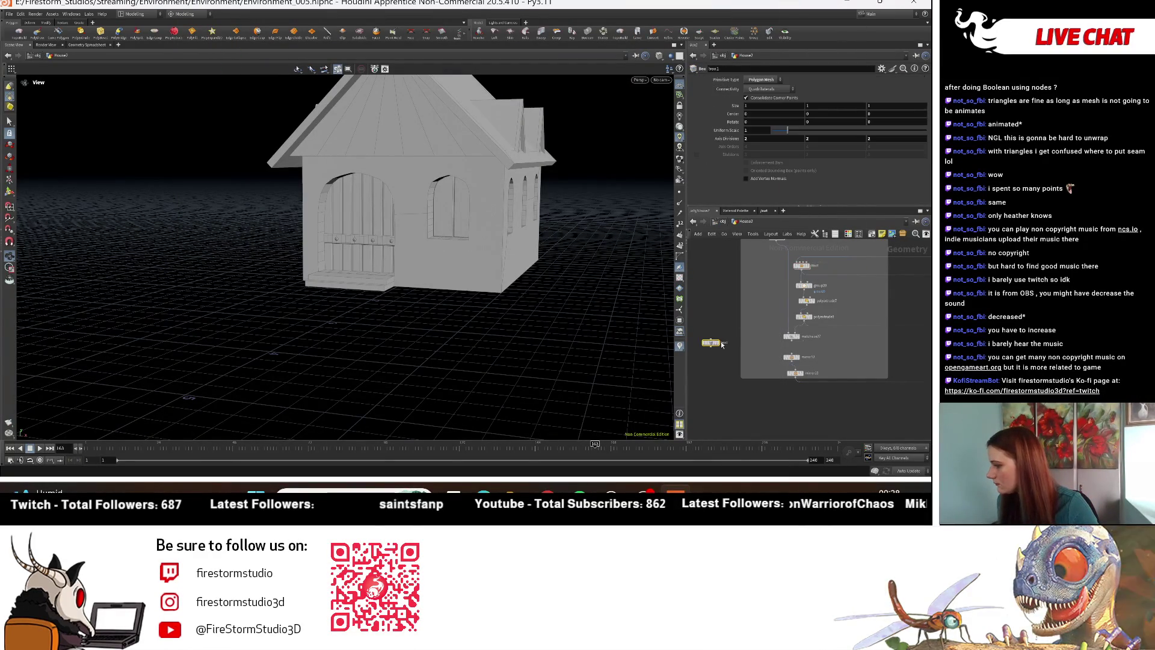
right_click(819, 106)
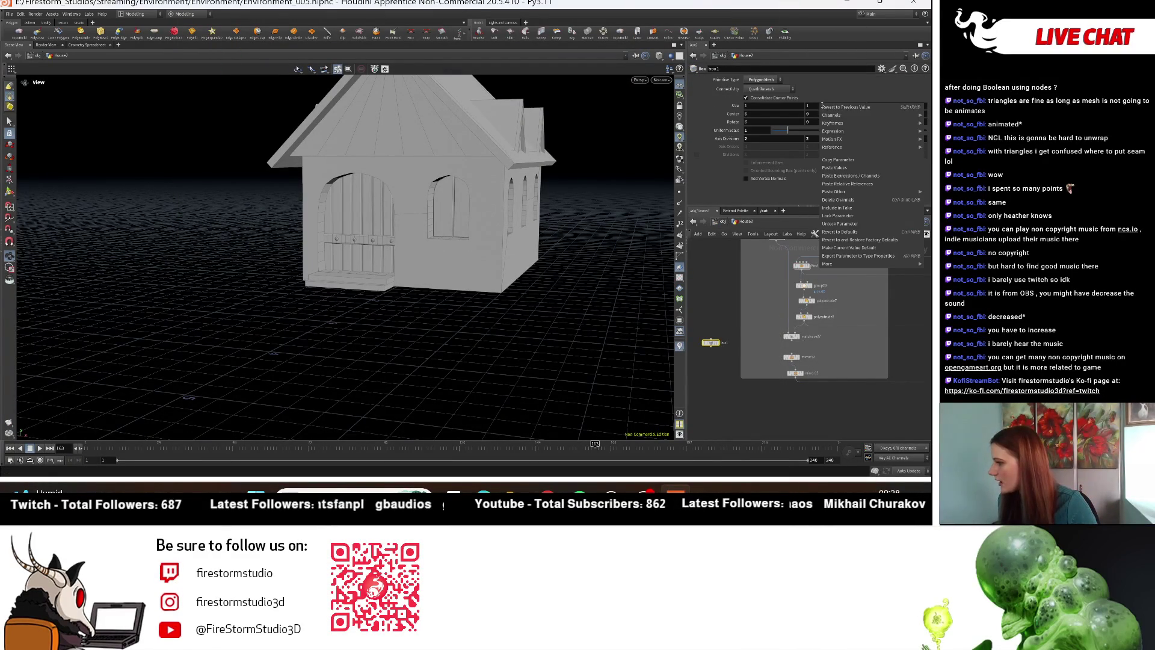
click(843, 160)
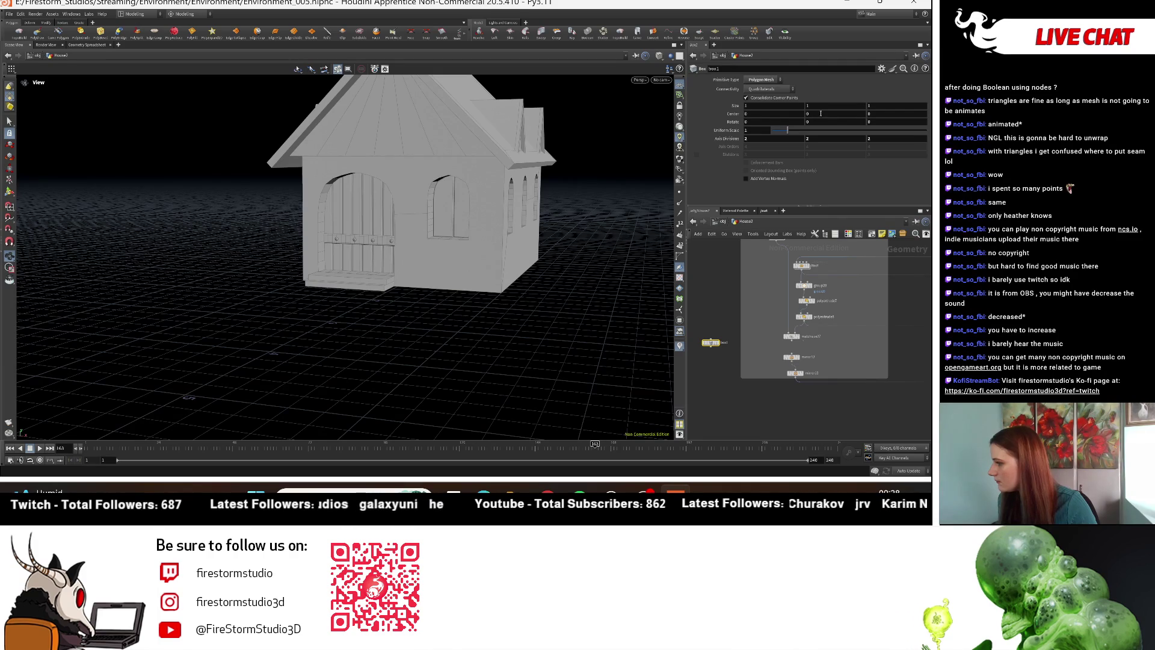
right_click(820, 113)
click(848, 192)
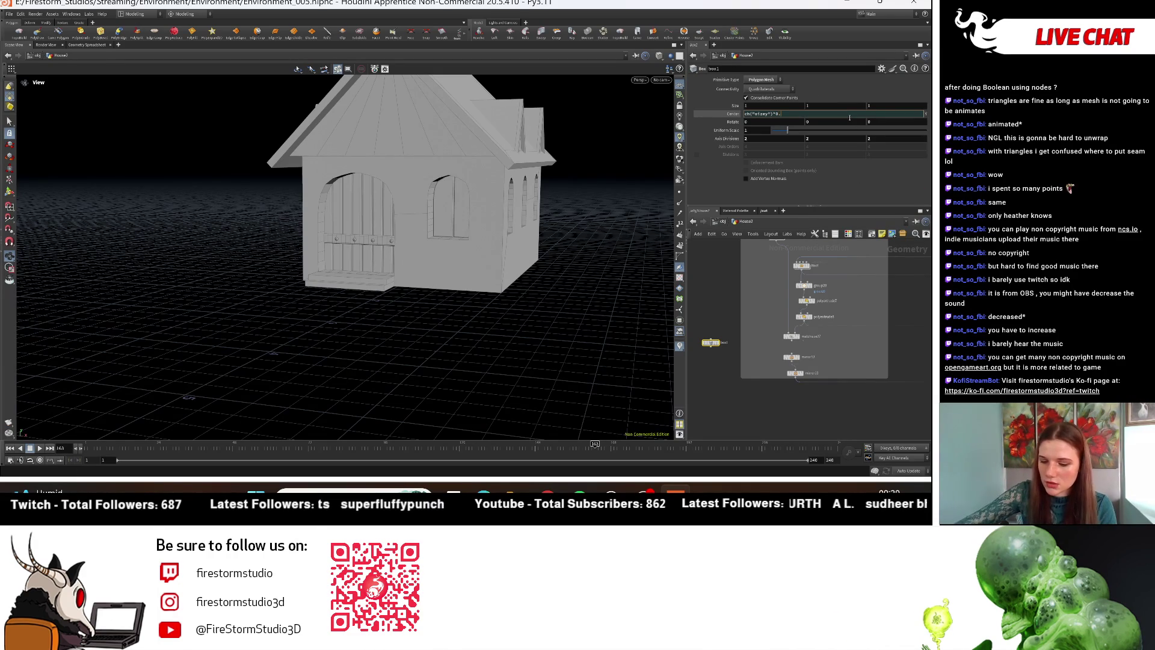
text(5)
key(Return)
Step: Display box1 and replace its Center Y expression with a plain value of 0
mouse_move(421, 301)
mouse_down()
mouse_move(392, 275)
mouse_move(378, 349)
mouse_up()
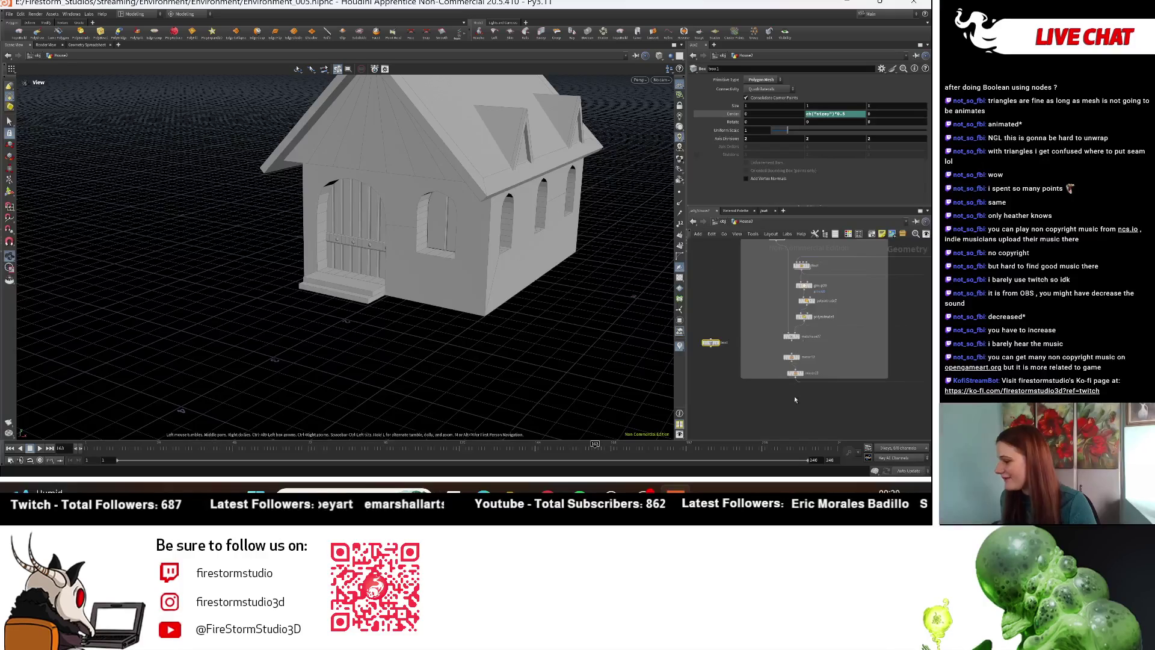
middle_drag(883, 392, 815, 341)
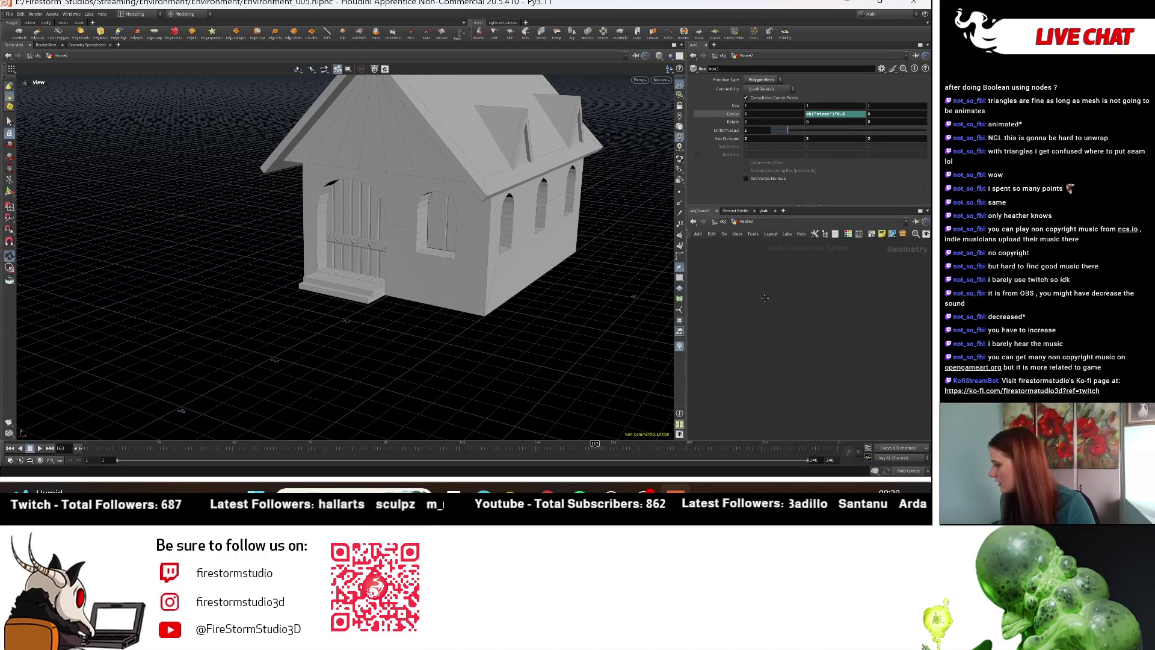
scroll(782, 373, up, 3)
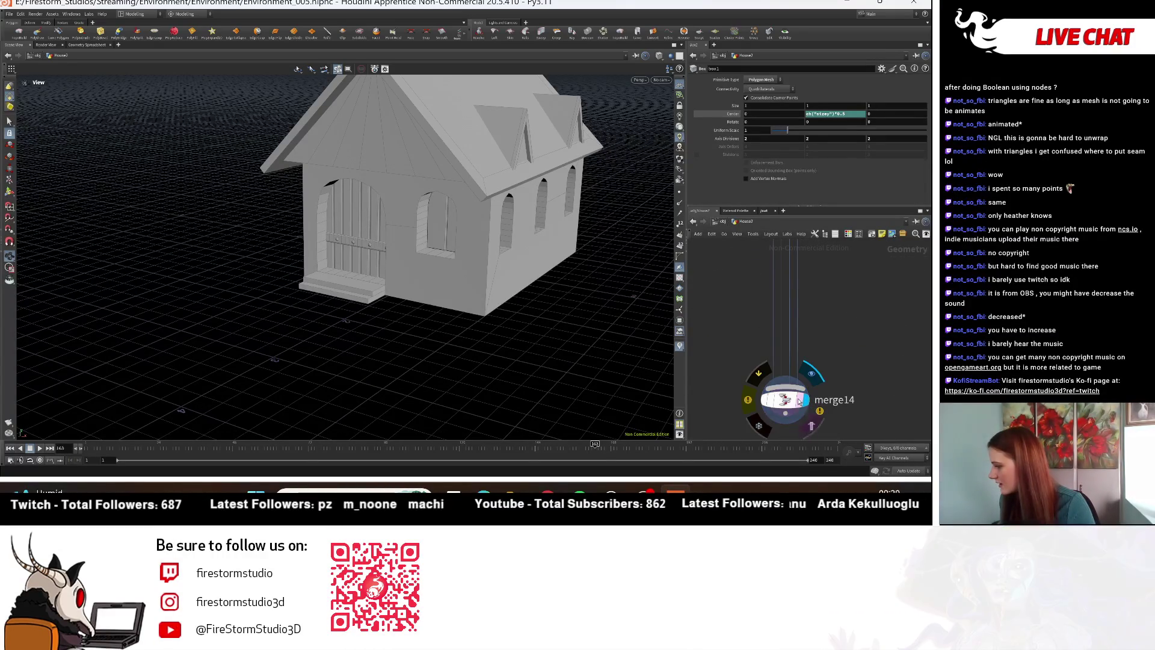
middle_drag(731, 365, 823, 256)
click(834, 257)
mouse_move(493, 289)
mouse_down()
mouse_move(542, 298)
mouse_move(456, 303)
mouse_move(448, 278)
mouse_move(457, 275)
mouse_up()
scroll(456, 302, down, 3)
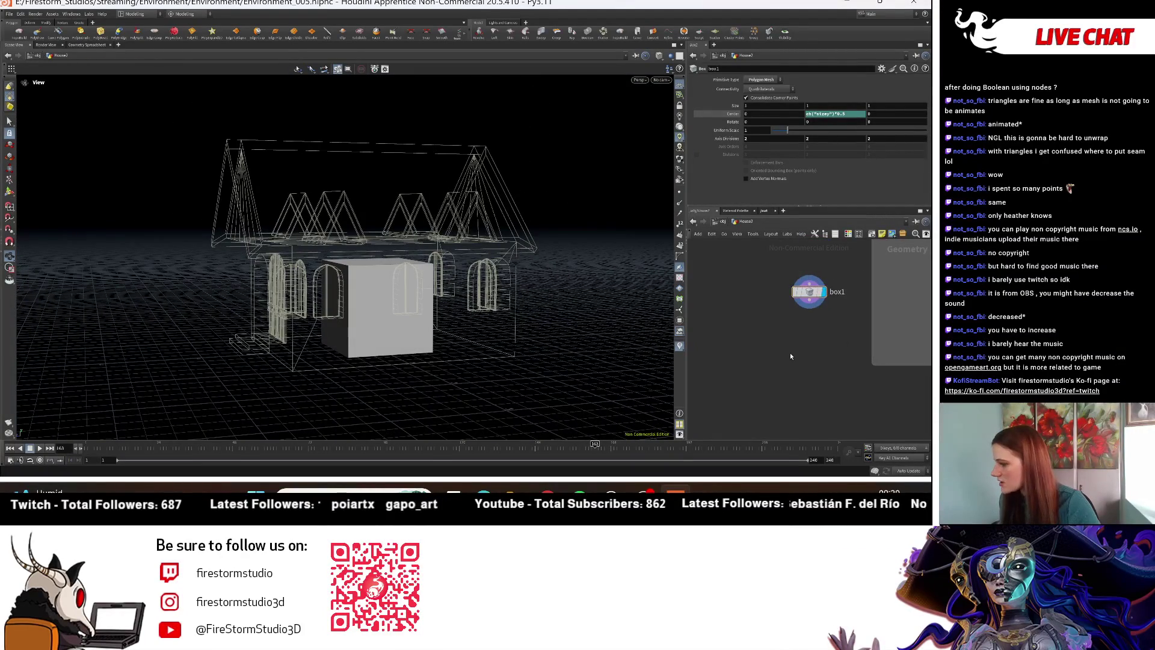
key(Tab)
key(Escape)
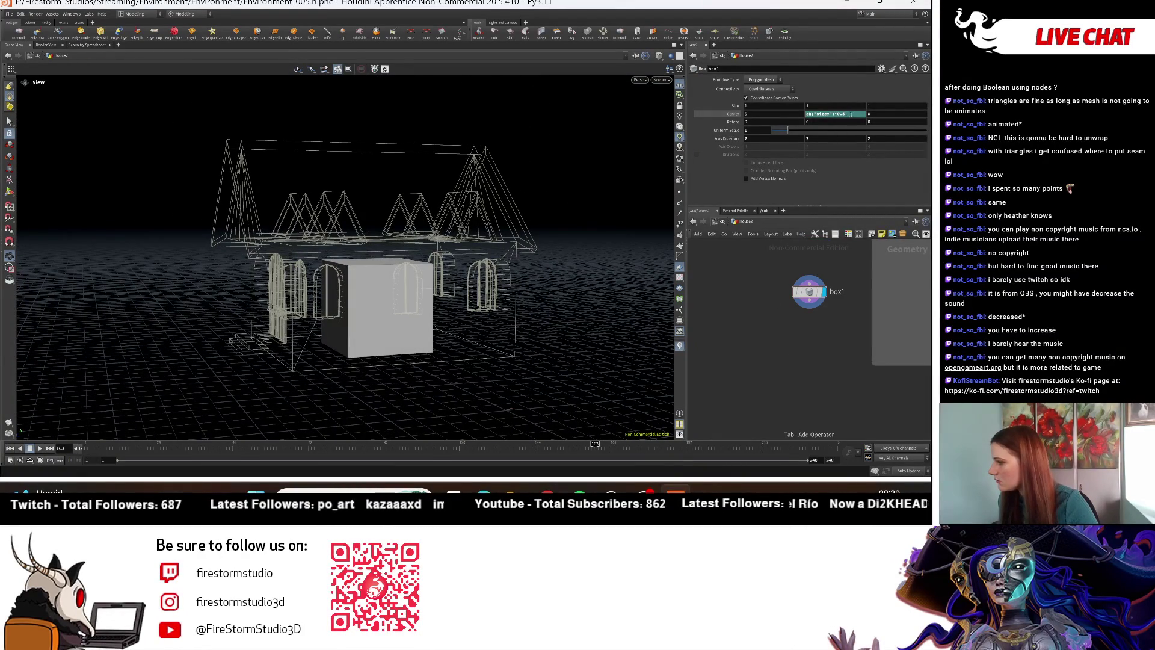
right_click(851, 115)
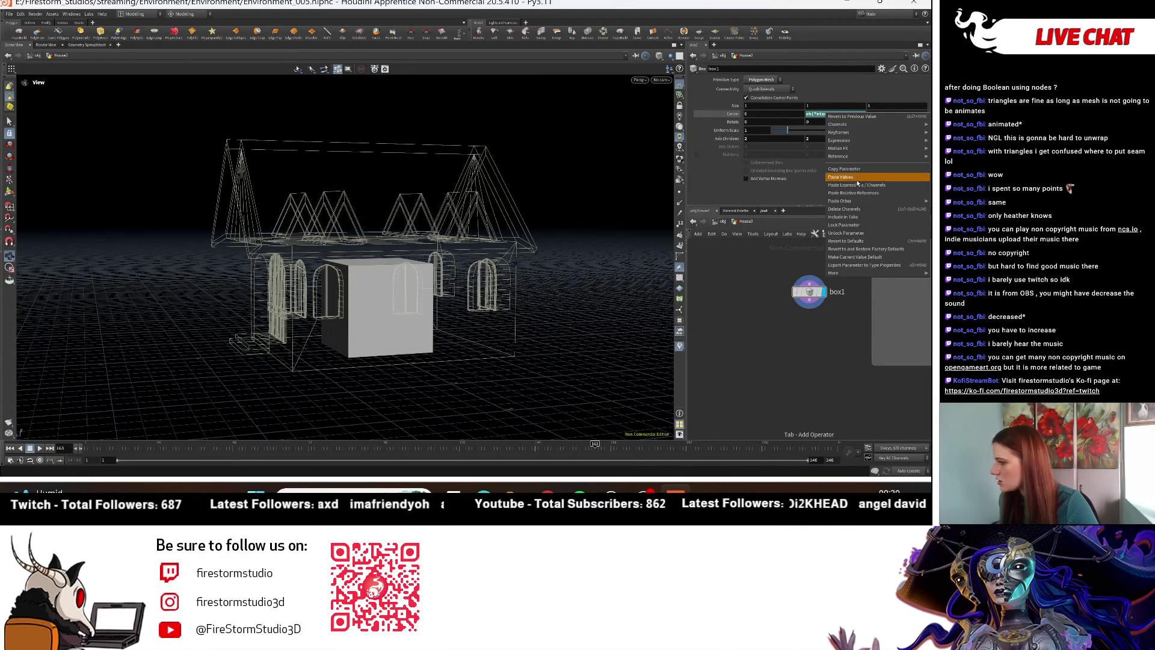
click(794, 205)
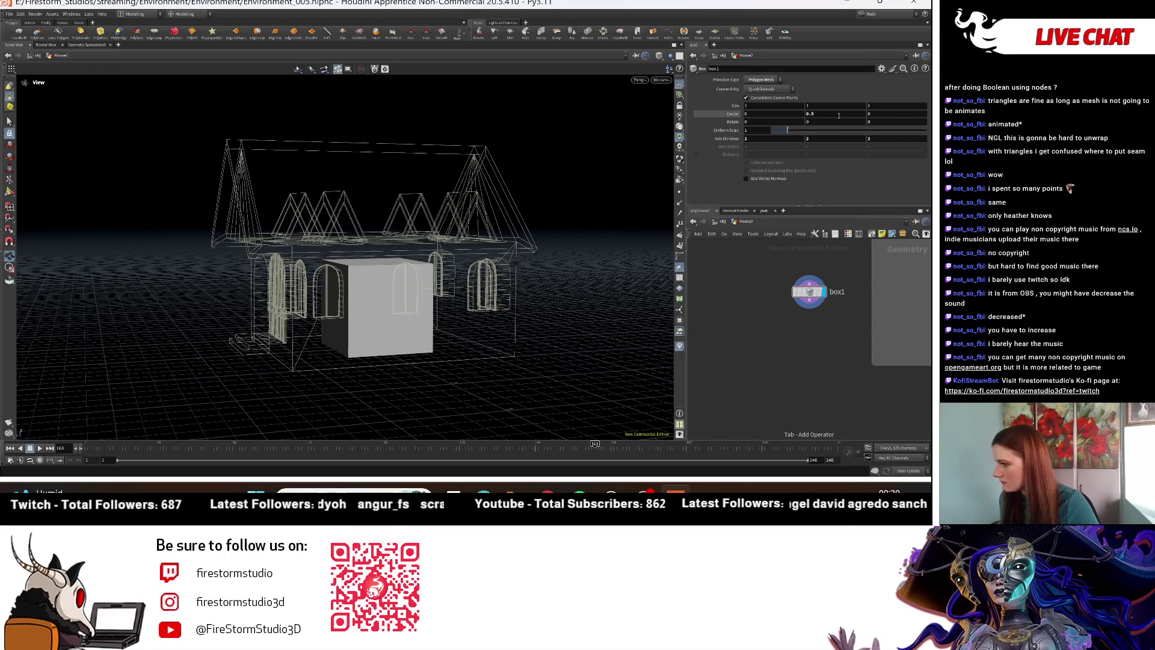
double_click(839, 115)
text(0)
key(Return)
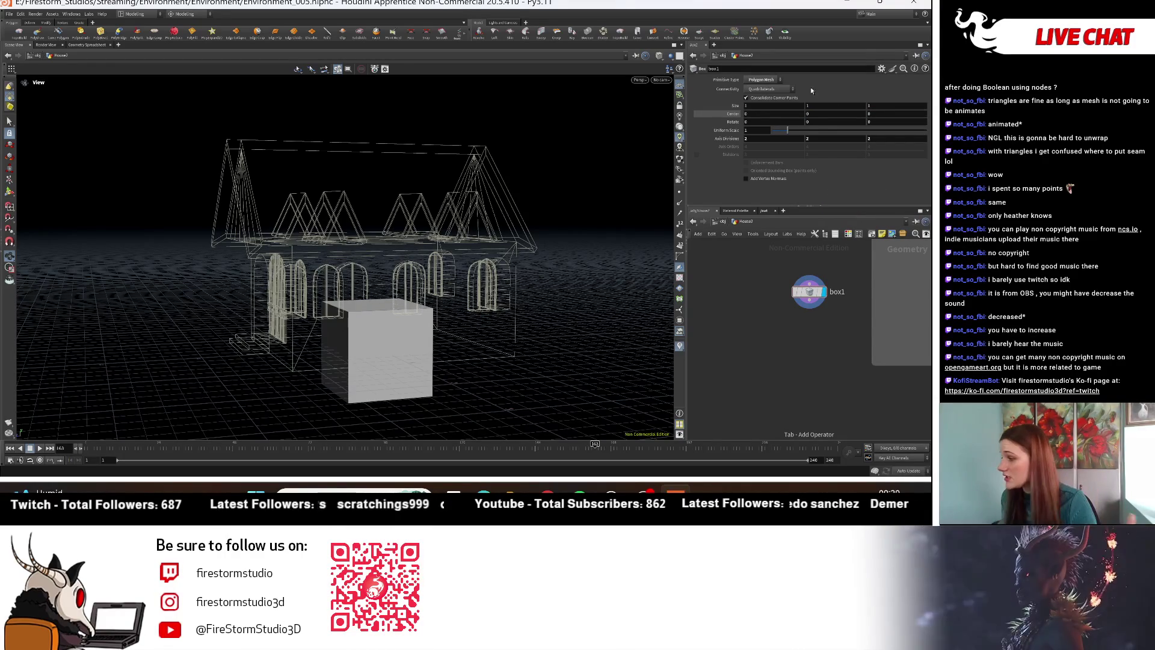
Step: Add a Match Size node and connect merge12 as its size target
scroll(834, 359, down, 2)
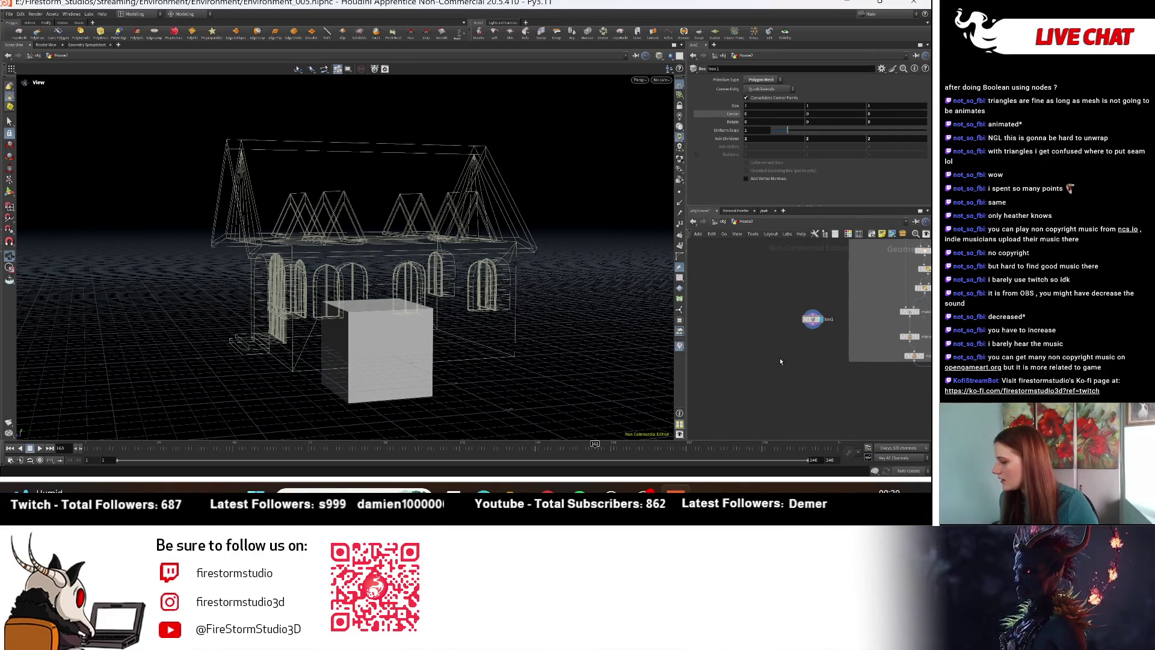
key(Tab)
text(matchsiz)
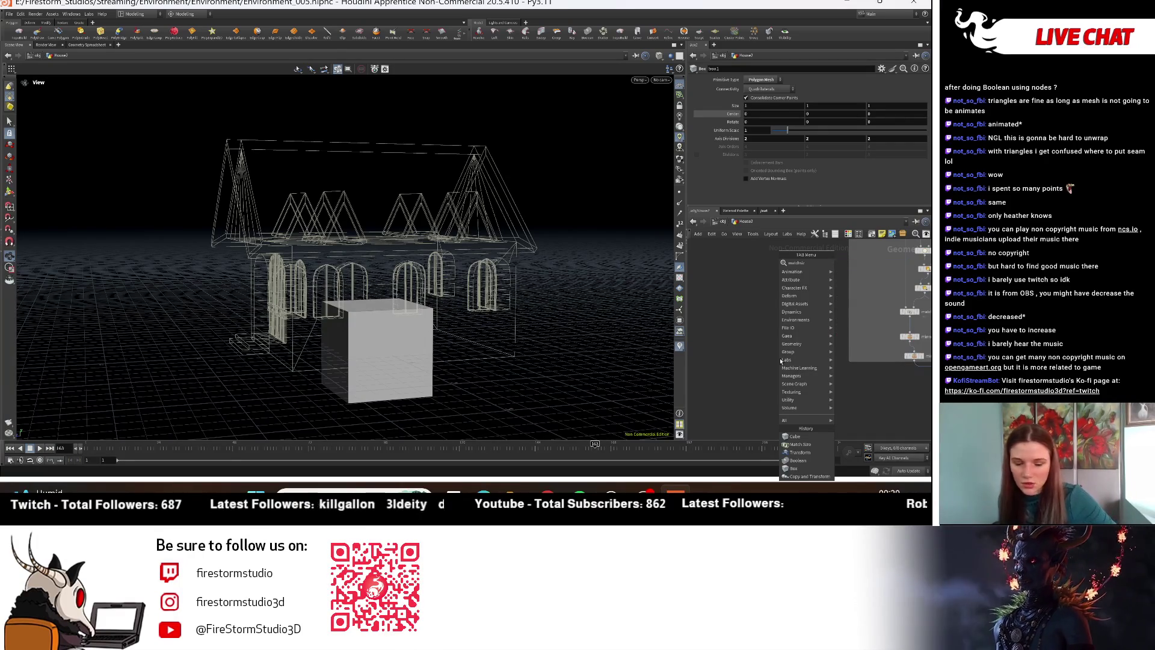
text(e)
click(850, 263)
click(792, 363)
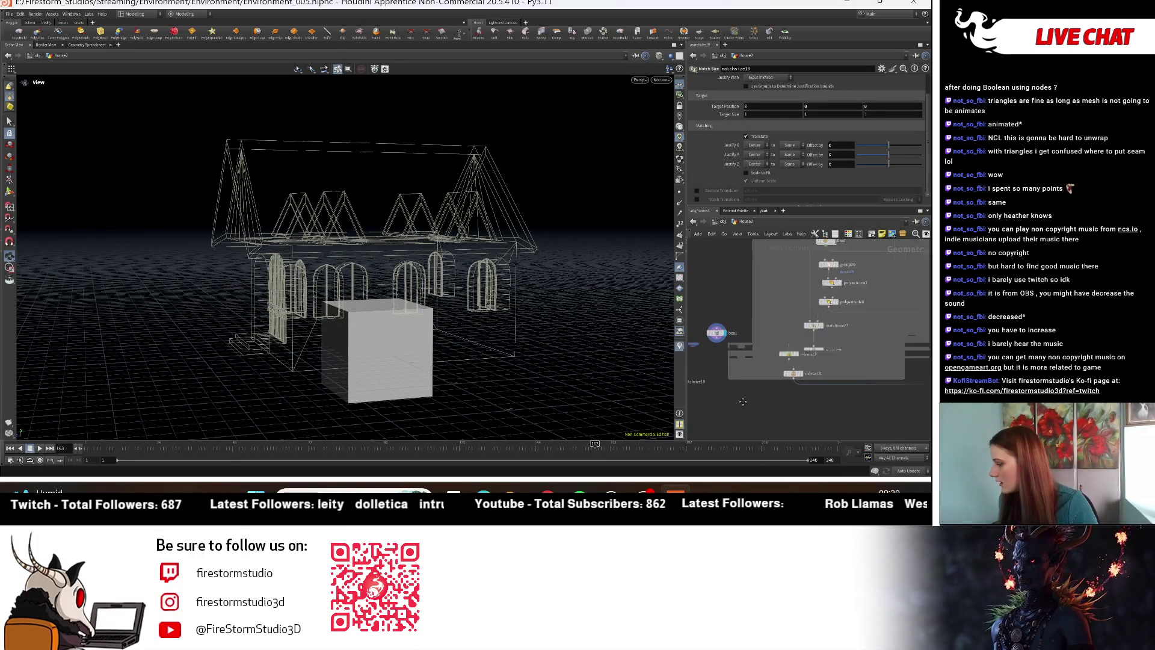
middle_drag(734, 398, 878, 262)
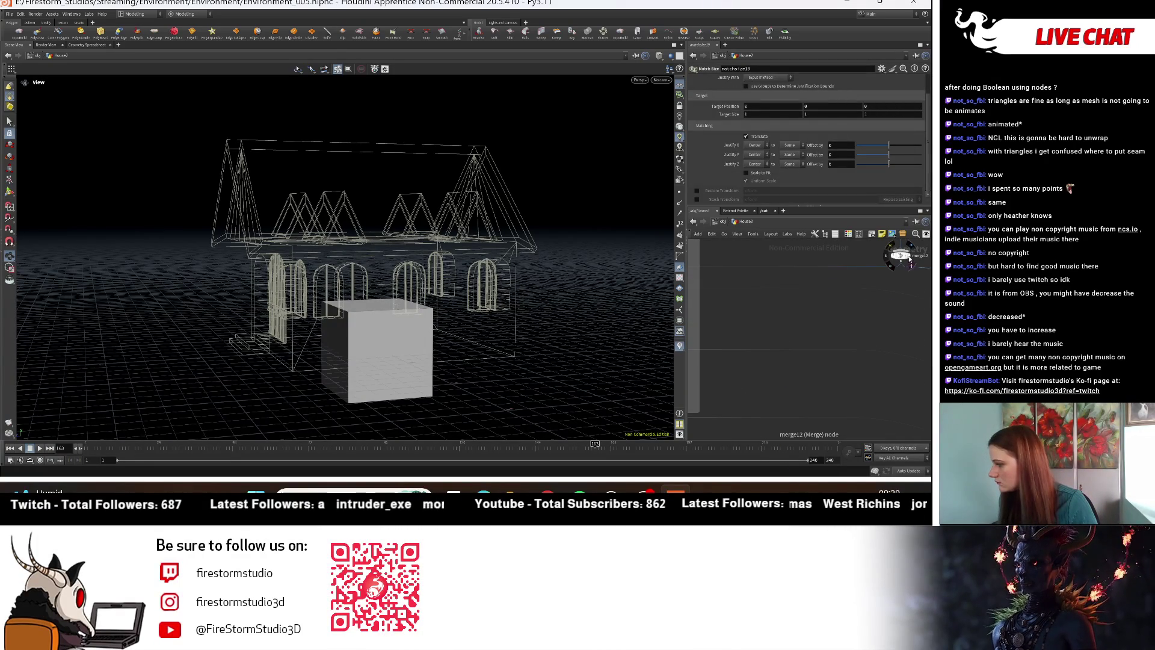
click(913, 260)
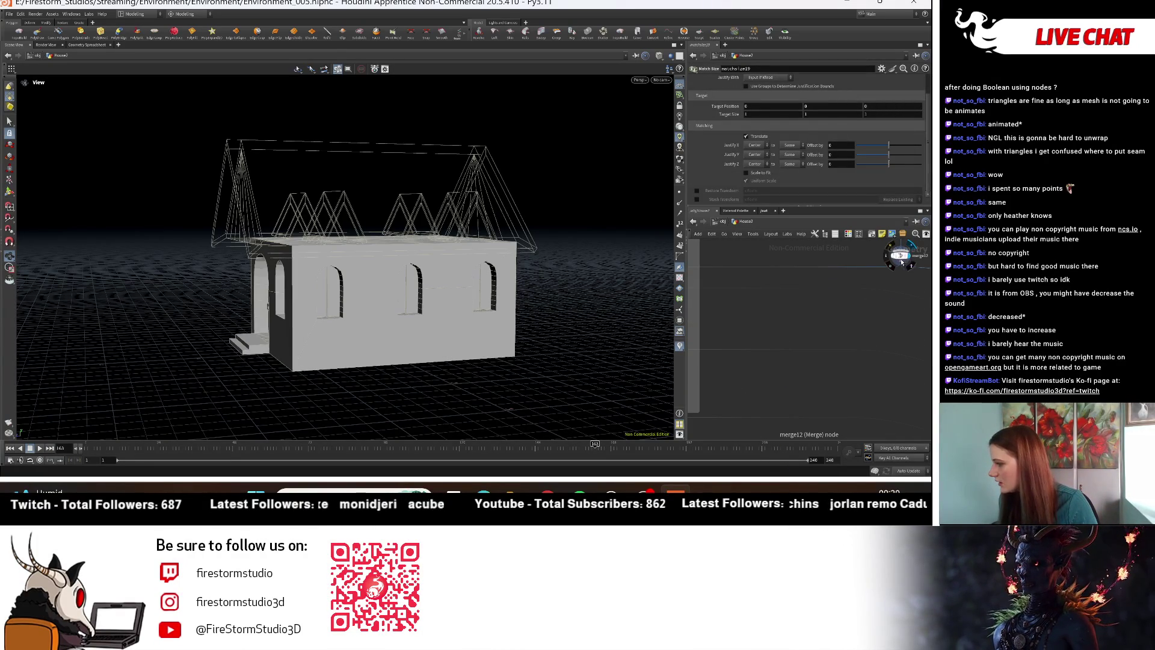
click(902, 262)
click(902, 263)
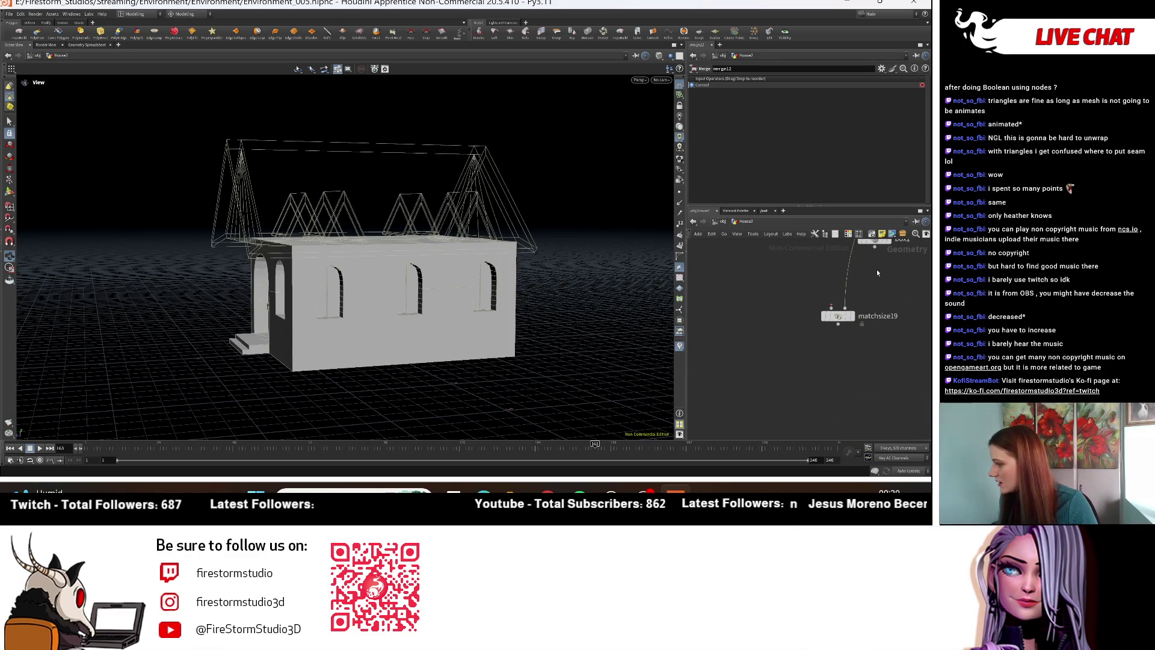
Step: On matchsize19 enable Scale to Fit, untick Uniform Scale and Scale Z
middle_drag(877, 270, 862, 298)
click(848, 368)
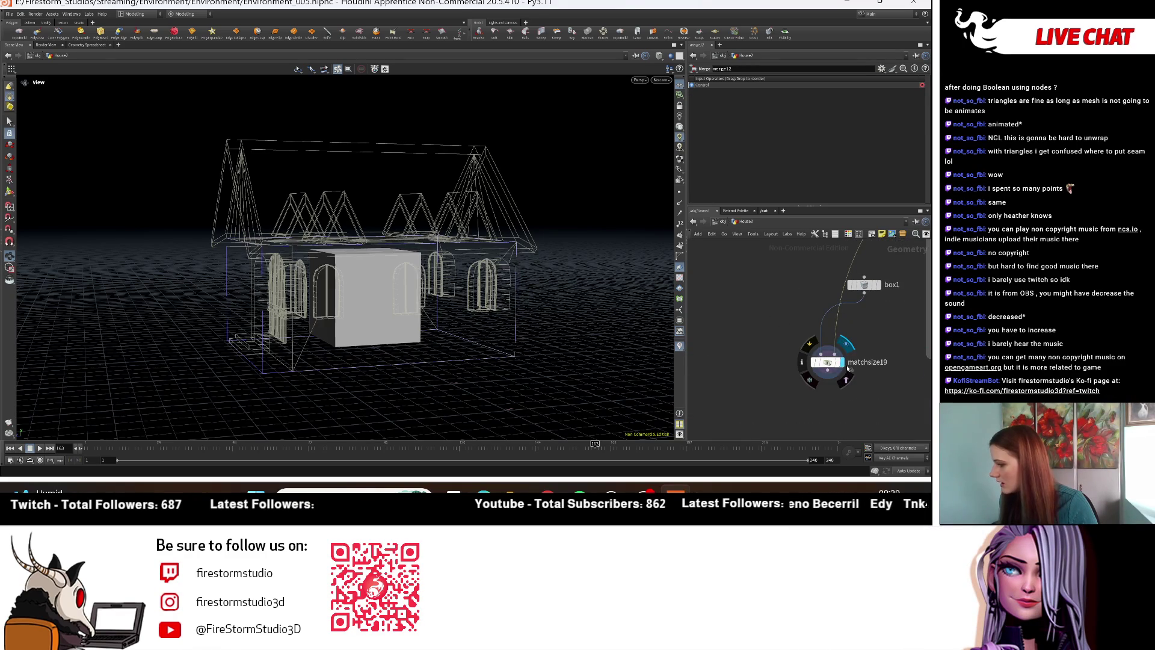
click(830, 362)
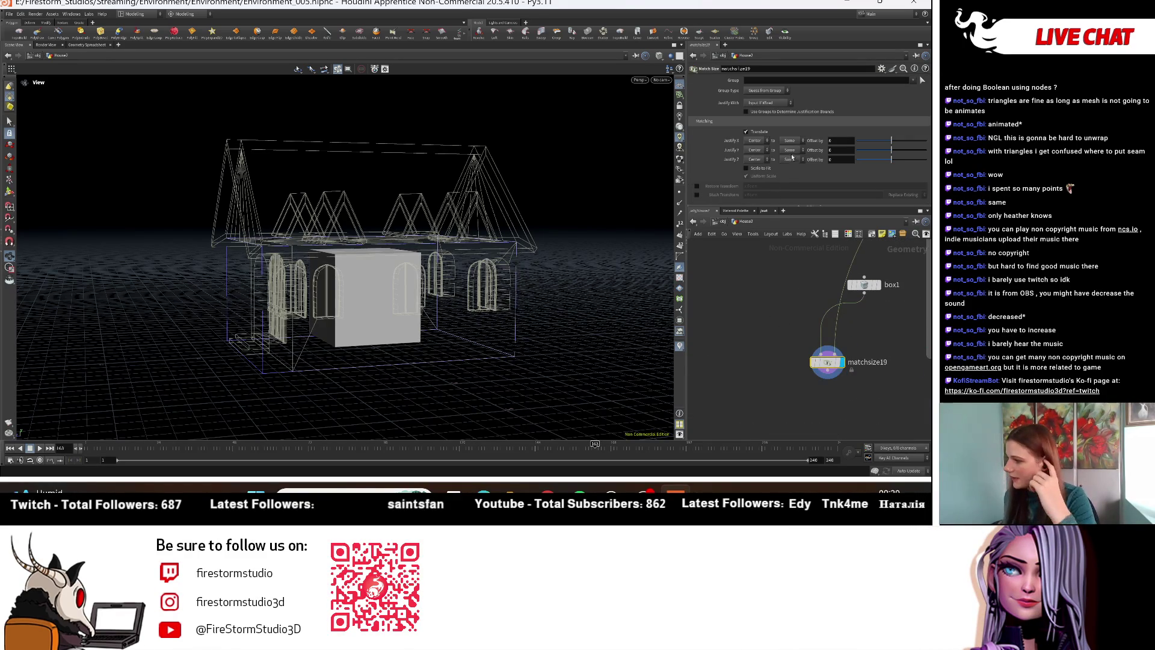
click(758, 169)
click(762, 172)
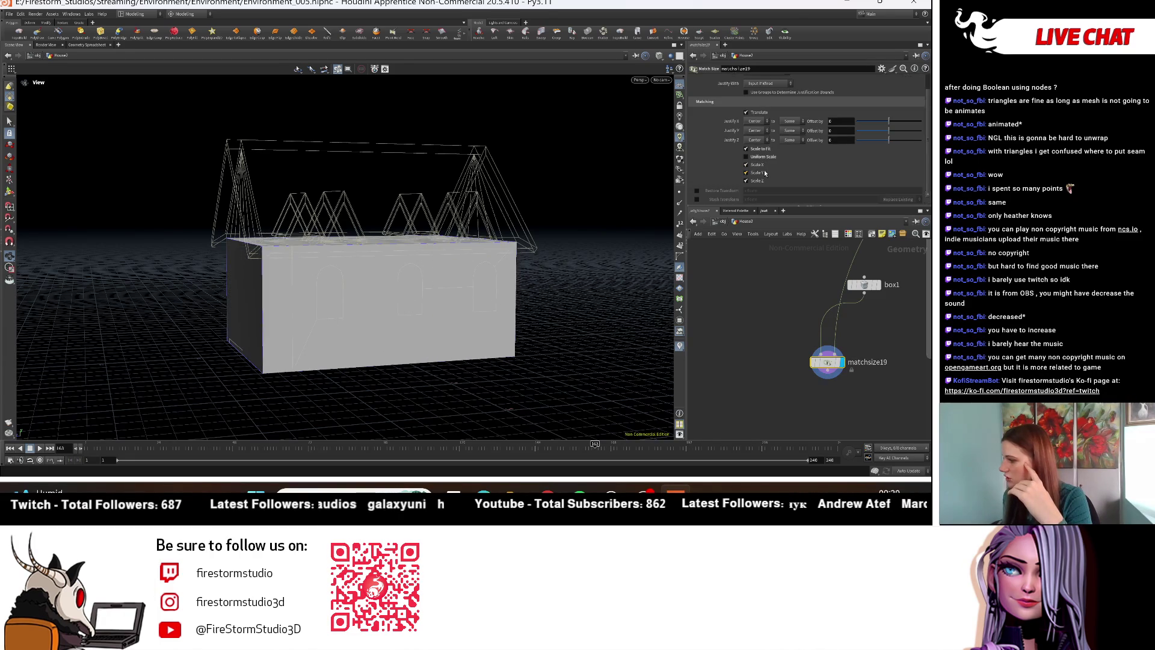
click(754, 181)
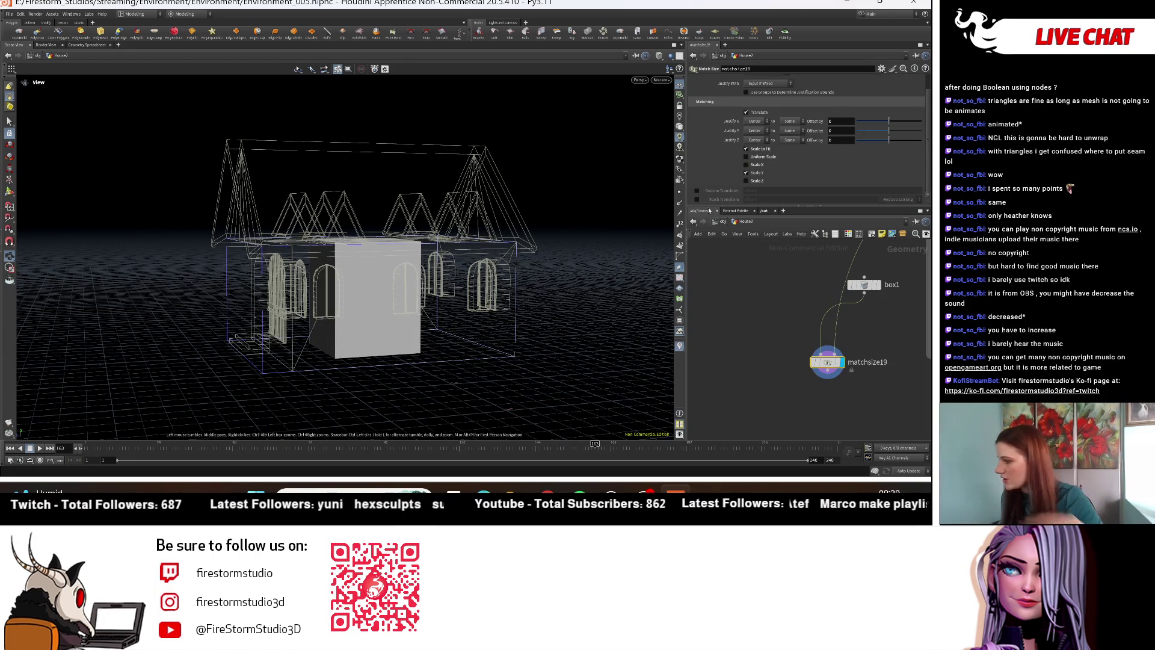
Step: Set box1's X size to 0.1 to make it a thin pillar
drag(869, 285, 785, 295)
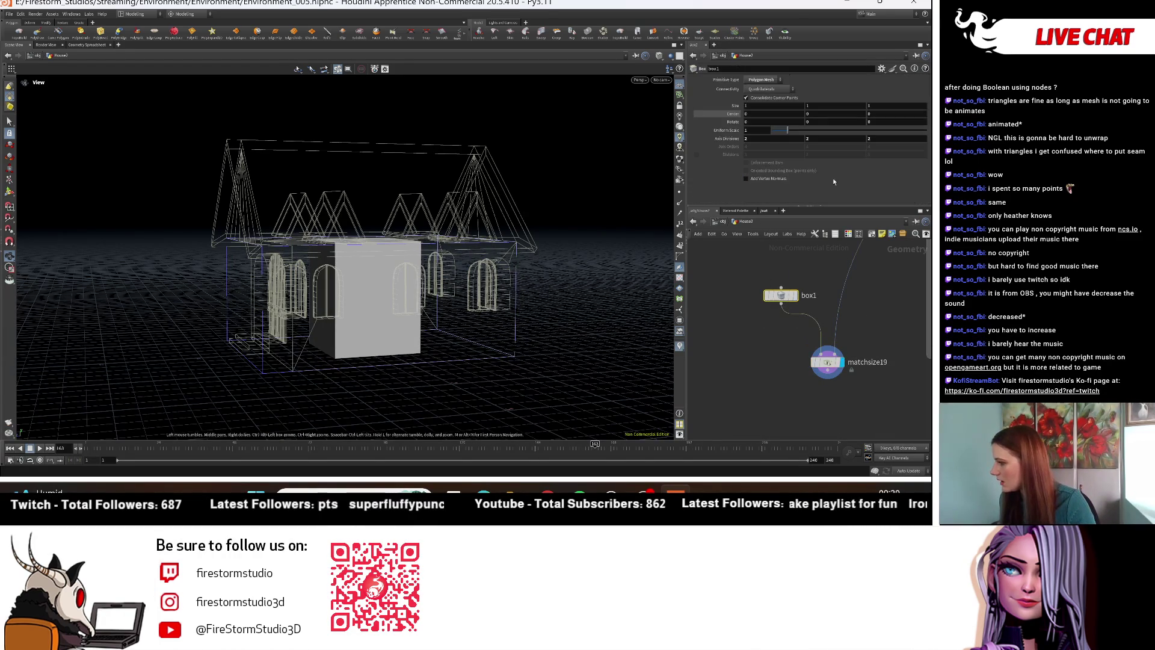
click(773, 106)
text(0.)
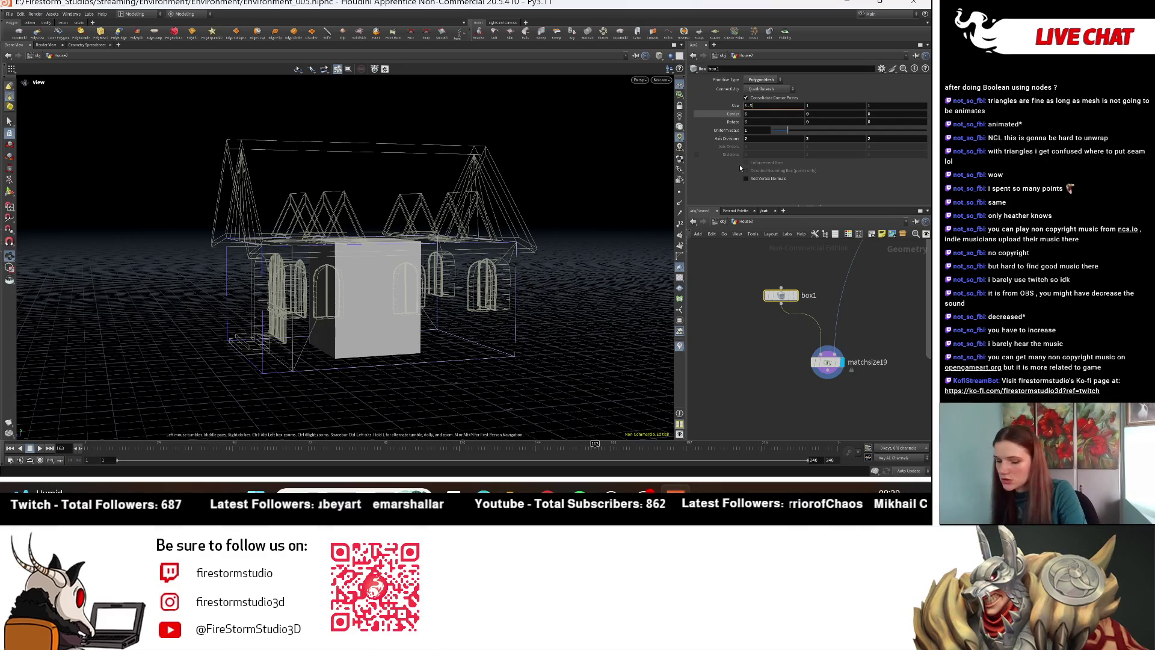
key(Return)
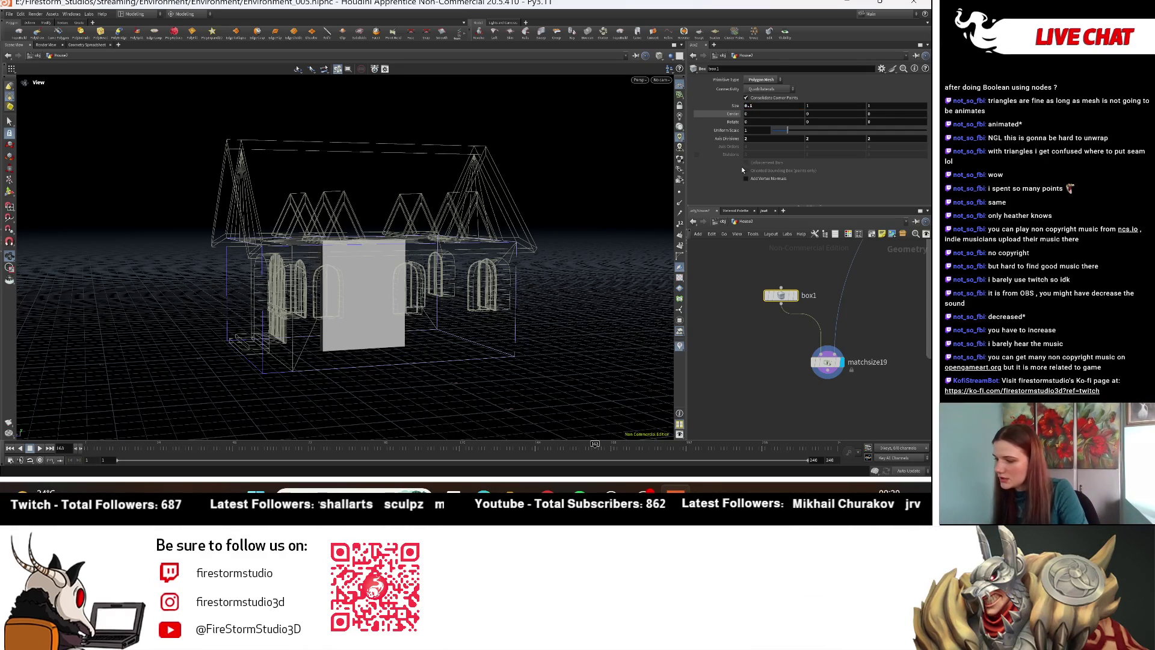
drag(407, 351, 898, 97)
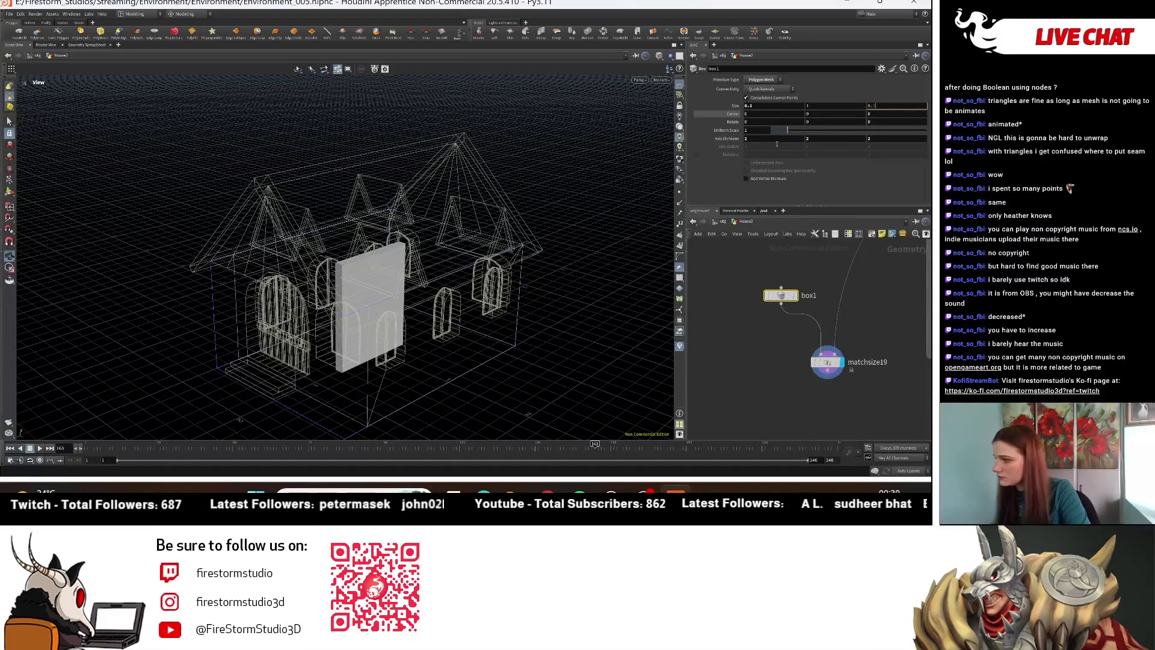
key(Return)
Step: On matchsize19 justify the pillar's max X to the house's min X
click(826, 368)
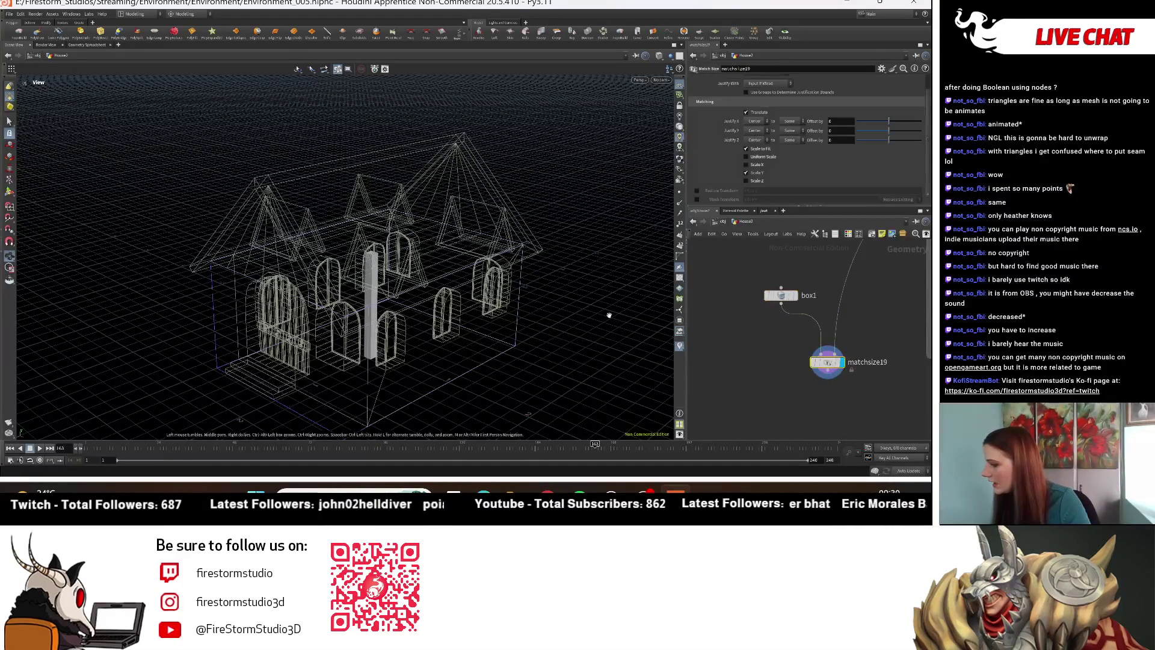
scroll(549, 302, down, 5)
scroll(441, 285, up, 10)
click(754, 120)
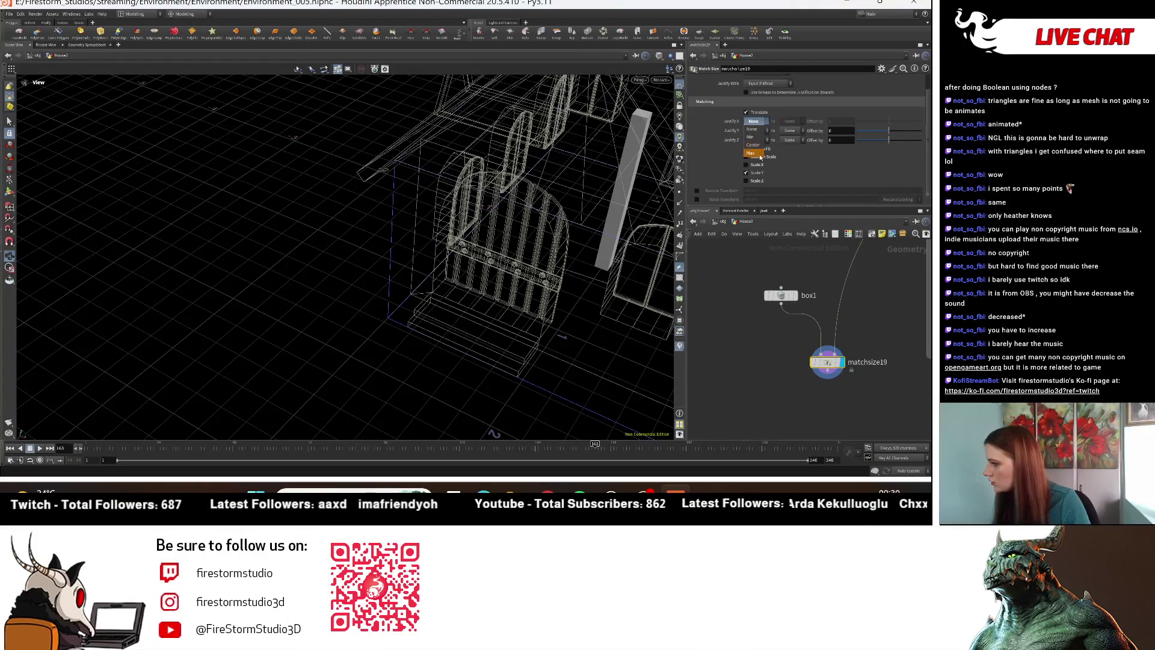
click(761, 155)
scroll(560, 235, down, 6)
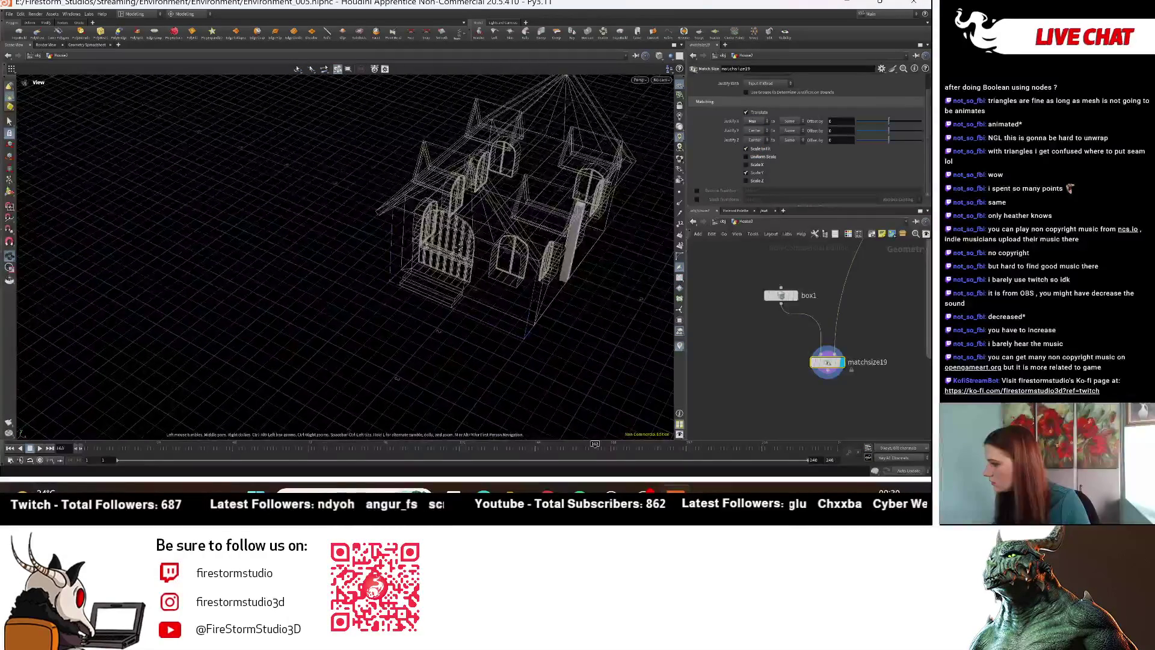
scroll(589, 287, up, 3)
click(796, 124)
click(797, 143)
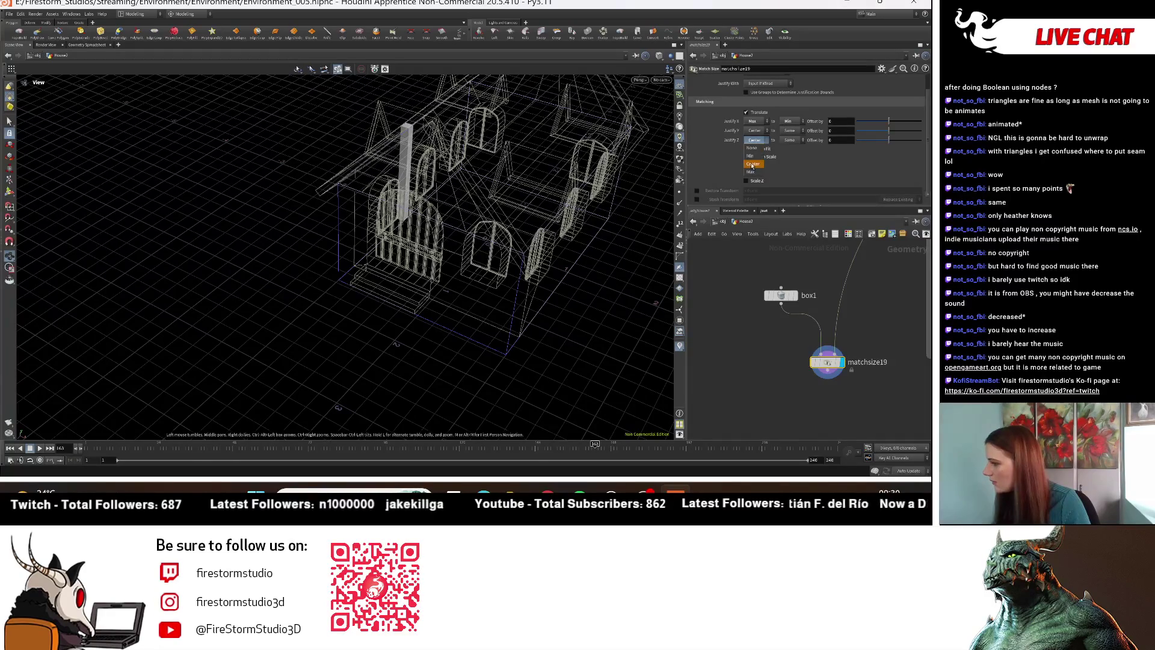
Step: Set Justify Z to Min with the target at the house's Max Z, placing the pillar at the far end
click(751, 172)
click(789, 140)
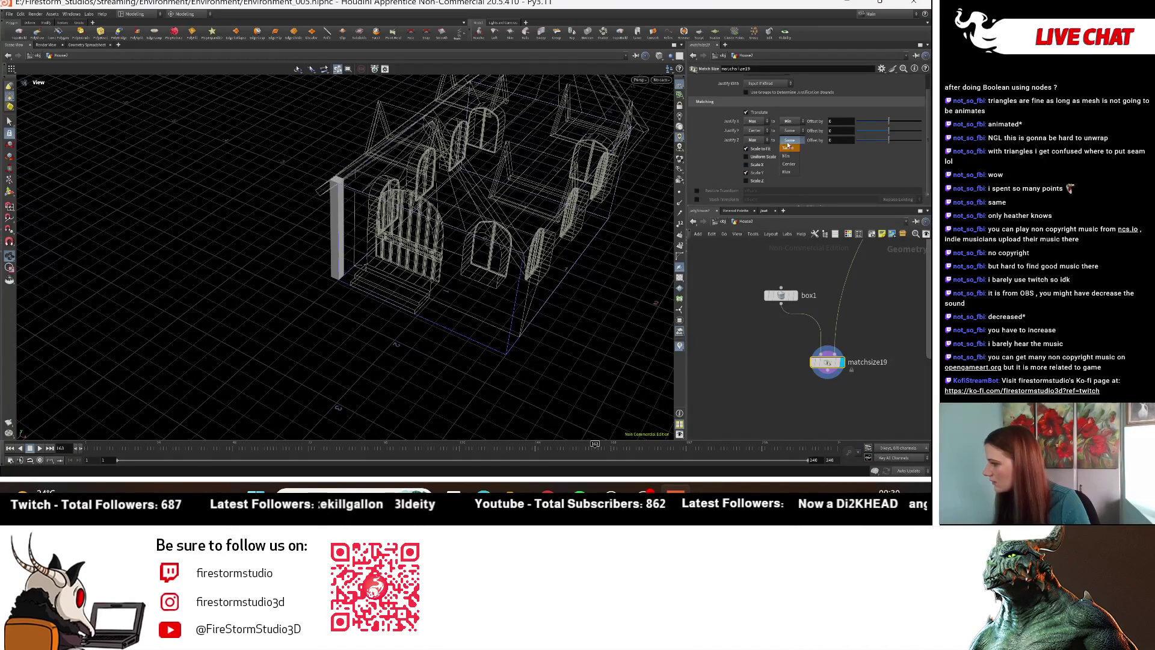
click(788, 156)
mouse_move(385, 241)
mouse_down()
mouse_move(444, 217)
mouse_move(426, 244)
mouse_move(442, 239)
mouse_up()
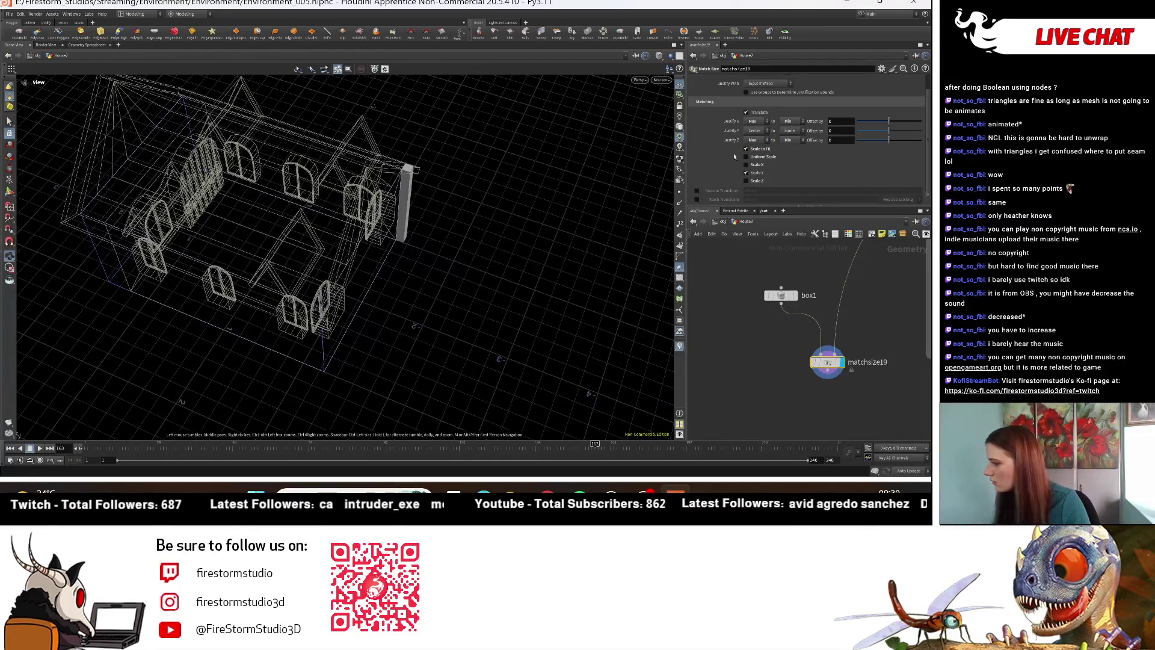
click(759, 156)
click(789, 140)
click(788, 176)
mouse_move(385, 259)
mouse_down()
mouse_move(355, 241)
mouse_move(376, 193)
mouse_move(337, 223)
mouse_move(269, 227)
mouse_move(218, 210)
mouse_move(250, 238)
mouse_up()
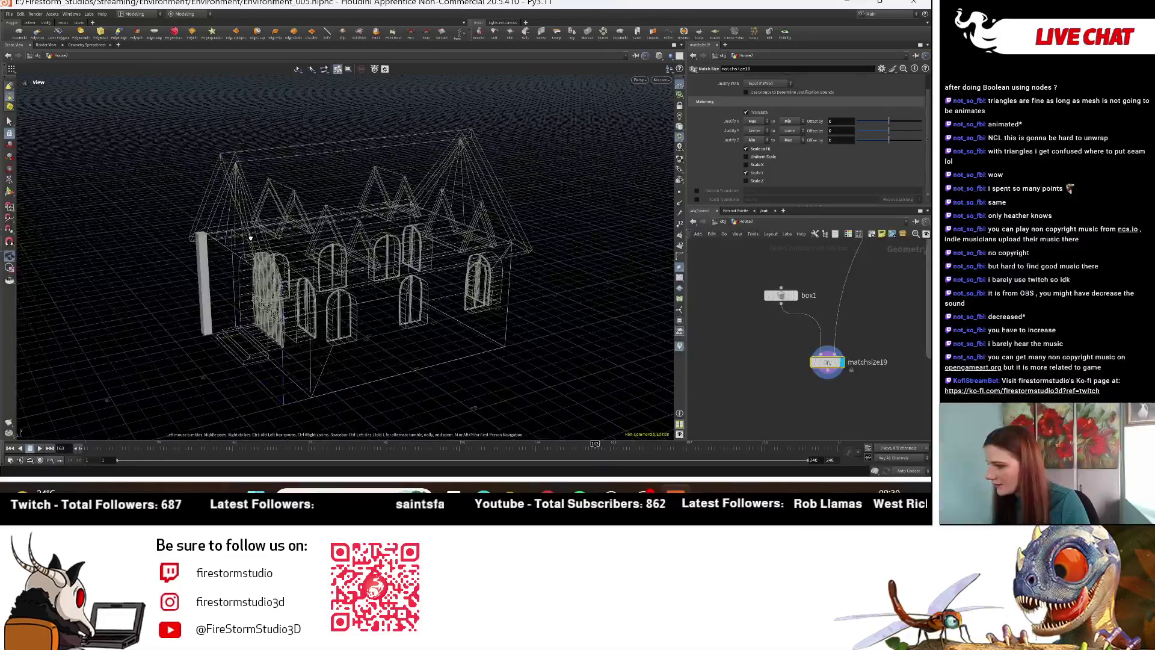
mouse_move(160, 295)
mouse_down()
mouse_move(188, 299)
mouse_move(268, 265)
mouse_up()
scroll(189, 299, up, 5)
Step: Set matchsize19's Justify X and Justify Z to None
key(h)
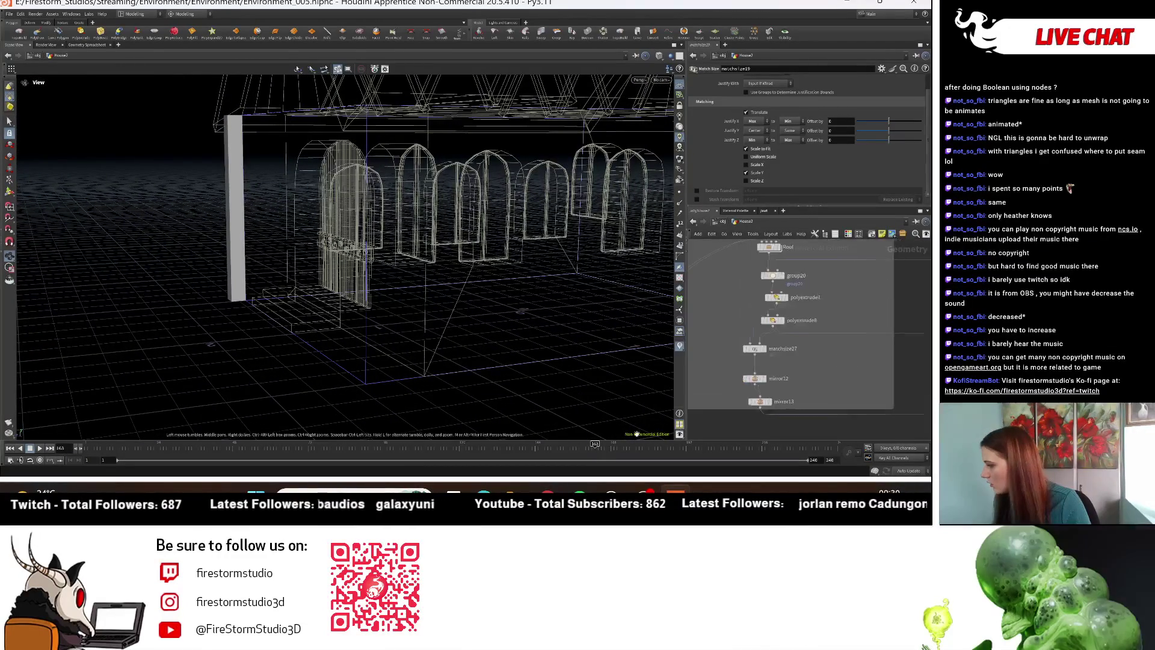
scroll(876, 360, down, 3)
middle_drag(876, 360, 846, 369)
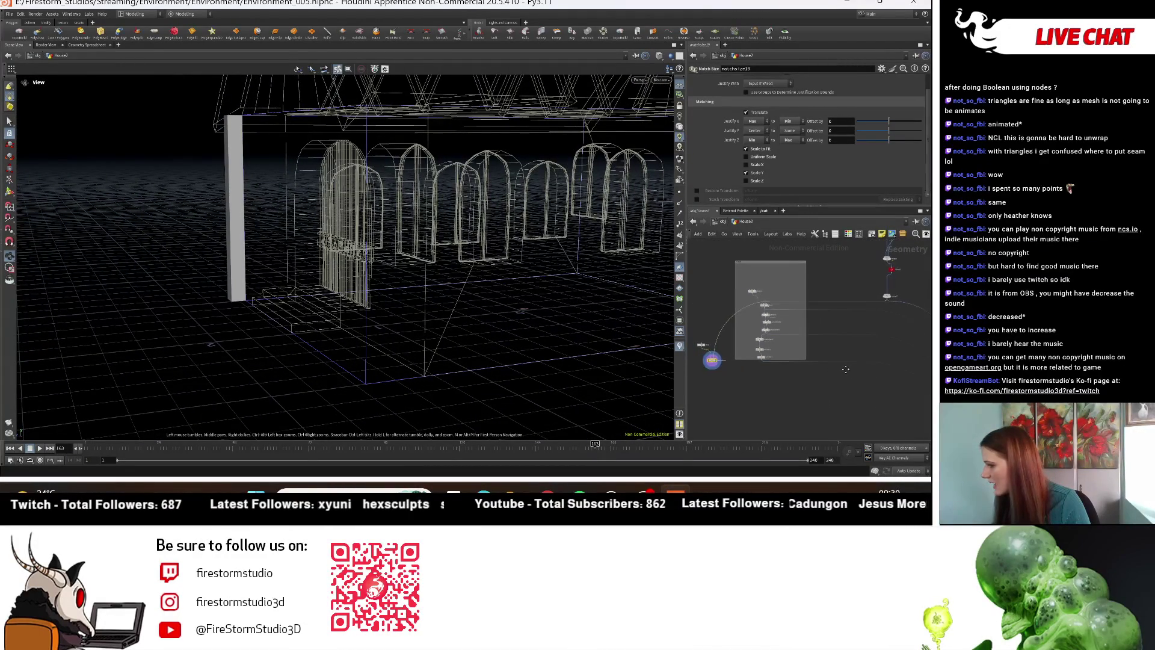
scroll(716, 364, up, 3)
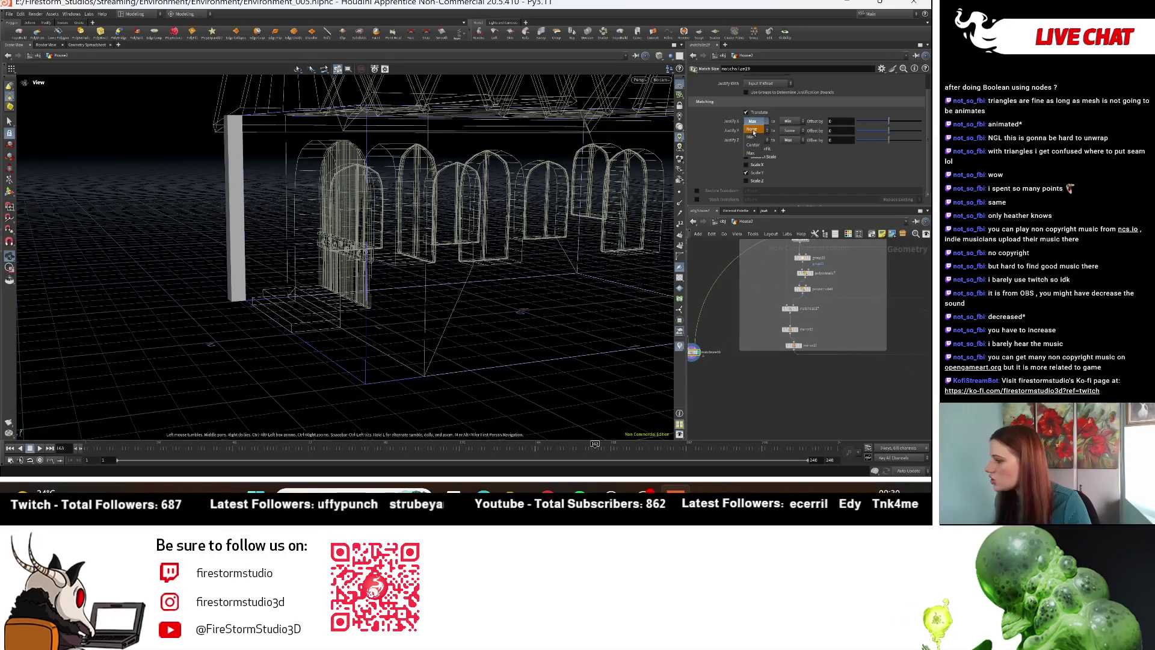
click(753, 130)
click(755, 140)
click(761, 148)
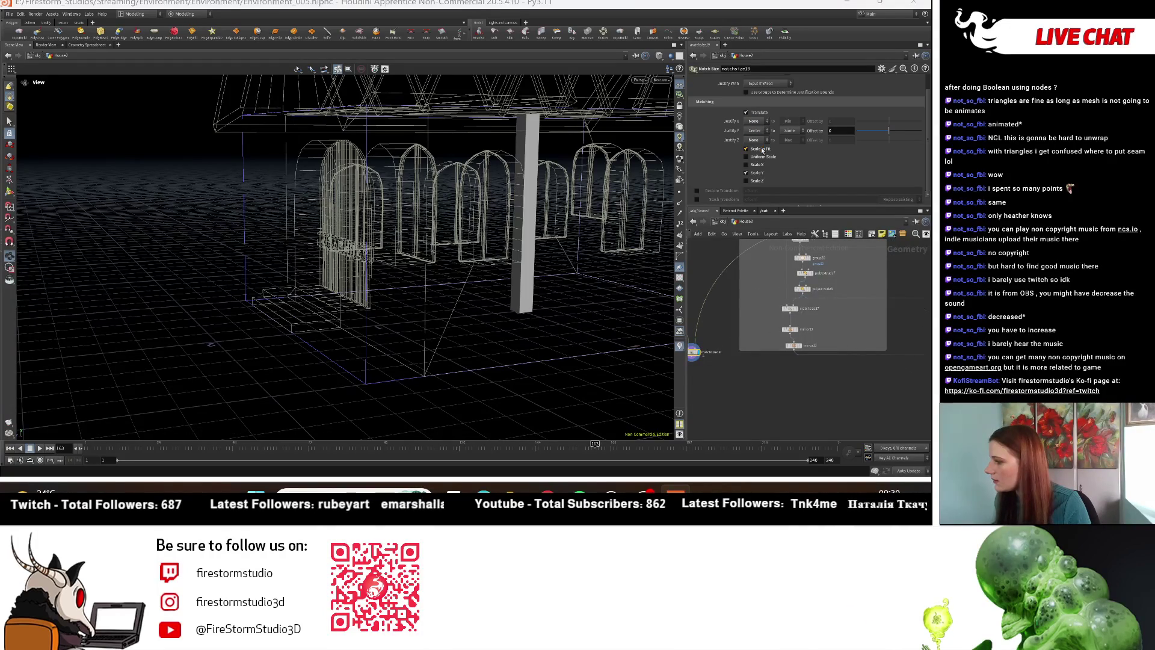
drag(500, 259, 538, 282)
middle_drag(707, 374, 788, 379)
scroll(786, 373, up, 2)
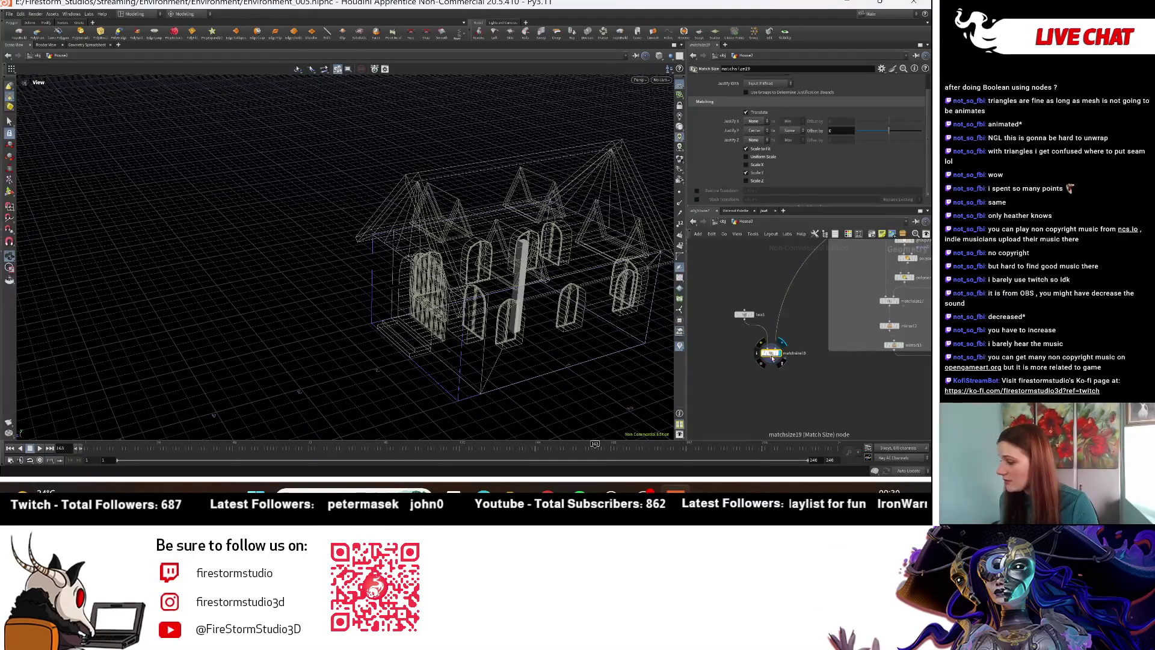
Step: Wire merge14's output into matchsize20's second input as its reference geometry
middle_drag(824, 380, 810, 363)
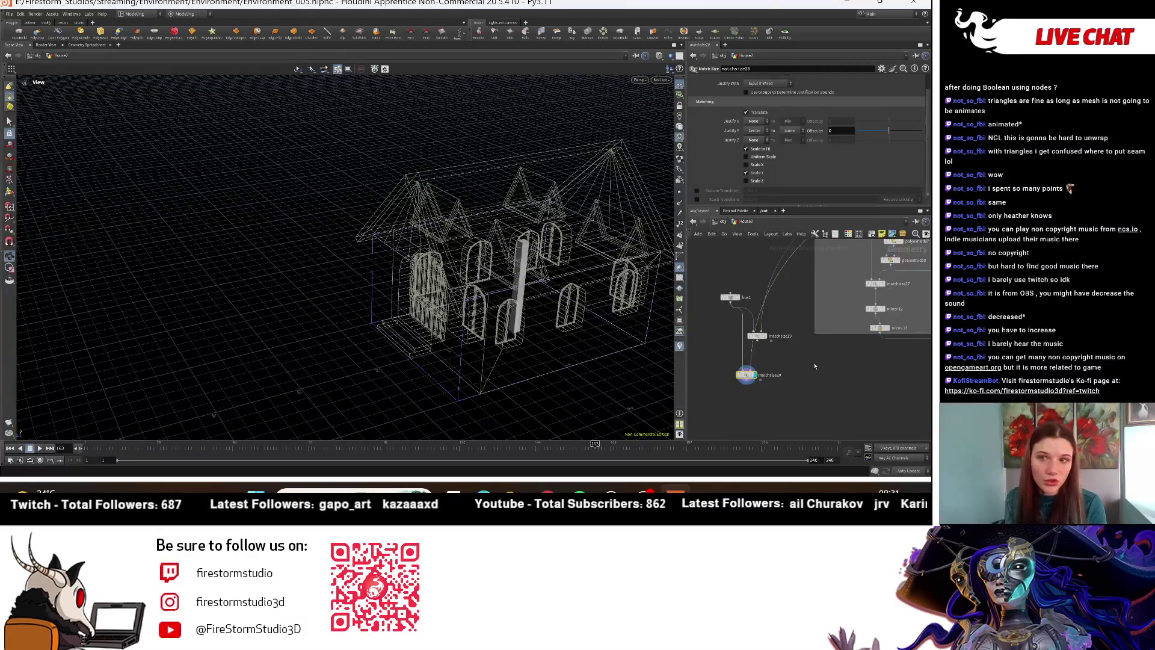
scroll(835, 378, down, 3)
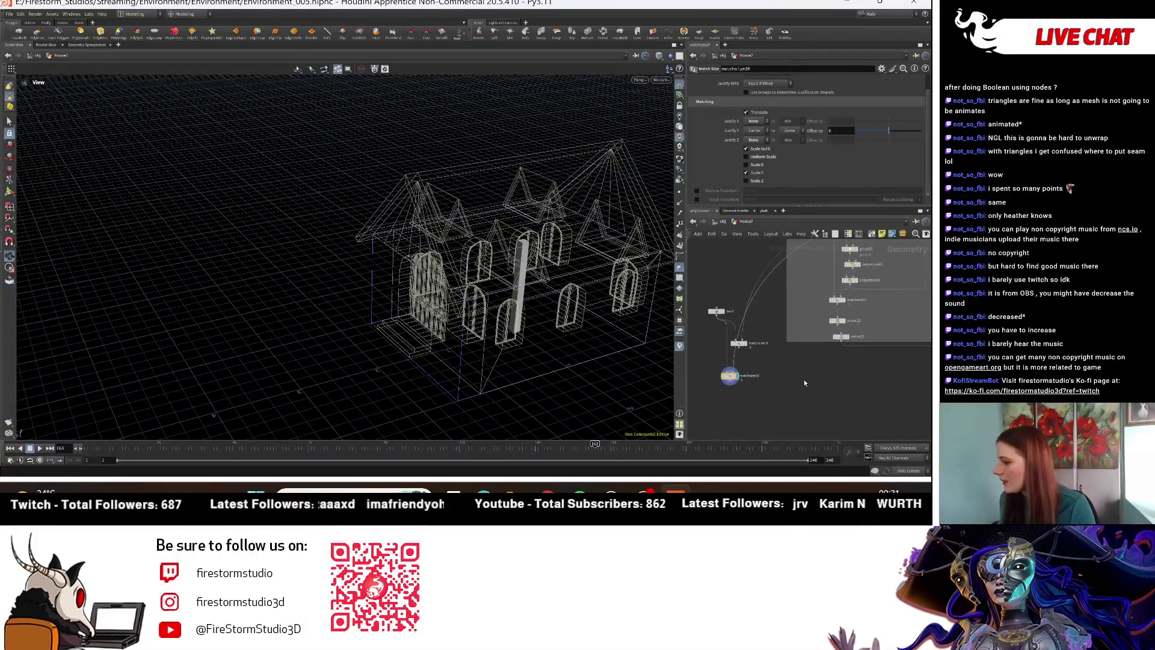
middle_drag(818, 394, 816, 391)
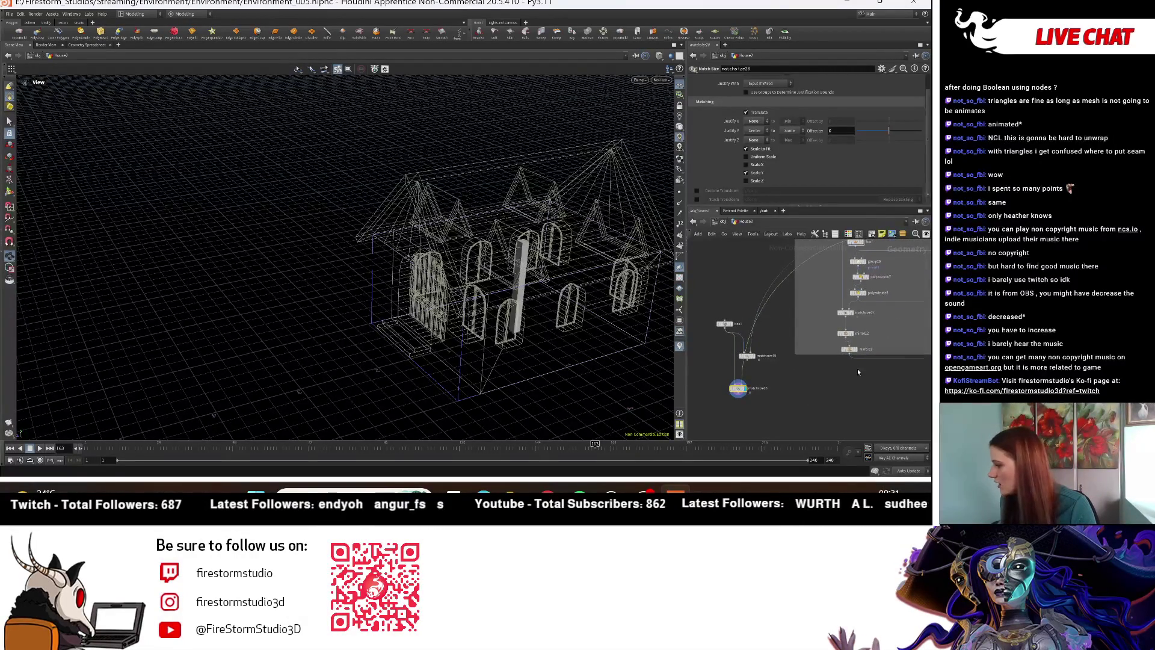
scroll(842, 384, down, 5)
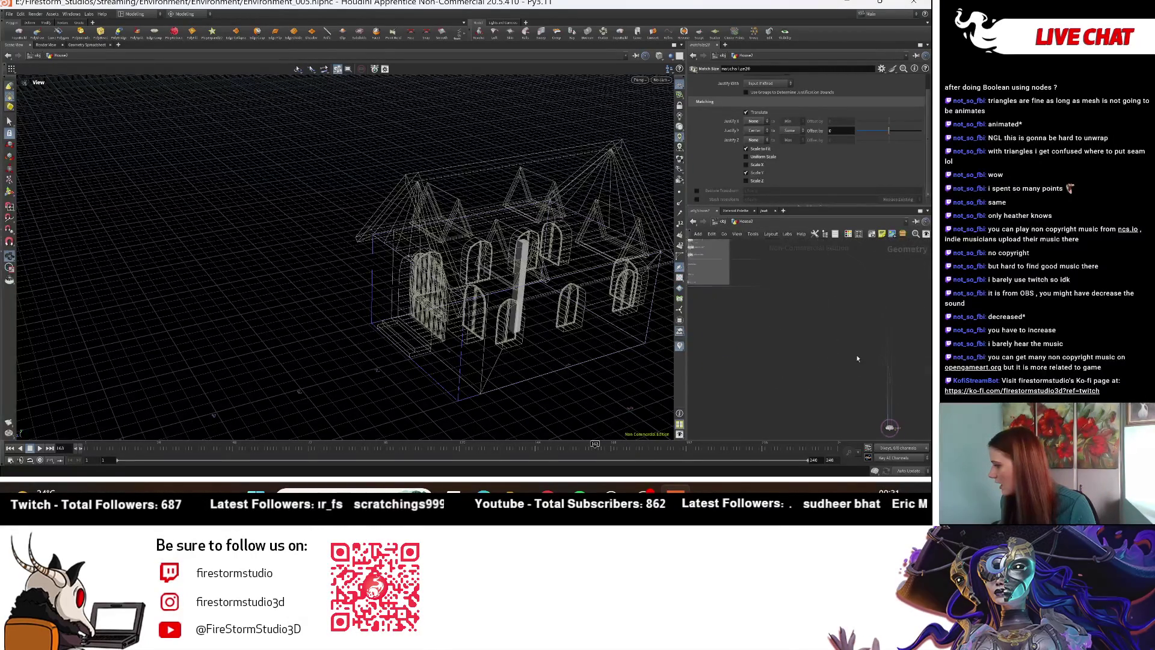
drag(884, 415, 862, 361)
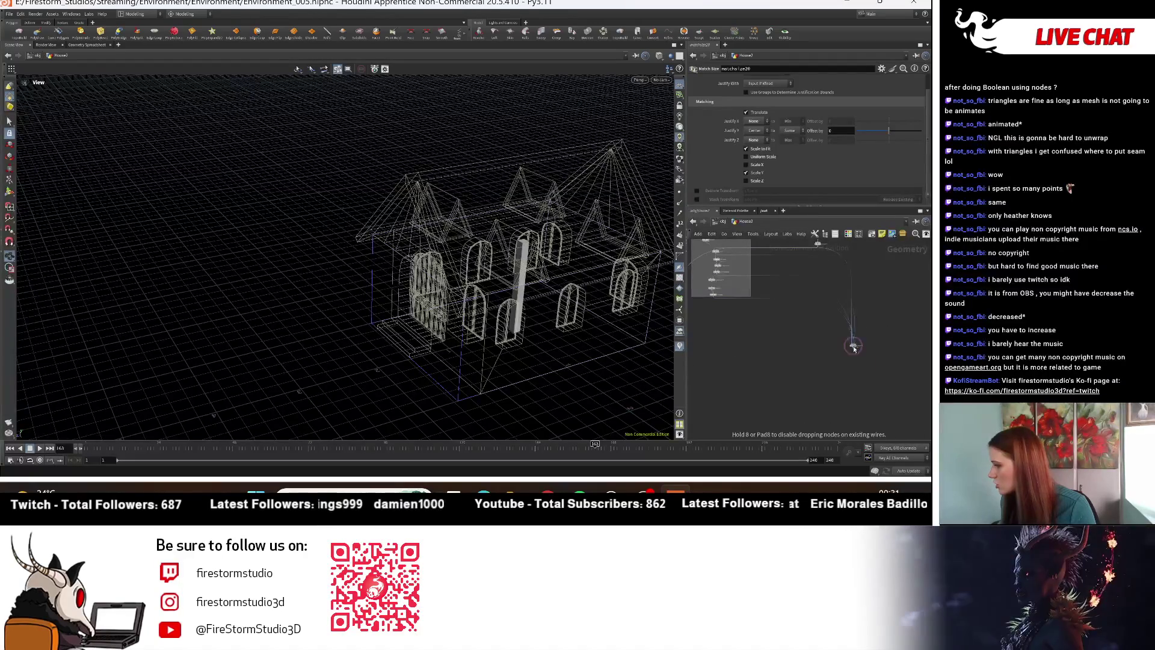
scroll(810, 310, up, 3)
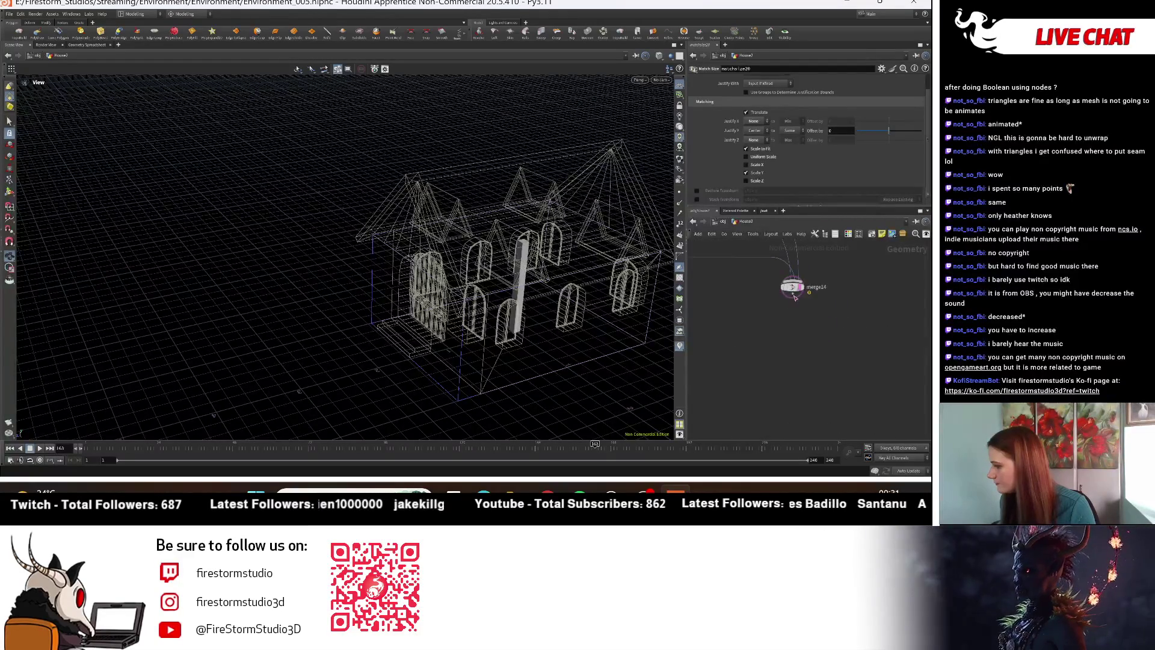
click(794, 297)
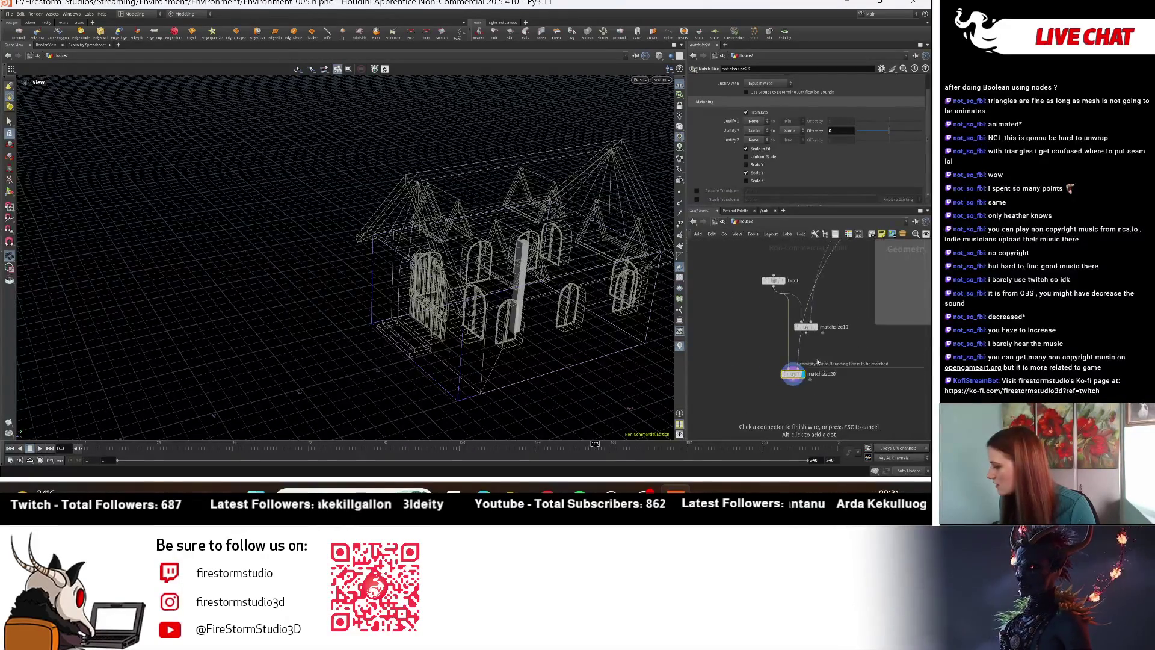
scroll(816, 362, up, 3)
click(767, 389)
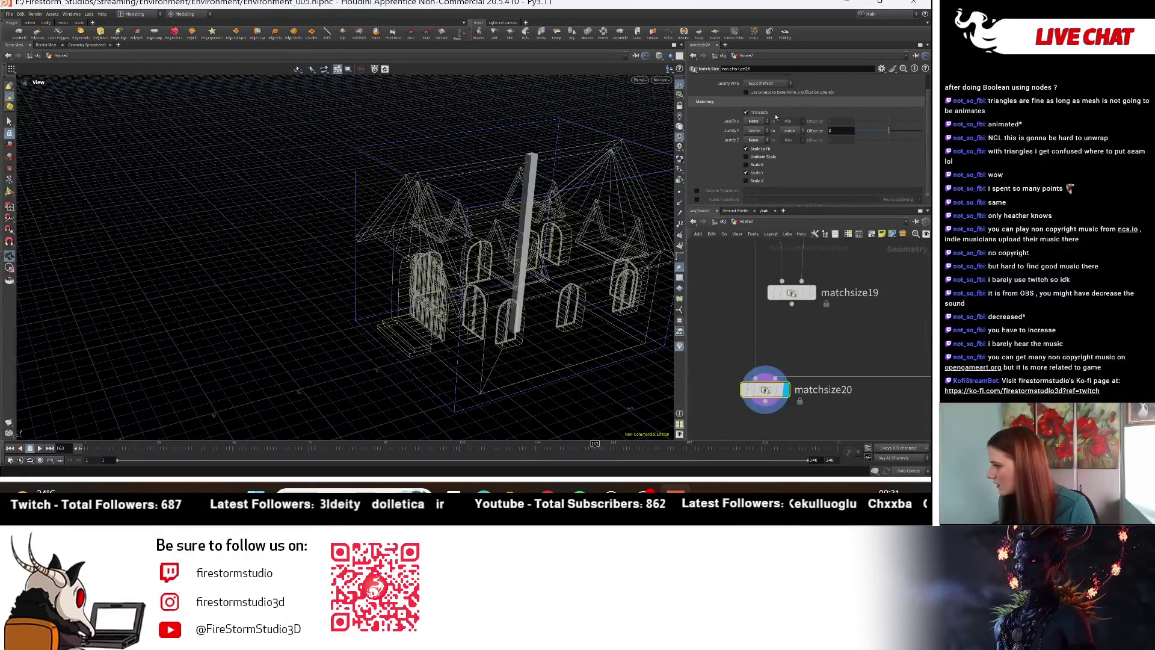
Step: On matchsize20 turn off Scale to Fit and justify the pillar's max Z to the house's minimum Z
click(755, 150)
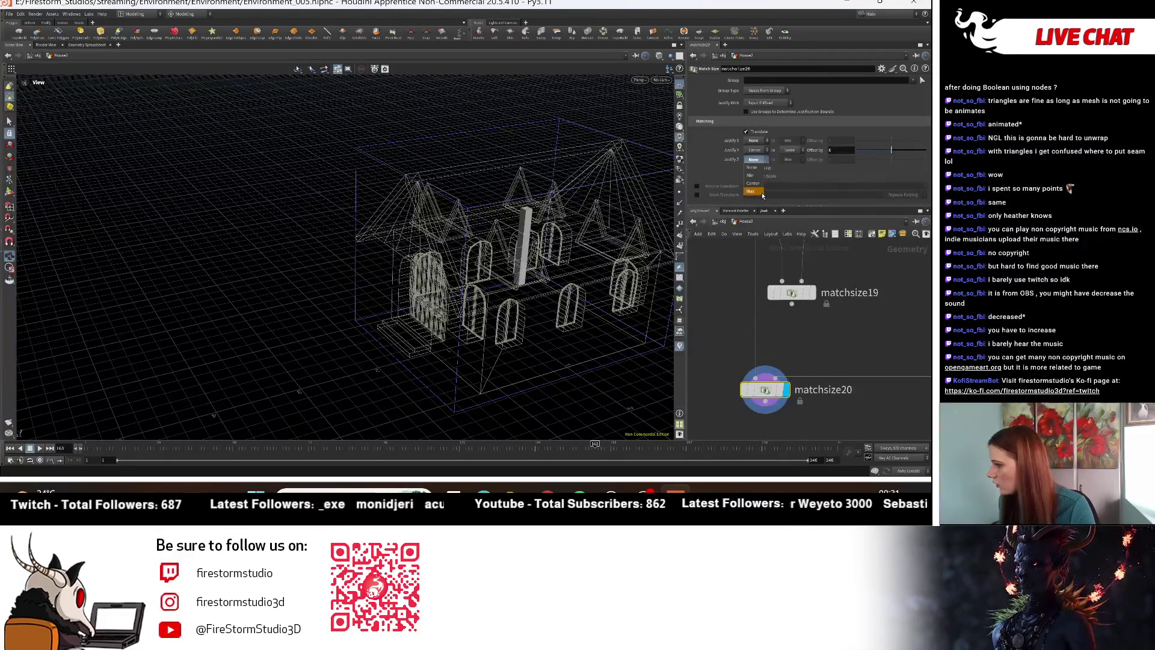
click(752, 192)
click(788, 159)
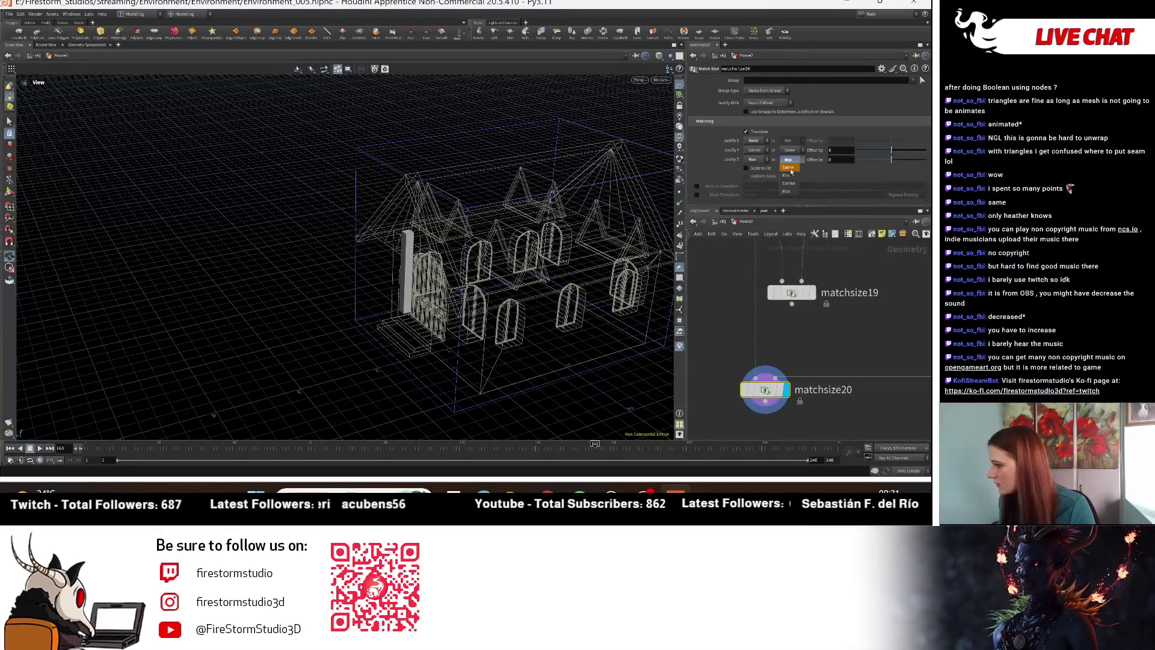
click(791, 175)
mouse_move(397, 258)
mouse_down()
mouse_move(431, 267)
mouse_move(415, 301)
mouse_up()
Step: Try justifying the pillar's minimum Z side to the house's maximum Z edge instead
click(752, 159)
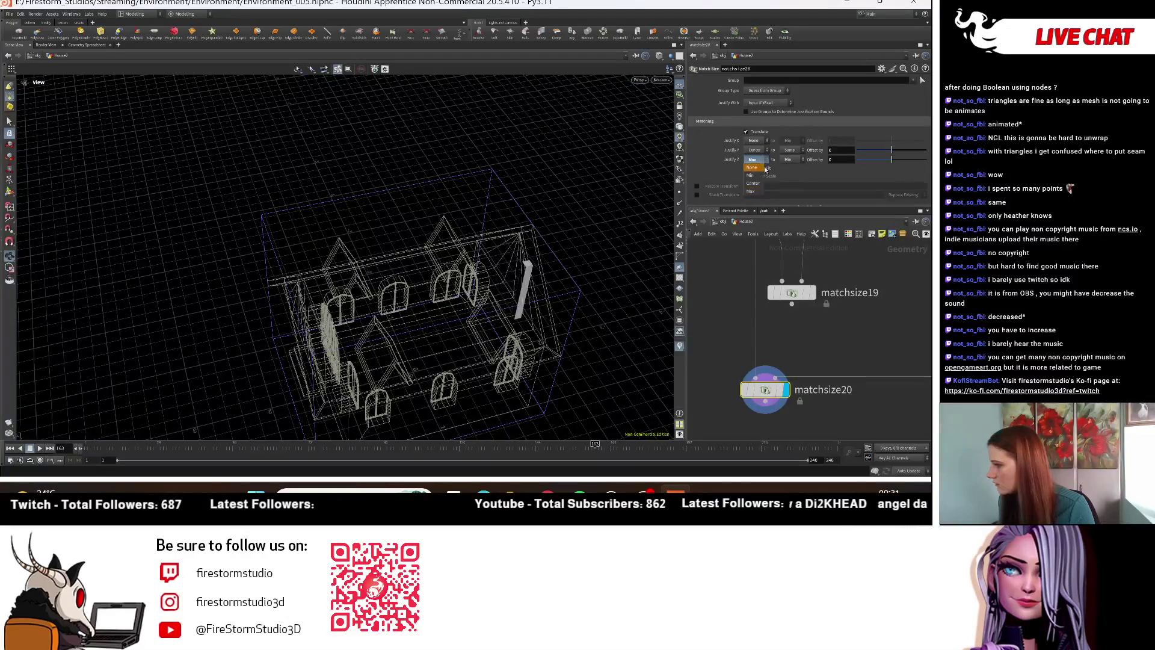
click(761, 178)
click(788, 160)
click(788, 190)
mouse_move(662, 240)
mouse_down()
mouse_move(602, 253)
mouse_move(571, 240)
mouse_move(632, 217)
mouse_up()
Step: Try centring the pillar in Y on the house's minimum Y, then set Justify Y to None
click(755, 158)
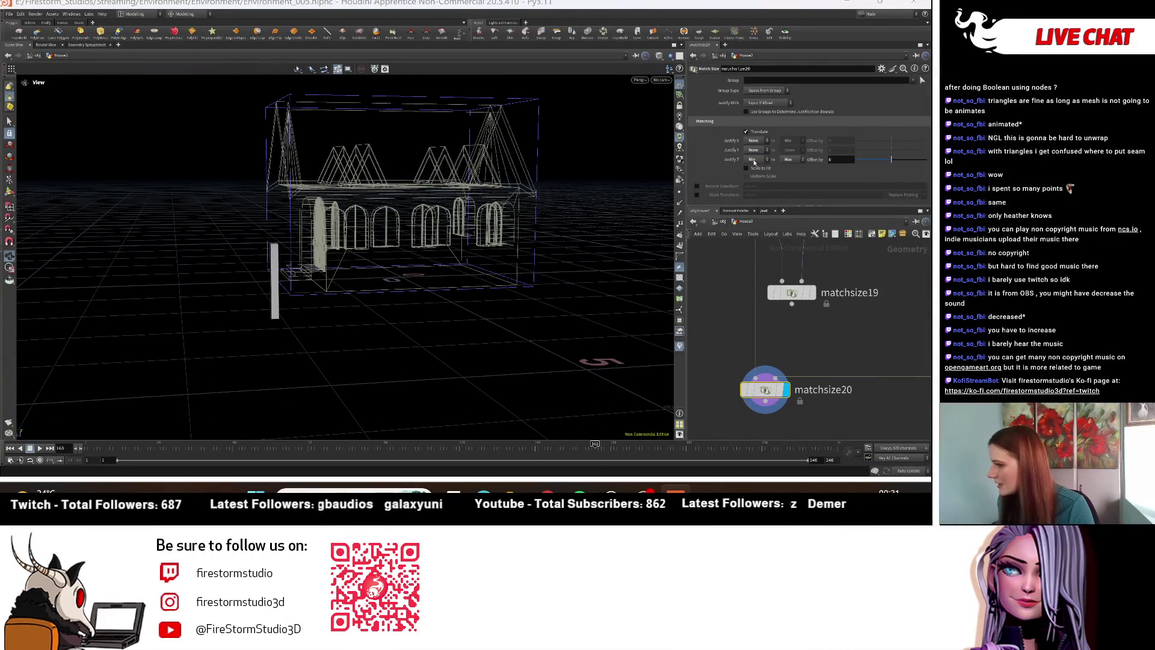
click(756, 149)
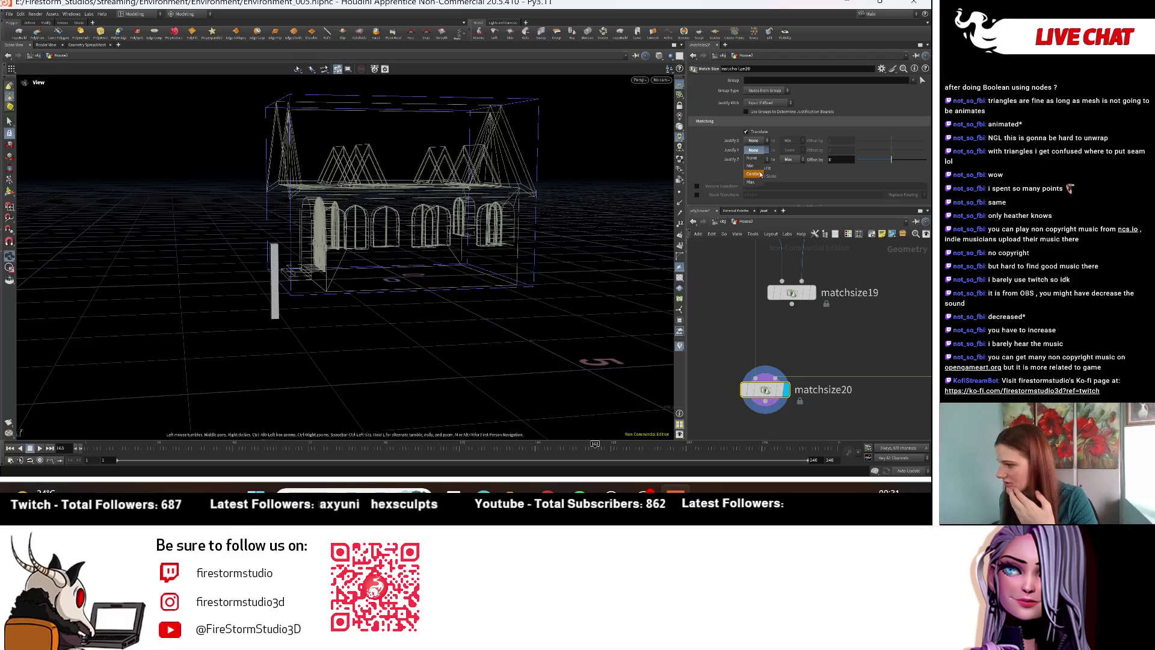
click(757, 173)
click(793, 151)
click(796, 170)
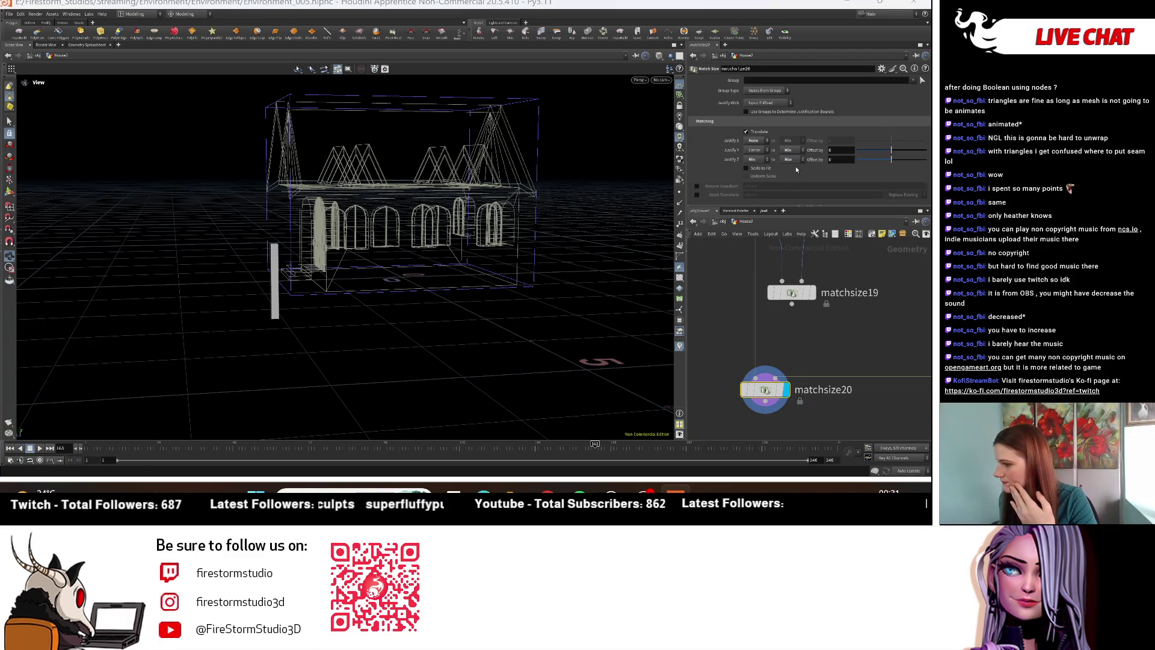
click(756, 150)
click(755, 155)
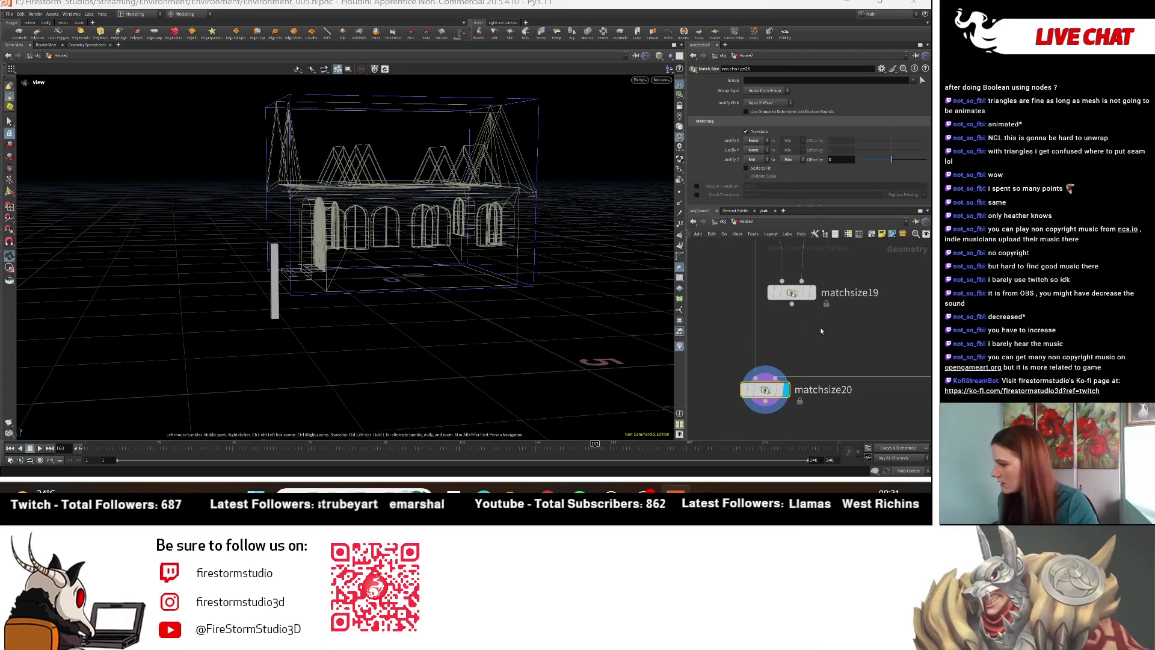
mouse_move(804, 308)
drag(421, 271, 484, 295)
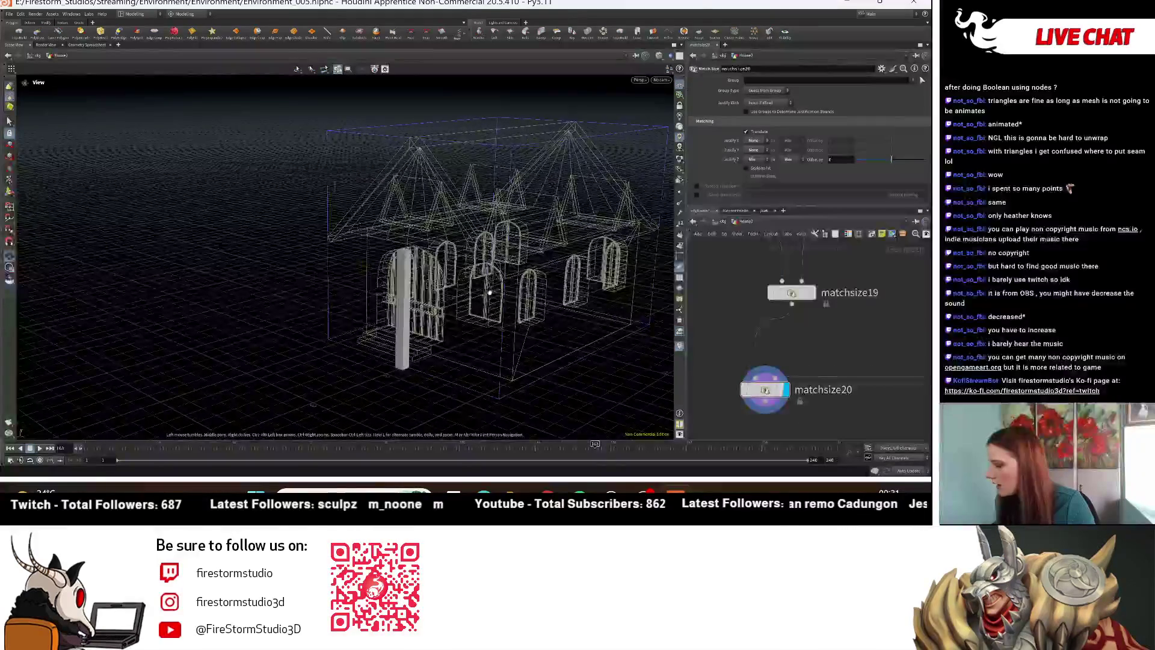
Step: Justify the pillar's X Max to the house's X centre and set Justify Z to None
click(753, 172)
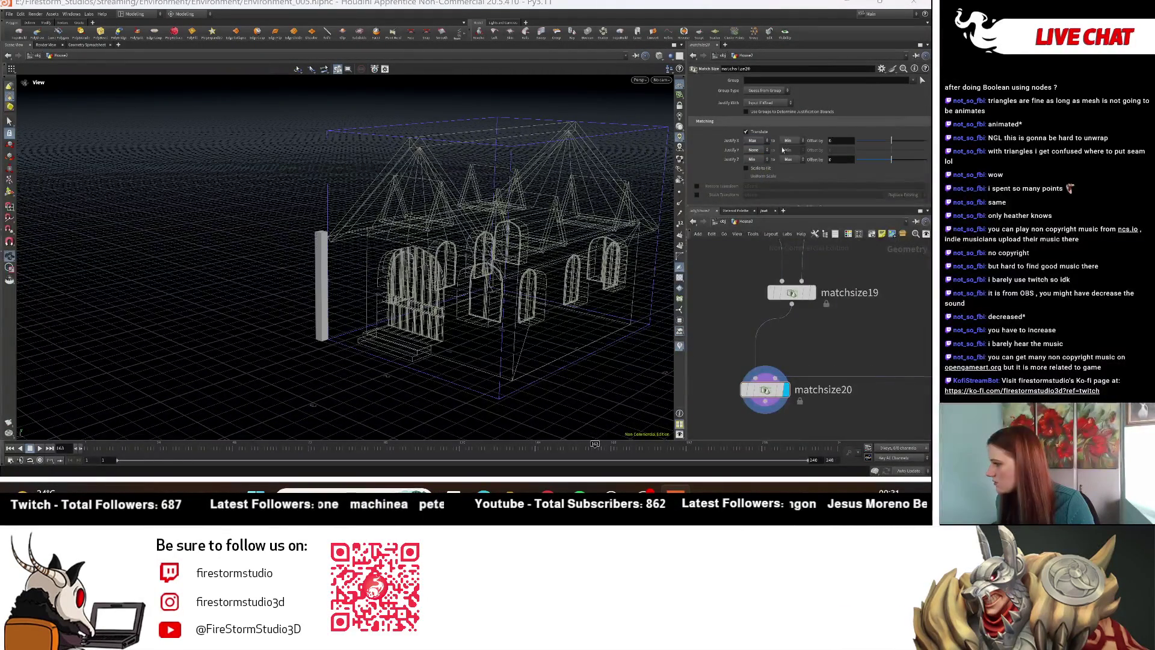
mouse_move(317, 340)
mouse_down()
mouse_move(485, 342)
mouse_move(481, 308)
mouse_up()
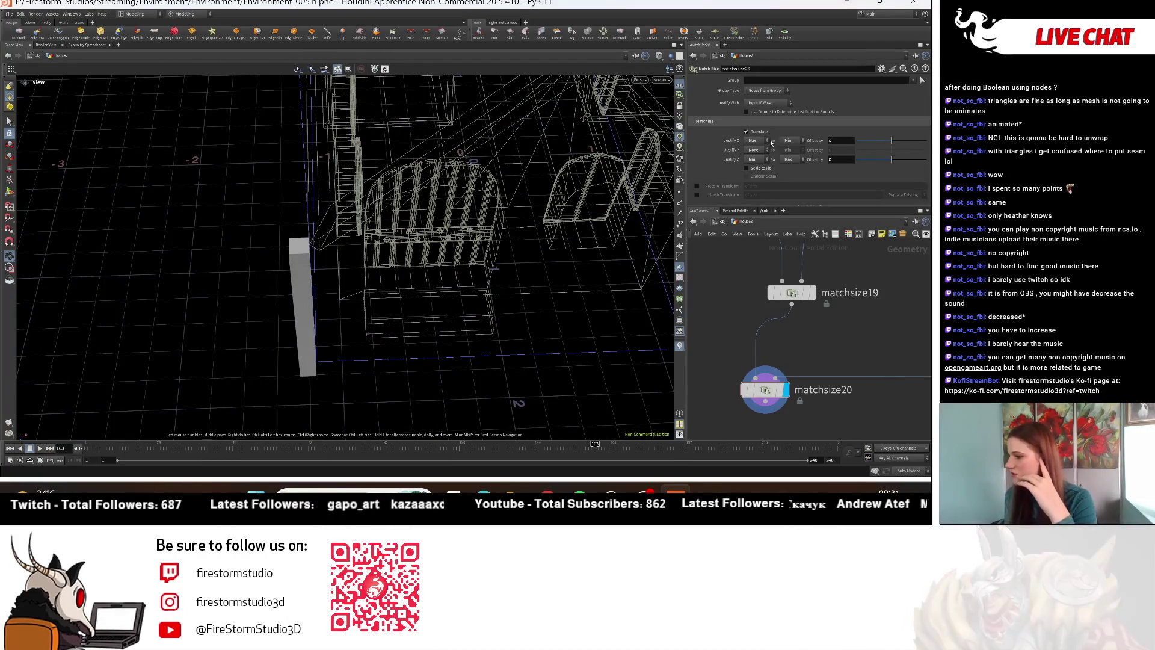
click(790, 140)
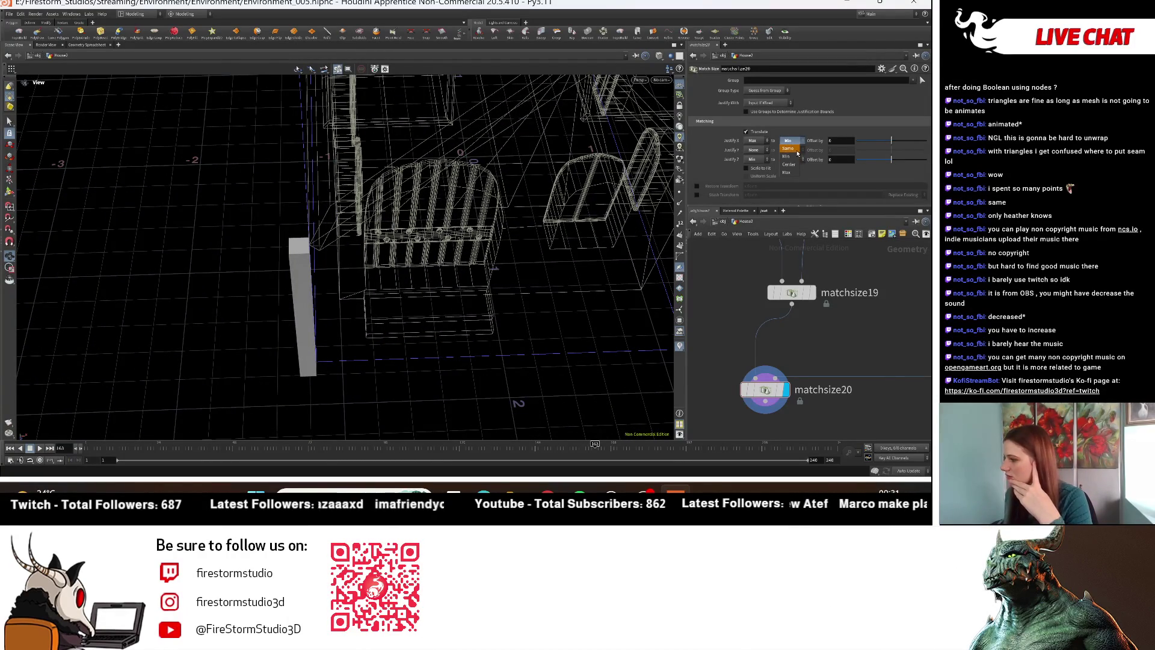
click(789, 164)
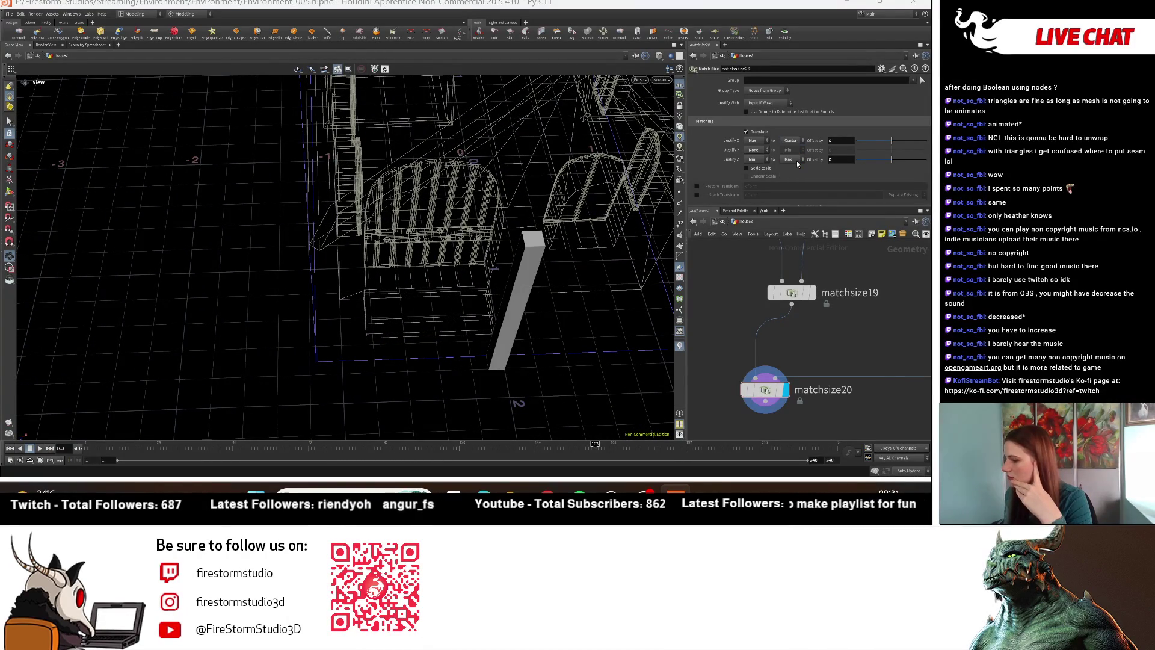
mouse_move(506, 307)
mouse_down()
mouse_move(565, 262)
mouse_move(659, 247)
mouse_up()
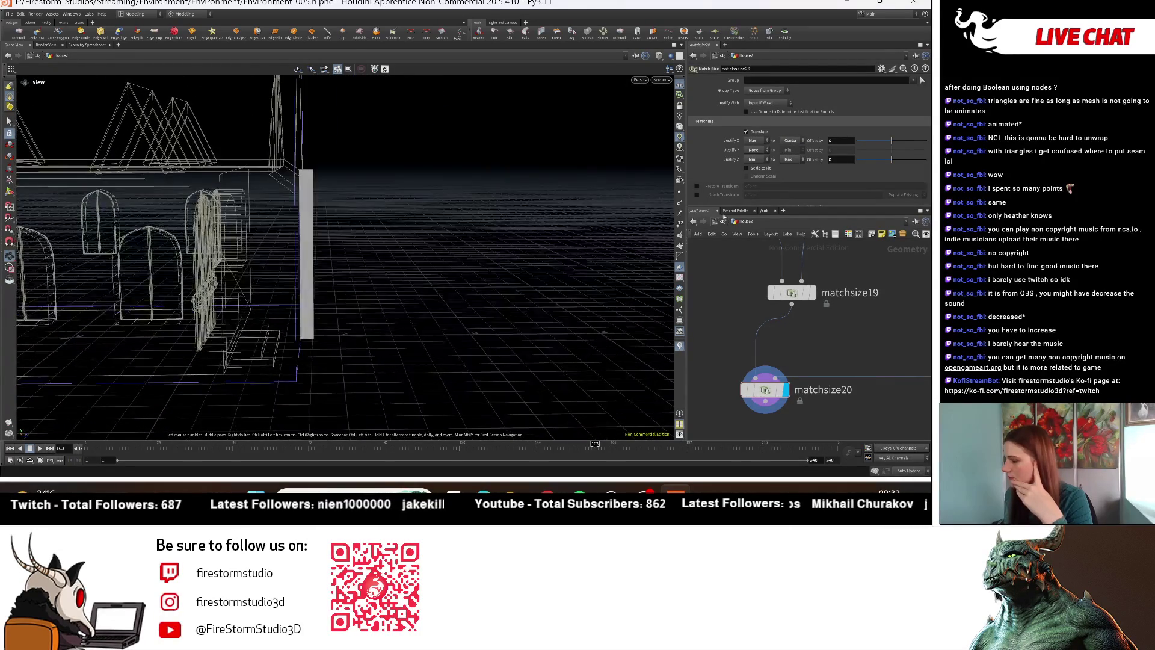
click(753, 159)
click(752, 167)
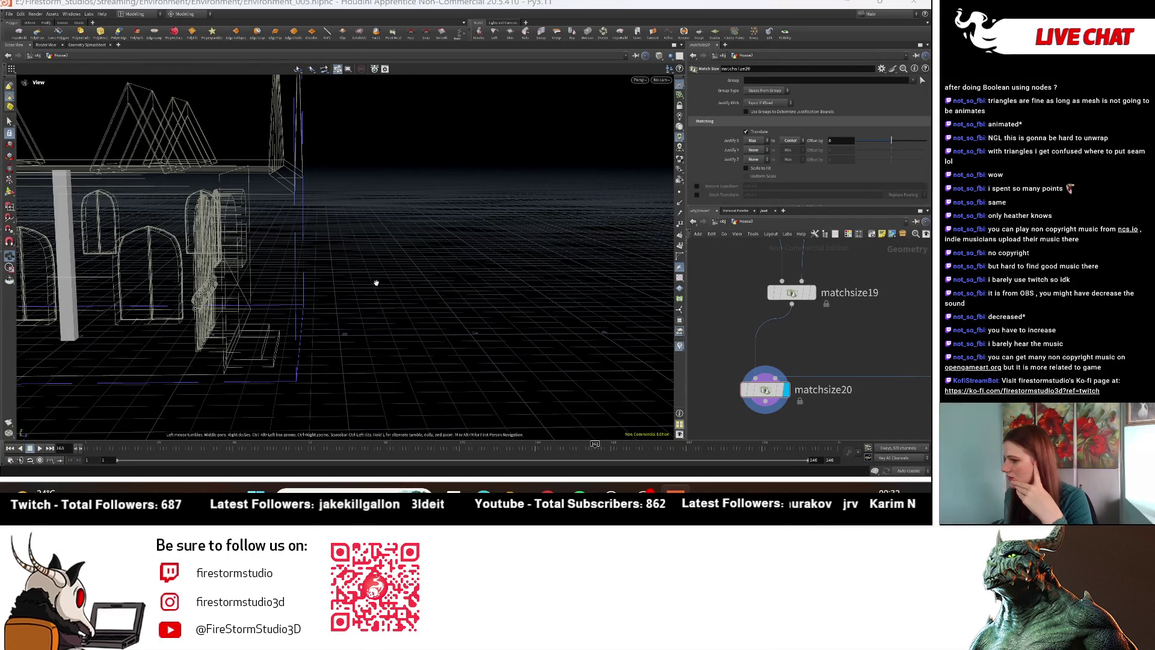
drag(361, 283, 319, 307)
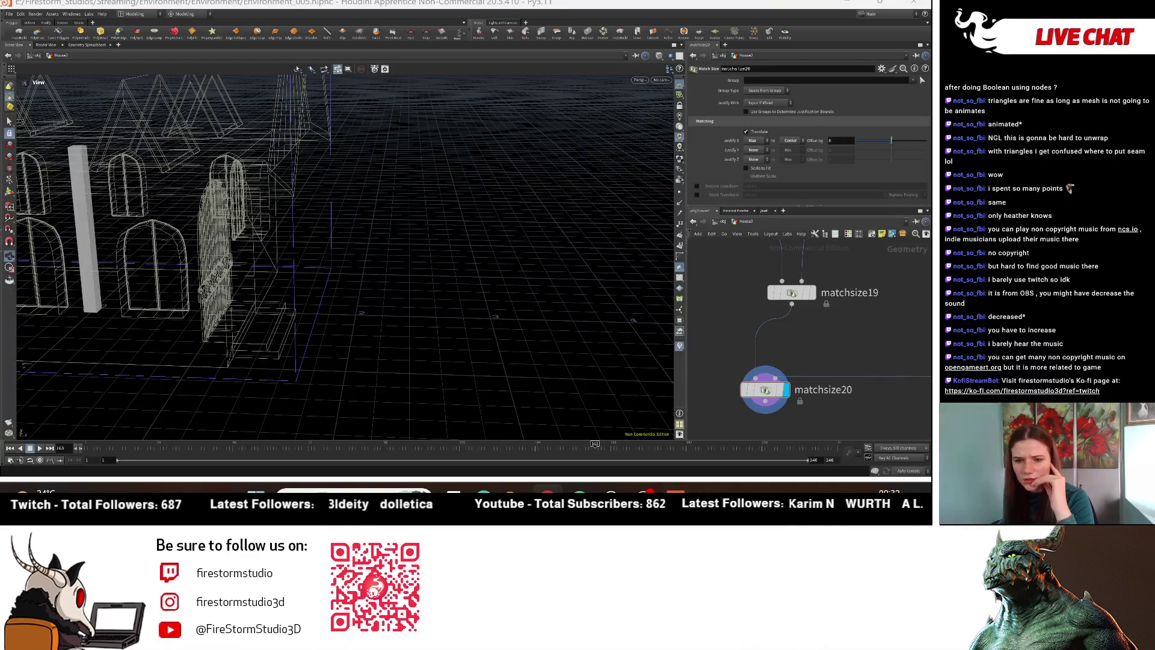
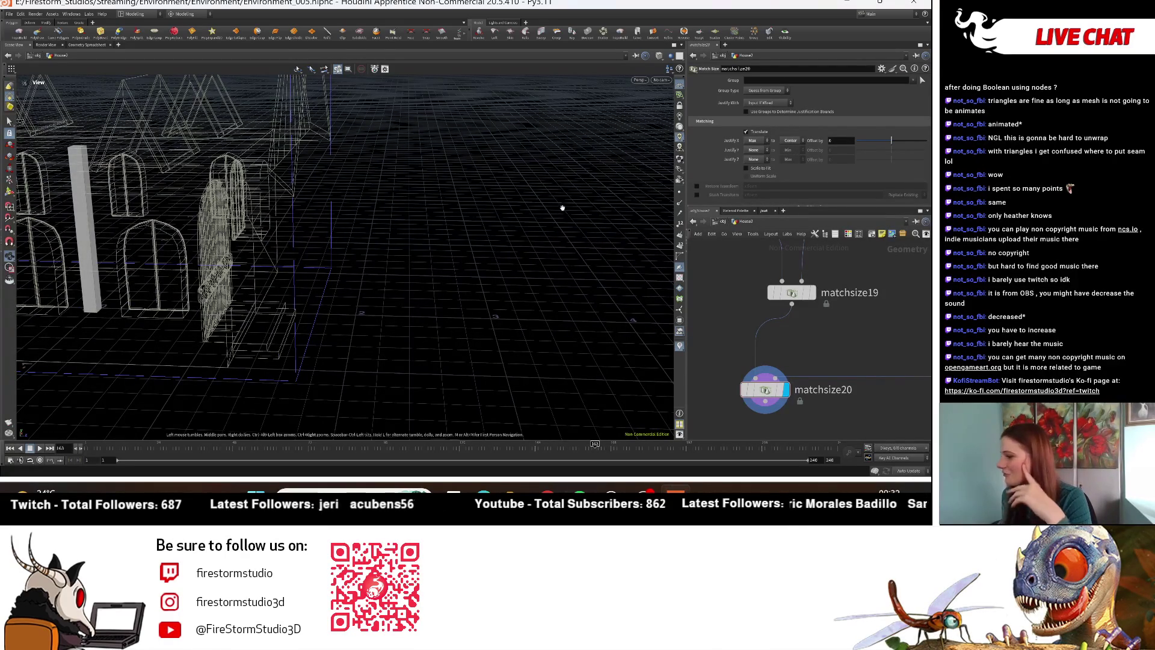
Step: On matchsize20, align the pillar to the house's corner on X, with Justify Z set to Max
mouse_move(284, 310)
mouse_down()
mouse_move(425, 322)
mouse_move(356, 343)
mouse_move(405, 333)
mouse_move(415, 313)
mouse_move(433, 328)
mouse_move(482, 307)
mouse_up()
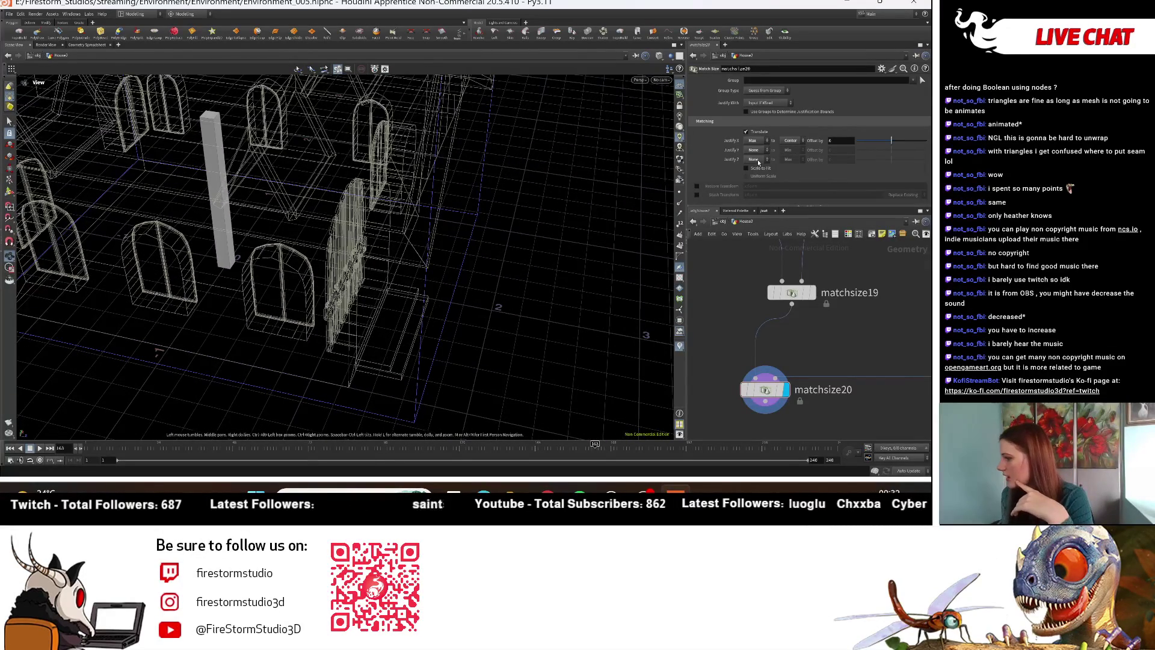
drag(358, 250, 367, 279)
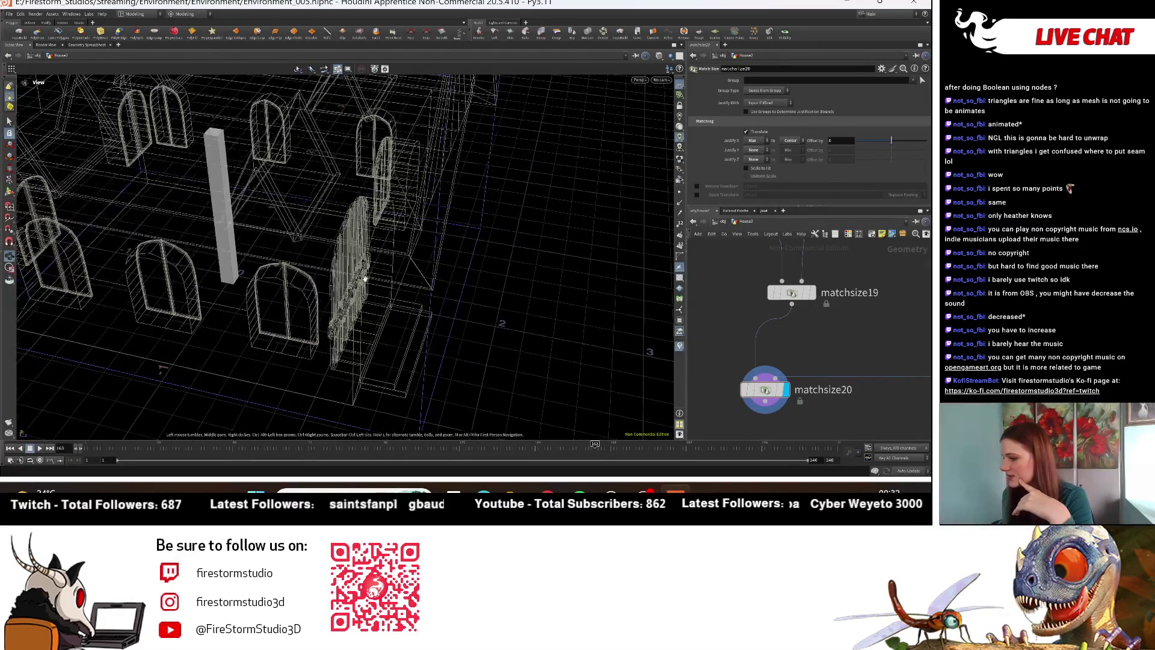
click(798, 141)
click(788, 148)
mouse_move(361, 229)
mouse_down()
mouse_move(417, 215)
mouse_move(355, 192)
mouse_up()
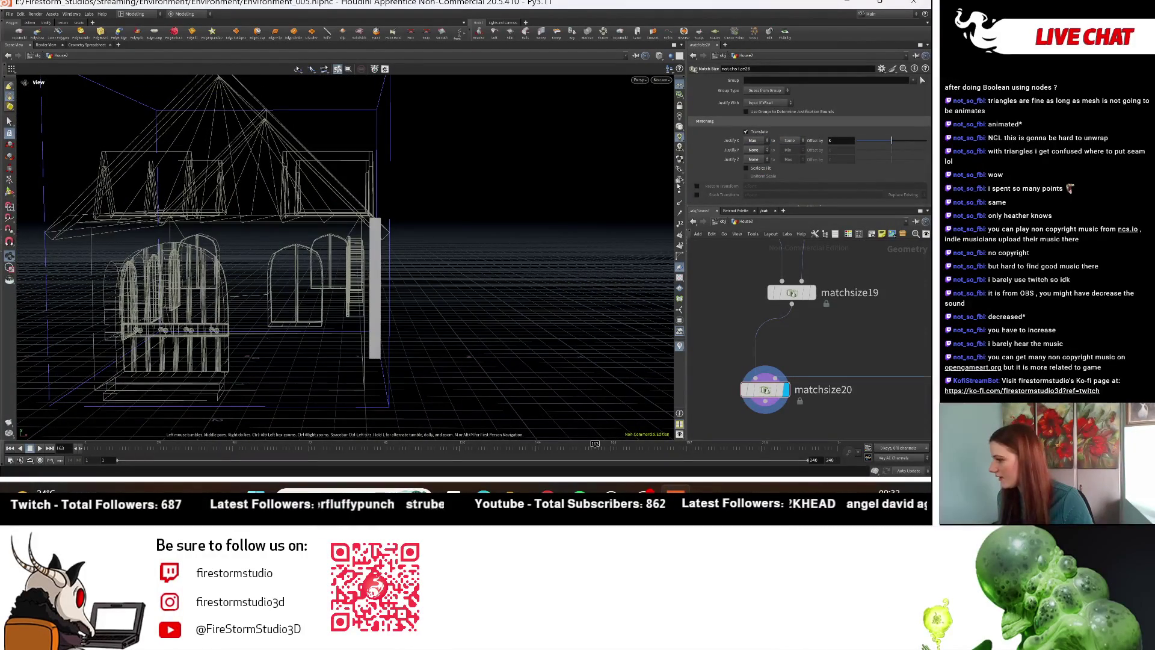
click(752, 191)
click(789, 160)
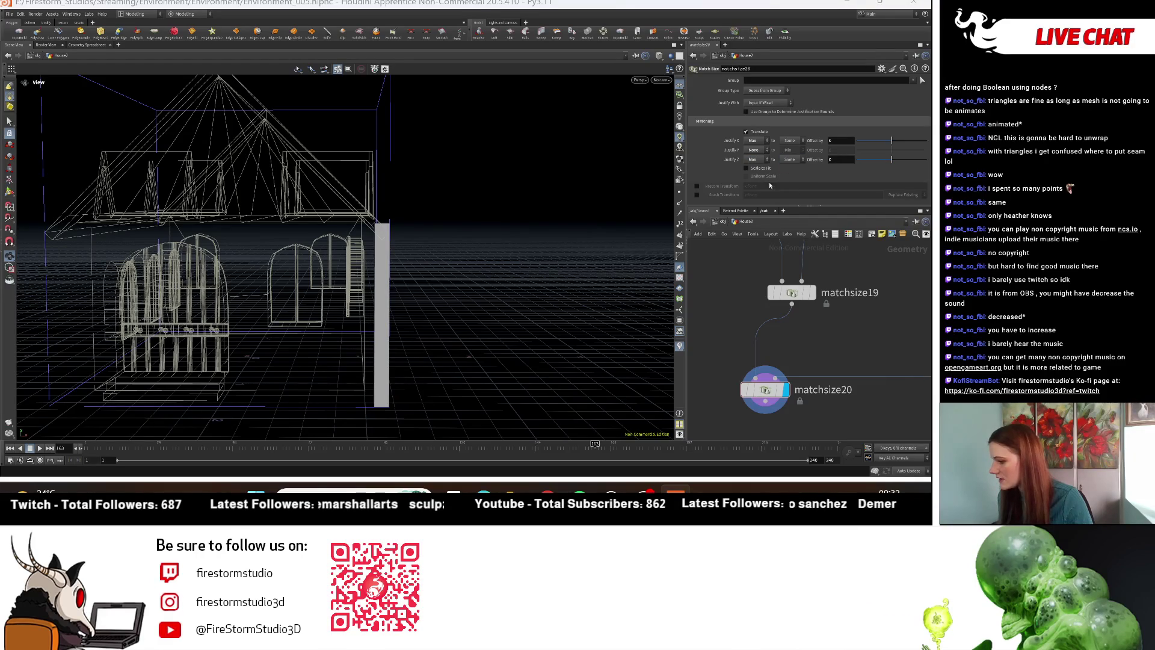
mouse_move(375, 304)
mouse_down()
mouse_move(367, 295)
mouse_move(374, 311)
mouse_up()
click(791, 293)
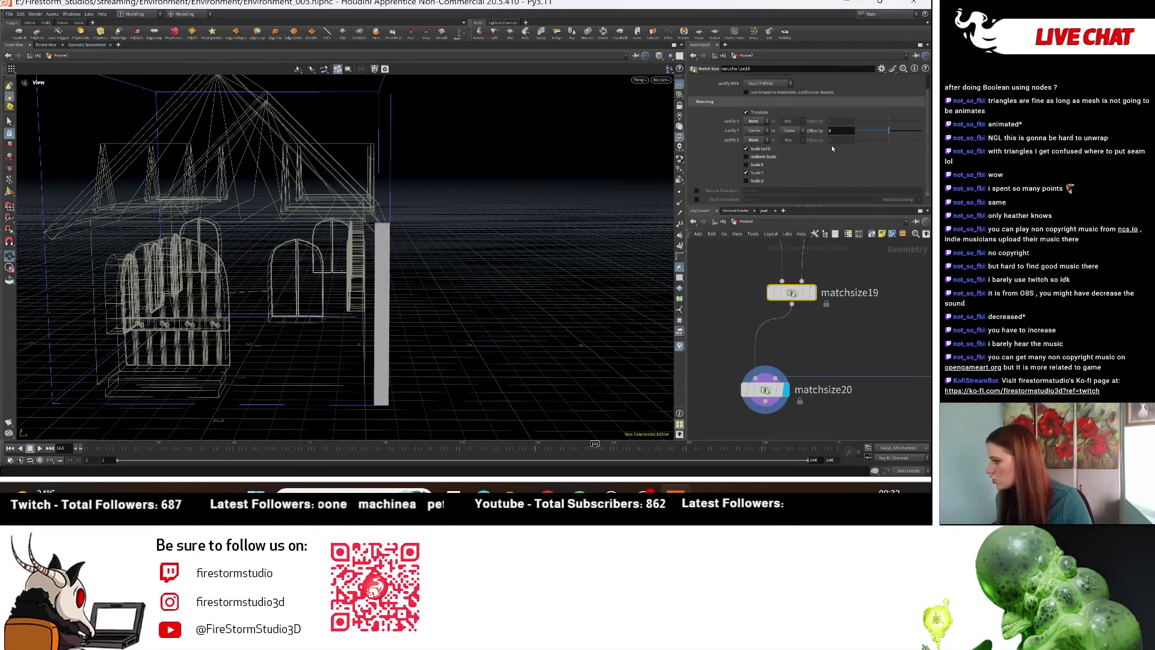
click(764, 390)
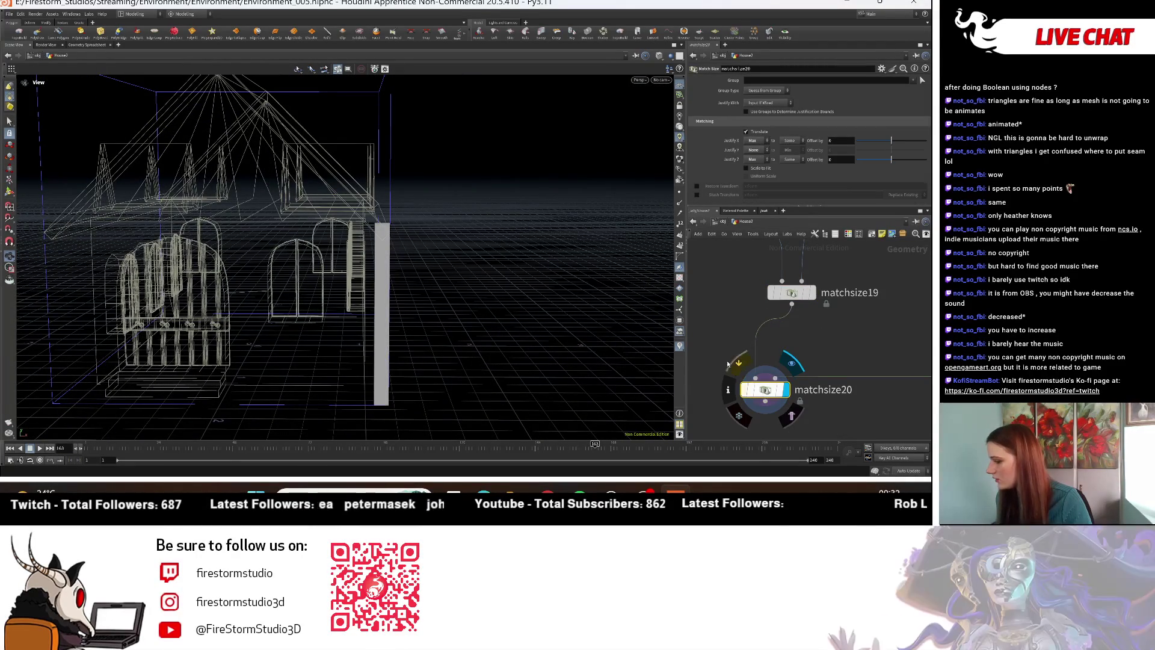
mouse_move(414, 278)
mouse_down()
mouse_move(415, 261)
mouse_move(441, 260)
mouse_move(414, 278)
mouse_move(426, 276)
mouse_move(382, 254)
mouse_move(383, 266)
mouse_move(389, 215)
mouse_up()
Step: Nudge the pillar with offsets of -0.156 in X and -0.17 in Z
drag(892, 159, 891, 163)
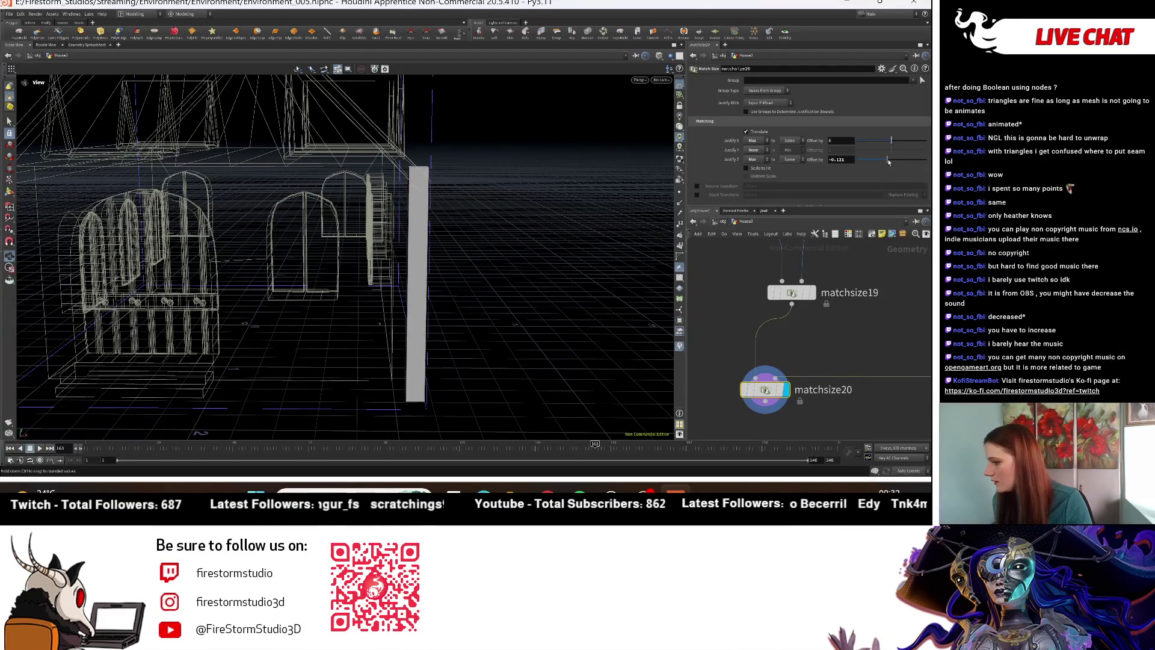
drag(892, 144, 886, 142)
mouse_move(421, 289)
mouse_down()
mouse_move(458, 301)
mouse_move(445, 308)
mouse_move(613, 309)
mouse_up()
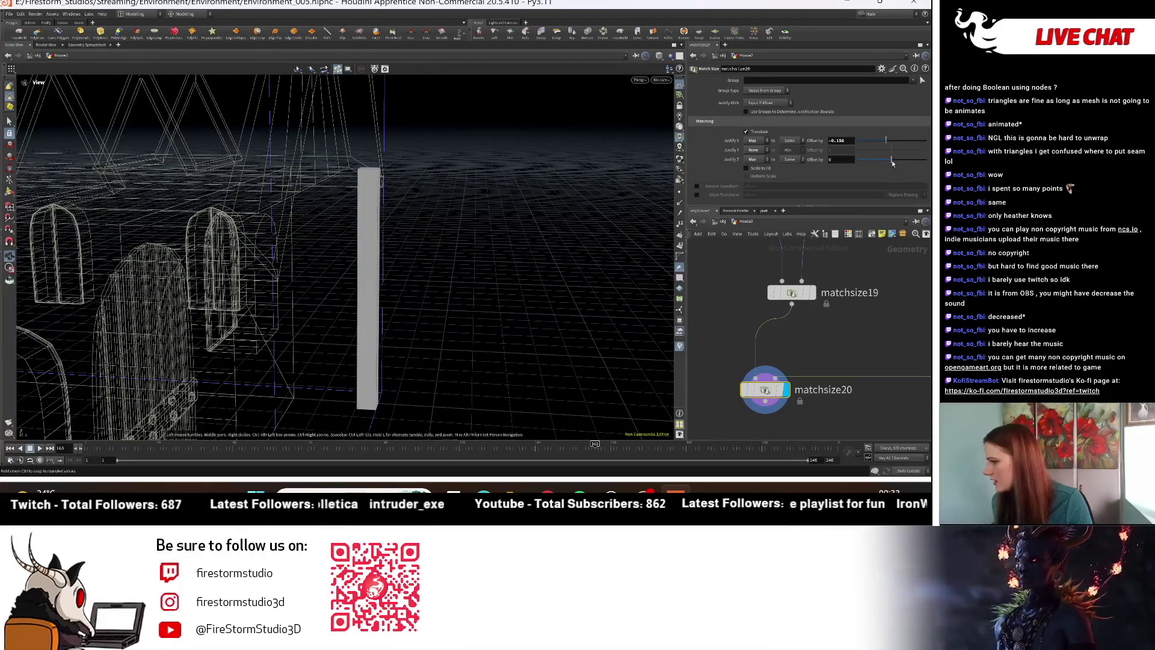
drag(893, 163, 887, 164)
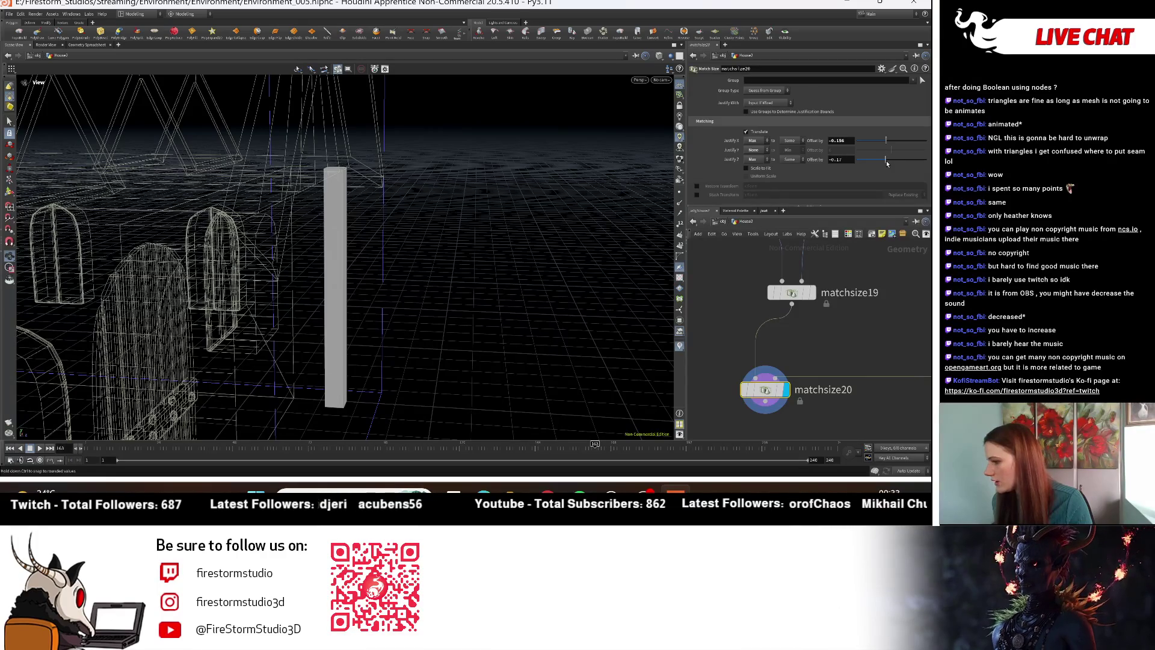
drag(598, 319, 638, 337)
scroll(716, 381, down, 3)
key(Tab)
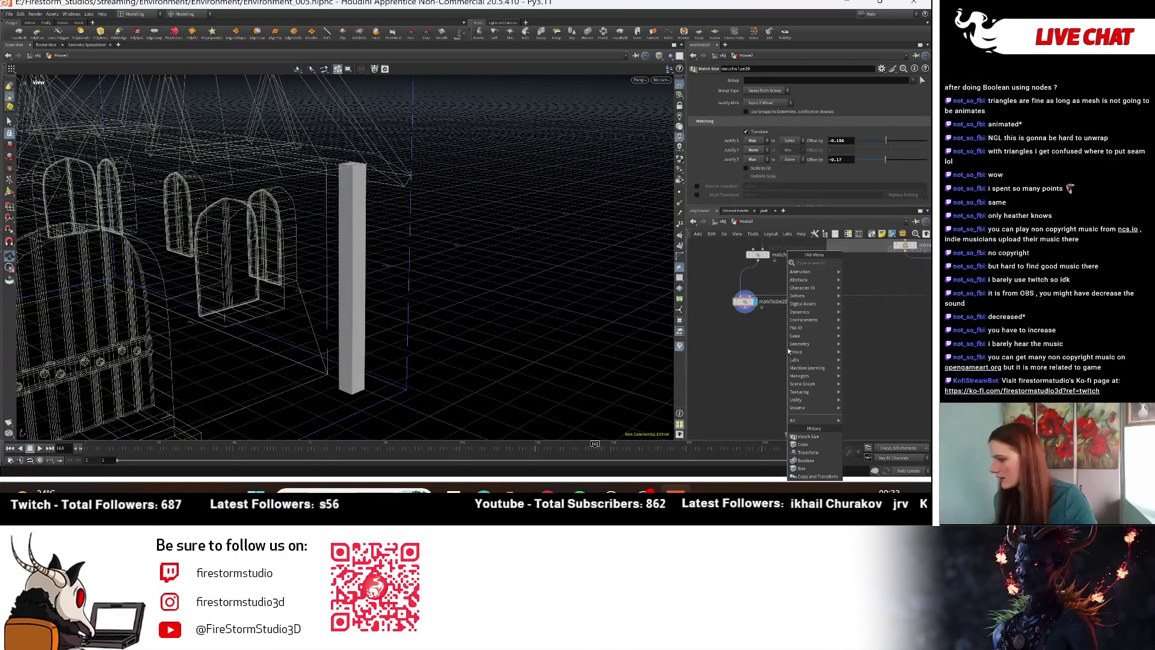
Step: Add a Mirror node below matchsize20 to copy the pillar to the opposite side
text(mi)
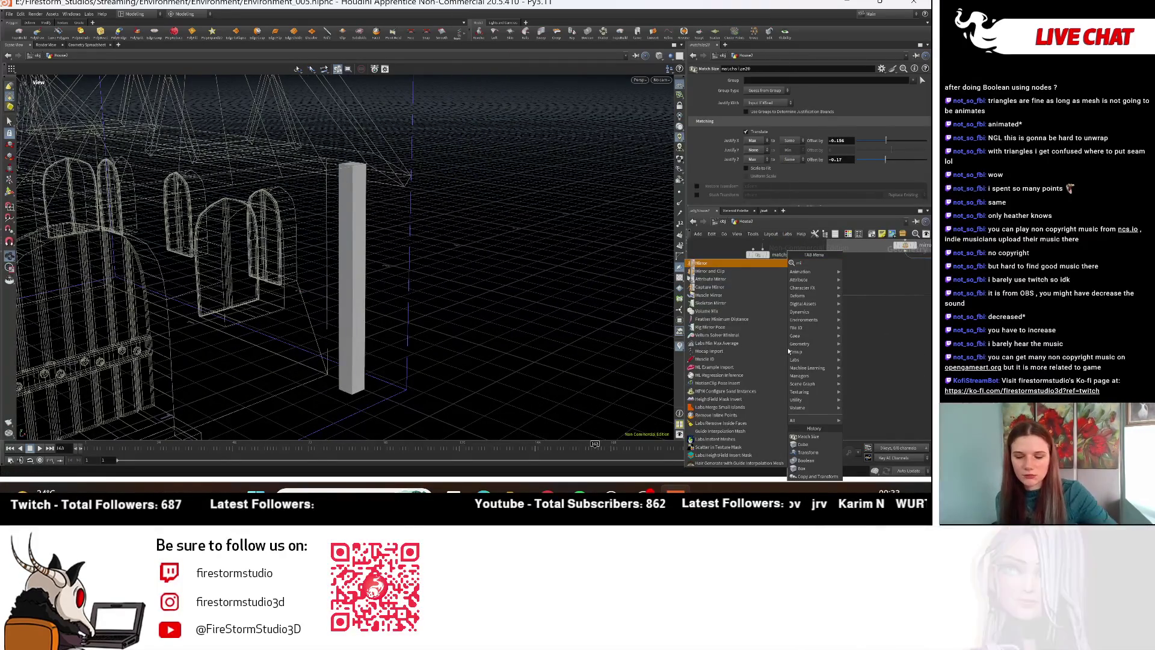
text(rror)
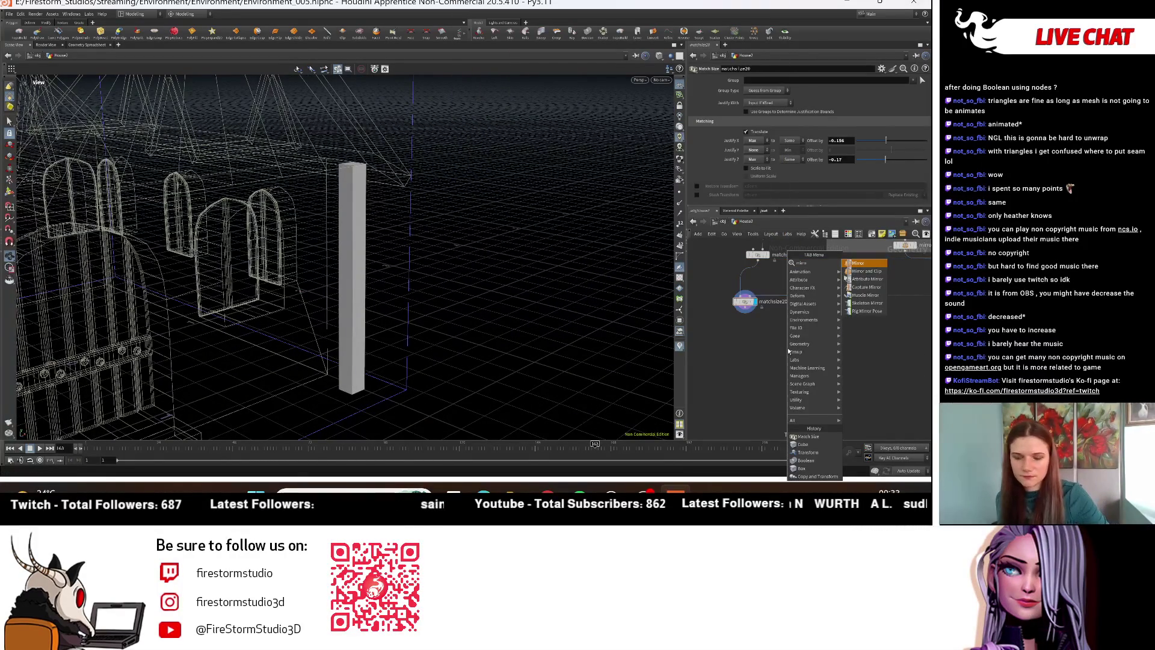
click(860, 266)
click(754, 327)
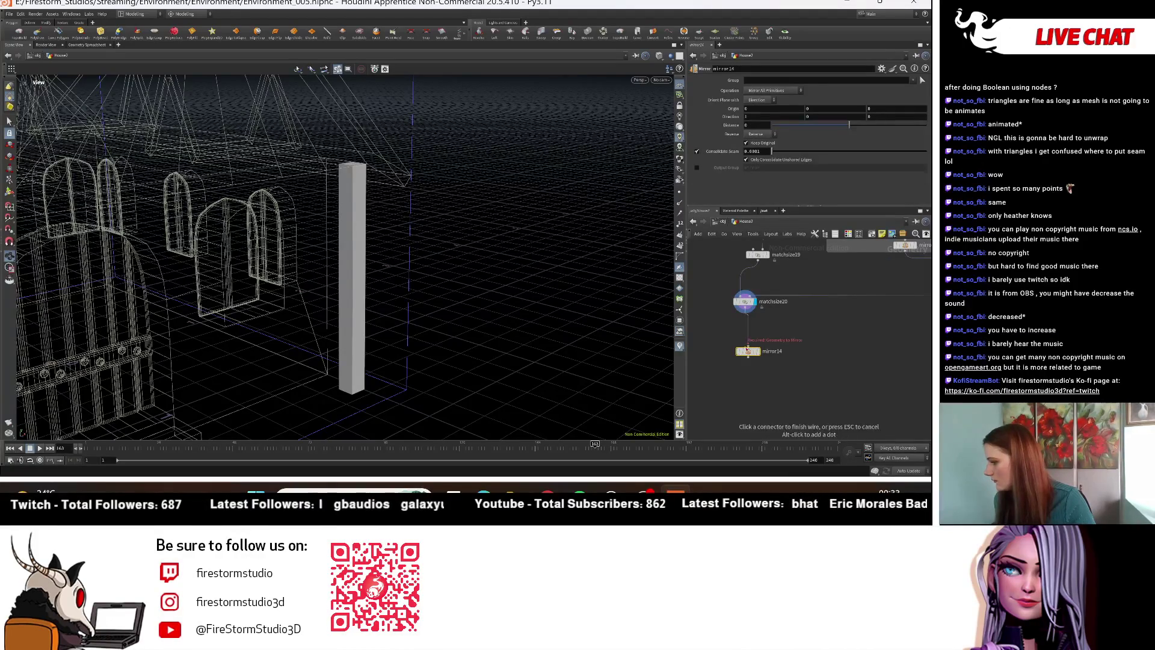
scroll(485, 279, down, 5)
alt+drag(484, 278, 422, 271)
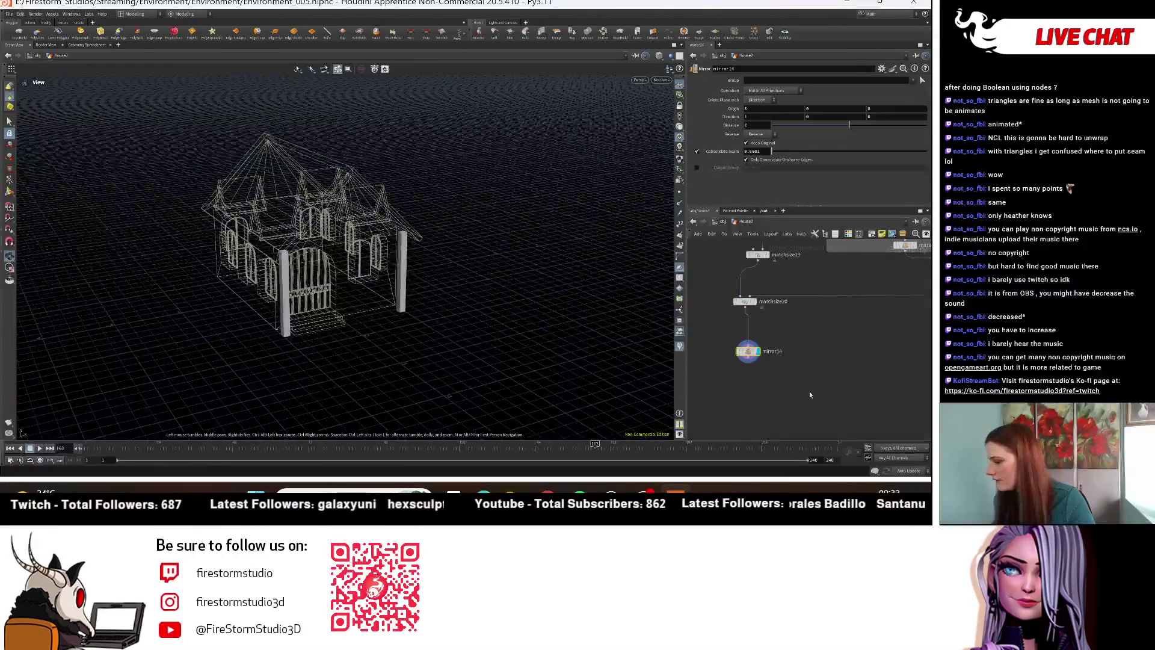
scroll(690, 372, down, 2)
Step: Connect merge17 into the house's main merge and display the full house with both pillars
key(Tab)
mouse_move(823, 368)
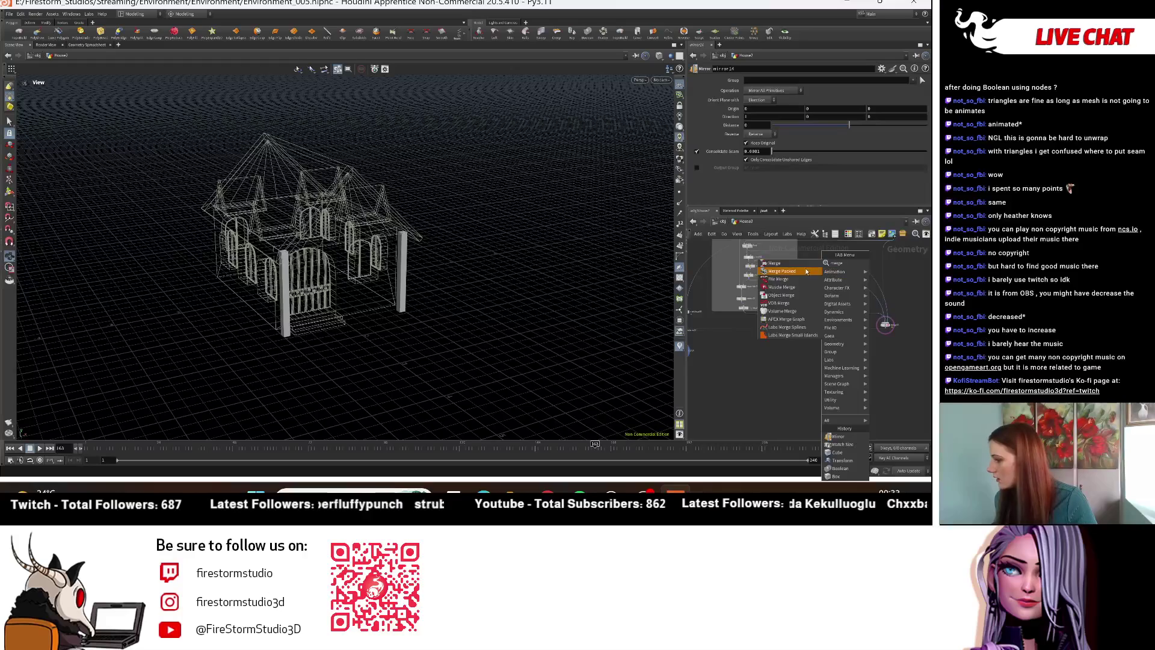
key(Escape)
click(814, 287)
scroll(760, 361, up, 5)
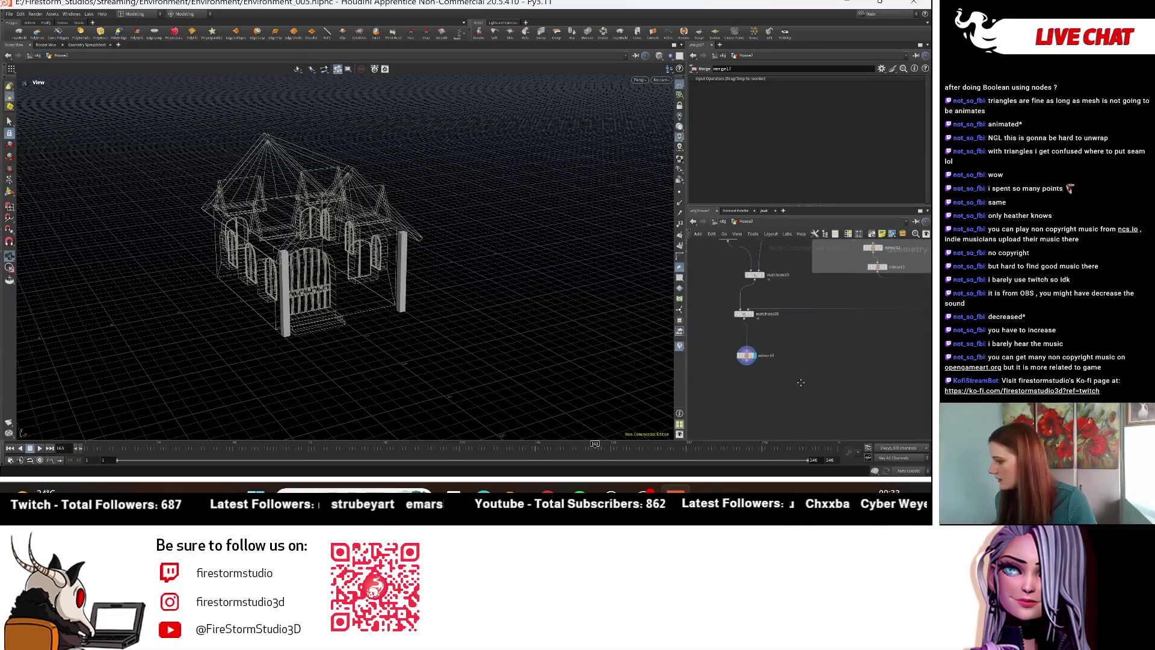
mouse_move(751, 361)
mouse_down()
mouse_move(823, 430)
mouse_move(823, 346)
mouse_up()
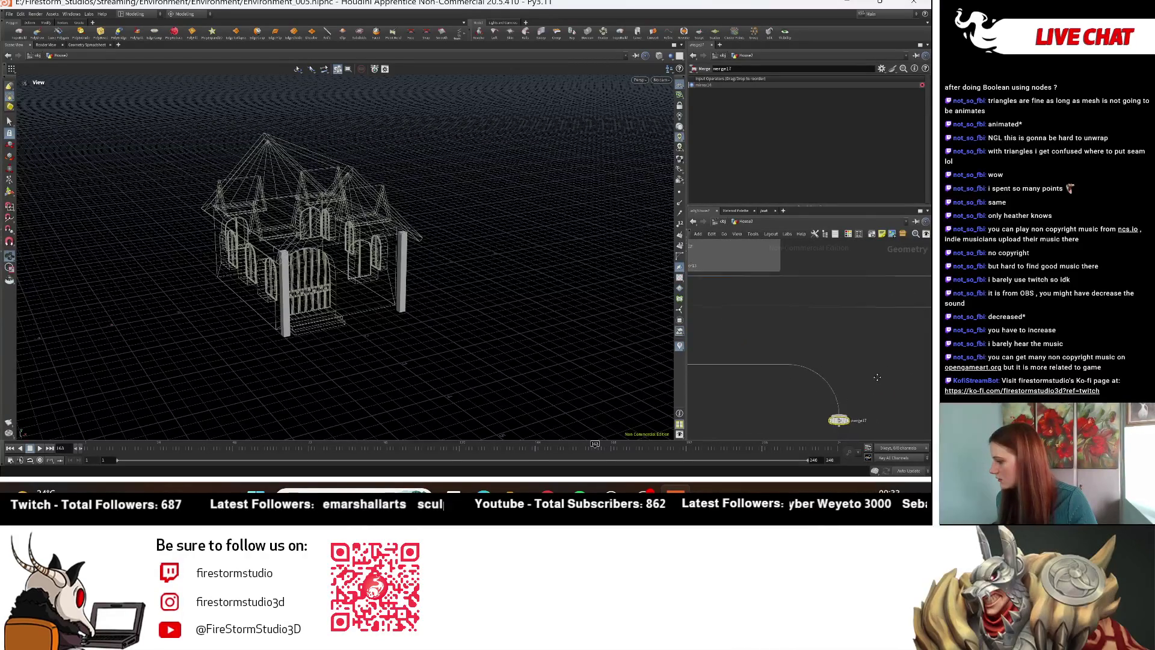
click(824, 355)
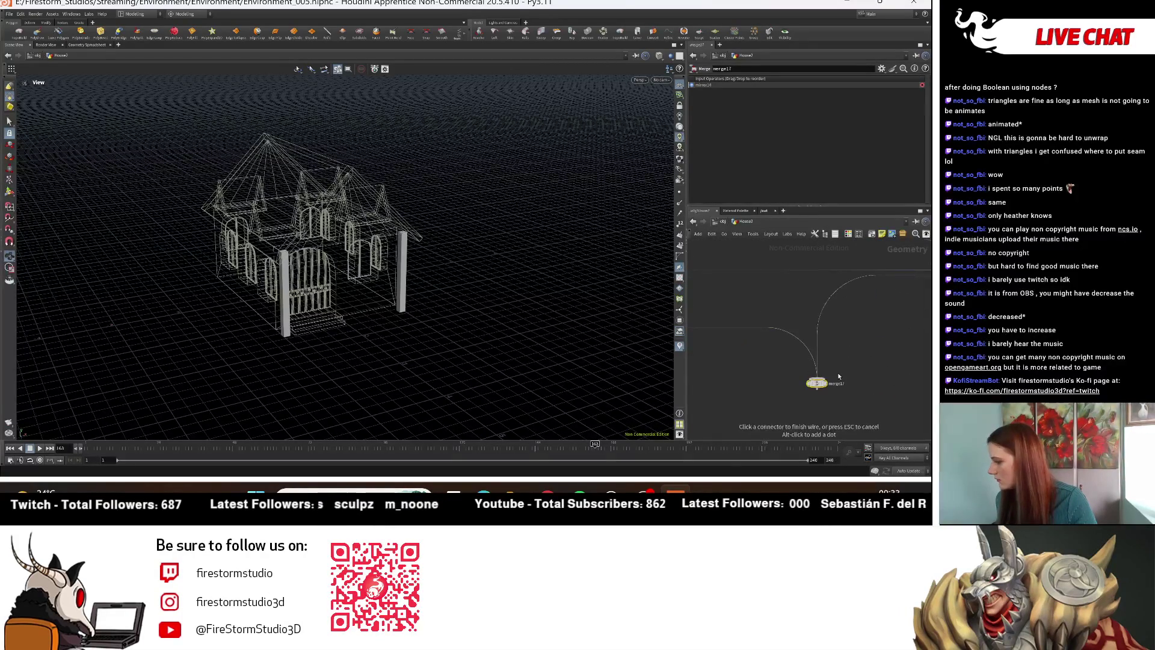
click(827, 348)
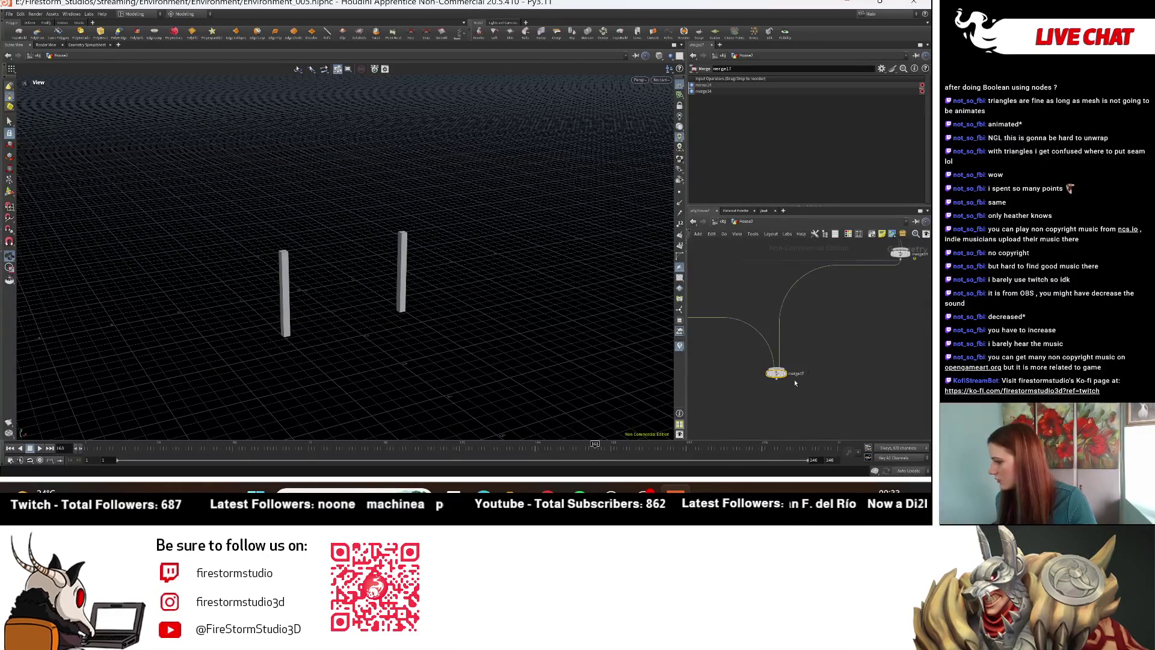
click(781, 374)
key(h)
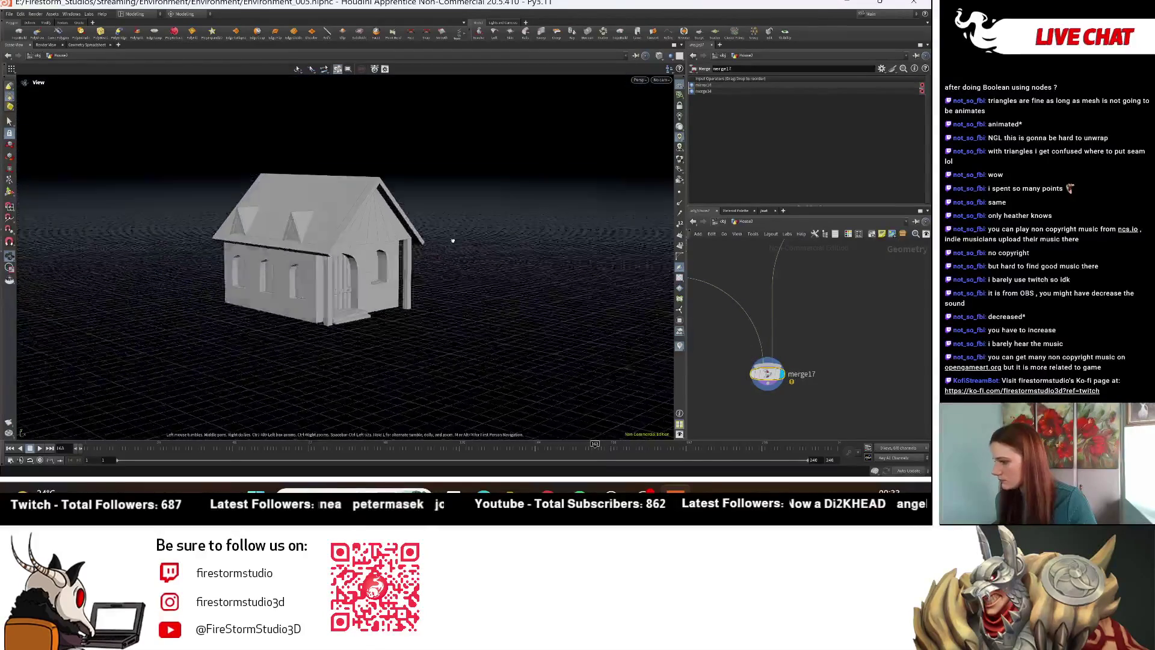
mouse_move(450, 239)
mouse_down()
mouse_move(528, 312)
mouse_move(541, 266)
mouse_move(560, 301)
mouse_move(503, 333)
mouse_move(557, 327)
mouse_move(460, 330)
mouse_up()
Step: At object level, slide House2's Translate X from 3.7 to about 13.7, ending the row
mouse_move(417, 322)
right_down()
mouse_move(519, 299)
mouse_move(457, 338)
right_up()
drag(457, 338, 708, 308)
click(723, 223)
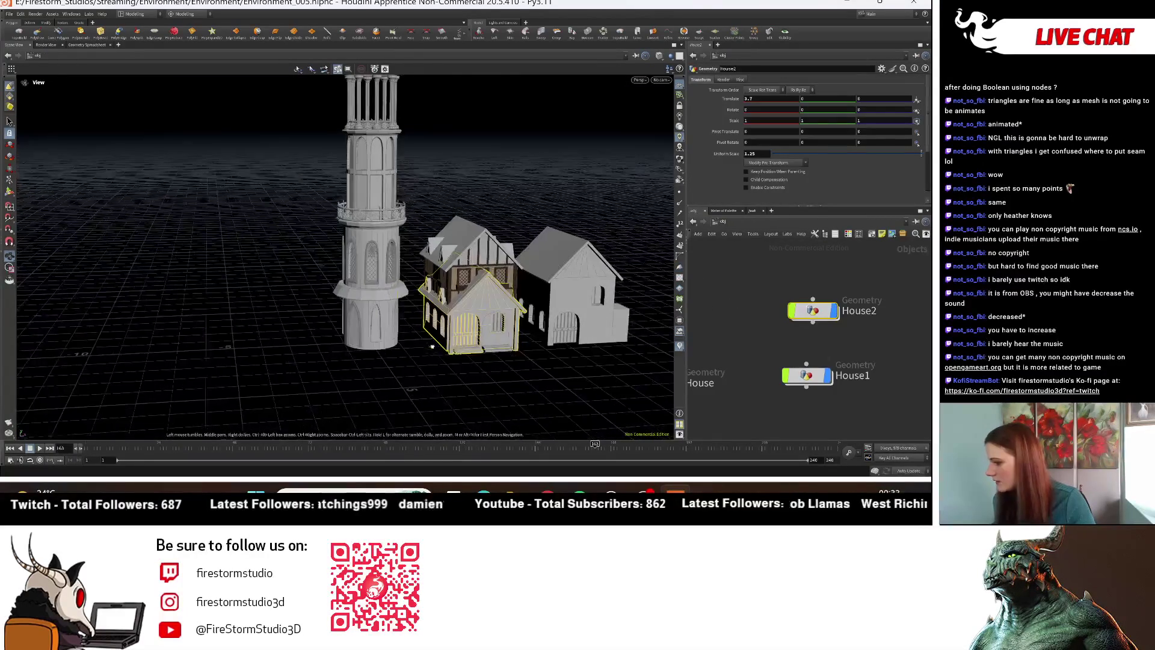
middle_drag(614, 351, 652, 343)
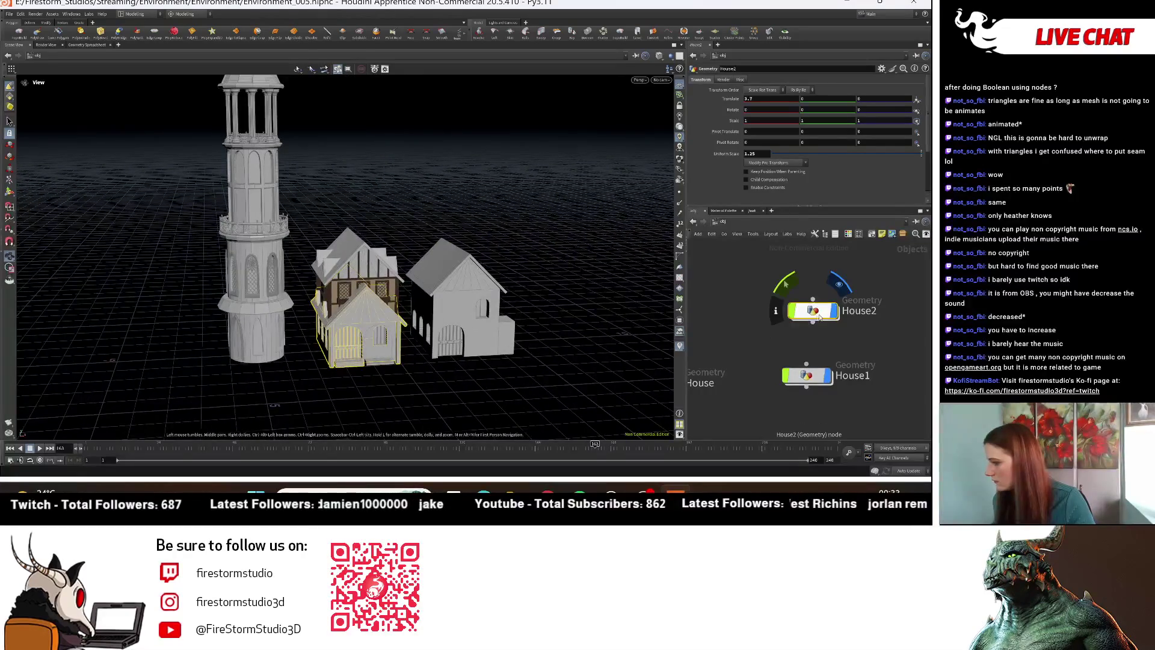
middle_drag(879, 372, 803, 364)
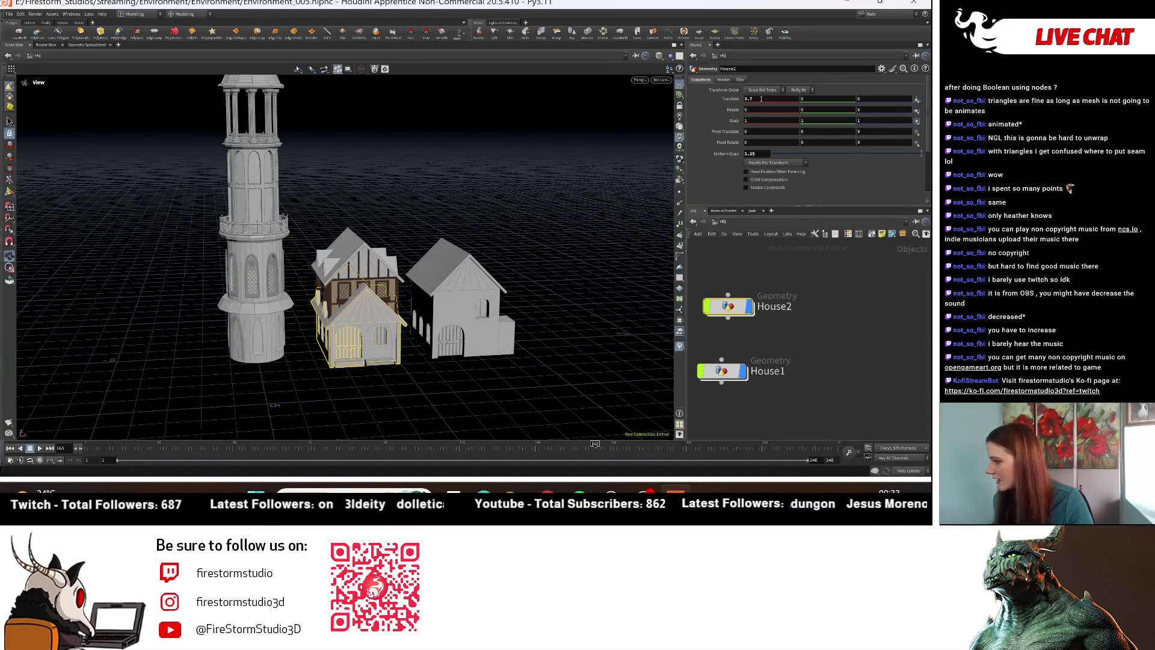
mouse_move(760, 98)
middle_down()
mouse_move(759, 82)
mouse_move(793, 90)
middle_up()
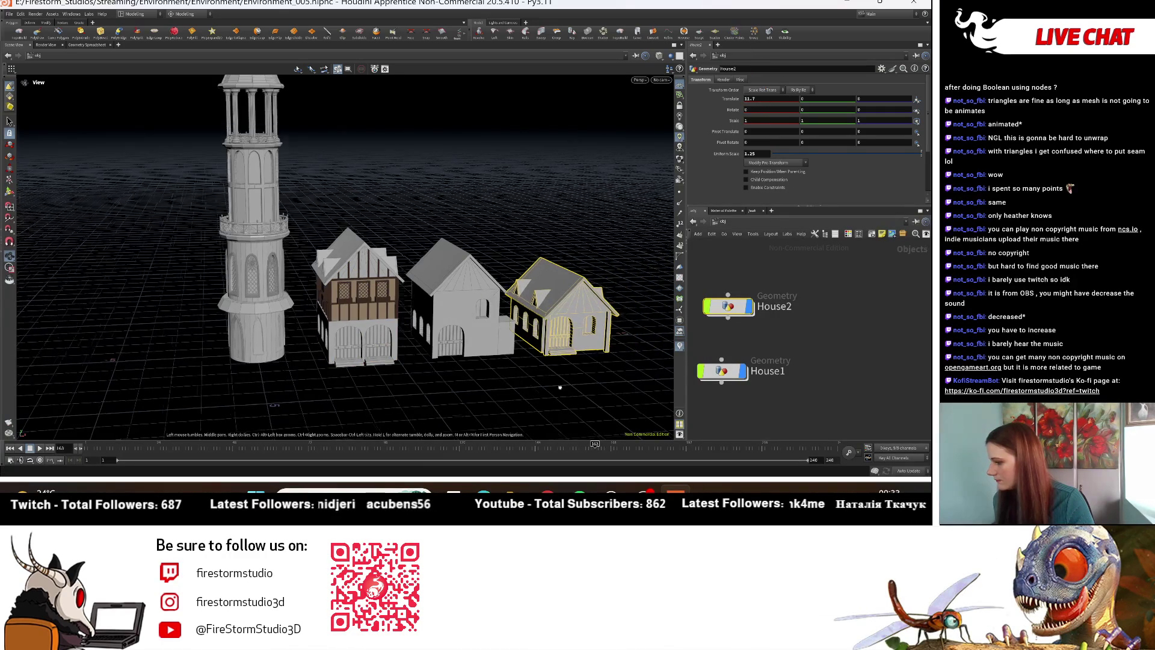
drag(564, 385, 597, 367)
Step: Select House2 and dive into its geometry network
scroll(598, 368, up, 5)
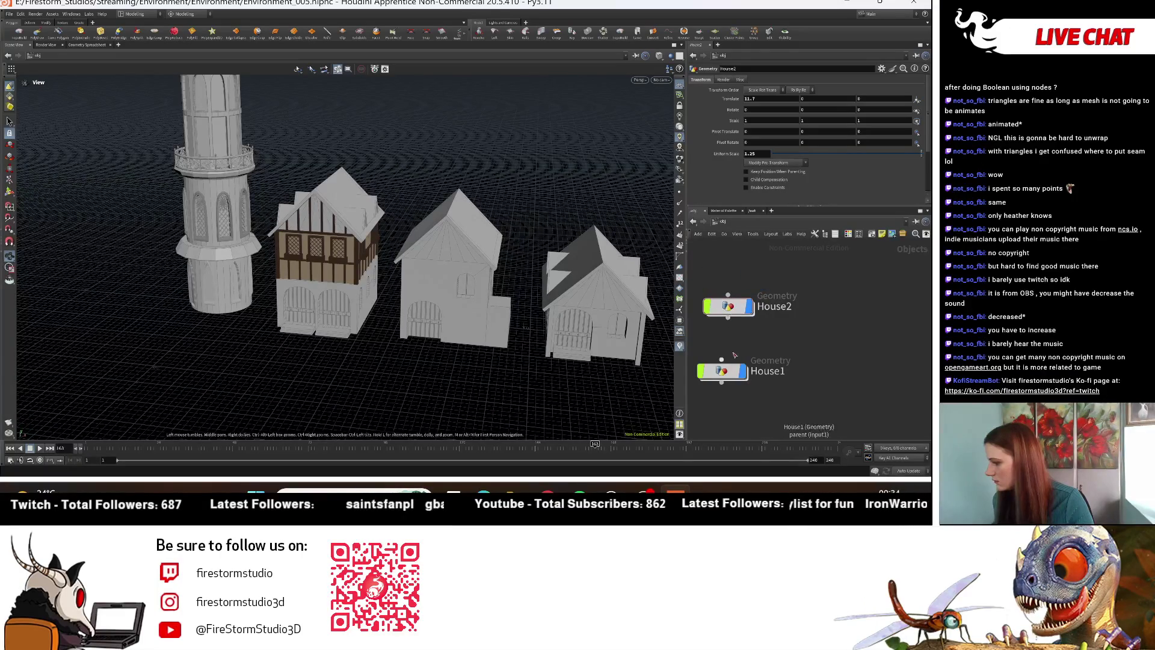
click(741, 307)
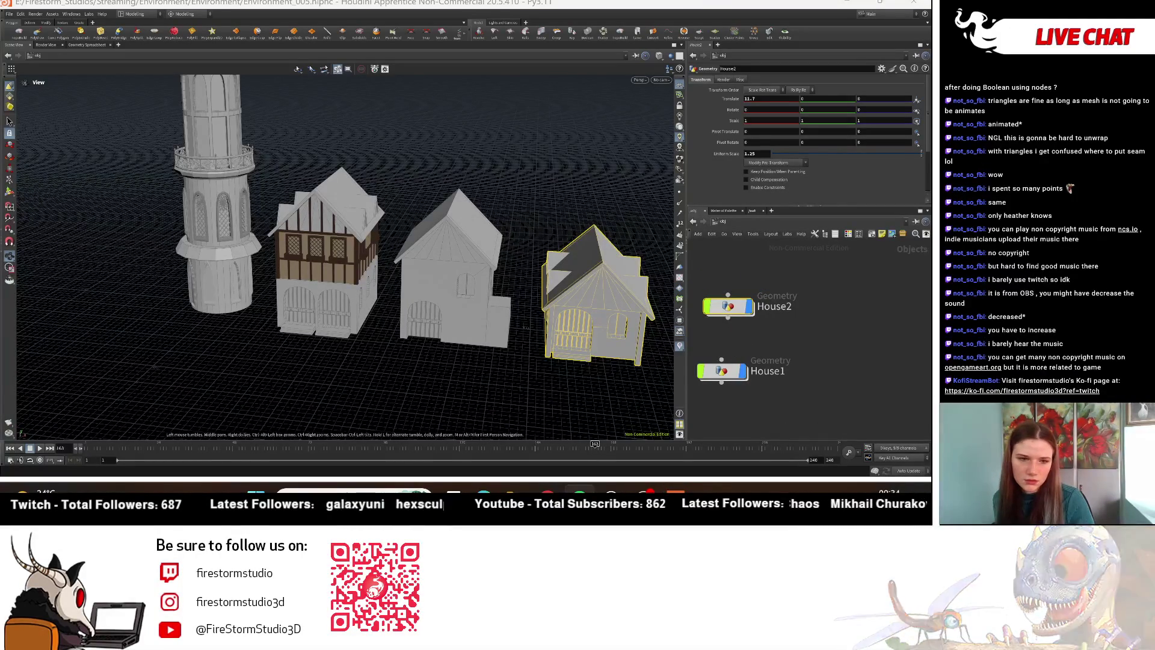
double_click(728, 308)
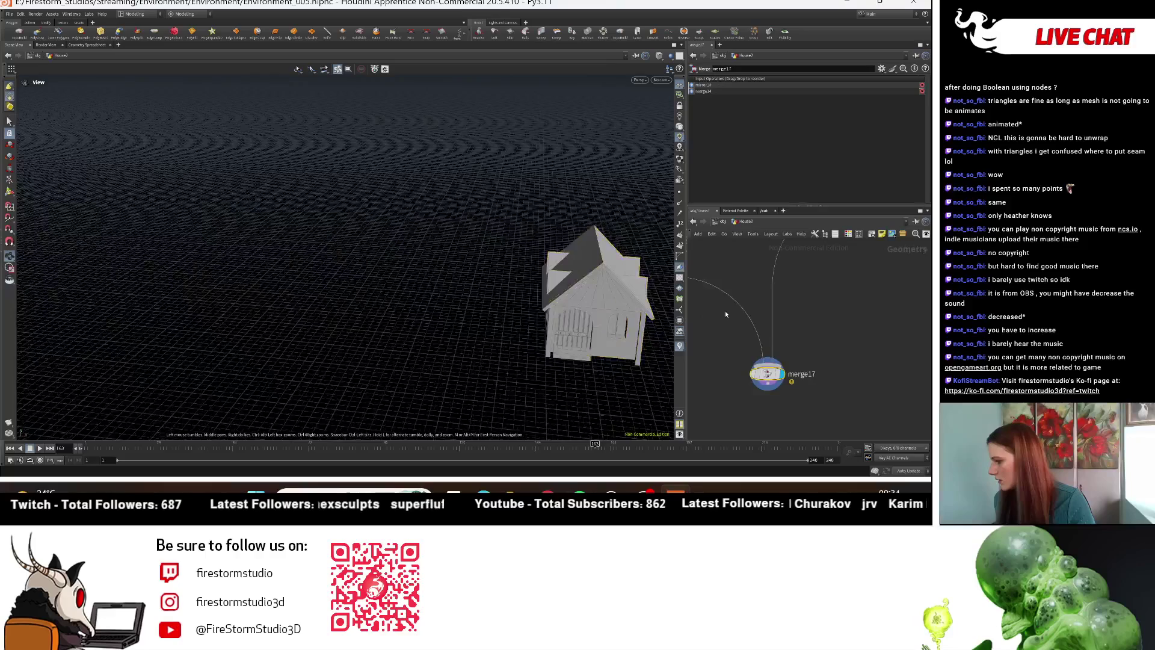
Step: Check the Control null's parameters, then return to /obj showing the tower and three houses
scroll(895, 421, down, 5)
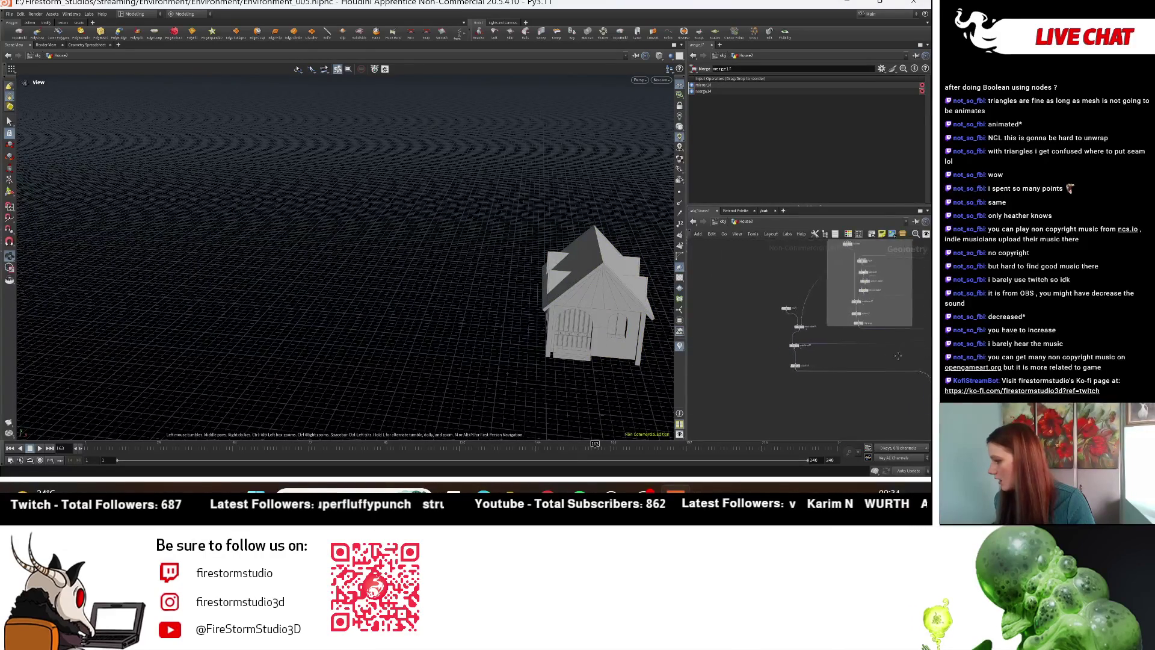
scroll(876, 380, up, 4)
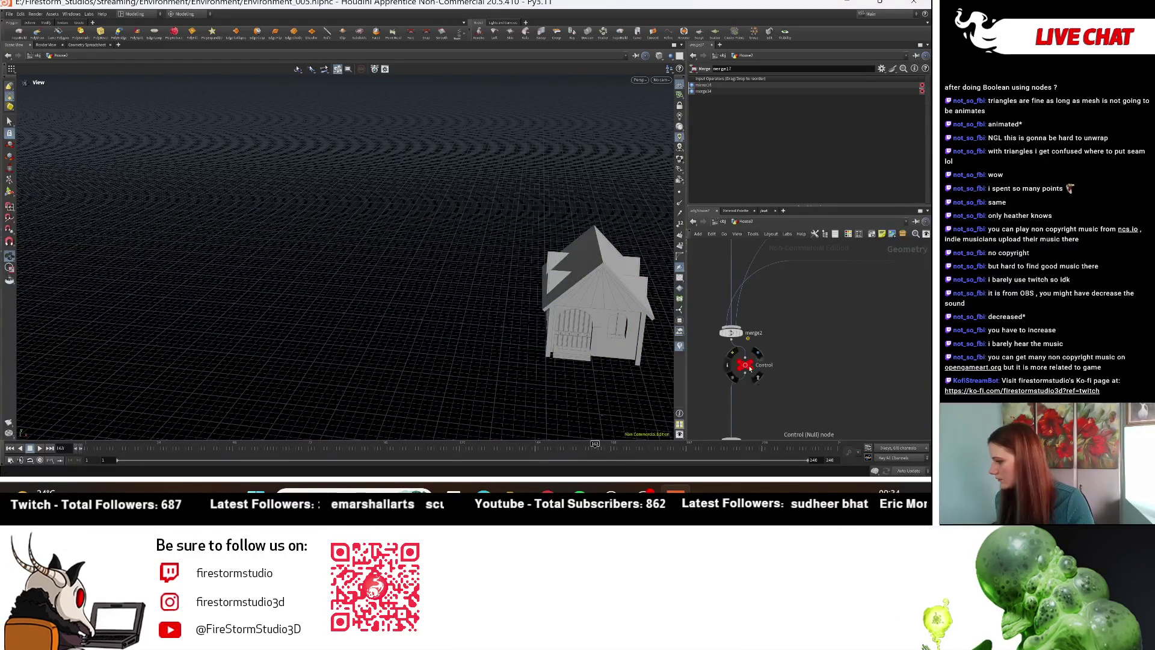
click(748, 367)
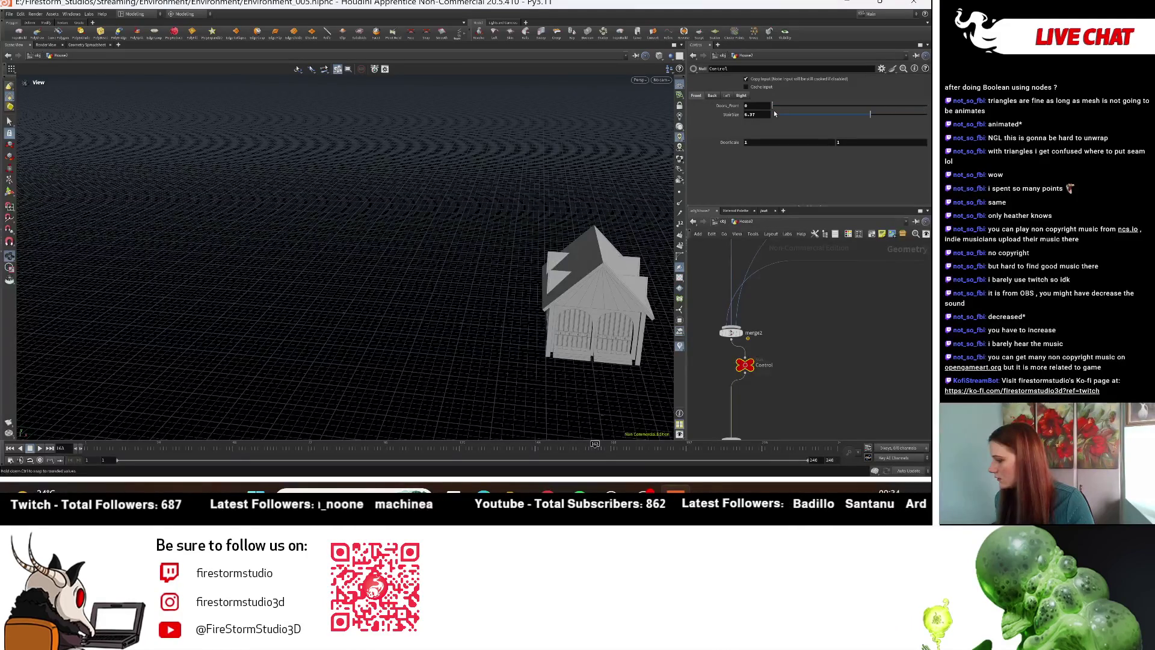
click(722, 222)
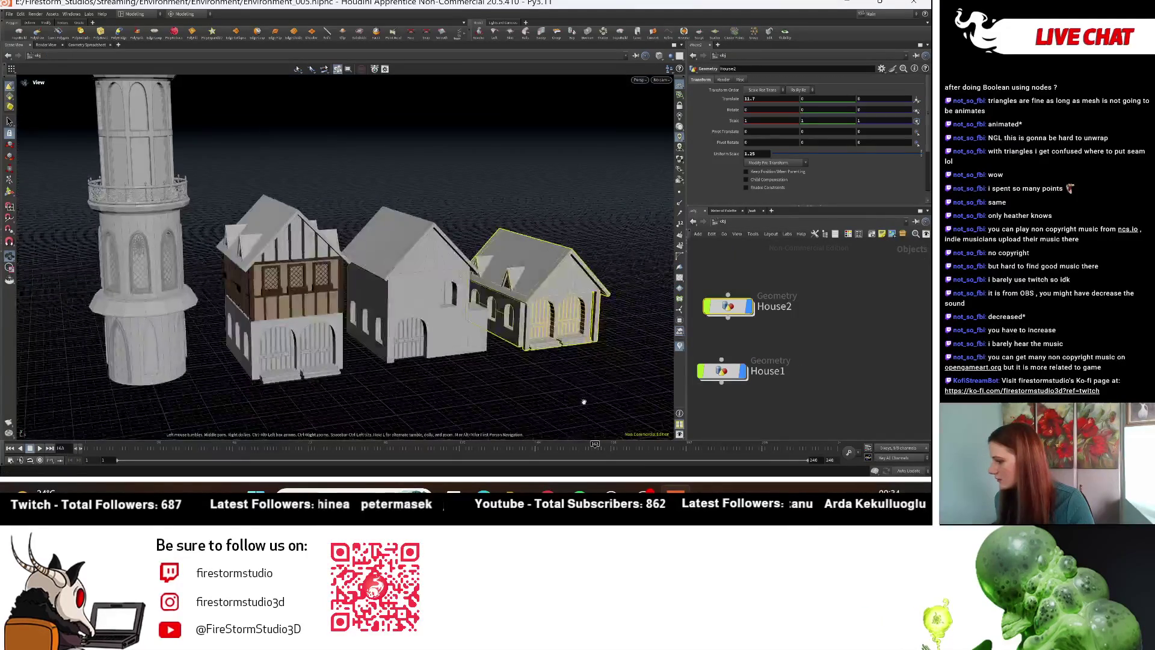
scroll(813, 400, down, 3)
mouse_move(373, 289)
mouse_down()
mouse_move(475, 339)
mouse_move(523, 335)
mouse_move(451, 315)
mouse_move(365, 328)
mouse_move(360, 318)
mouse_move(526, 344)
mouse_move(522, 331)
mouse_up()
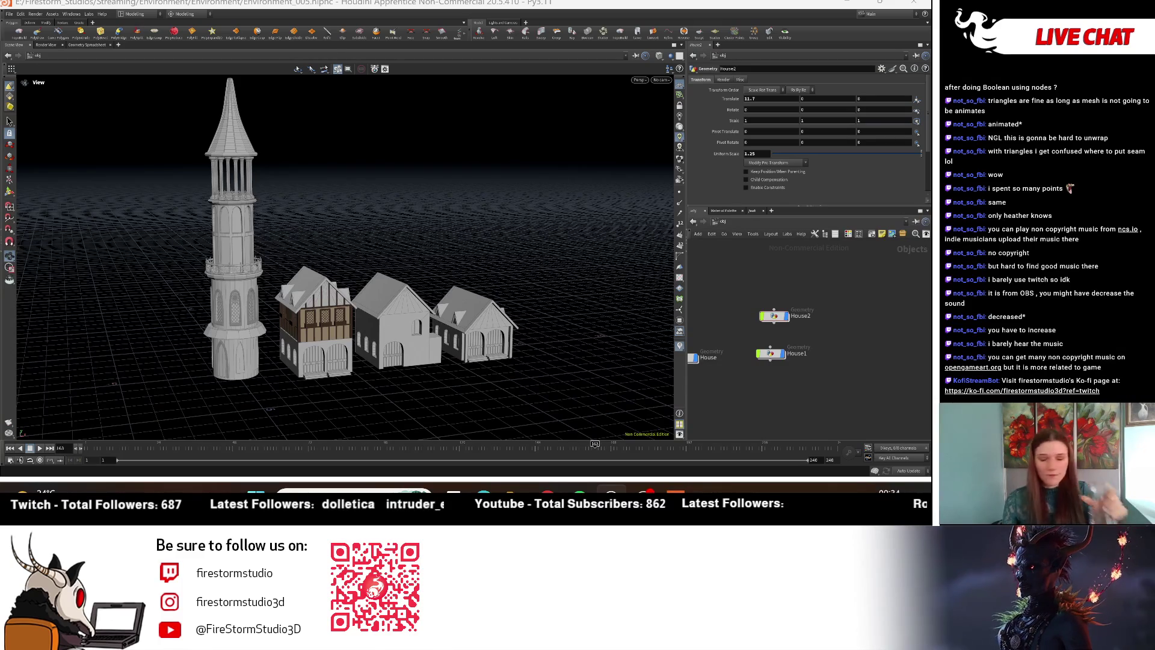
scroll(253, 253, down, 10)
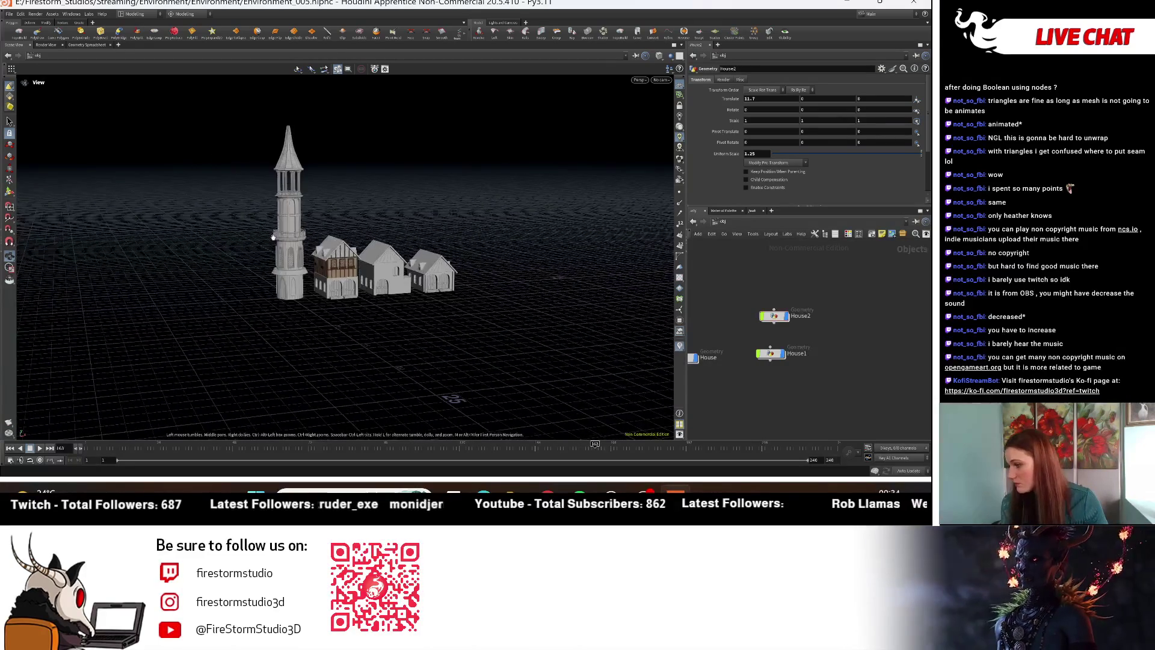
scroll(522, 274, up, 4)
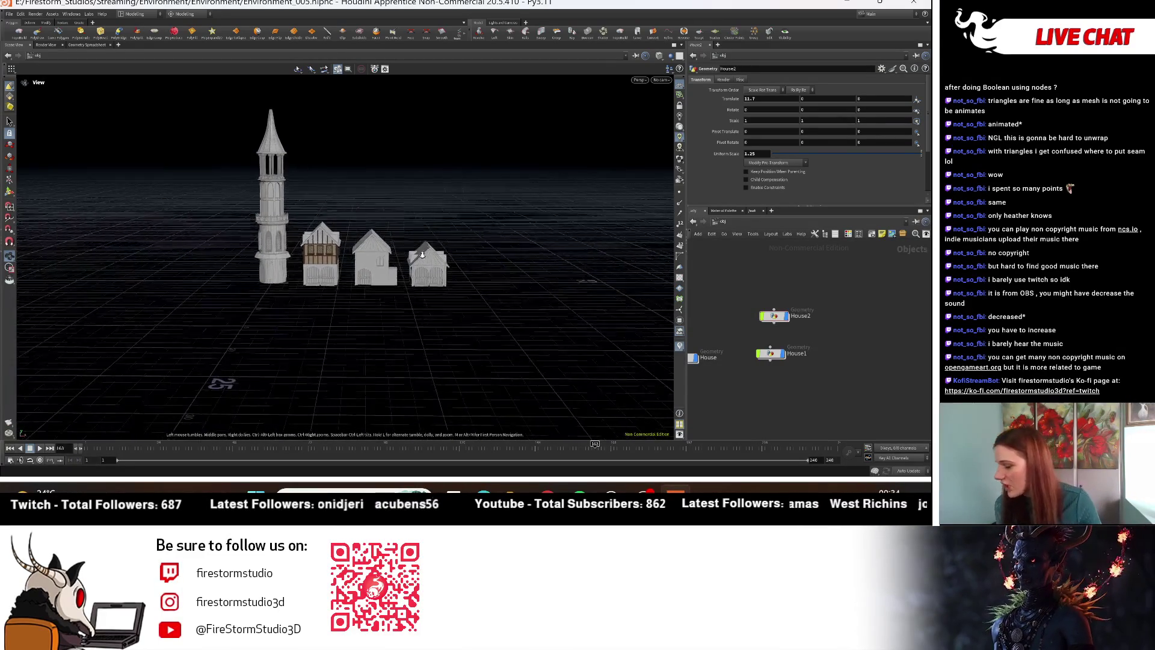
mouse_move(341, 281)
mouse_down()
mouse_move(65, 271)
mouse_move(90, 274)
mouse_up()
scroll(506, 371, up, 3)
mouse_move(507, 372)
mouse_down()
mouse_move(287, 244)
mouse_move(513, 276)
mouse_move(534, 237)
mouse_move(150, 278)
mouse_move(495, 245)
mouse_move(189, 320)
mouse_move(313, 235)
mouse_up()
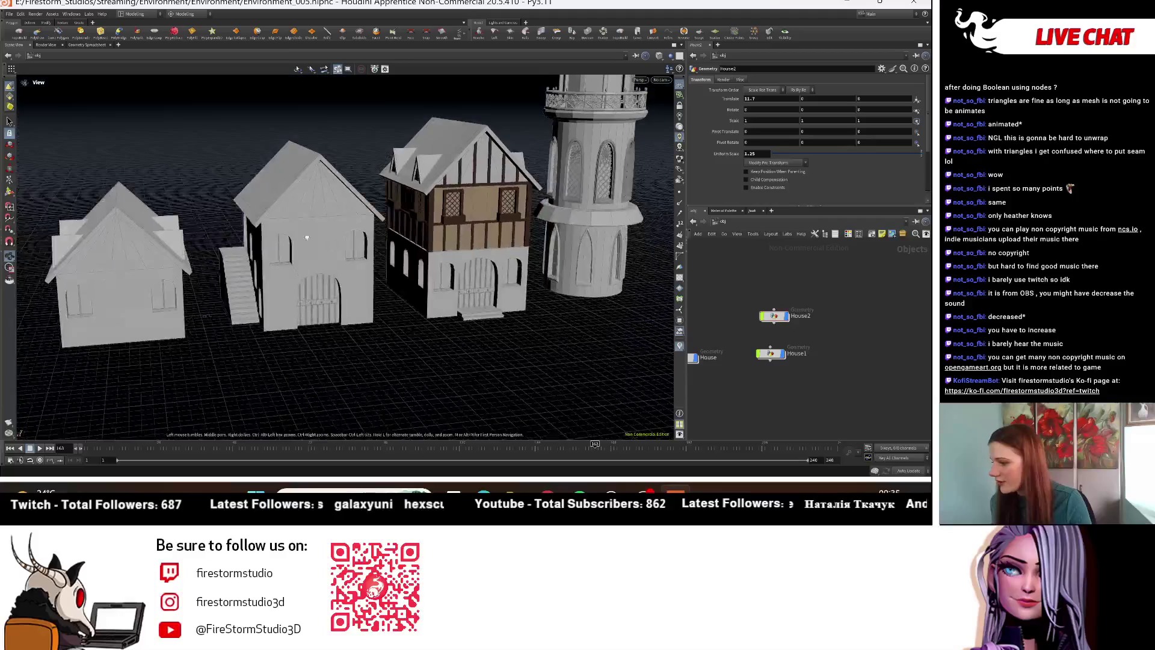
drag(308, 322, 476, 300)
mouse_move(272, 345)
mouse_down()
mouse_move(258, 334)
mouse_move(557, 427)
mouse_up()
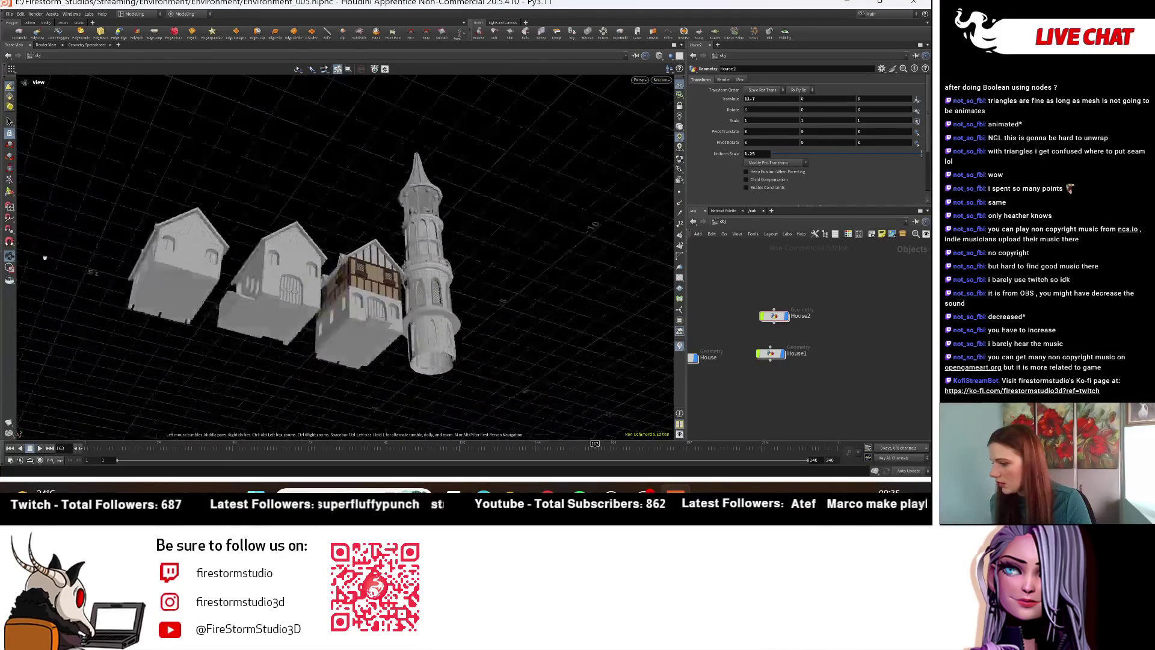
drag(95, 356, 219, 382)
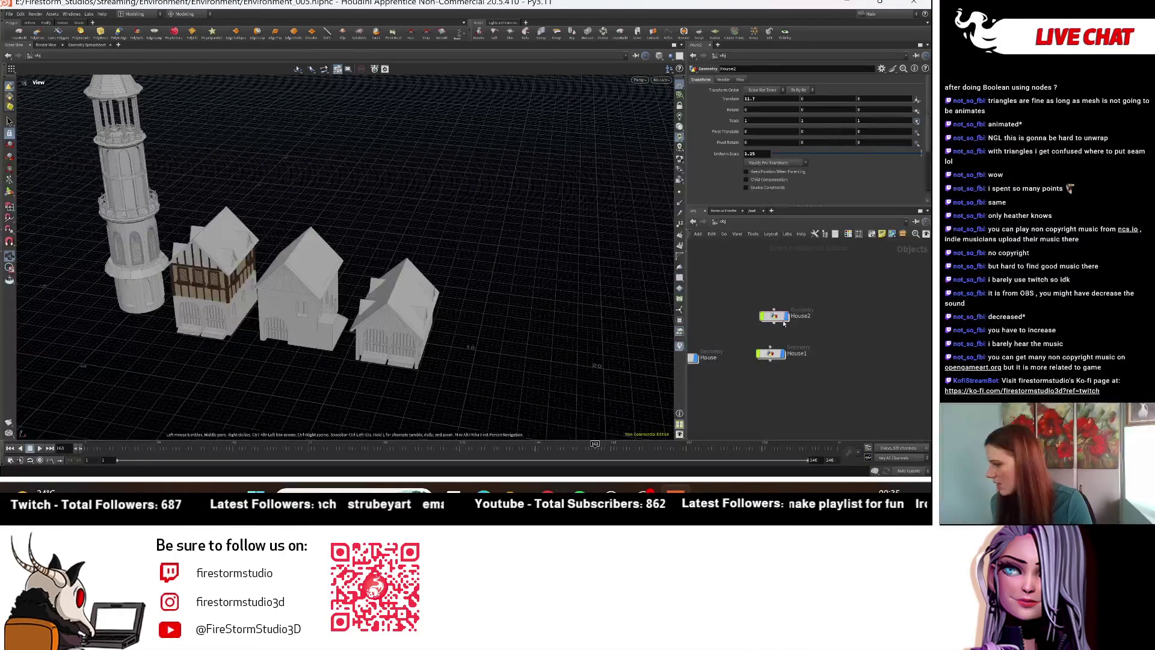
Step: Set House1's Rotate Y to 180 and orbit around to check the row of houses
click(802, 110)
text(180)
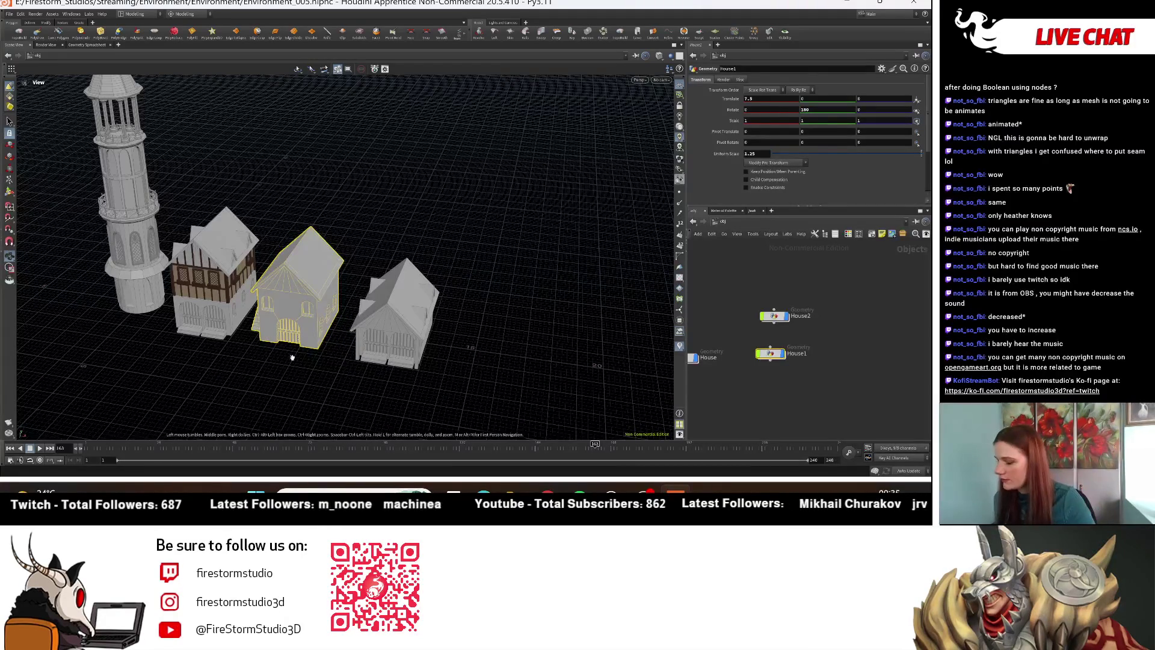
mouse_move(421, 337)
mouse_down()
mouse_move(451, 356)
mouse_move(436, 330)
mouse_up()
scroll(435, 329, up, 5)
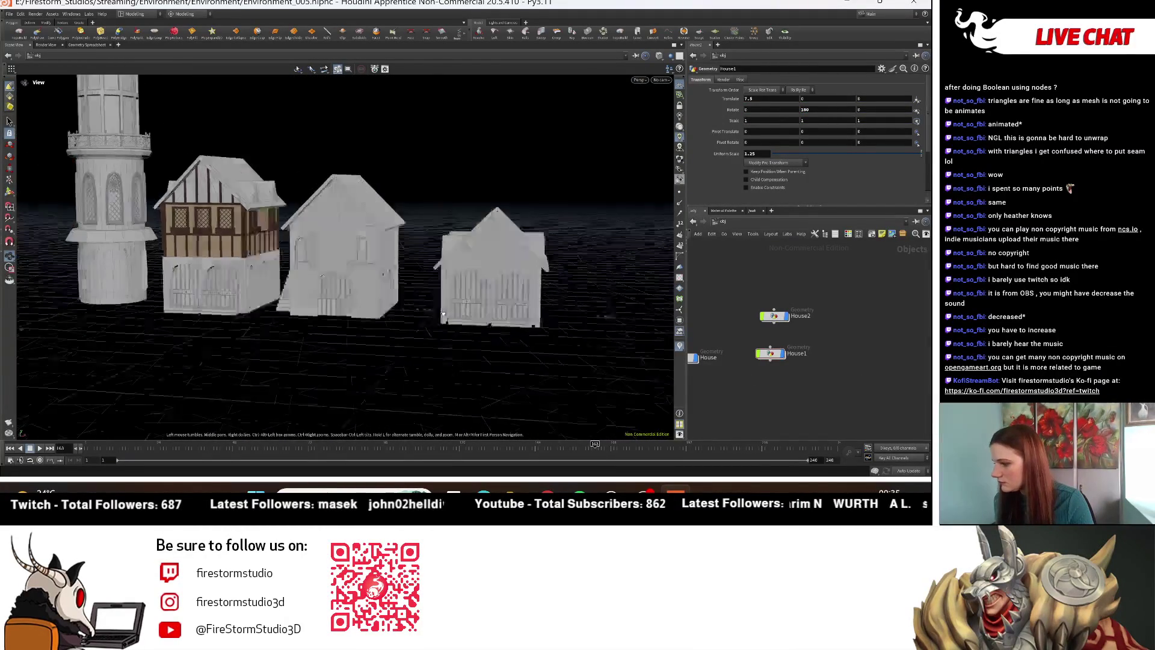
scroll(521, 329, down, 3)
mouse_move(521, 329)
mouse_down()
mouse_move(425, 312)
mouse_move(407, 360)
mouse_move(251, 295)
mouse_up()
scroll(417, 293, up, 5)
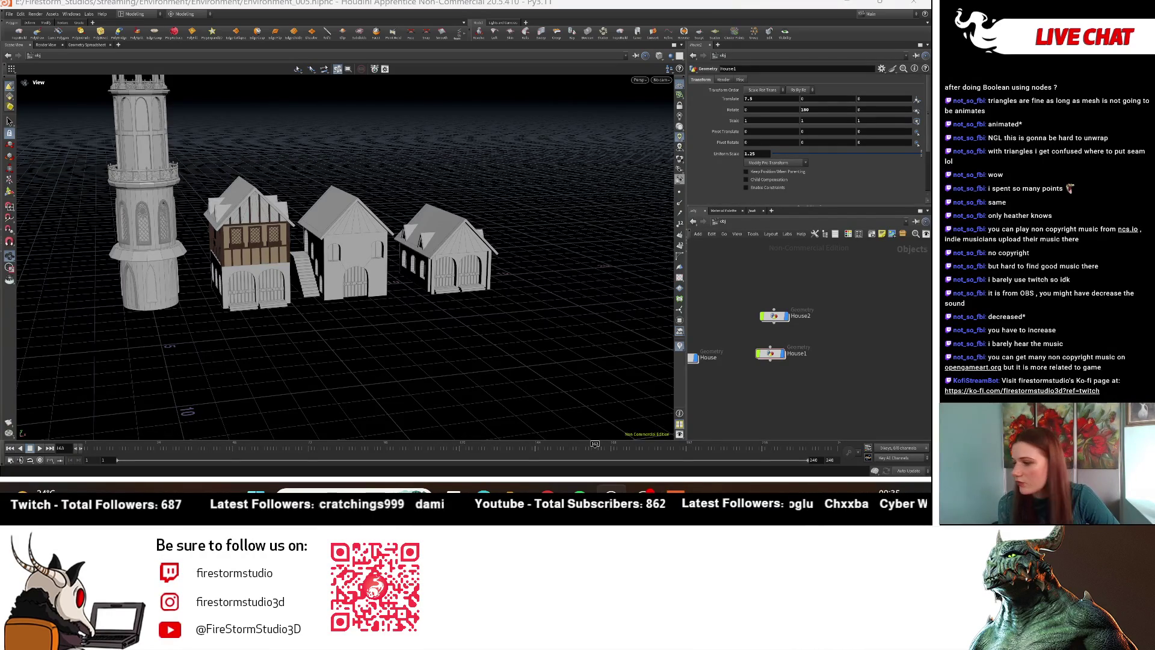
mouse_move(451, 222)
mouse_down()
mouse_move(385, 219)
mouse_move(426, 201)
mouse_move(448, 230)
mouse_move(235, 195)
mouse_up()
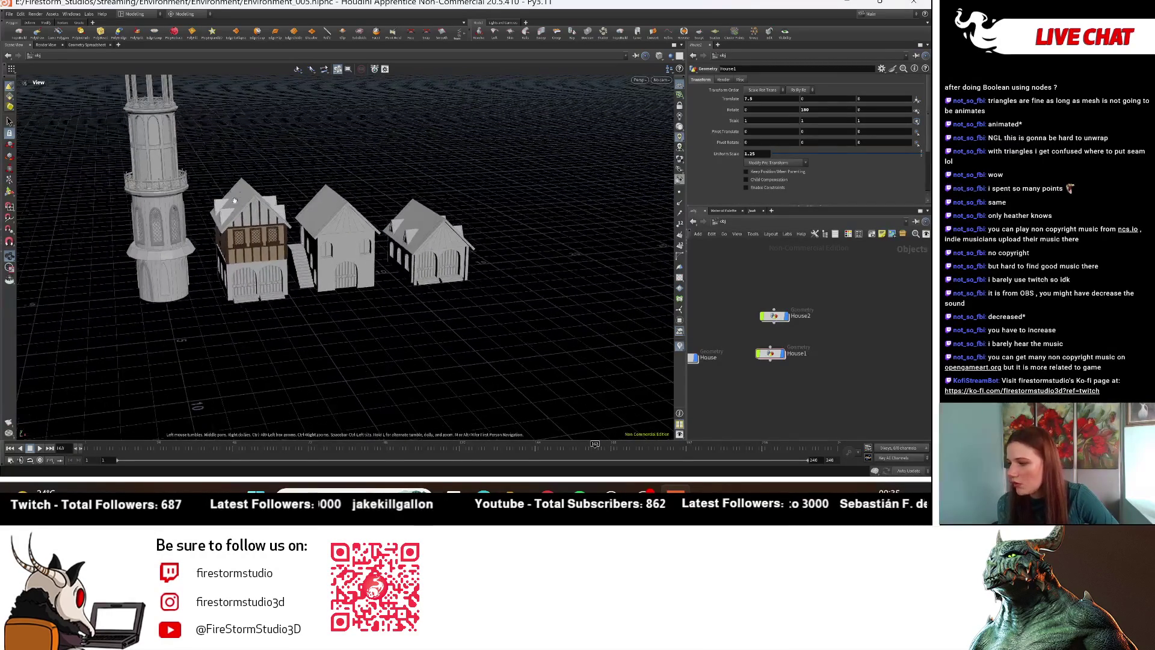
right_drag(238, 190, 196, 187)
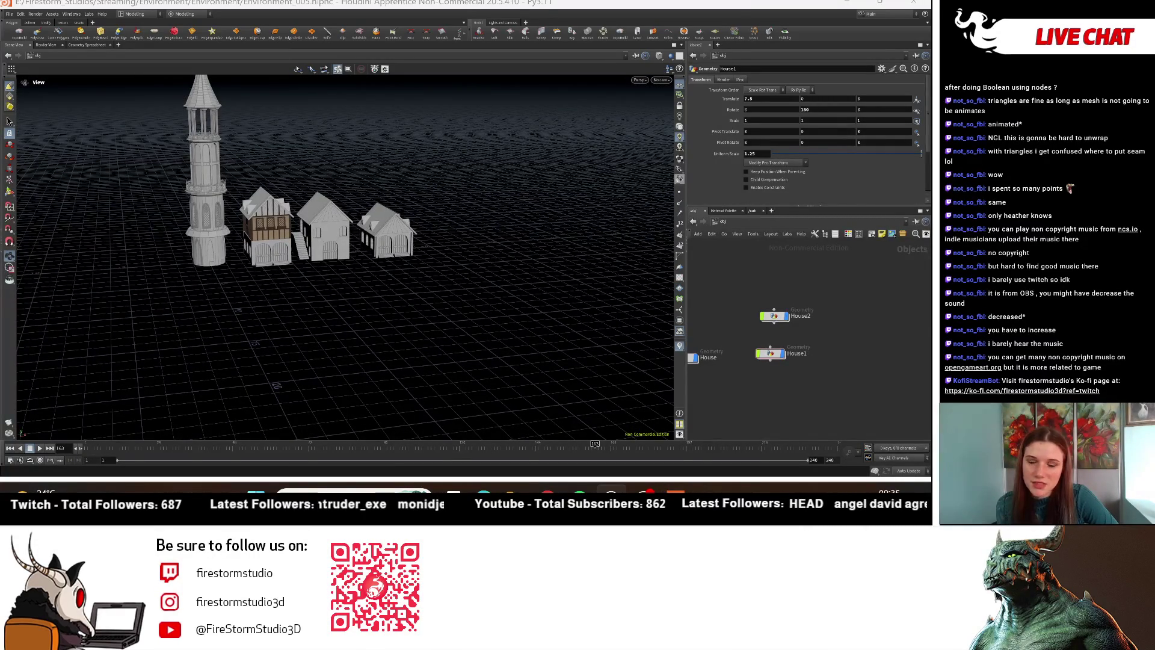
mouse_move(313, 192)
mouse_down()
mouse_move(361, 198)
mouse_move(252, 330)
mouse_move(273, 246)
mouse_move(261, 228)
mouse_move(283, 220)
mouse_up()
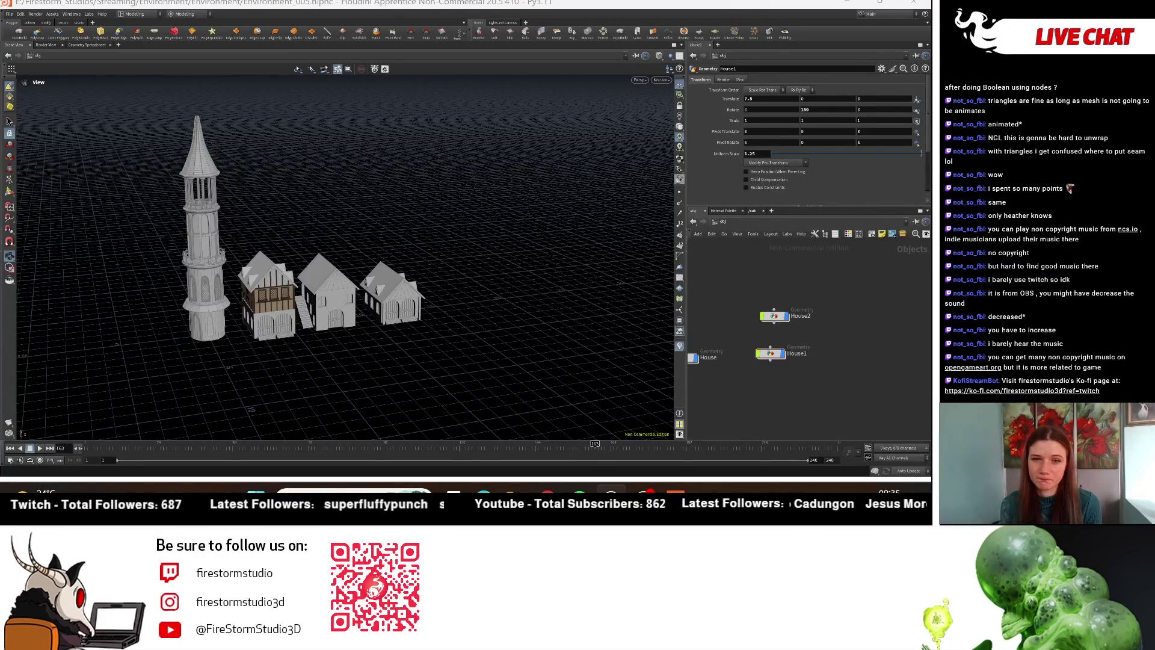
key(alt+Tab)
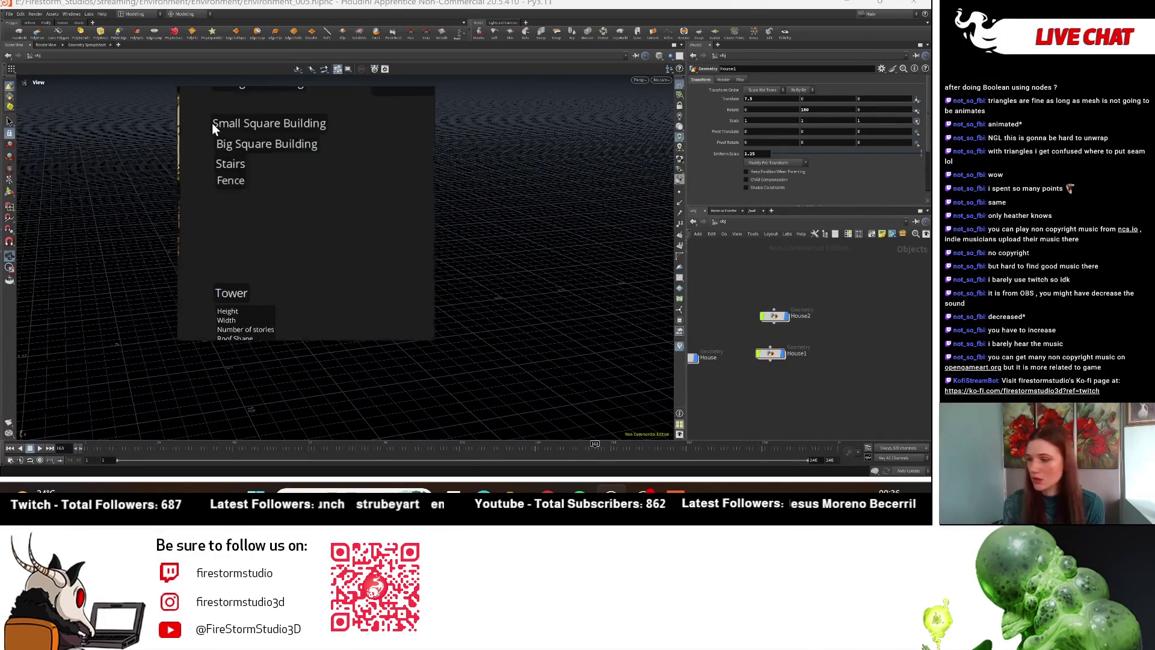
Step: Mark the Small and Big Square Building labels and move the reference board to the top
middle_drag(269, 265, 263, 301)
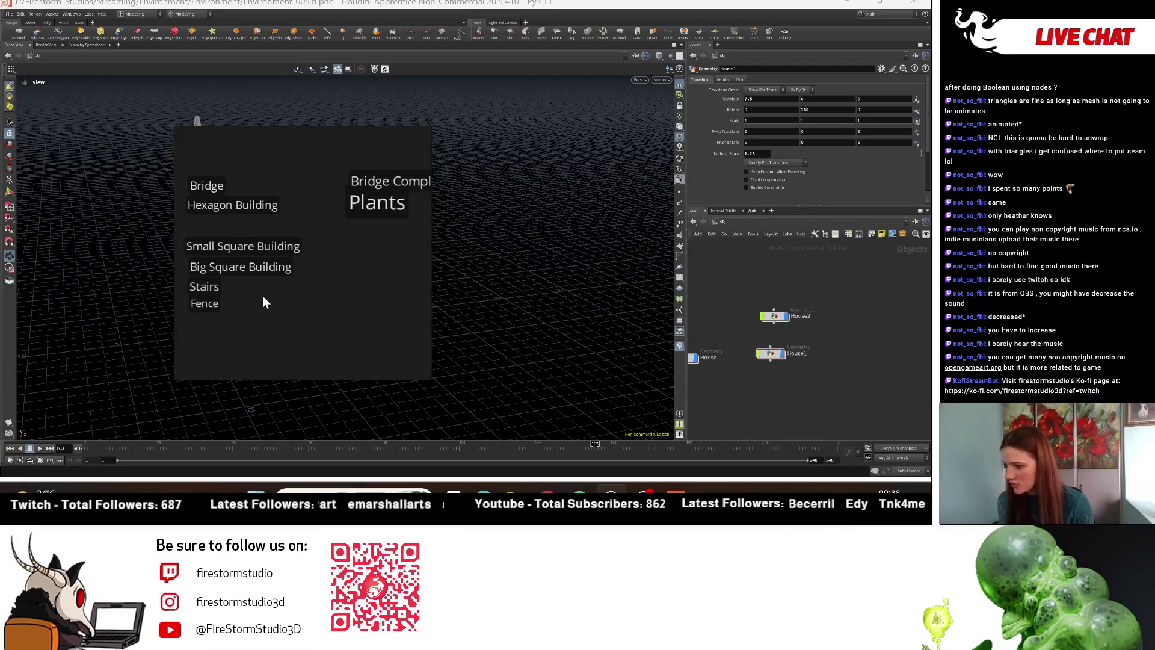
drag(318, 227, 275, 265)
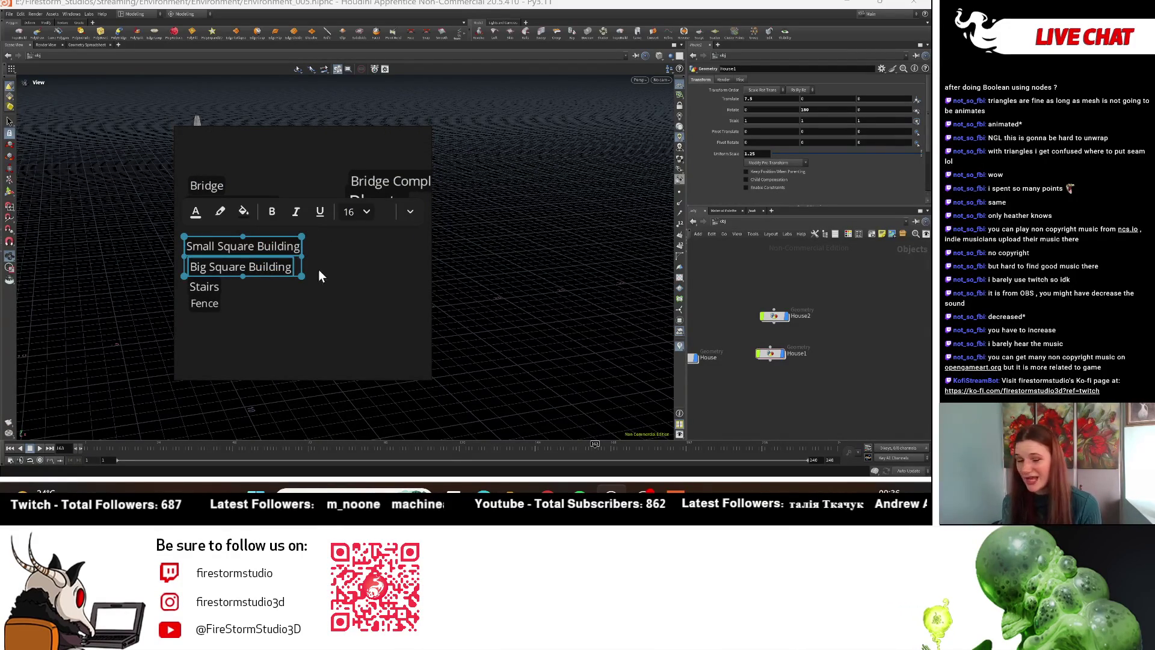
click(314, 302)
drag(305, 272, 297, 245)
mouse_move(337, 320)
mouse_down()
mouse_move(725, 186)
mouse_move(671, 158)
mouse_up()
scroll(642, 311, up, 5)
mouse_move(642, 312)
mouse_down()
mouse_move(422, 278)
mouse_move(325, 226)
mouse_move(380, 275)
mouse_move(310, 243)
mouse_move(236, 245)
mouse_move(161, 249)
mouse_move(132, 285)
mouse_move(281, 229)
mouse_move(447, 265)
mouse_move(366, 245)
mouse_up()
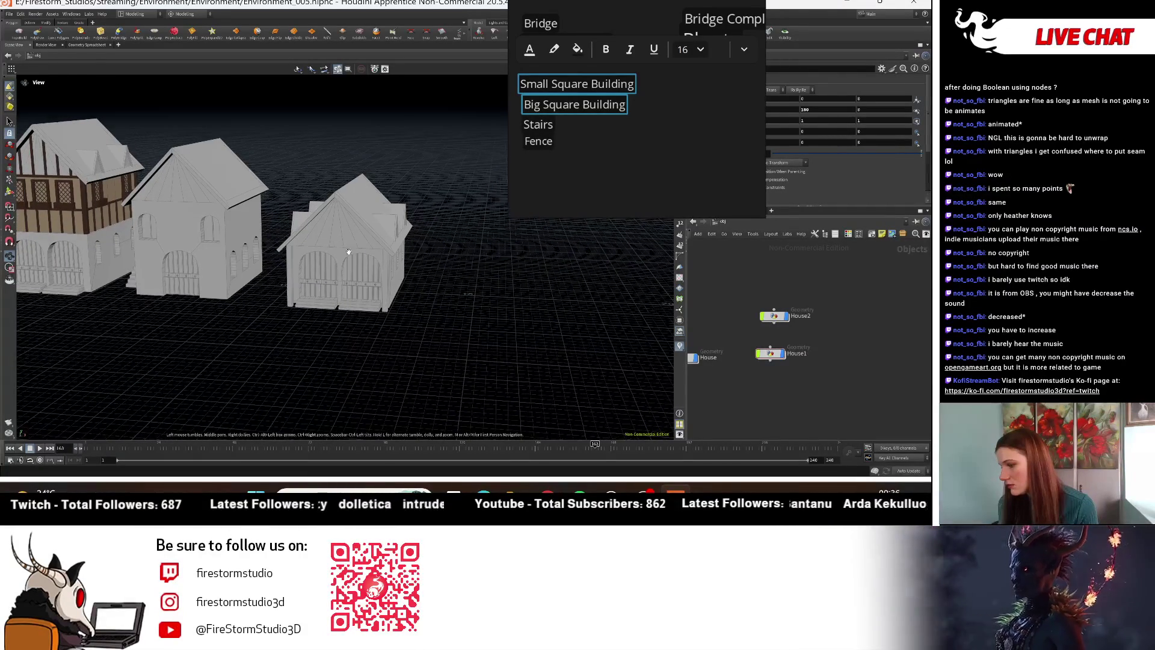
Step: Inside House2, try a Floor_1 Size Z of 3.5, then undo it back to 2.5
scroll(767, 314, up, 3)
double_click(768, 314)
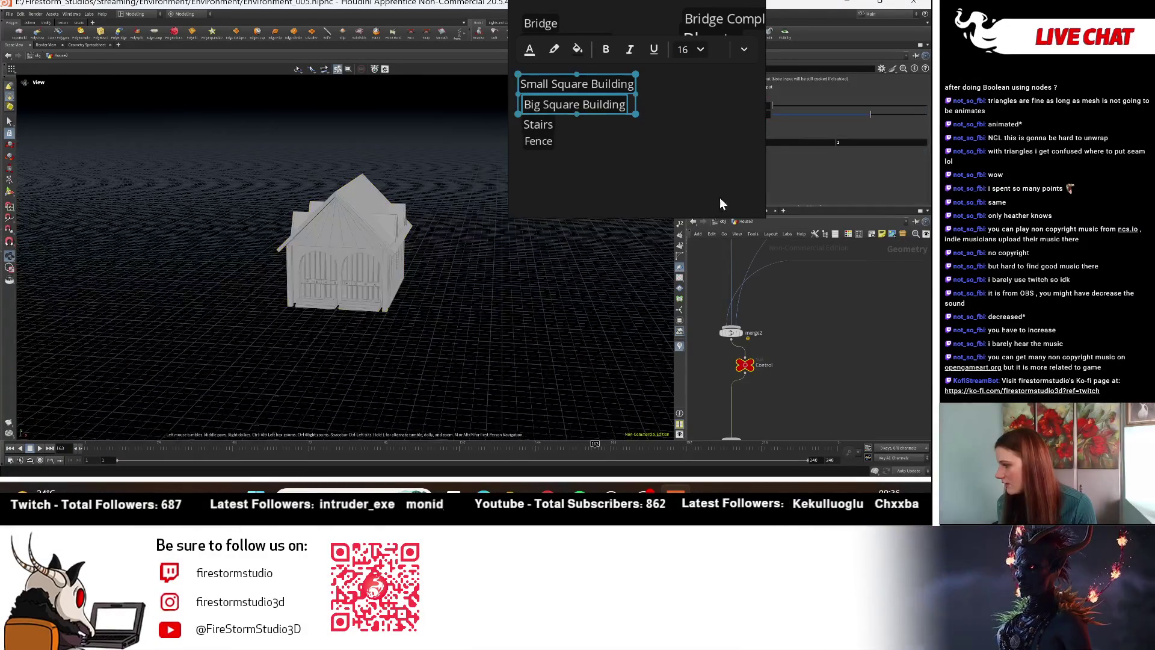
key(h)
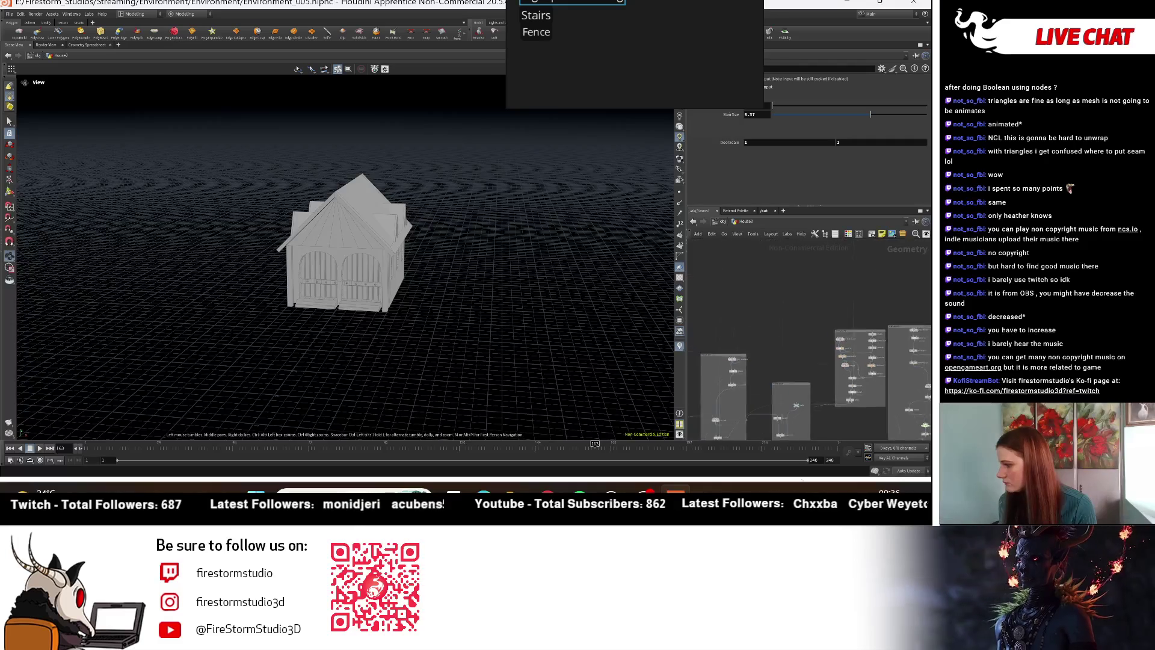
middle_drag(844, 292, 864, 416)
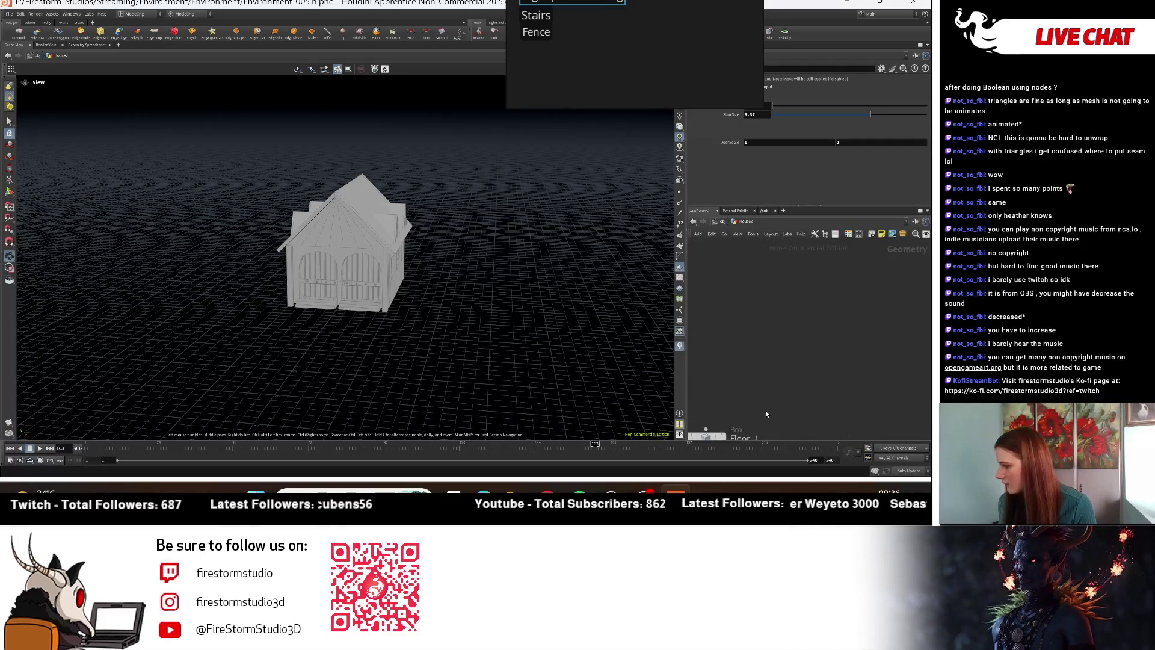
click(748, 354)
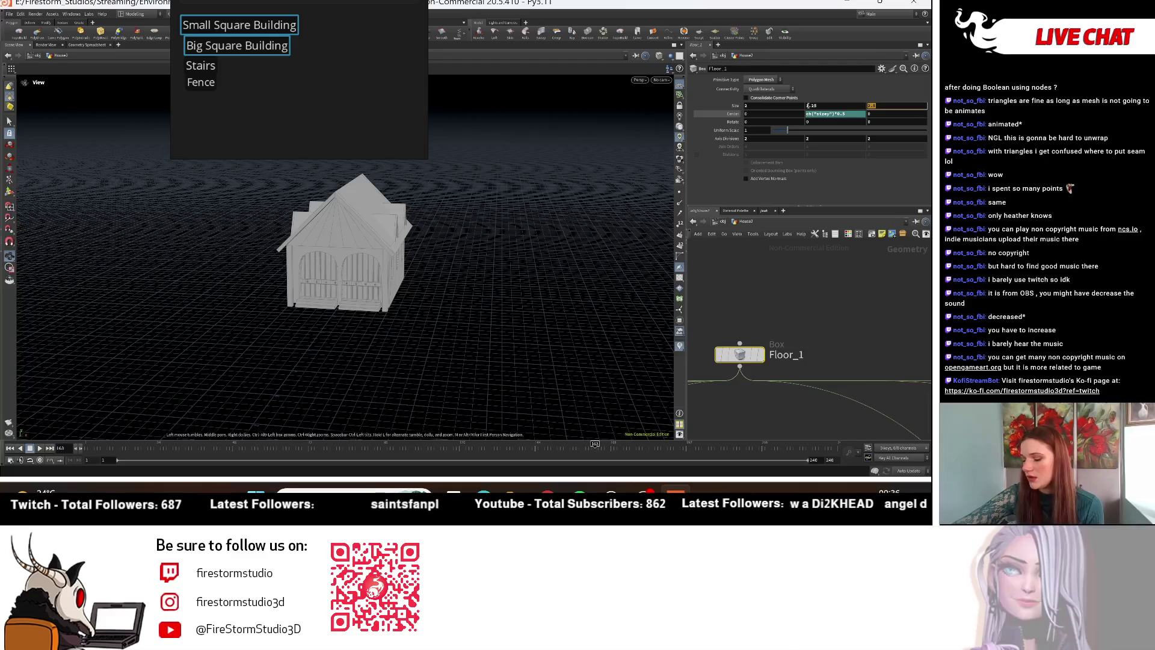
key(Return)
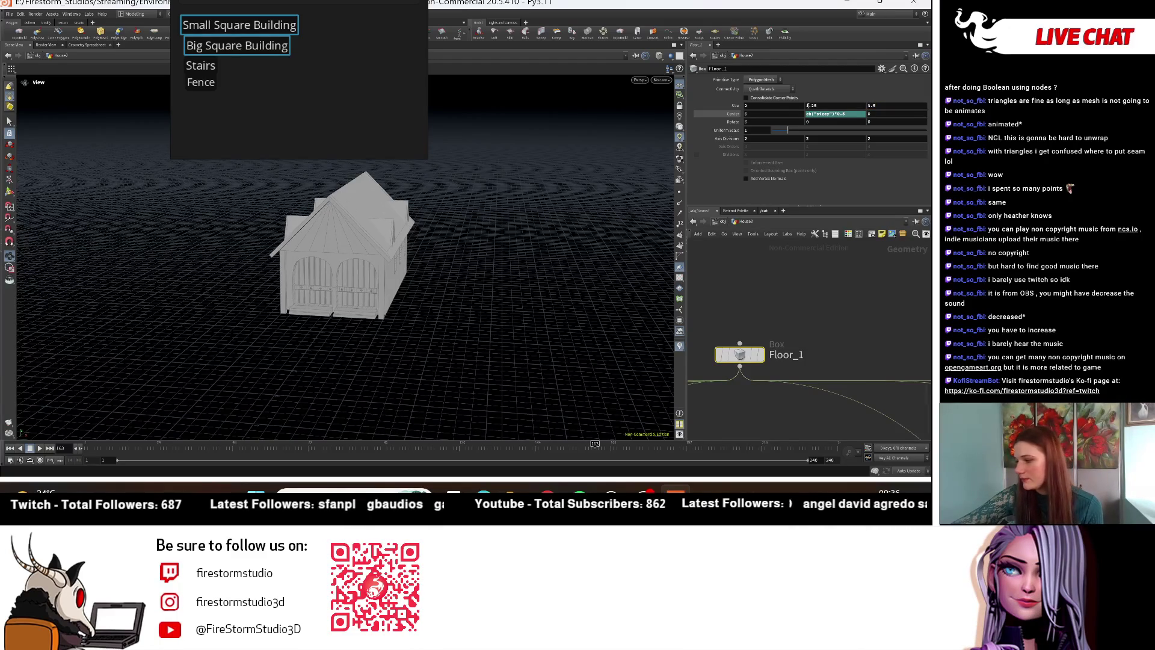
mouse_move(397, 271)
alt+mouse_down()
mouse_move(349, 278)
mouse_move(449, 309)
alt+mouse_up()
key(ctrl+z)
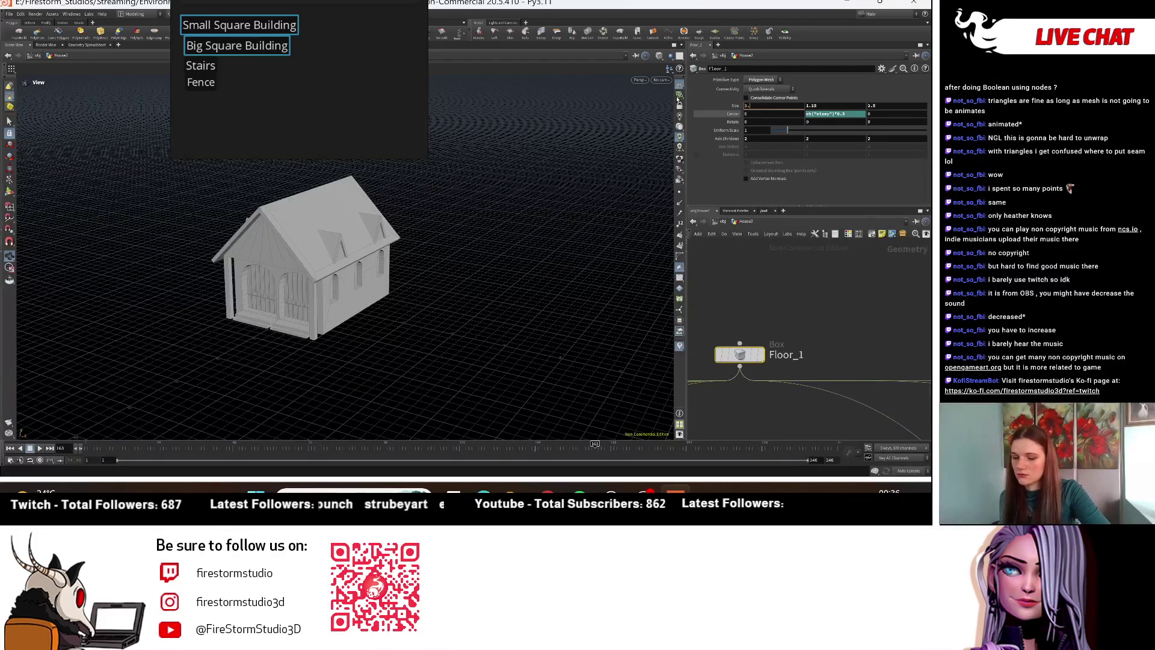
Step: Orbit to check the house's proportions and show the Dormer subnetwork's parameters
mouse_move(411, 324)
mouse_down()
mouse_move(477, 306)
mouse_move(466, 309)
mouse_move(472, 325)
mouse_move(468, 307)
mouse_move(513, 268)
mouse_move(513, 293)
mouse_up()
mouse_move(472, 305)
mouse_down()
mouse_move(407, 335)
mouse_move(472, 309)
mouse_move(479, 289)
mouse_up()
scroll(756, 401, down, 3)
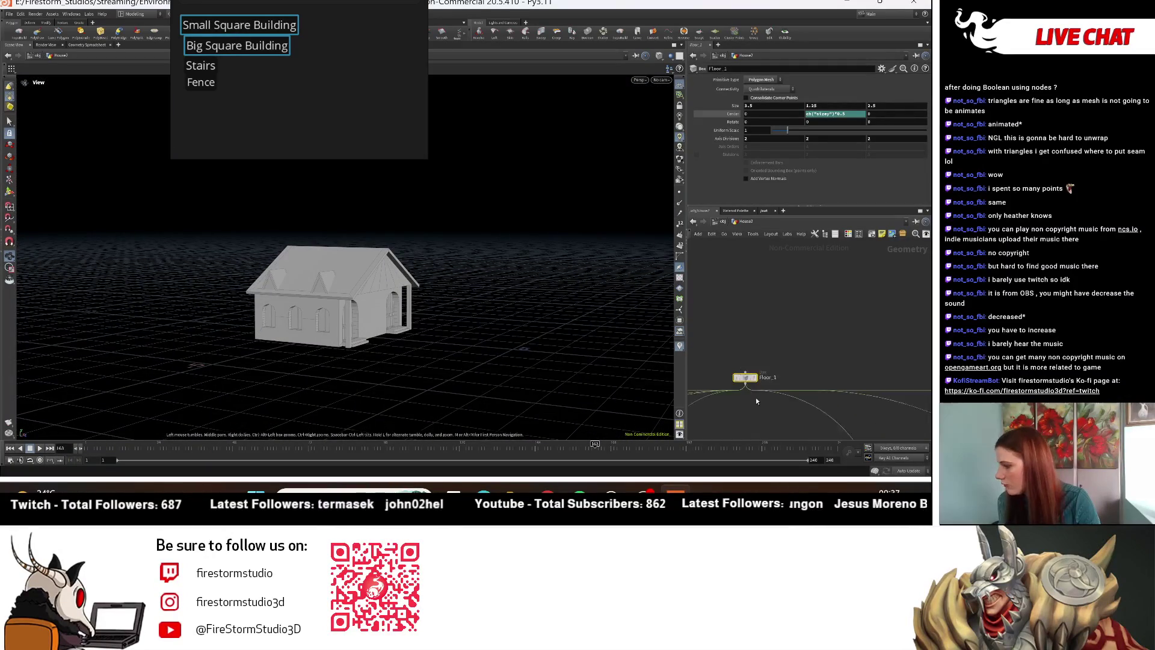
scroll(836, 343, down, 5)
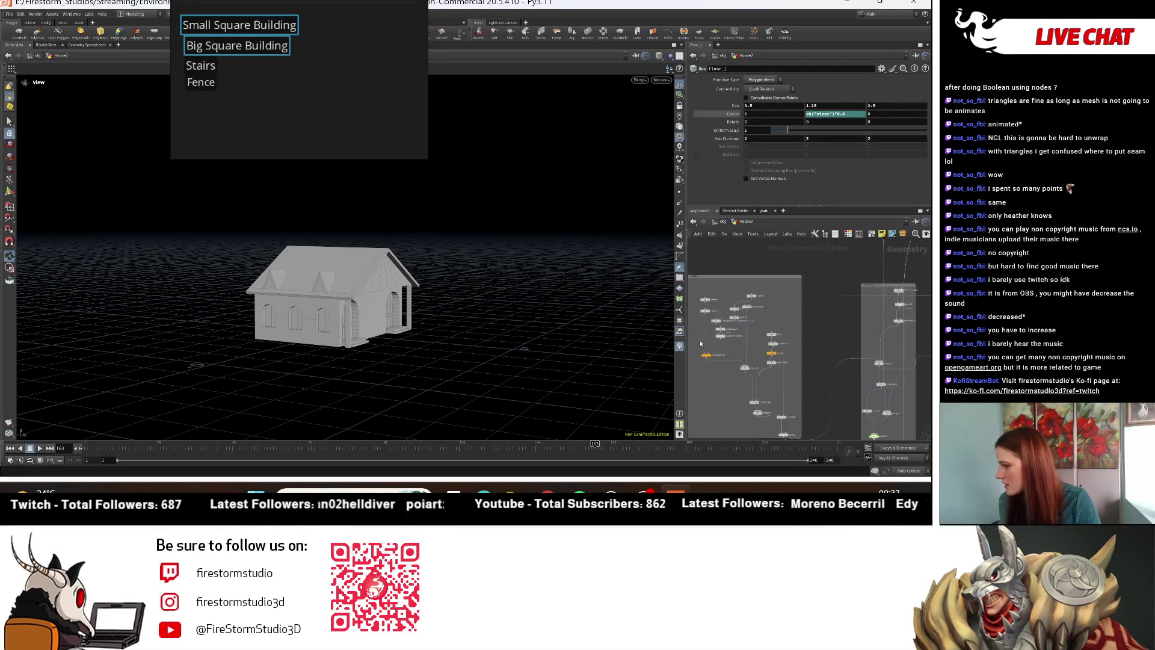
scroll(879, 398, up, 5)
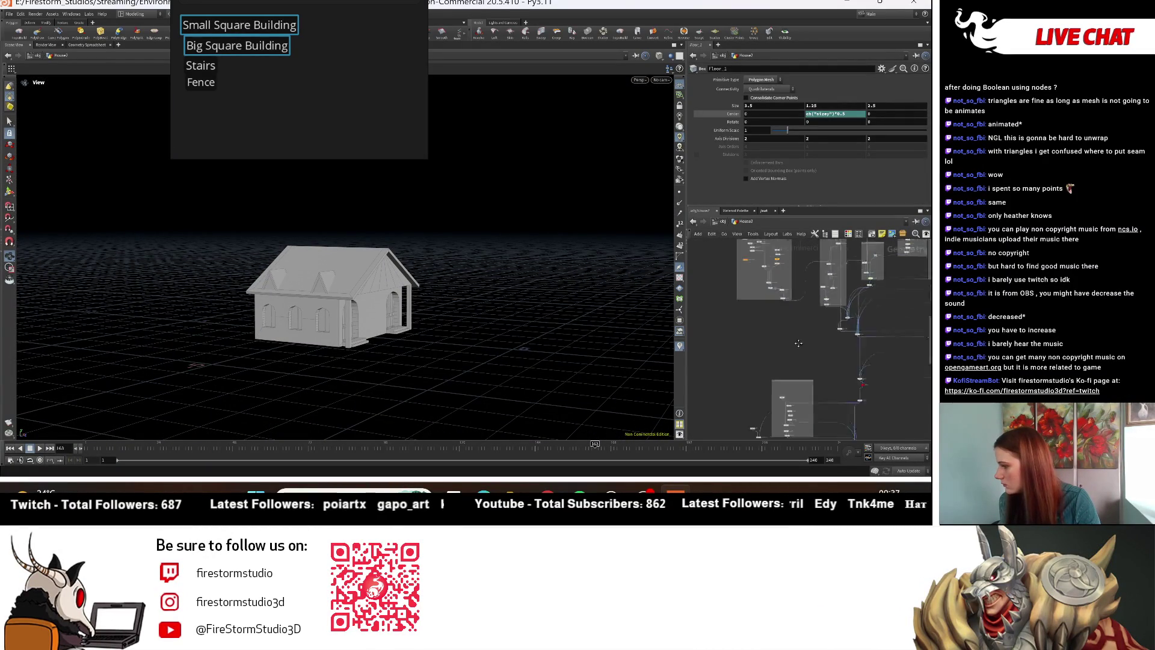
click(775, 286)
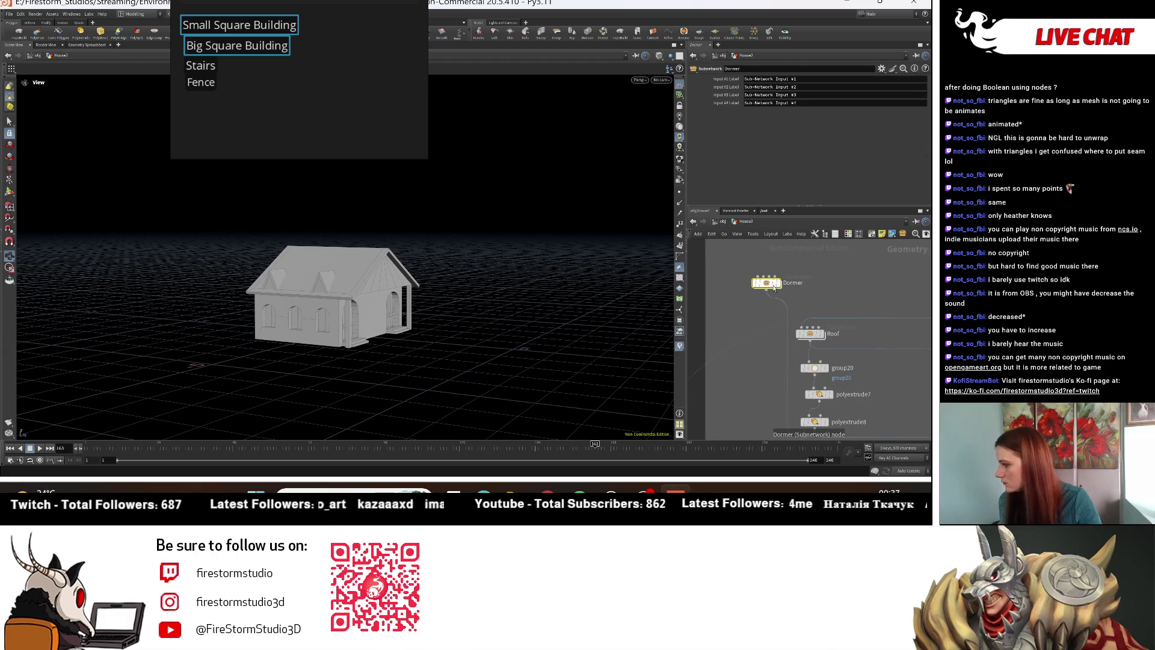
Step: Delete the matchsize27, mirror12 and mirror13 nodes and inspect the house
scroll(768, 365, down, 3)
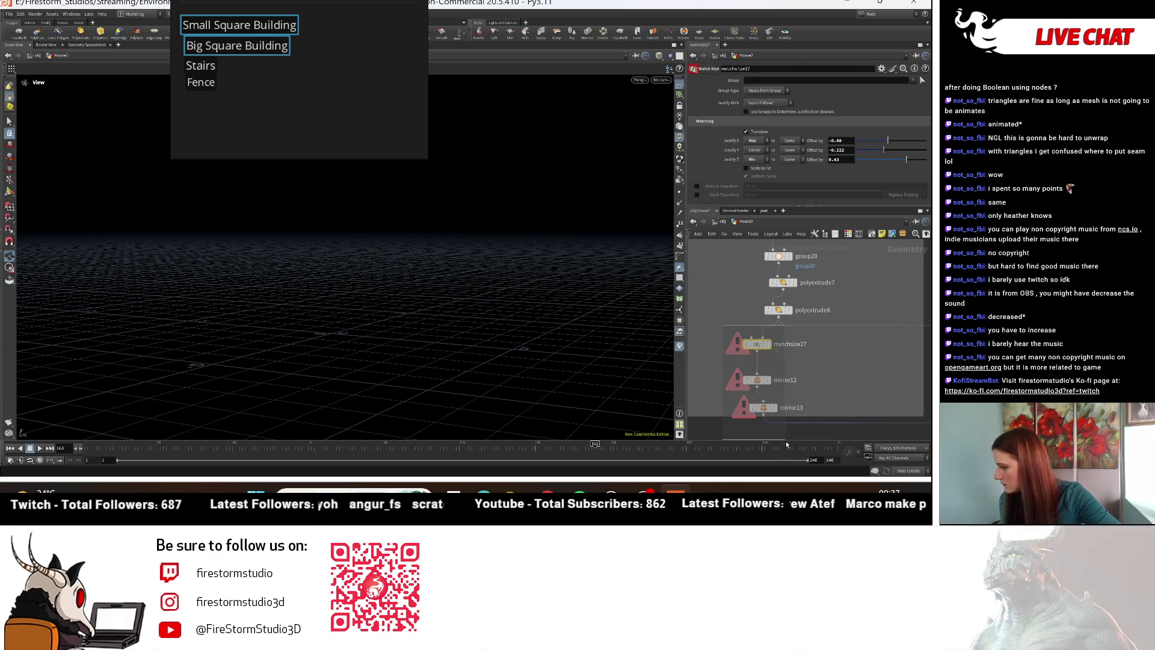
key(Delete)
mouse_move(522, 310)
mouse_down()
mouse_move(405, 338)
mouse_move(421, 328)
mouse_move(398, 324)
mouse_up()
right_drag(399, 324, 277, 330)
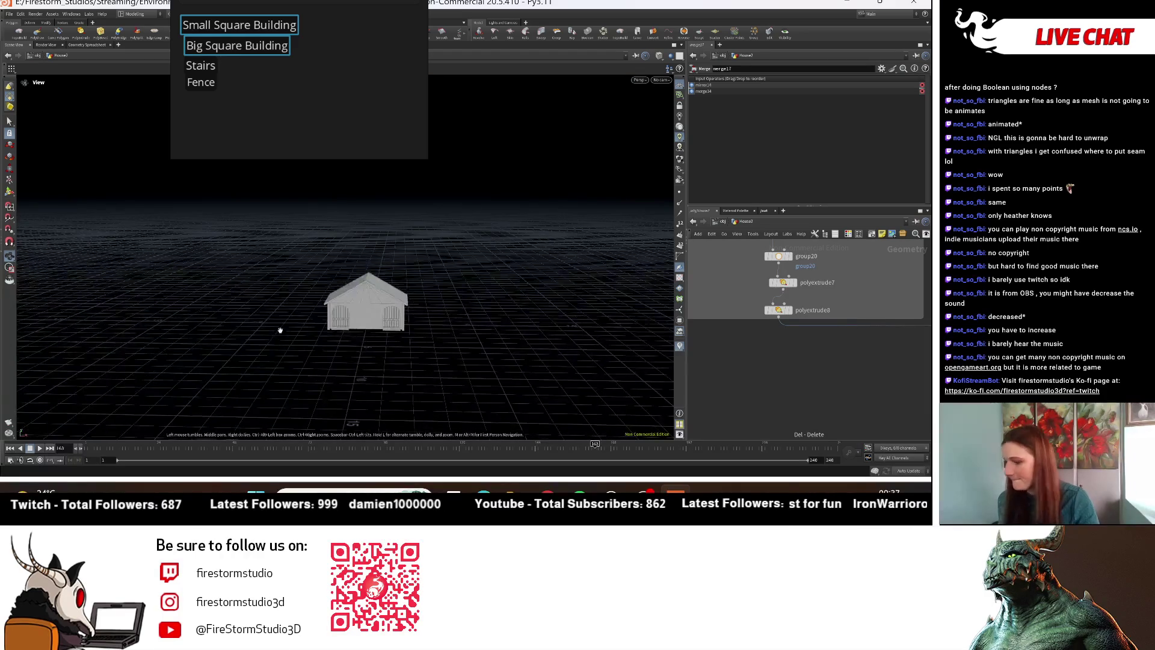
mouse_move(503, 335)
mouse_down()
mouse_move(572, 348)
mouse_move(241, 344)
mouse_up()
scroll(857, 371, up, 5)
scroll(805, 335, up, 3)
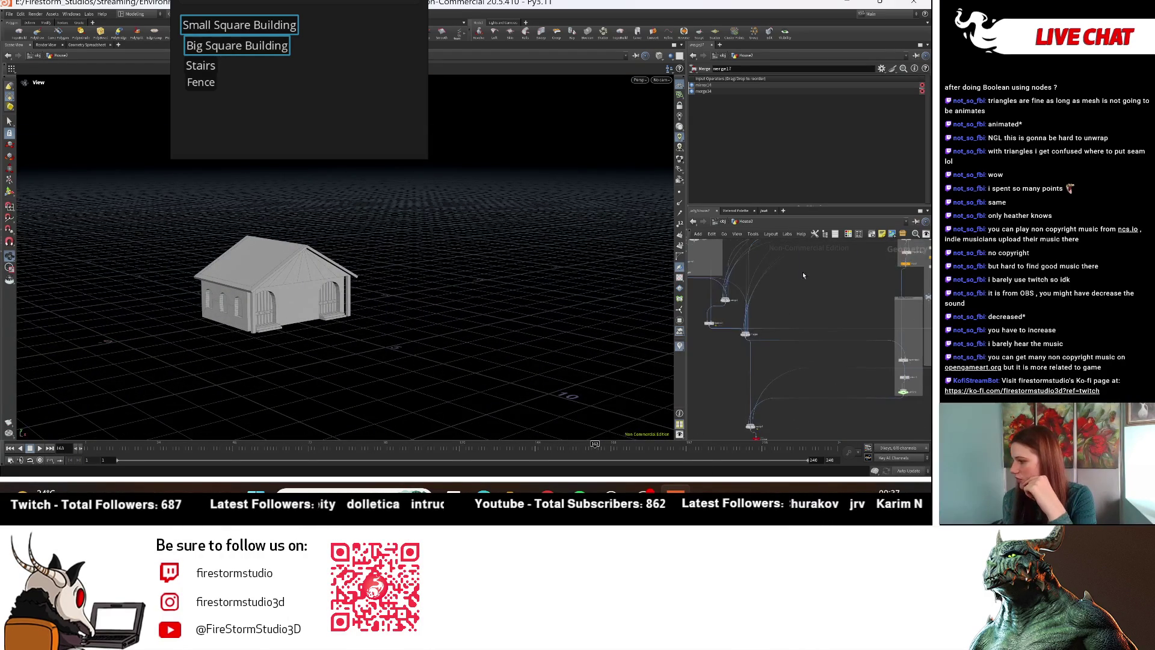
scroll(836, 337, up, 5)
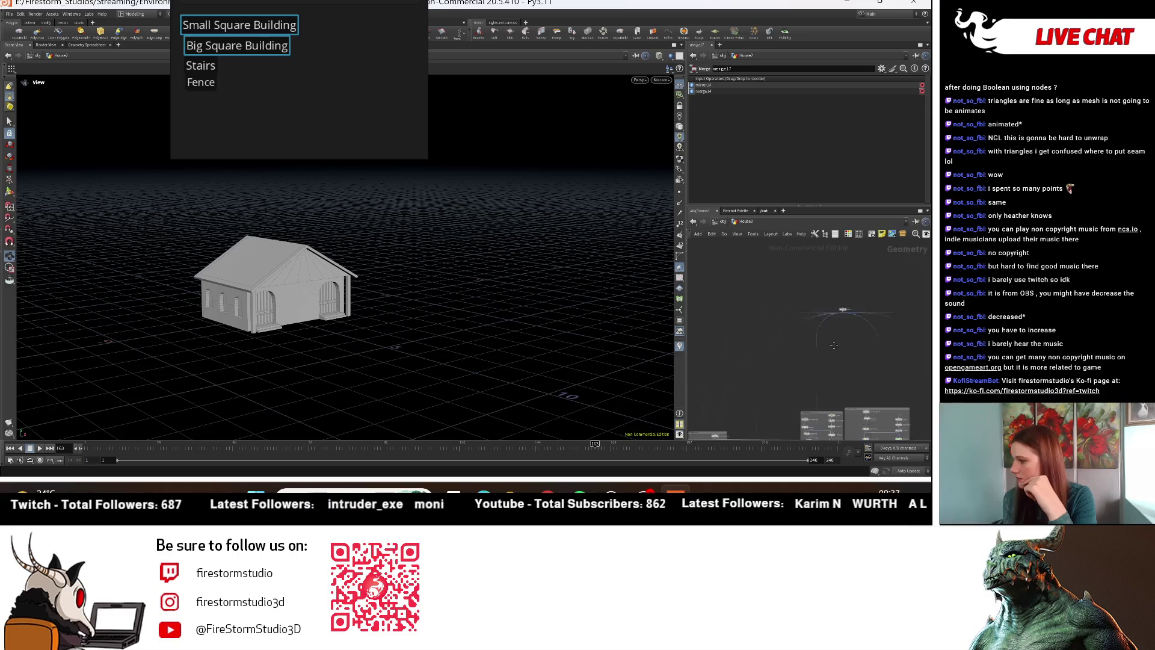
Step: Make the Floor_1 box slightly narrower by editing its Size X, then frame the network
click(834, 329)
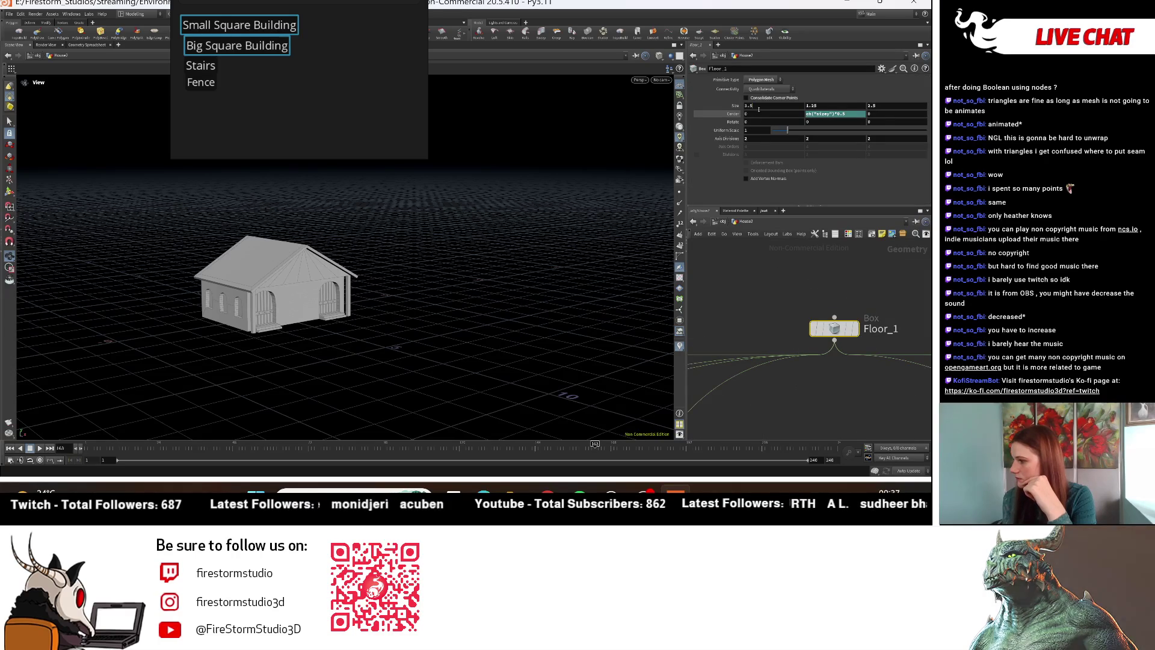
key(Return)
mouse_move(391, 325)
mouse_down()
mouse_move(343, 330)
mouse_move(554, 327)
mouse_move(341, 206)
mouse_move(366, 311)
mouse_move(327, 343)
mouse_move(407, 326)
mouse_up()
key(h)
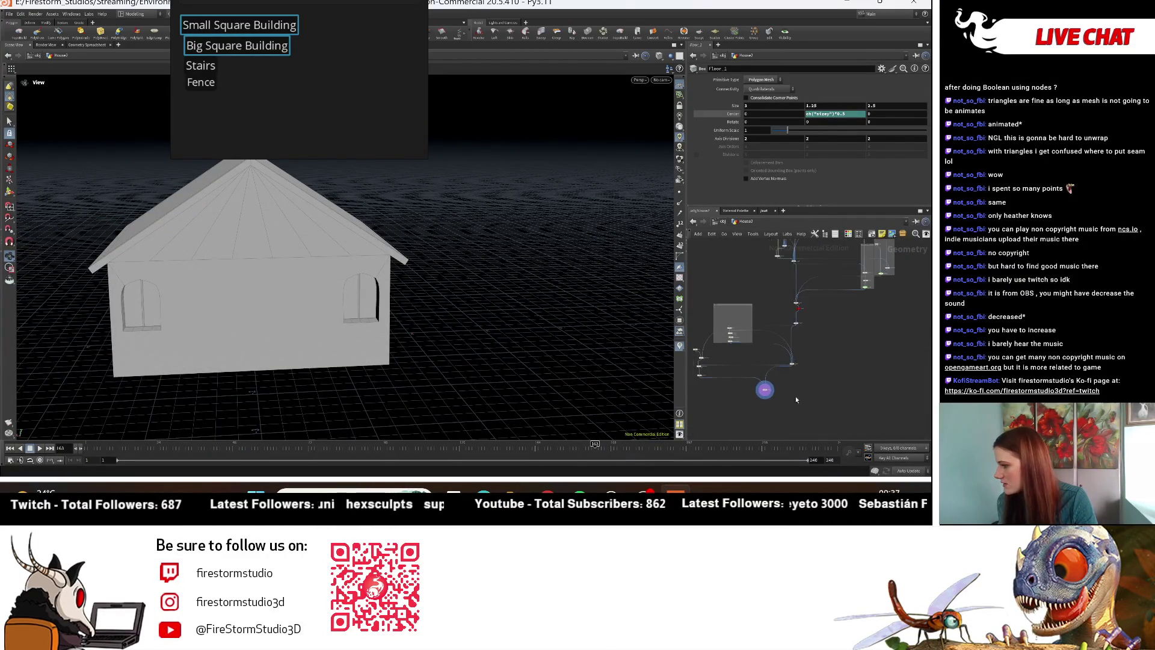
click(746, 339)
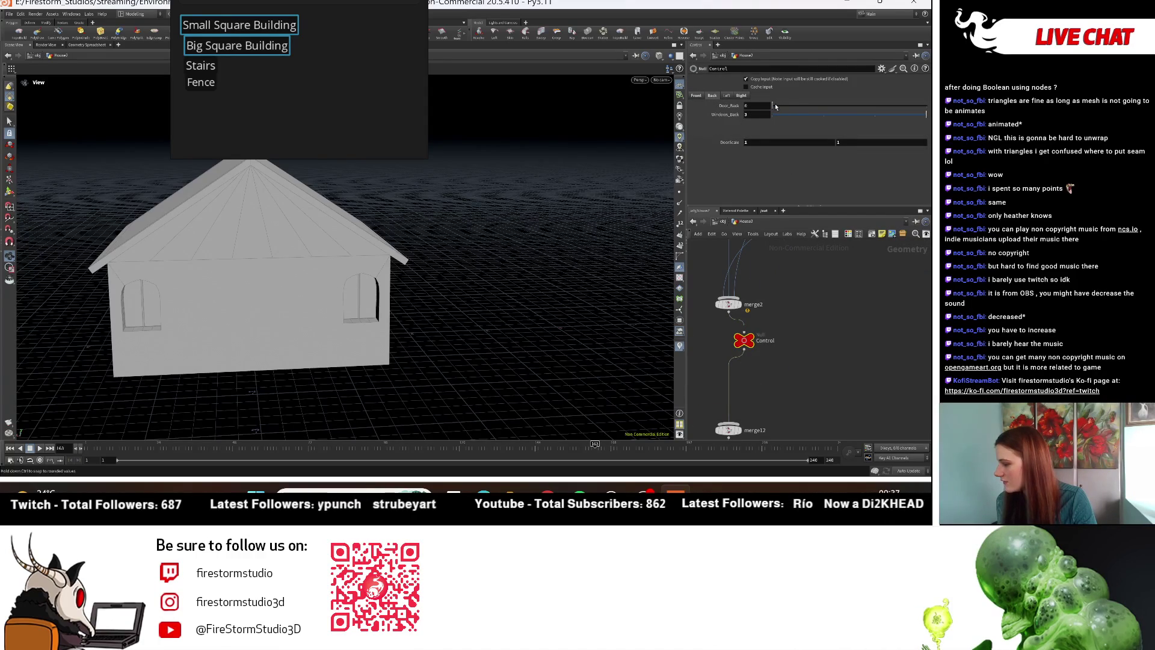
Step: Set the Control node's Door_Back to 1 and orbit to inspect the new arched door
drag(778, 106, 909, 111)
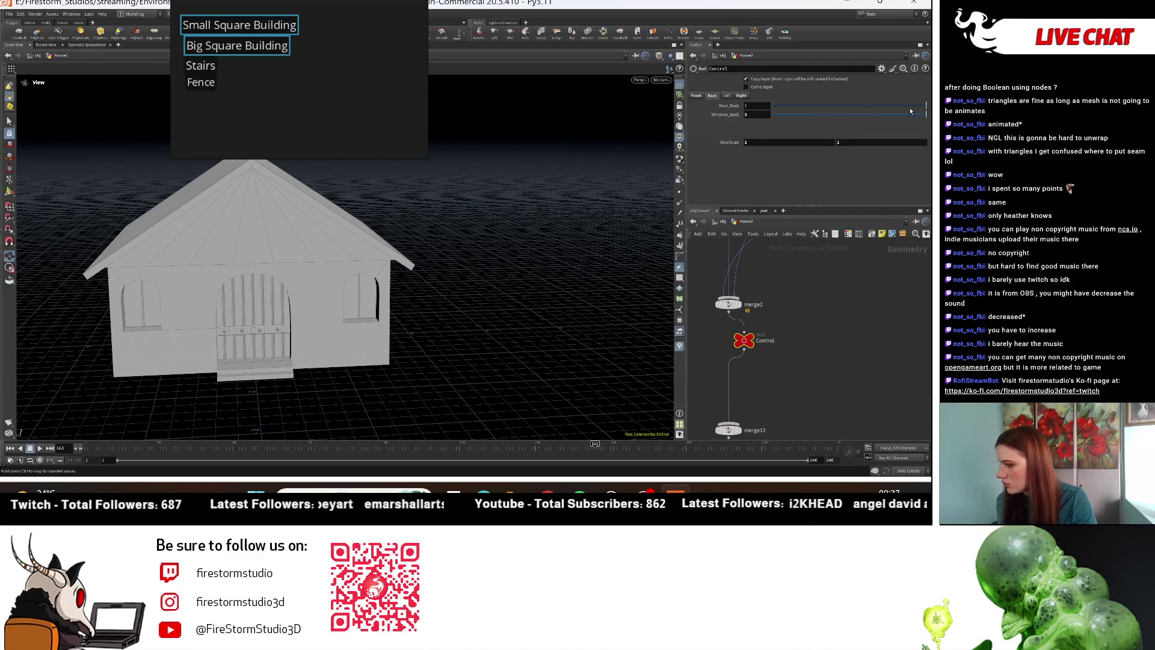
scroll(445, 265, down, 3)
mouse_move(445, 264)
mouse_down()
mouse_move(532, 261)
mouse_move(439, 250)
mouse_move(578, 255)
mouse_move(535, 237)
mouse_move(431, 240)
mouse_move(511, 189)
mouse_move(541, 253)
mouse_move(744, 389)
mouse_up()
mouse_move(417, 289)
mouse_down()
mouse_move(421, 253)
mouse_move(485, 282)
mouse_up()
drag(357, 295, 401, 324)
scroll(873, 338, down, 5)
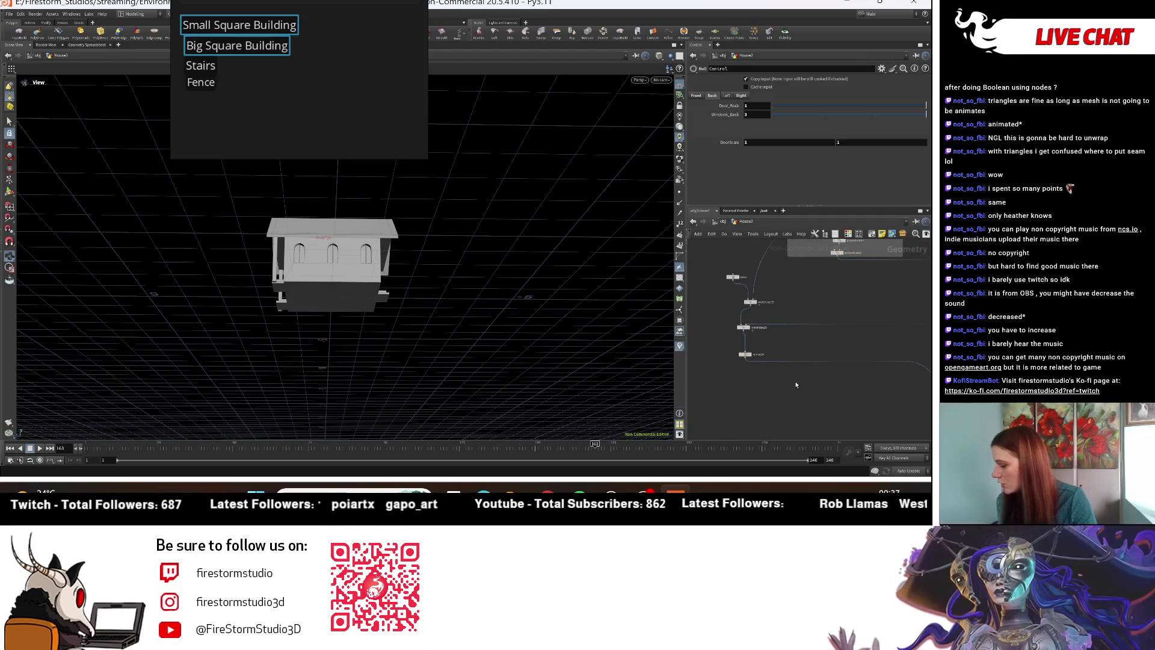
scroll(776, 364, up, 3)
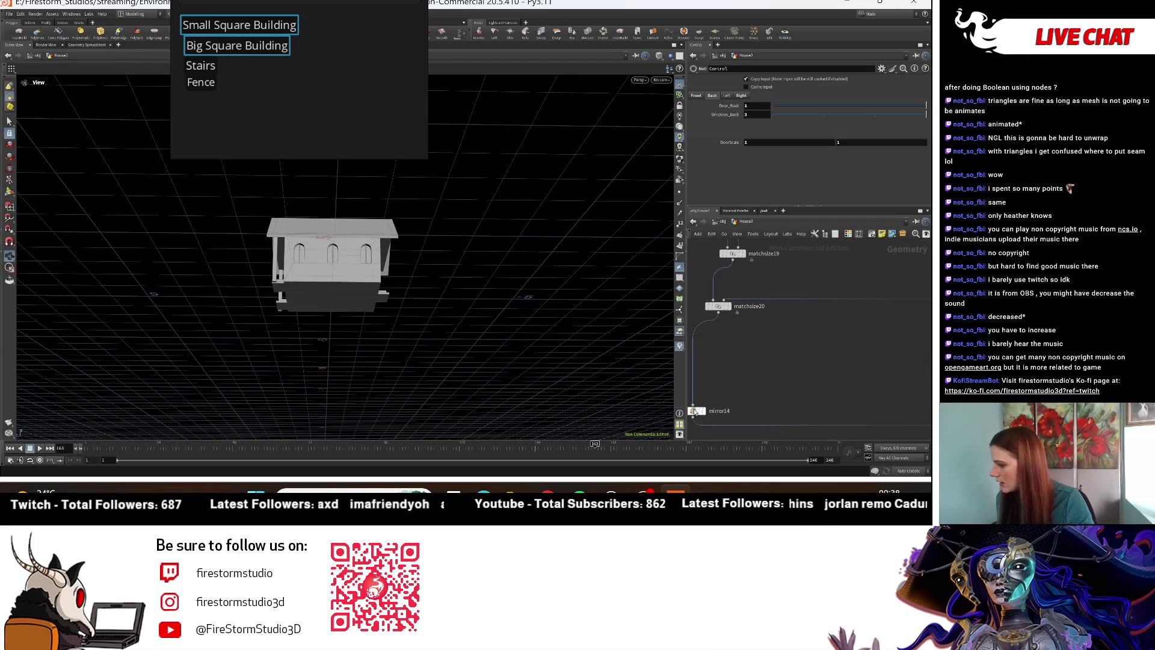
Step: Add a Mirror node below mirror14 with Direction X set to 0, then return to /obj
click(727, 361)
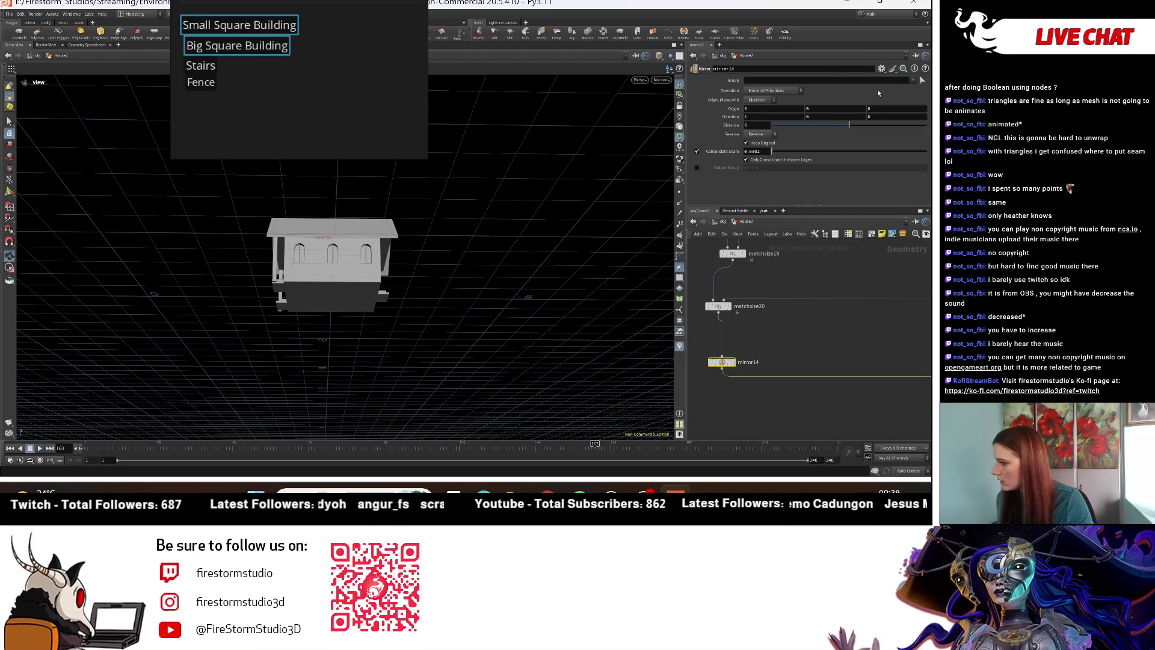
click(878, 116)
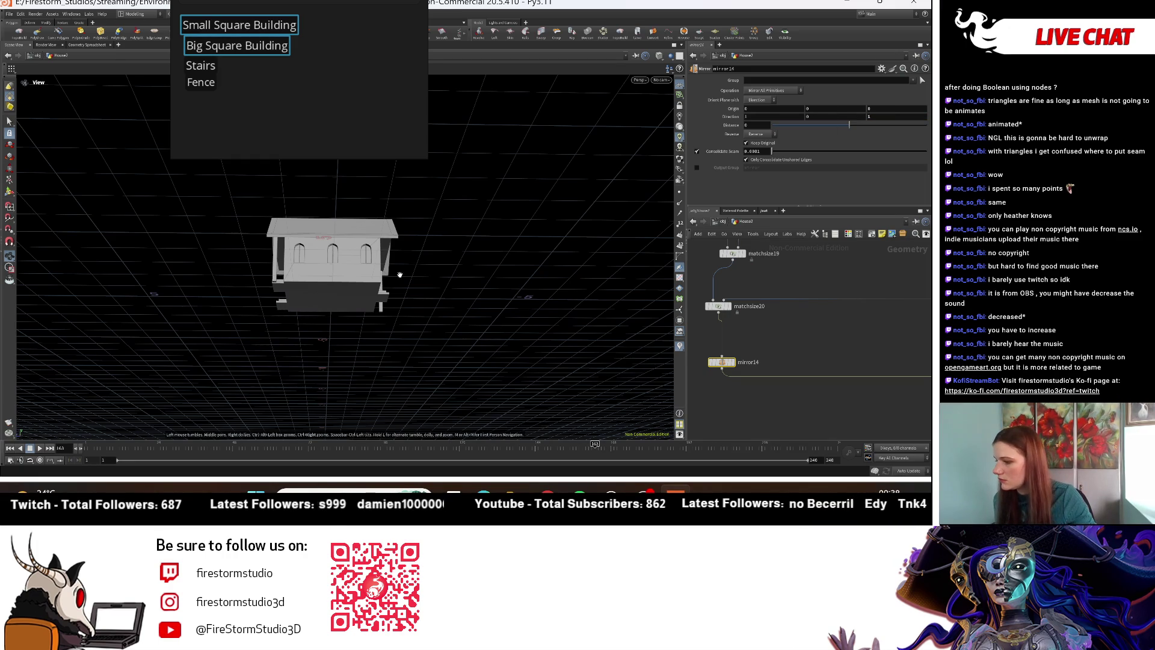
mouse_move(406, 284)
mouse_down()
mouse_move(373, 319)
mouse_move(411, 328)
mouse_up()
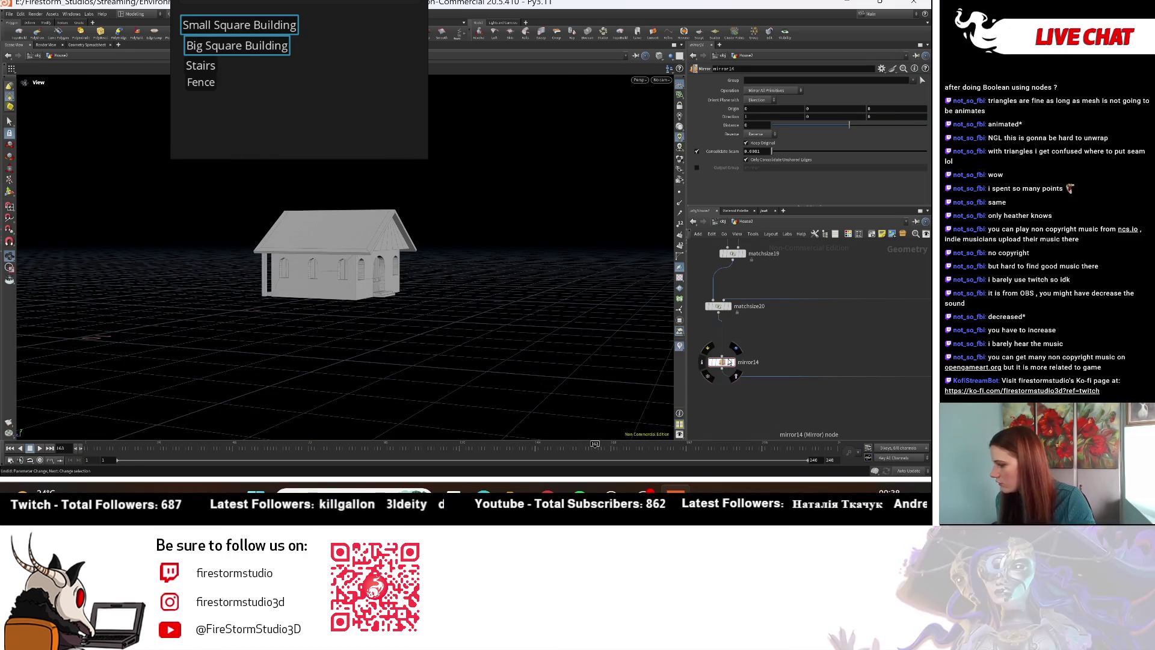
click(750, 381)
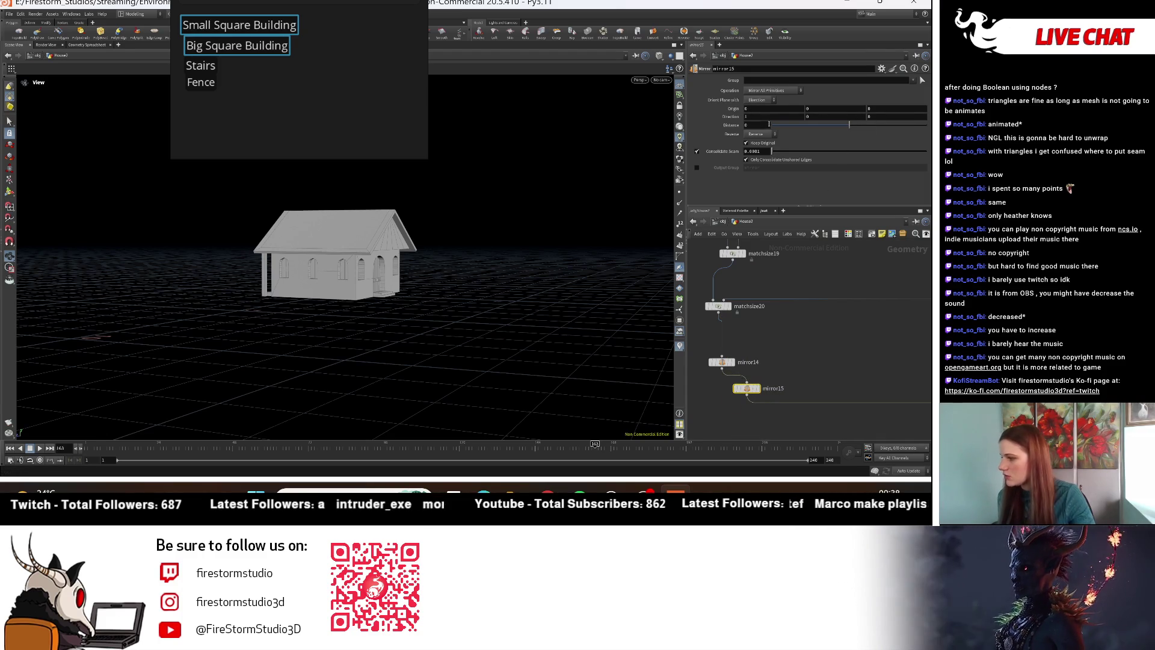
double_click(745, 117)
text(0)
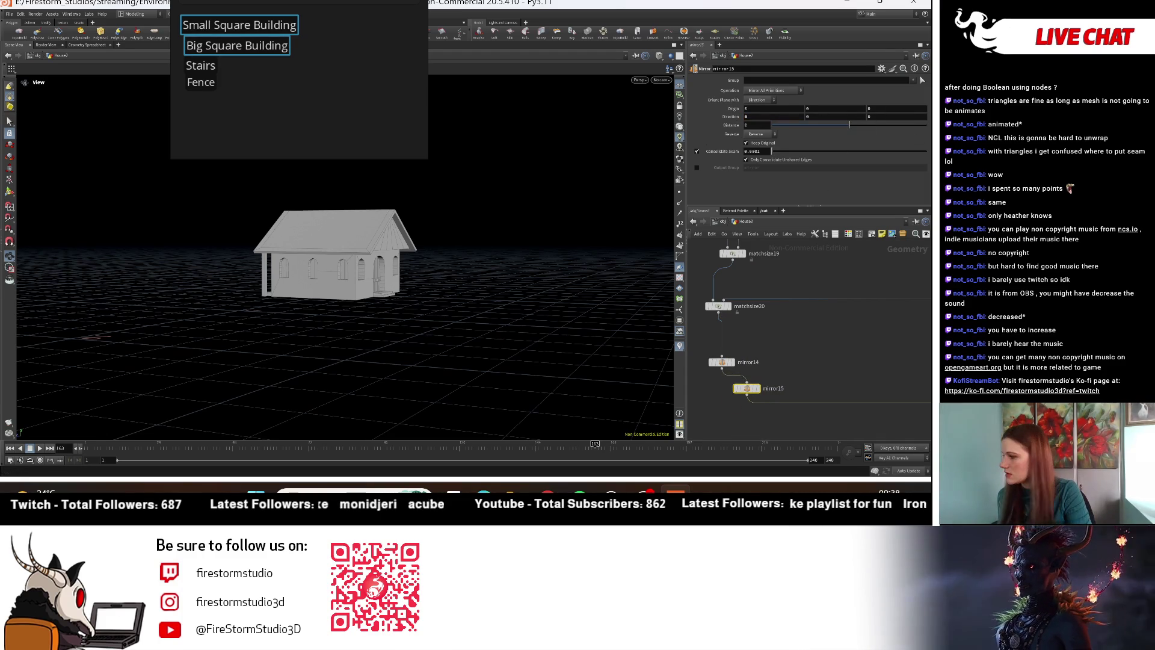
mouse_move(394, 261)
mouse_down()
mouse_move(418, 267)
mouse_move(260, 258)
mouse_move(247, 295)
mouse_move(557, 279)
mouse_move(570, 302)
mouse_move(458, 289)
mouse_move(304, 201)
mouse_move(244, 277)
mouse_move(201, 278)
mouse_move(322, 315)
mouse_move(383, 307)
mouse_move(652, 343)
mouse_move(656, 295)
mouse_move(662, 314)
mouse_up()
scroll(543, 329, up, 5)
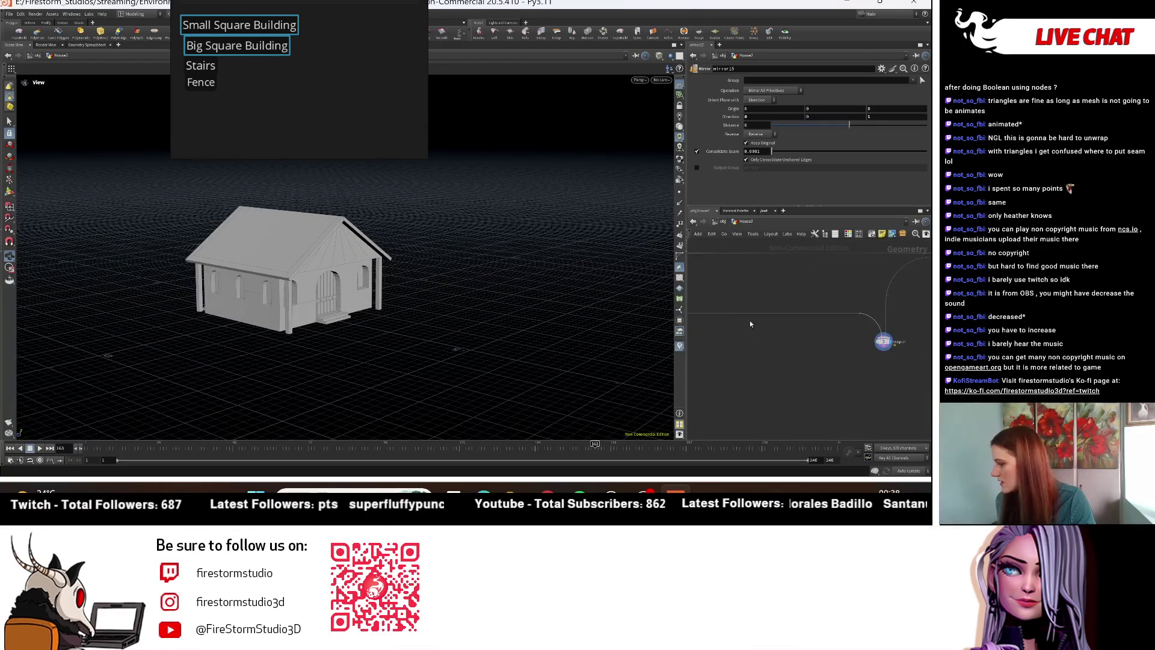
click(715, 223)
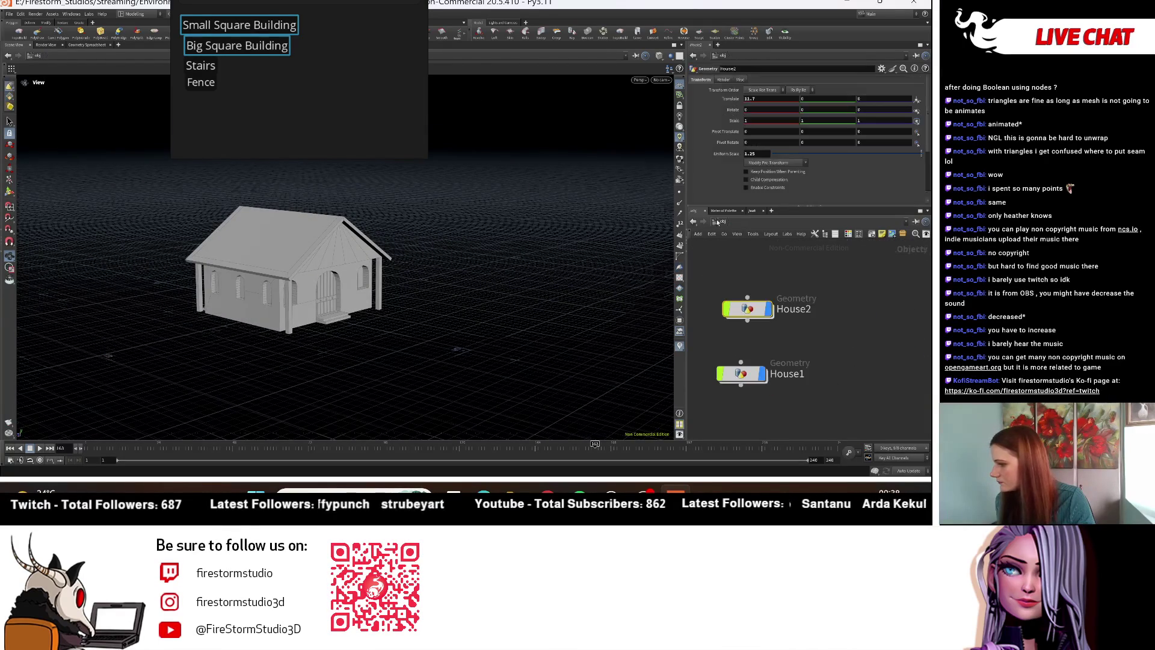
scroll(421, 337, down, 5)
mouse_move(421, 337)
mouse_down()
mouse_move(407, 363)
mouse_move(358, 319)
mouse_move(339, 374)
mouse_move(281, 367)
mouse_move(684, 369)
mouse_up()
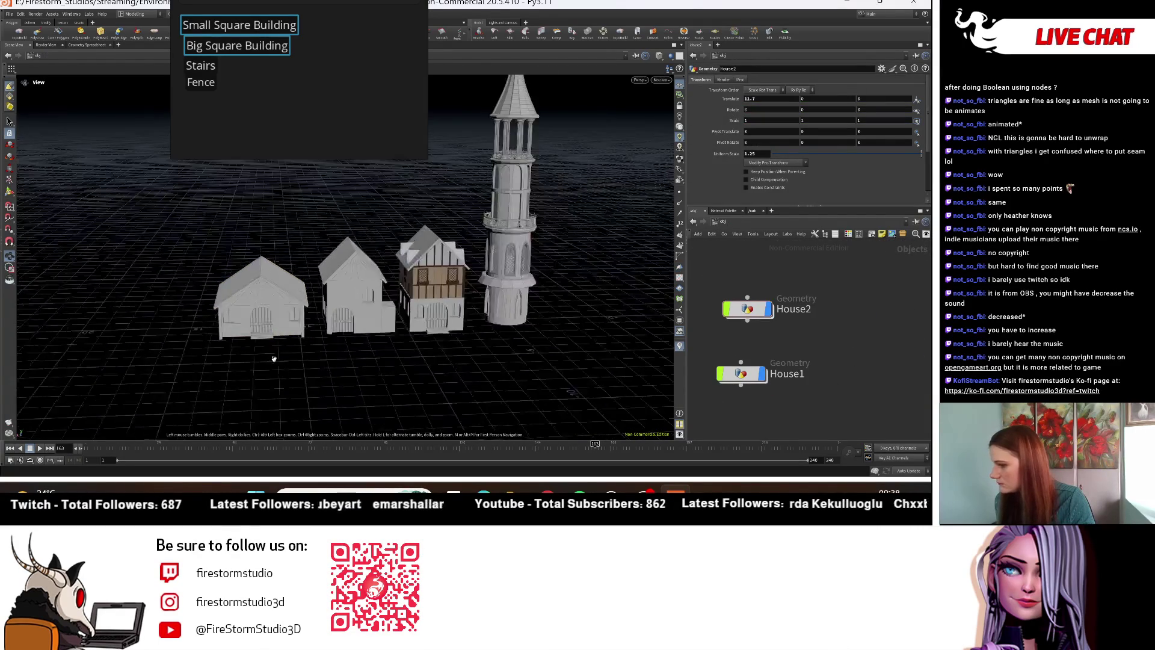
mouse_move(751, 372)
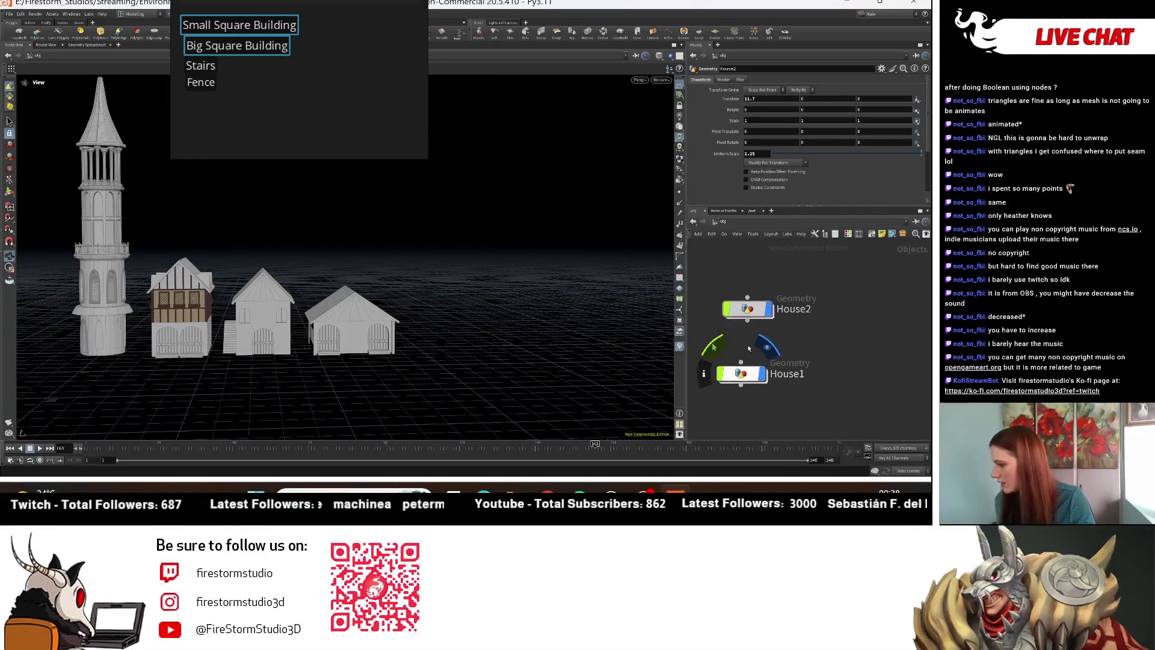
double_click(750, 313)
scroll(765, 359, up, 5)
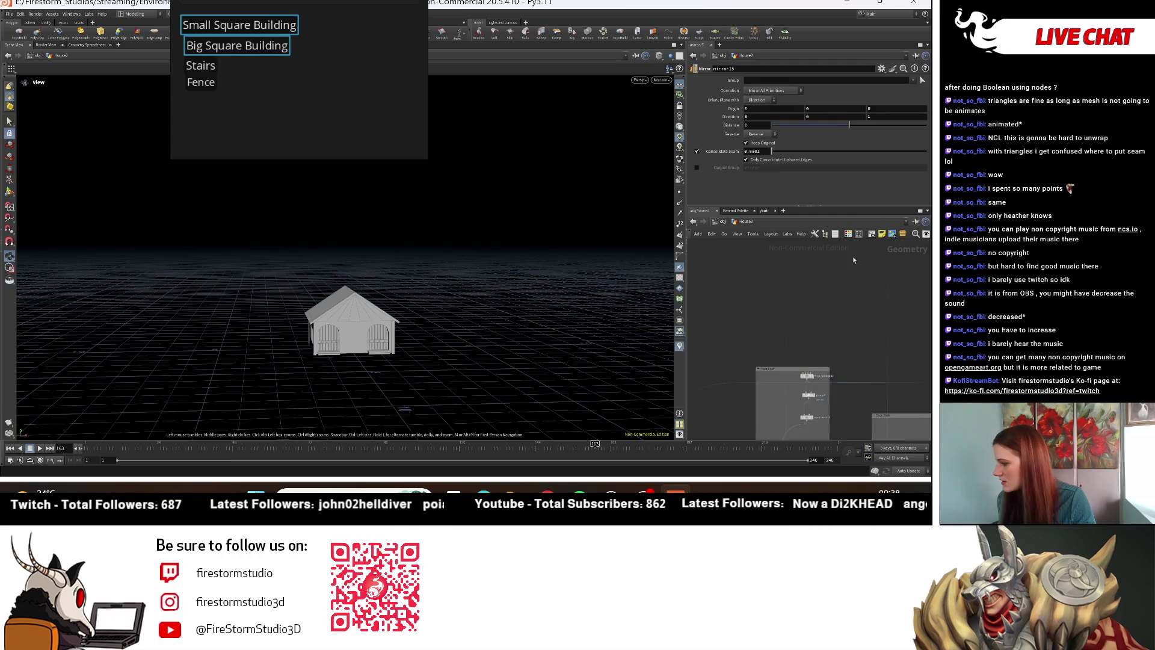
scroll(782, 387, down, 5)
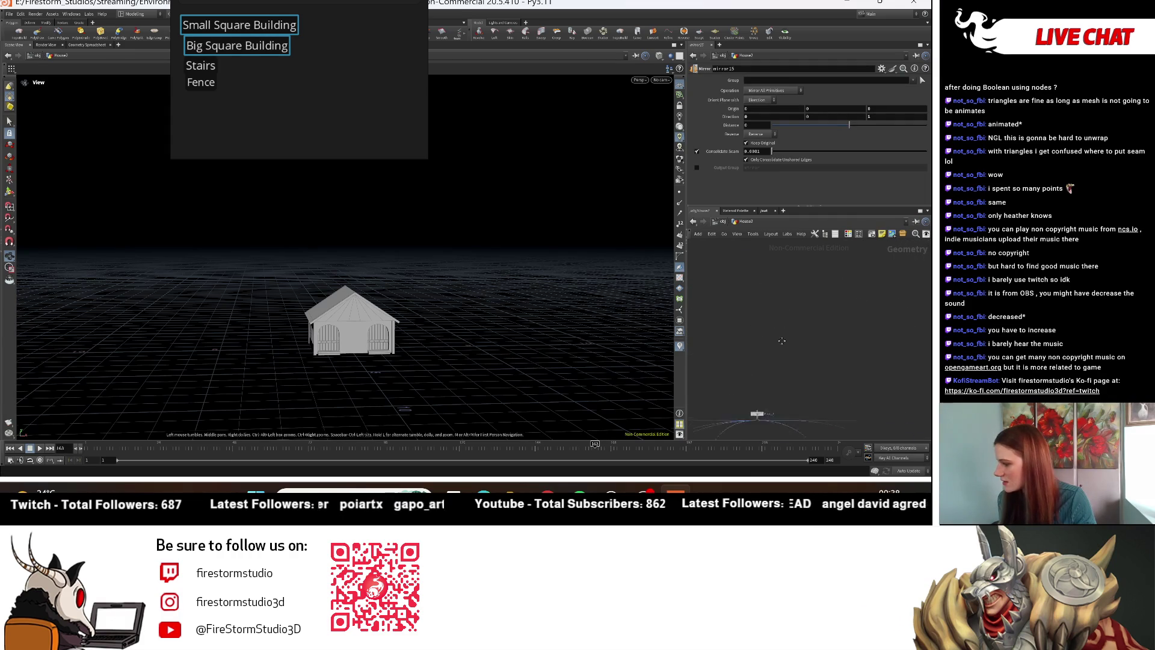
scroll(813, 336, up, 2)
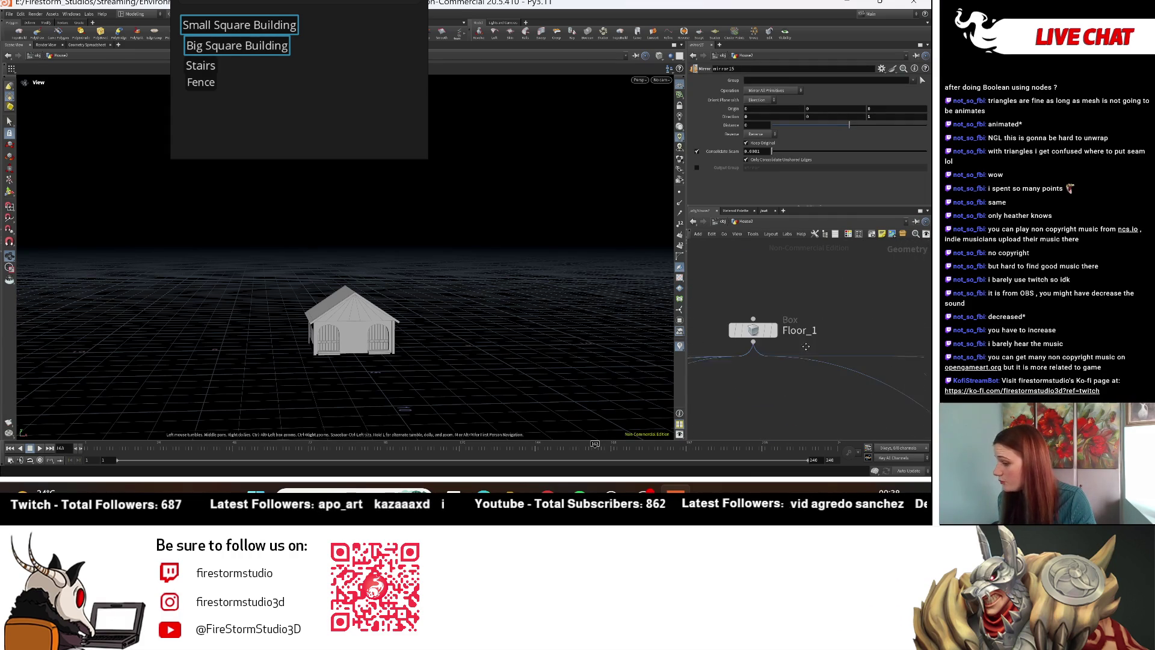
click(759, 335)
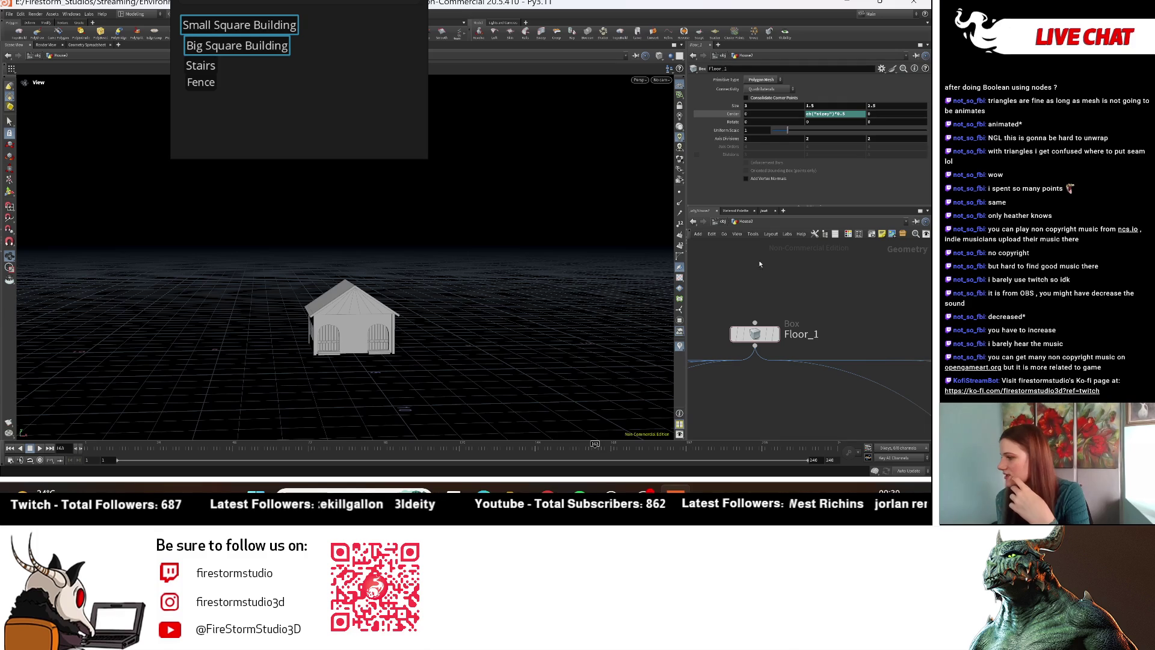
drag(415, 298, 602, 319)
click(723, 222)
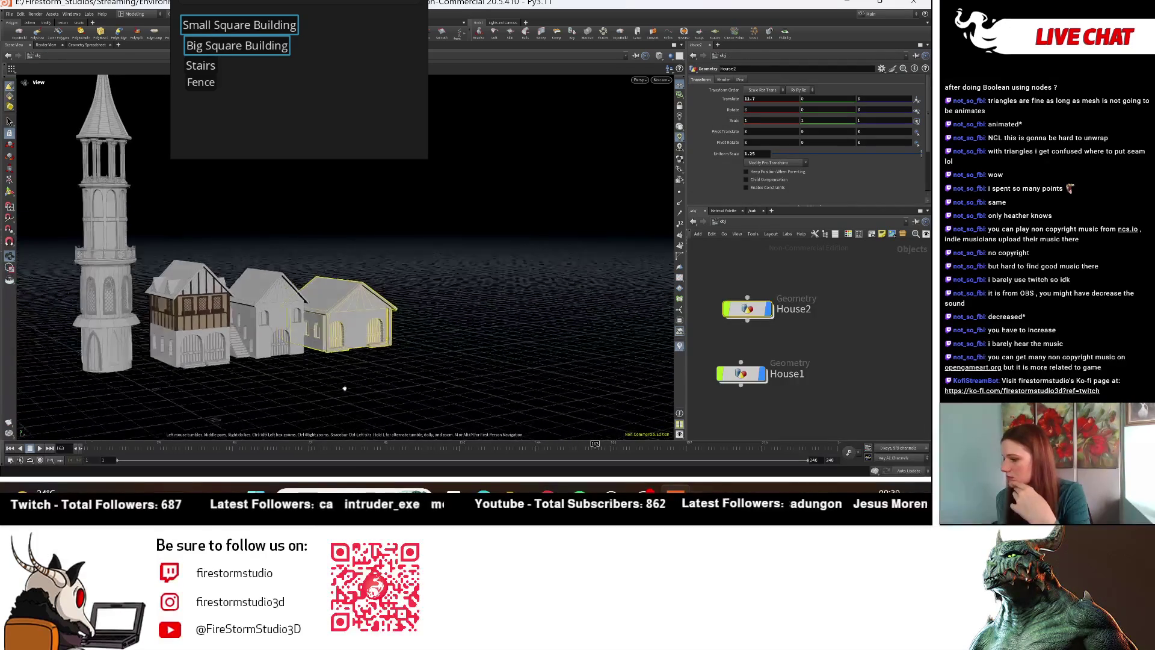
mouse_move(385, 325)
mouse_down()
mouse_move(406, 329)
mouse_move(310, 360)
mouse_move(321, 369)
mouse_move(254, 367)
mouse_up()
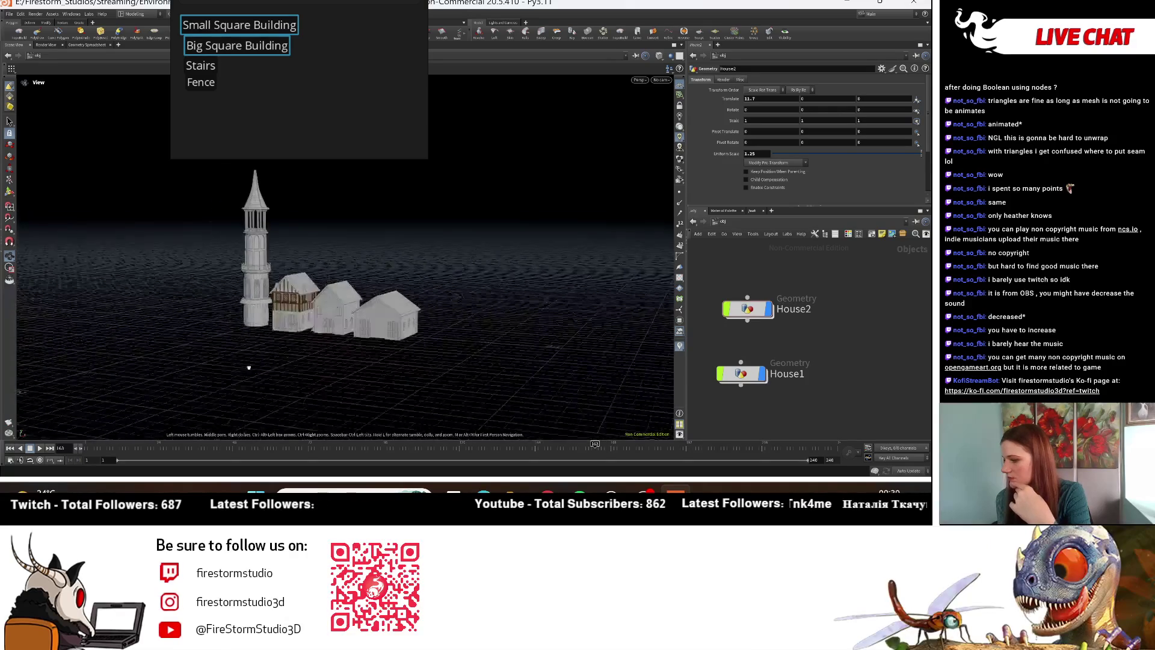
drag(413, 356, 430, 347)
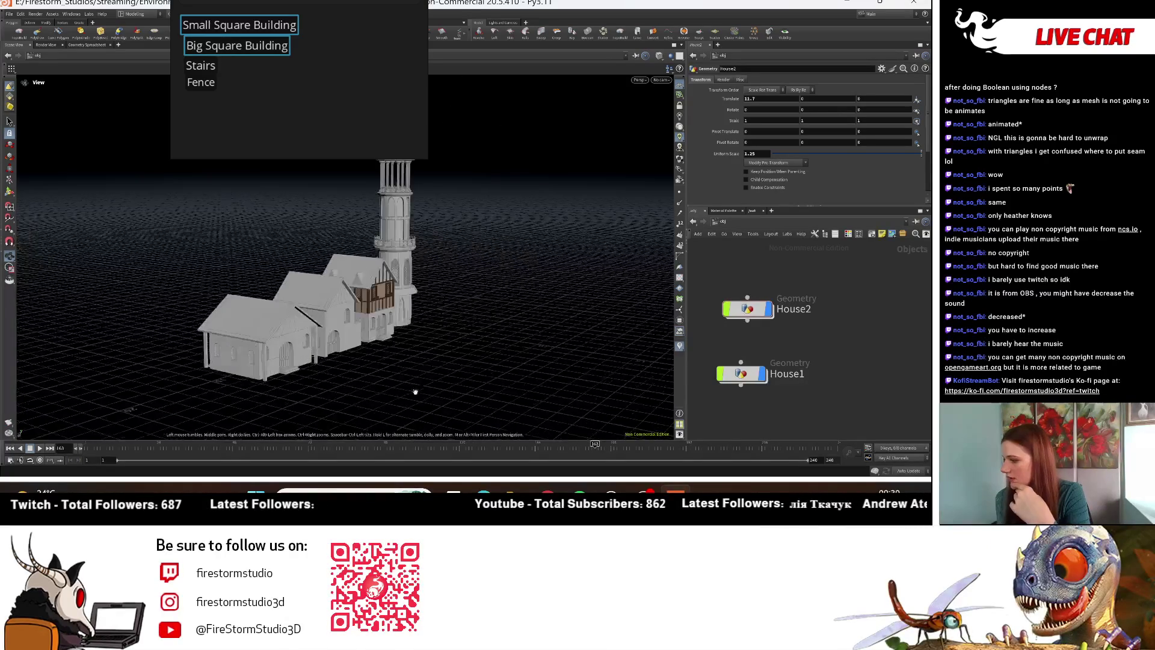